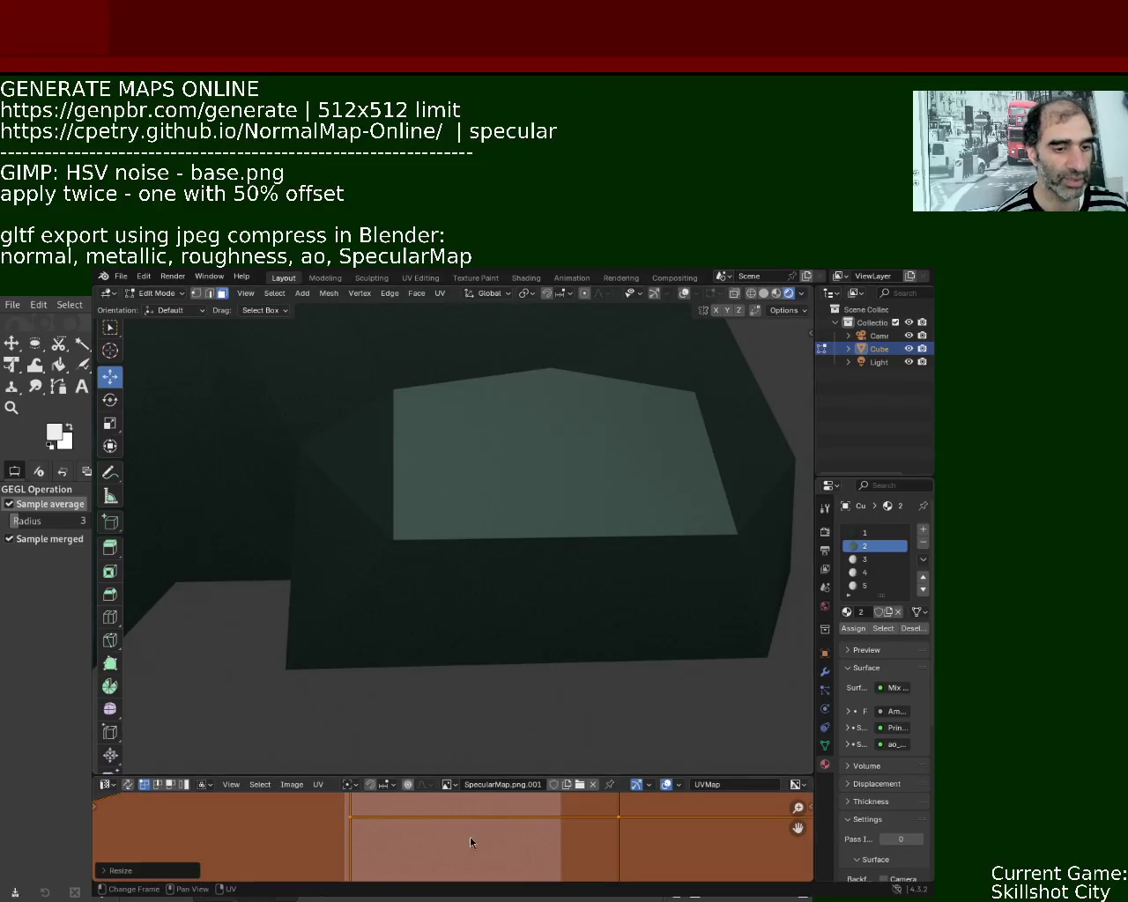
# Cancel the stray UV scaling, then orbit and zoom in on the mesh
pyautogui.press('s')
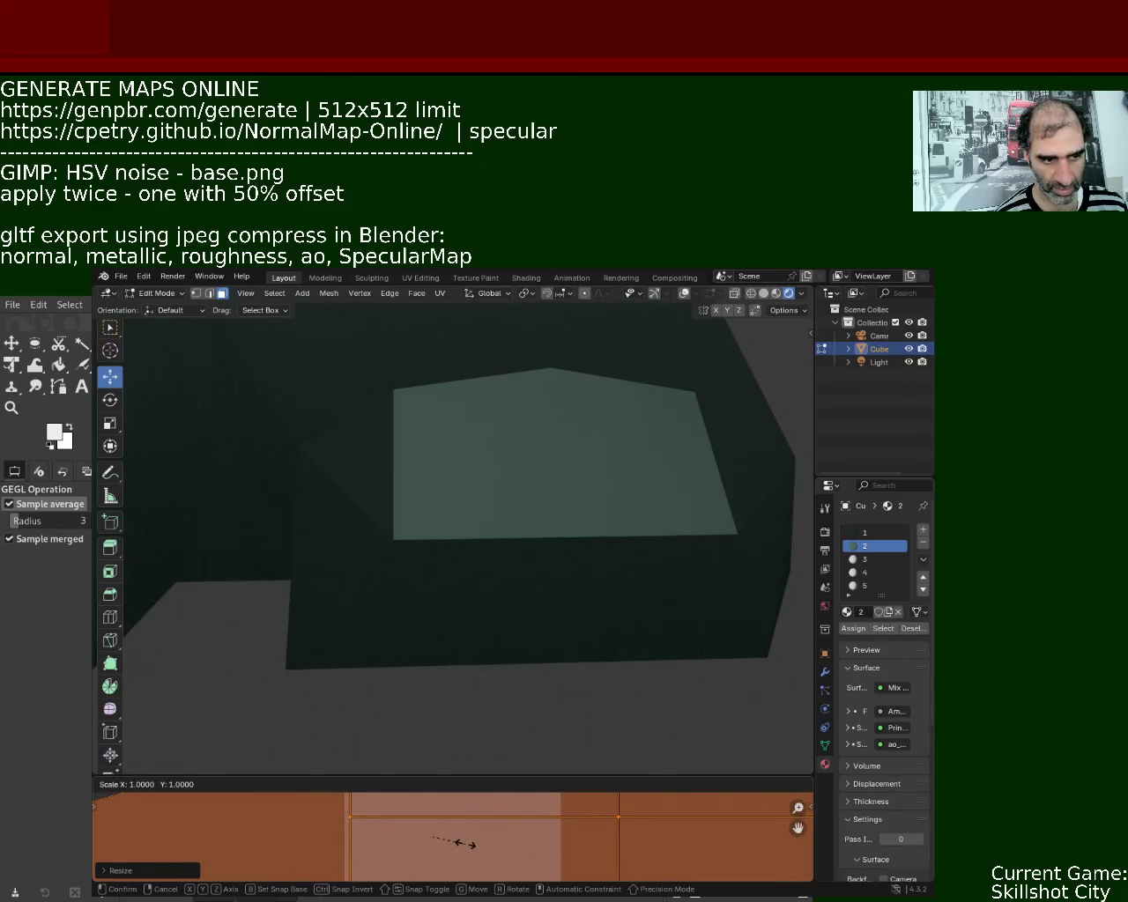
pyautogui.rightClick(462, 846)
pyautogui.moveTo(521, 557)
pyautogui.mouseDown(button='middle')
pyautogui.moveTo(415, 570)
pyautogui.moveTo(392, 552)
pyautogui.moveTo(548, 559)
pyautogui.mouseUp(button='middle')
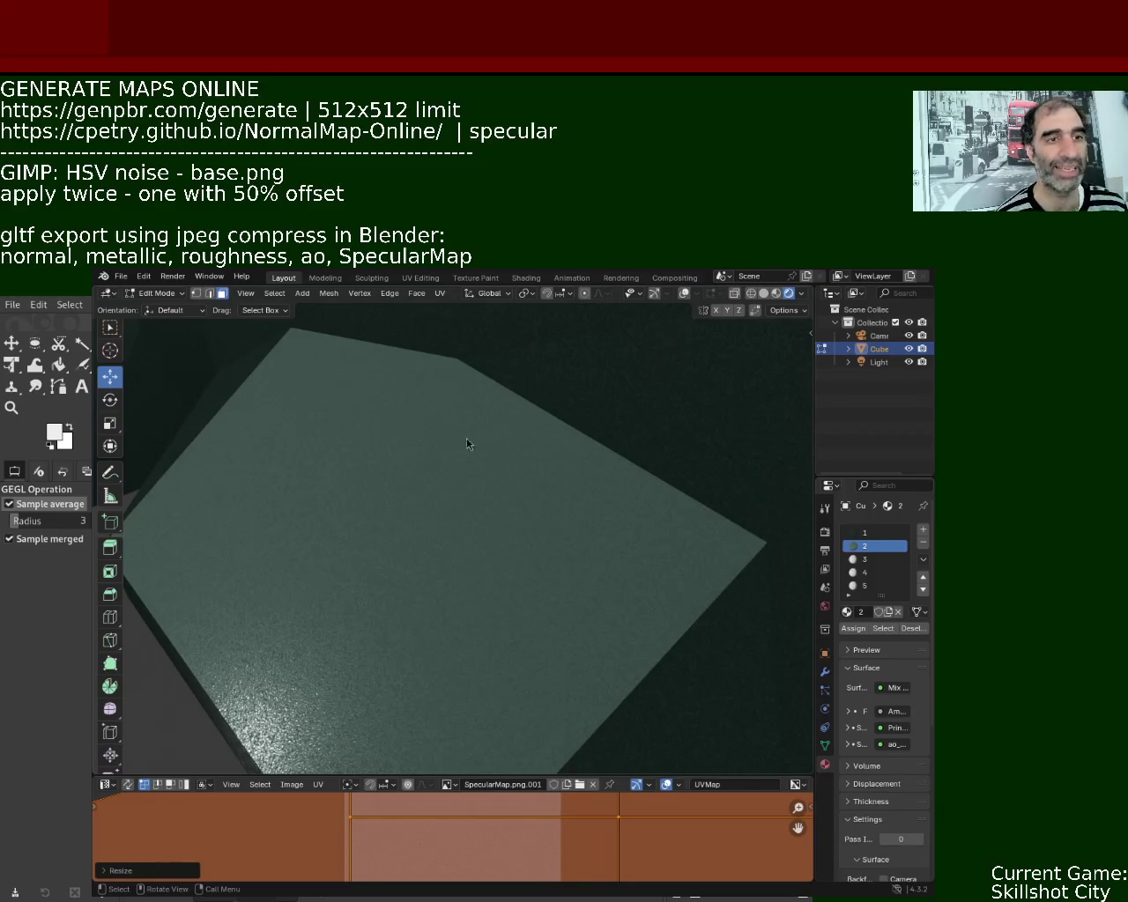
pyautogui.keyDown('alt'); pyautogui.moveTo(467, 443); pyautogui.dragTo(481, 521); pyautogui.keyUp('alt')
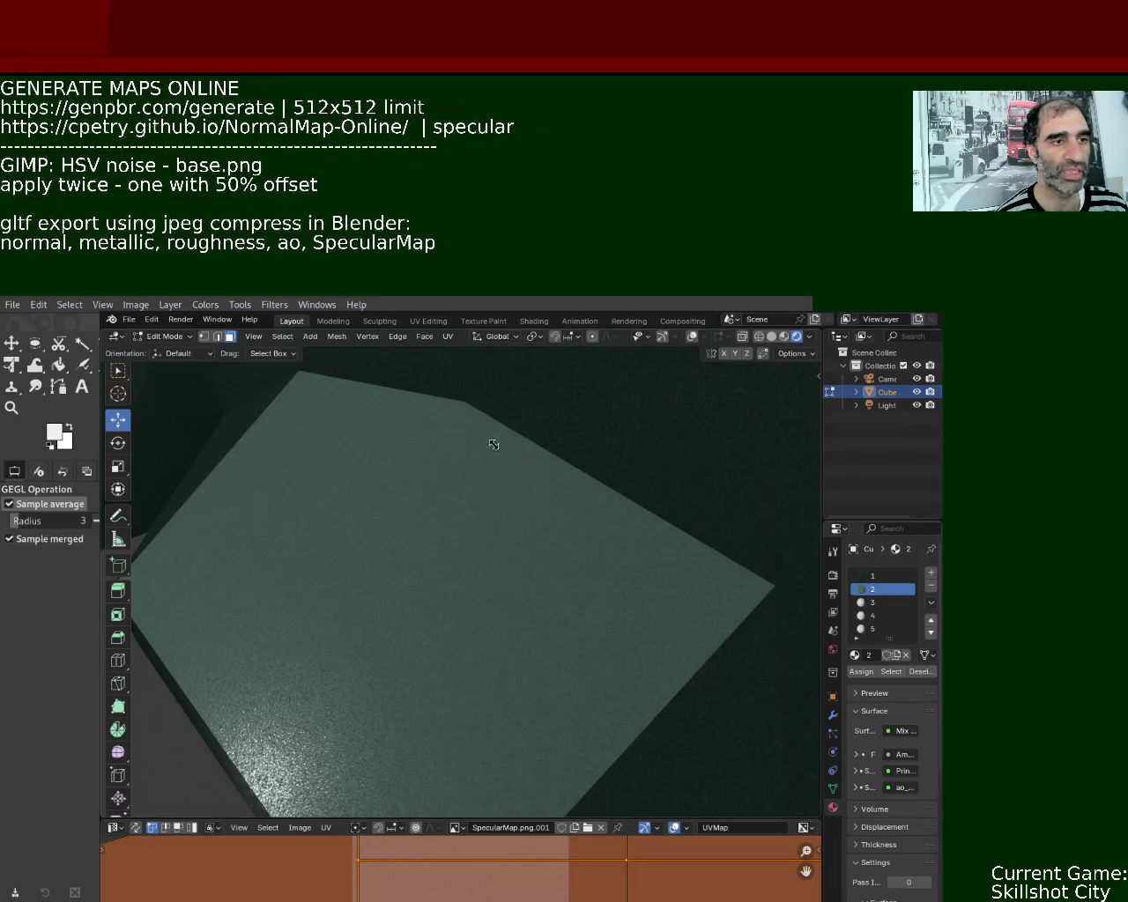
pyautogui.moveTo(439, 755)
pyautogui.mouseDown(button='middle')
pyautogui.moveTo(584, 582)
pyautogui.moveTo(584, 520)
pyautogui.moveTo(611, 554)
pyautogui.moveTo(450, 585)
pyautogui.moveTo(440, 605)
pyautogui.moveTo(479, 670)
pyautogui.moveTo(390, 592)
pyautogui.moveTo(486, 589)
pyautogui.moveTo(415, 596)
pyautogui.moveTo(423, 580)
pyautogui.moveTo(390, 597)
pyautogui.moveTo(511, 586)
pyautogui.moveTo(467, 612)
pyautogui.moveTo(428, 504)
pyautogui.moveTo(378, 529)
pyautogui.moveTo(444, 519)
pyautogui.moveTo(398, 503)
pyautogui.moveTo(393, 544)
pyautogui.moveTo(304, 523)
pyautogui.moveTo(699, 384)
pyautogui.mouseUp(button='middle')
pyautogui.scroll(3, 480, 573)
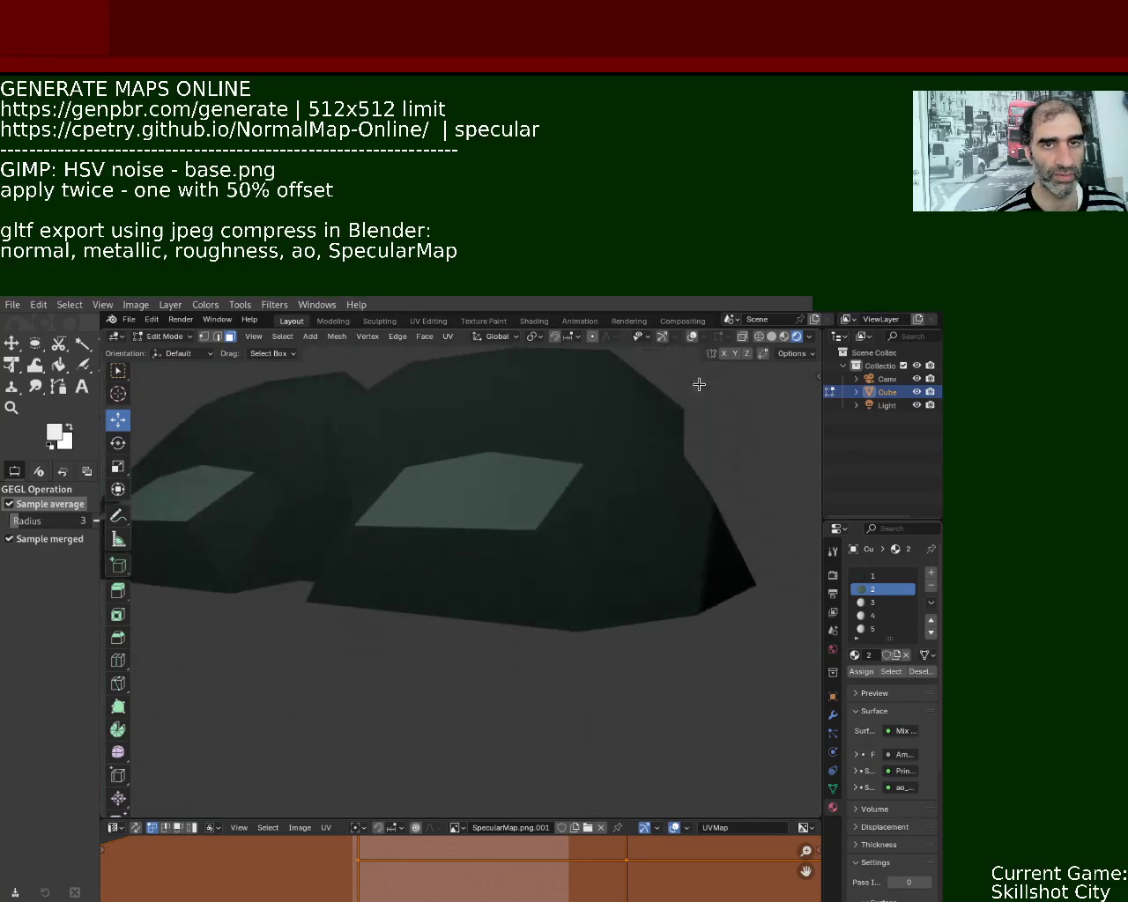
# Check the mesh in Material Preview, return to Rendered shading, and select material slot 3
pyautogui.click(778, 342)
pyautogui.moveTo(379, 511)
pyautogui.mouseDown(button='middle')
pyautogui.moveTo(349, 529)
pyautogui.moveTo(369, 516)
pyautogui.moveTo(335, 499)
pyautogui.moveTo(252, 496)
pyautogui.moveTo(265, 467)
pyautogui.moveTo(309, 435)
pyautogui.moveTo(347, 491)
pyautogui.moveTo(292, 516)
pyautogui.moveTo(284, 491)
pyautogui.moveTo(370, 526)
pyautogui.moveTo(526, 442)
pyautogui.mouseUp(button='middle')
pyautogui.click(796, 335)
pyautogui.moveTo(472, 407)
pyautogui.mouseDown(button='middle')
pyautogui.moveTo(435, 516)
pyautogui.moveTo(552, 520)
pyautogui.moveTo(514, 473)
pyautogui.moveTo(383, 511)
pyautogui.moveTo(473, 501)
pyautogui.moveTo(475, 524)
pyautogui.moveTo(435, 546)
pyautogui.moveTo(461, 543)
pyautogui.moveTo(448, 494)
pyautogui.moveTo(483, 532)
pyautogui.mouseUp(button='middle')
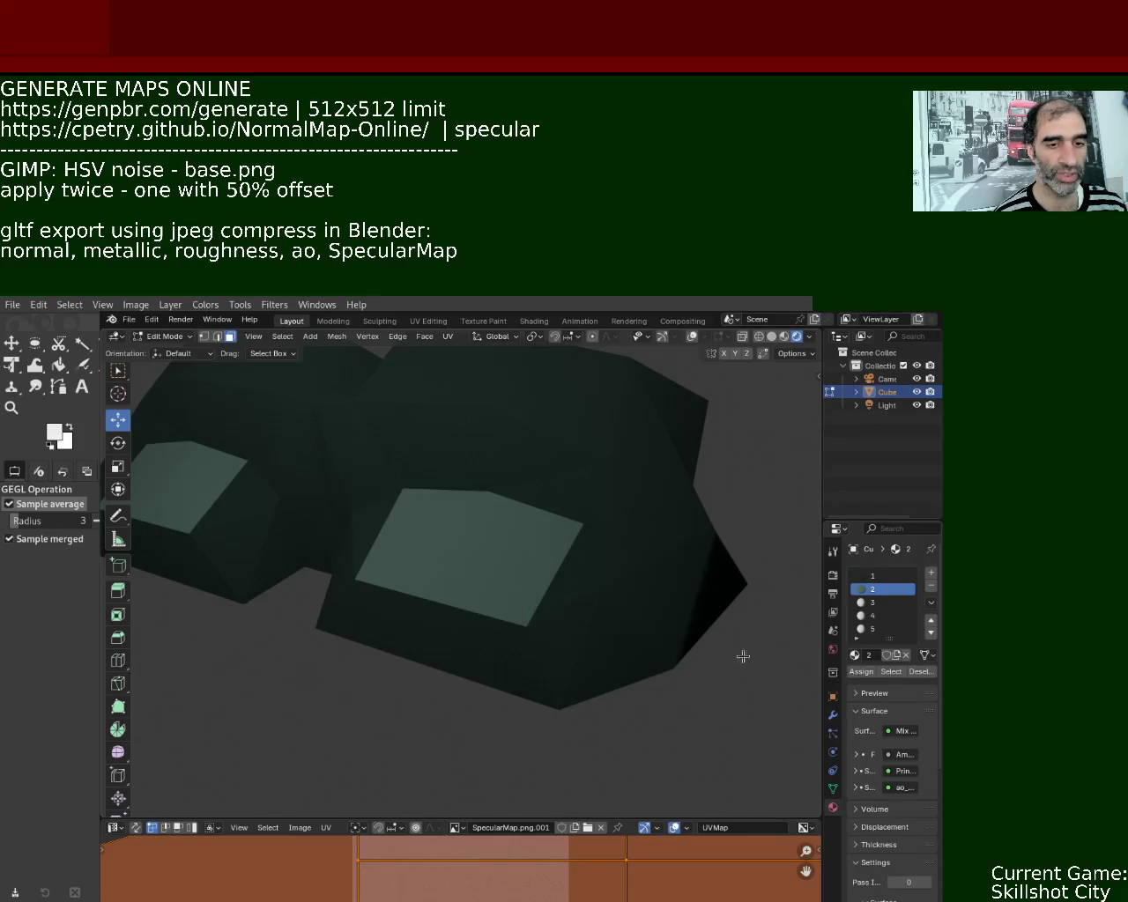
pyautogui.click(889, 602)
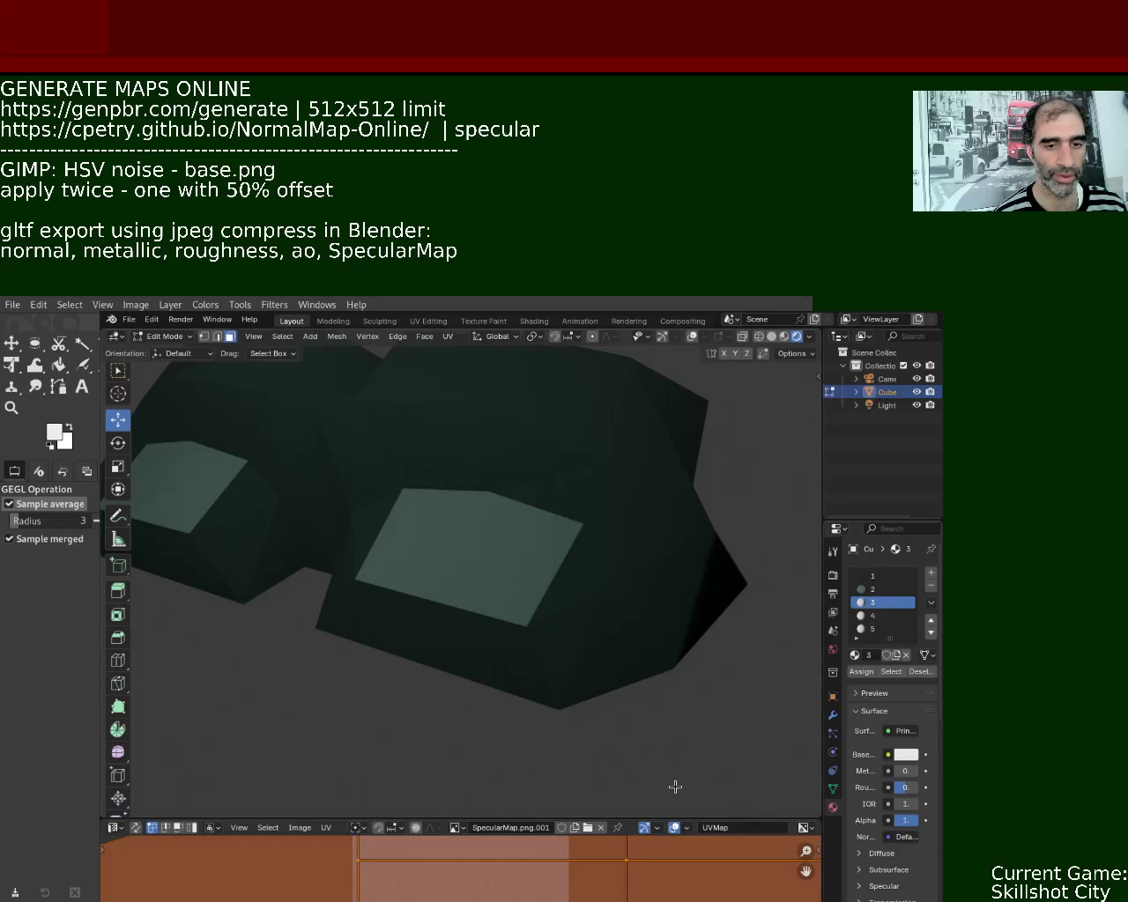
# Turn the enlarged lower area into a Shader Editor and select all of material 2's nodes
pyautogui.moveTo(675, 819); pyautogui.dragTo(182, 533)
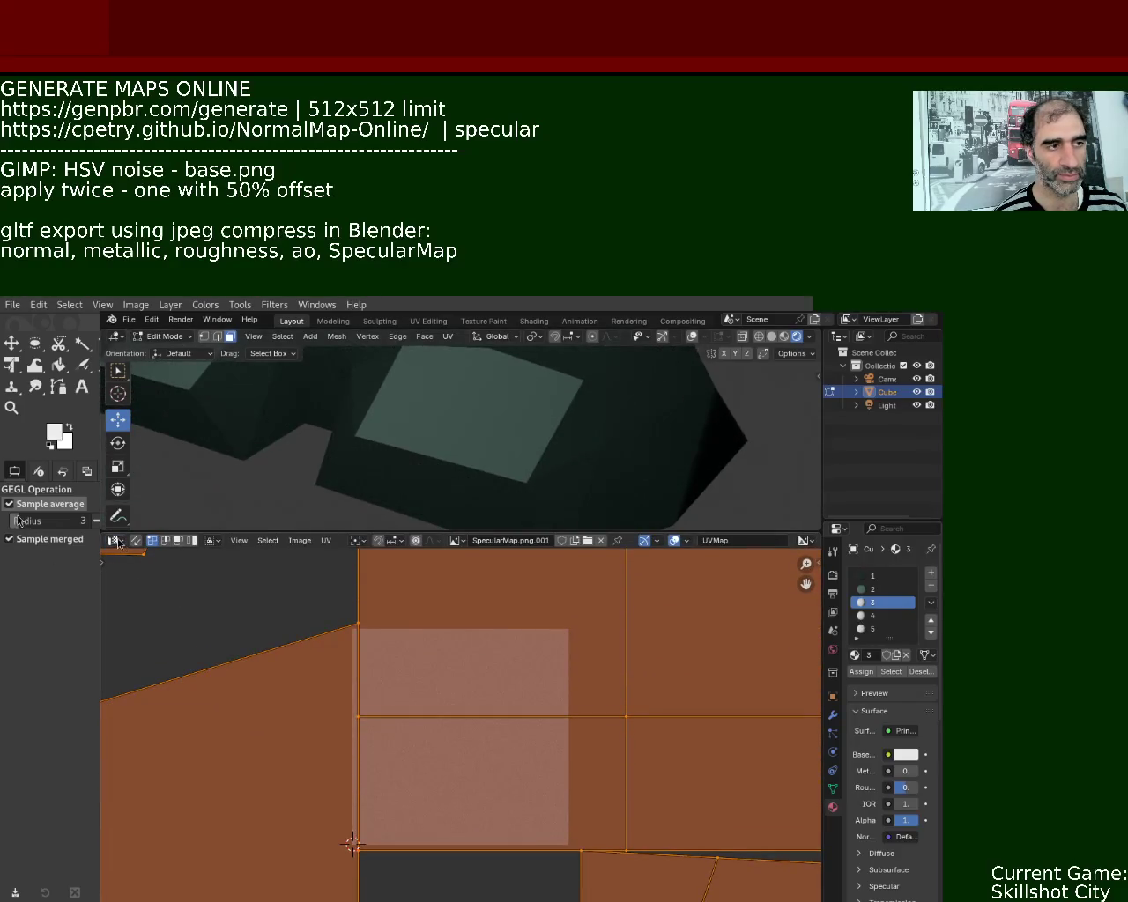
pyautogui.click(114, 540)
pyautogui.click(141, 665)
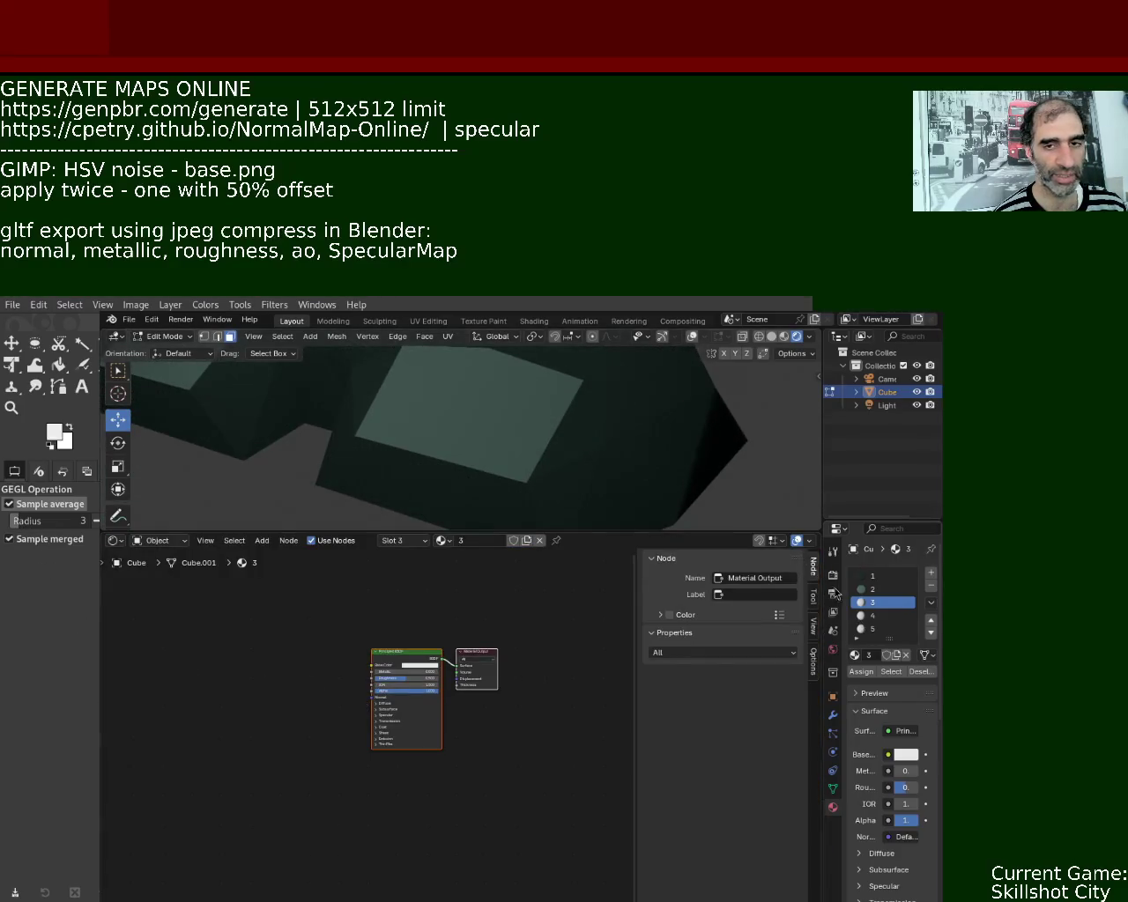
pyautogui.click(867, 590)
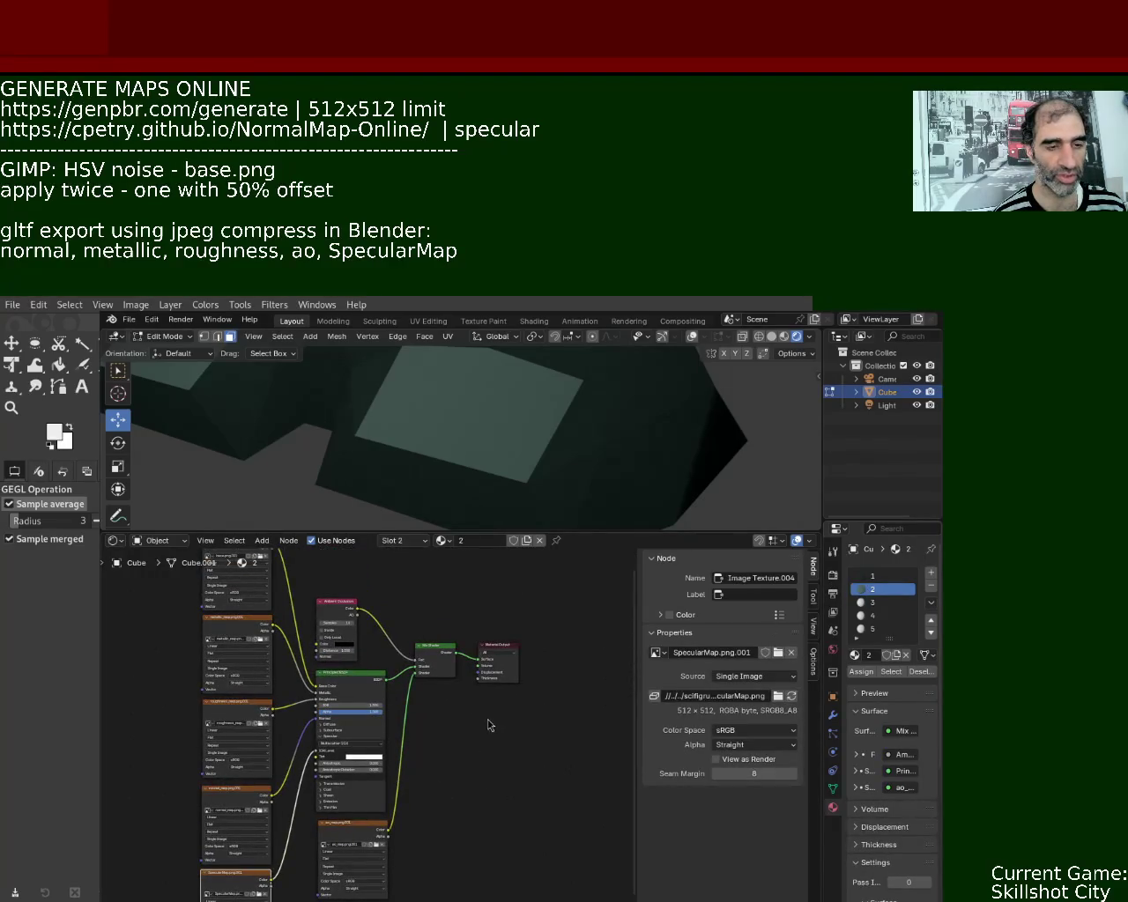
pyautogui.press('Home')
pyautogui.moveTo(216, 611); pyautogui.dragTo(466, 862)
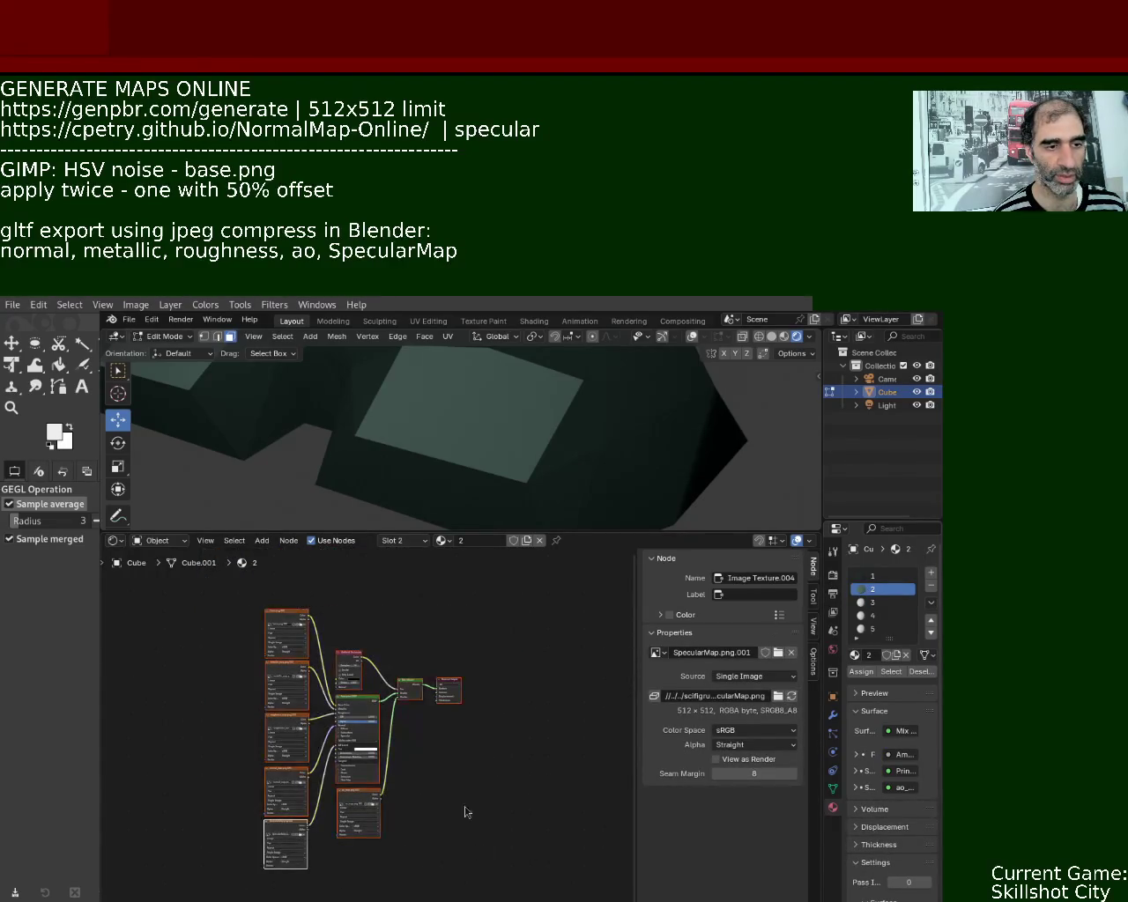
# Paste the copied nodes into material 3 and delete its original Principled BSDF and Output
pyautogui.click(873, 605)
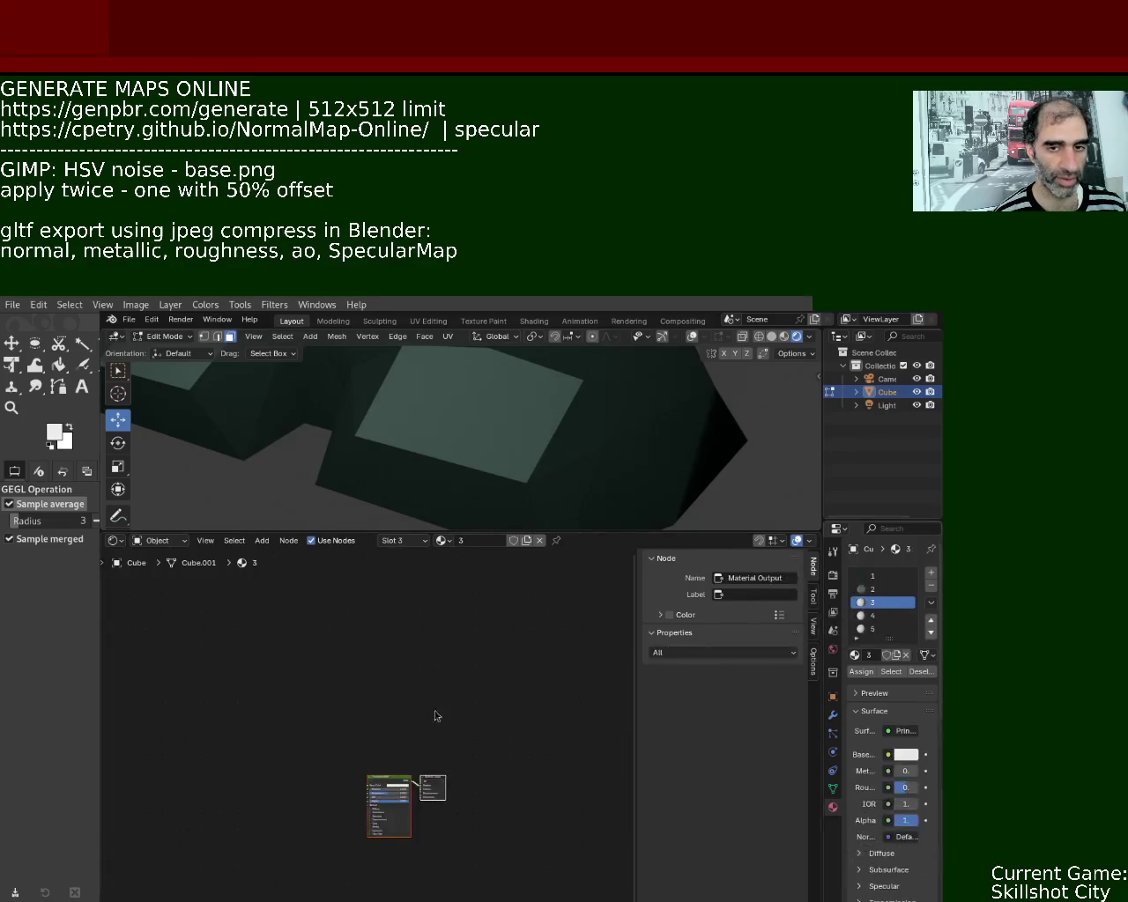
pyautogui.hotkey('ctrl', 'v')
pyautogui.moveTo(496, 732); pyautogui.dragTo(353, 843)
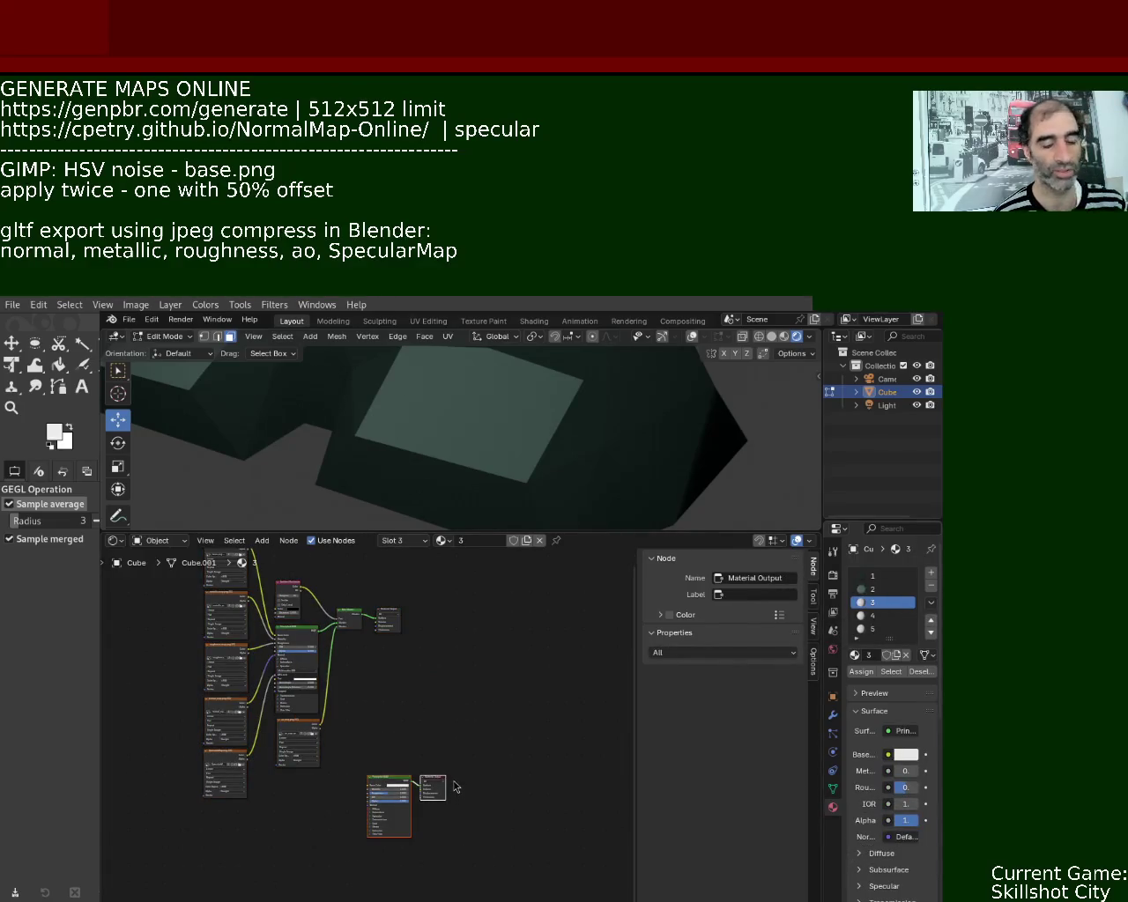
pyautogui.press('x')
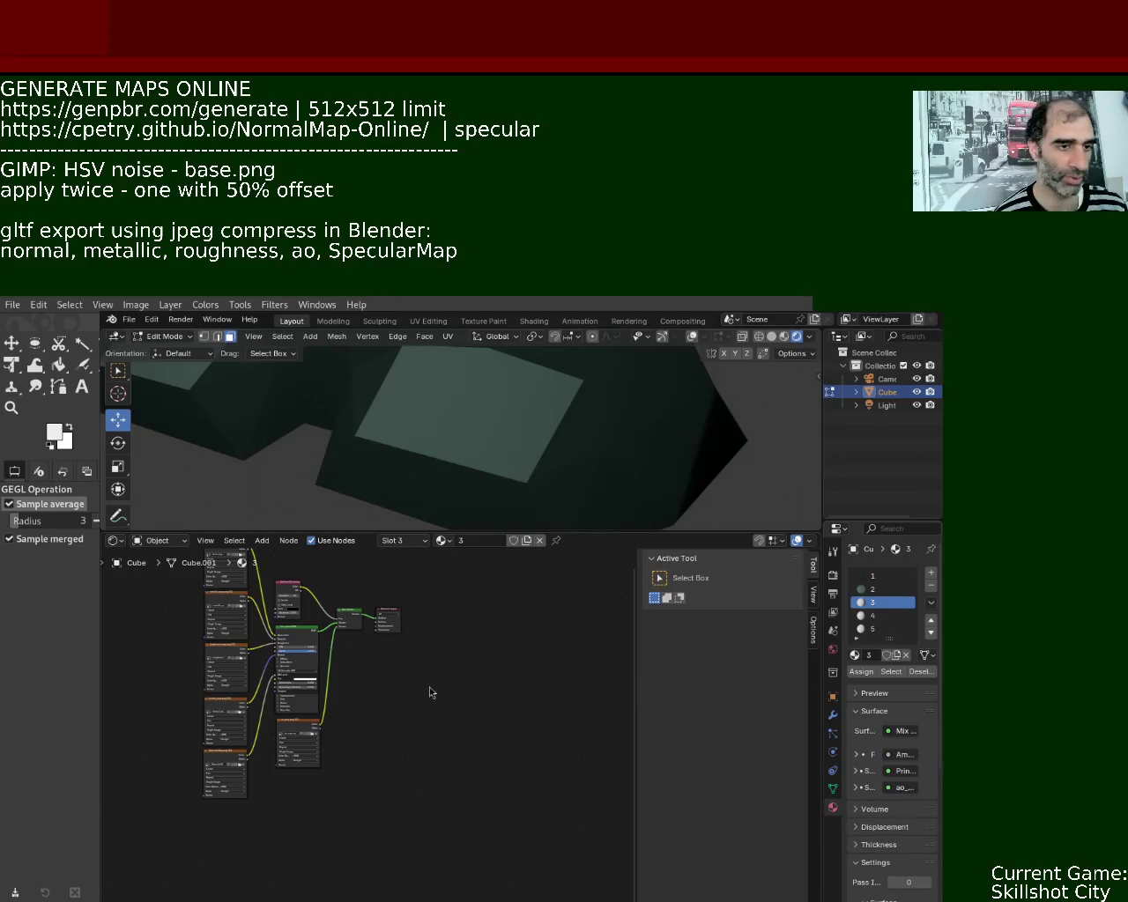
# Frame the new node tree and move the pasted nodes into a tidy position
pyautogui.scroll(-2, 431, 694)
pyautogui.scroll(3, 458, 705)
pyautogui.press('Home')
pyautogui.moveTo(493, 849); pyautogui.dragTo(254, 576)
pyautogui.press('g')
pyautogui.click(377, 667)
pyautogui.scroll(4, 423, 722)
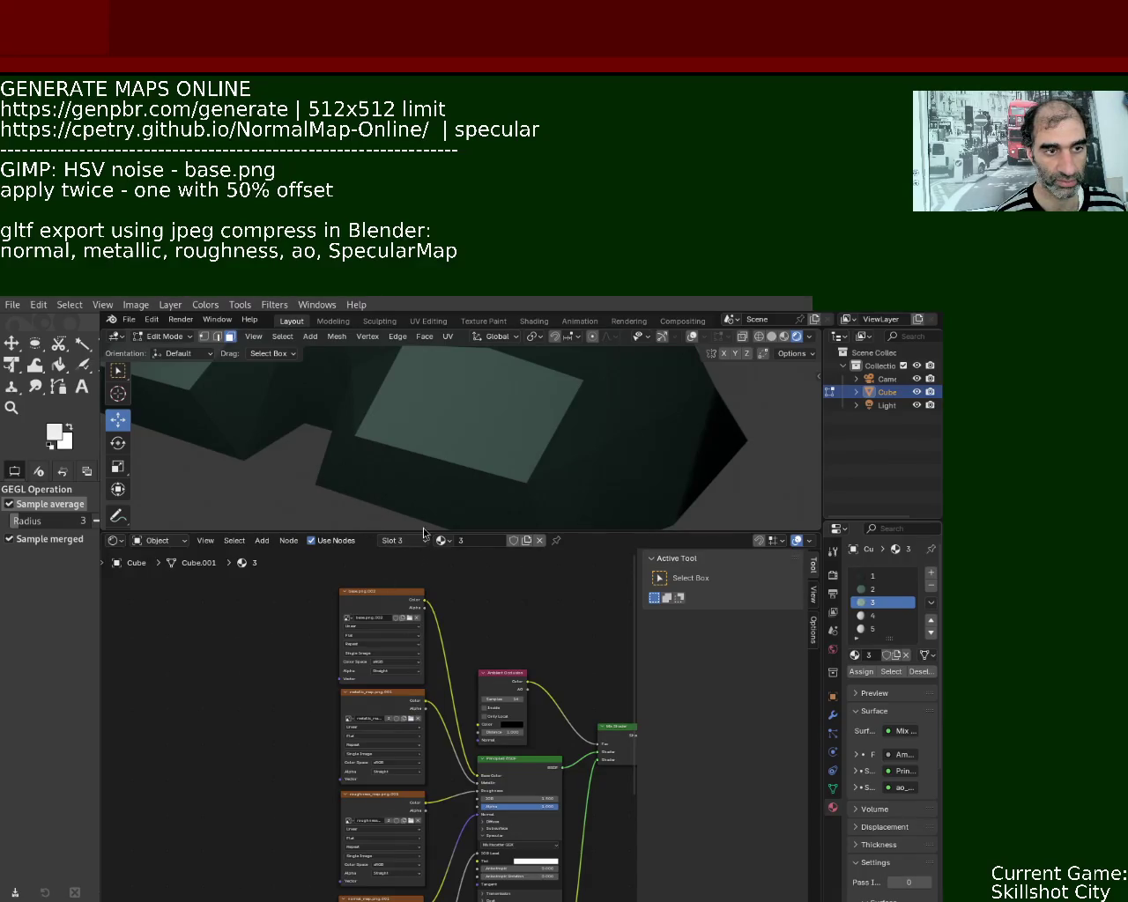
pyautogui.moveTo(303, 797); pyautogui.dragTo(280, 681, button='middle')
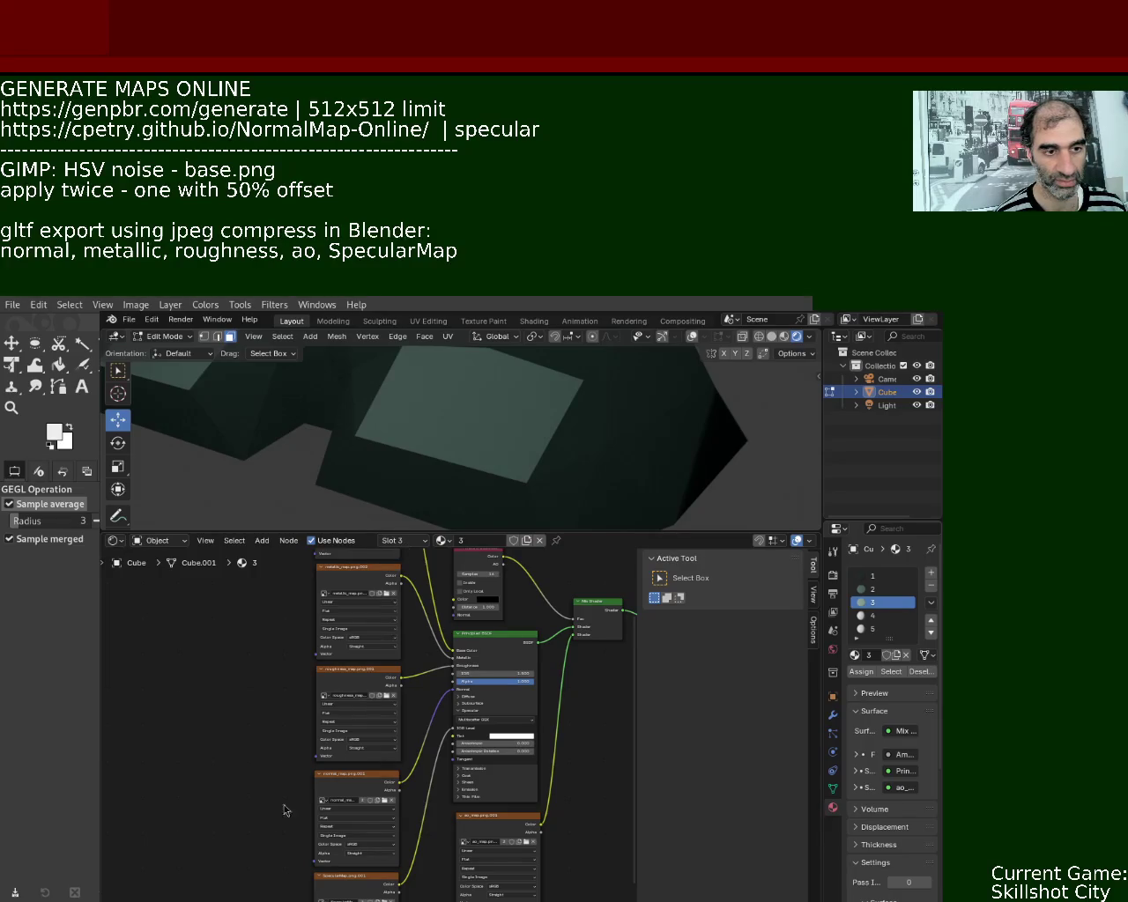
pyautogui.moveTo(284, 809); pyautogui.dragTo(244, 731, button='middle')
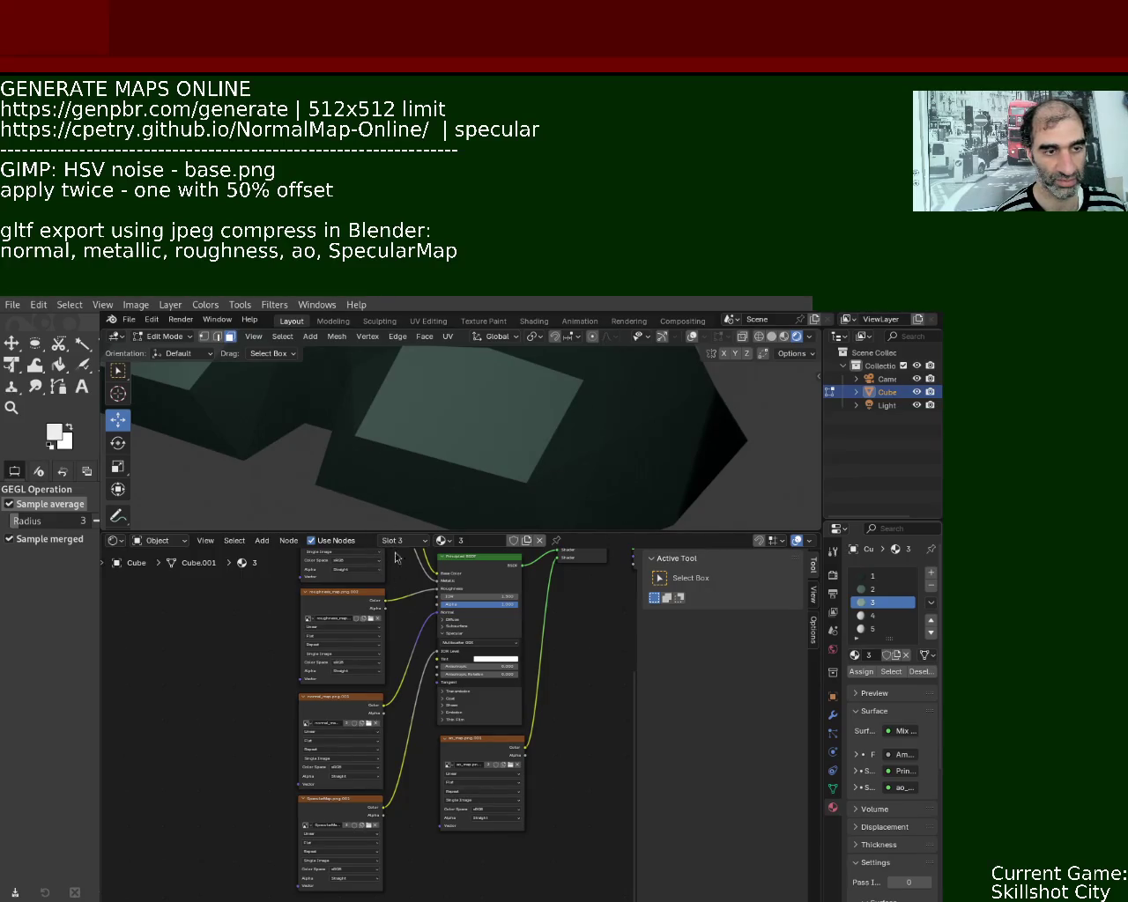
pyautogui.moveTo(280, 727)
pyautogui.mouseDown(button='middle')
pyautogui.moveTo(255, 721)
pyautogui.moveTo(257, 678)
pyautogui.mouseUp(button='middle')
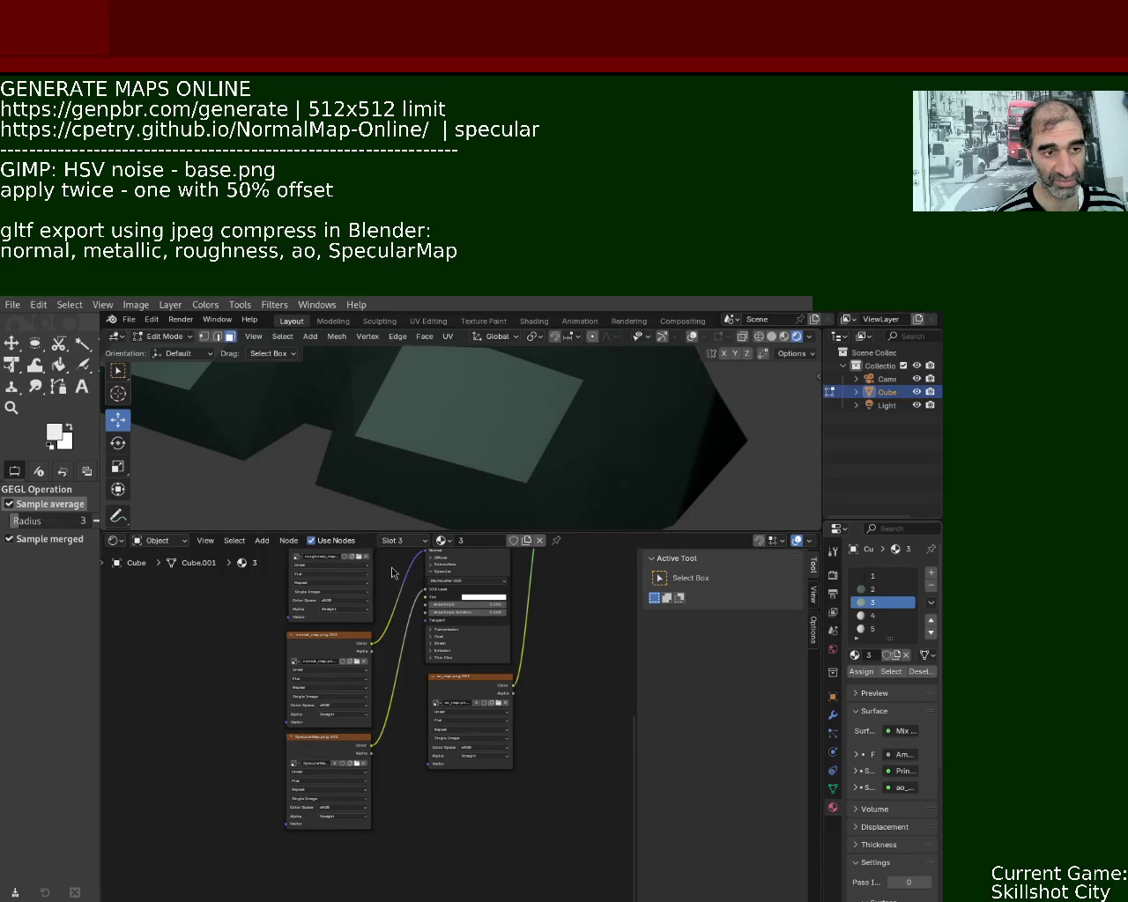
pyautogui.moveTo(459, 654); pyautogui.dragTo(383, 706, button='middle')
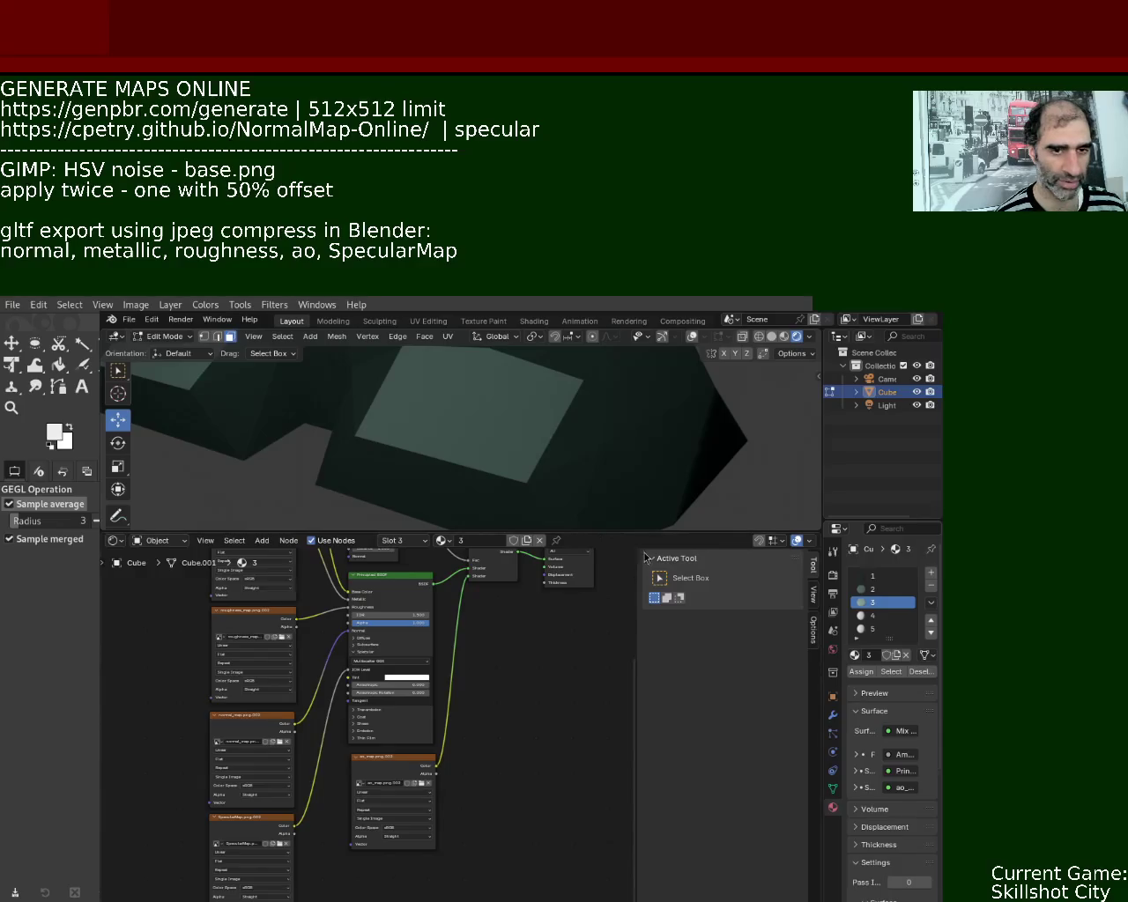
pyautogui.moveTo(656, 534); pyautogui.dragTo(652, 641)
pyautogui.moveTo(606, 612)
pyautogui.mouseDown(button='middle')
pyautogui.moveTo(503, 470)
pyautogui.moveTo(548, 470)
pyautogui.moveTo(490, 478)
pyautogui.moveTo(471, 514)
pyautogui.moveTo(474, 496)
pyautogui.mouseUp(button='middle')
# With gizmos and overlays on, select two upper-right faces of the block and assign material 3
pyautogui.click(662, 335)
pyautogui.click(693, 335)
pyautogui.hotkey('alt', 'a')
pyautogui.press('a')
pyautogui.click(571, 455)
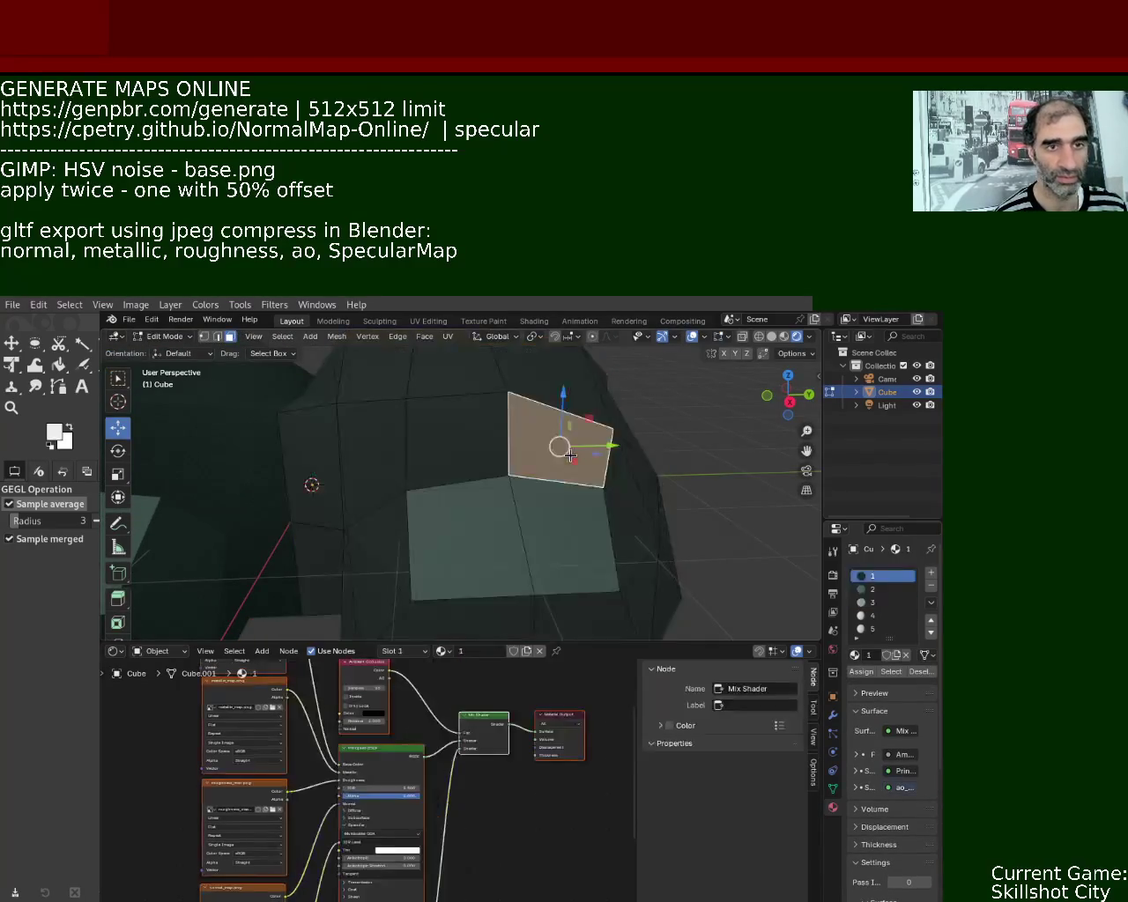
pyautogui.keyDown('shift'); pyautogui.click(483, 440); pyautogui.keyUp('shift')
pyautogui.click(864, 601)
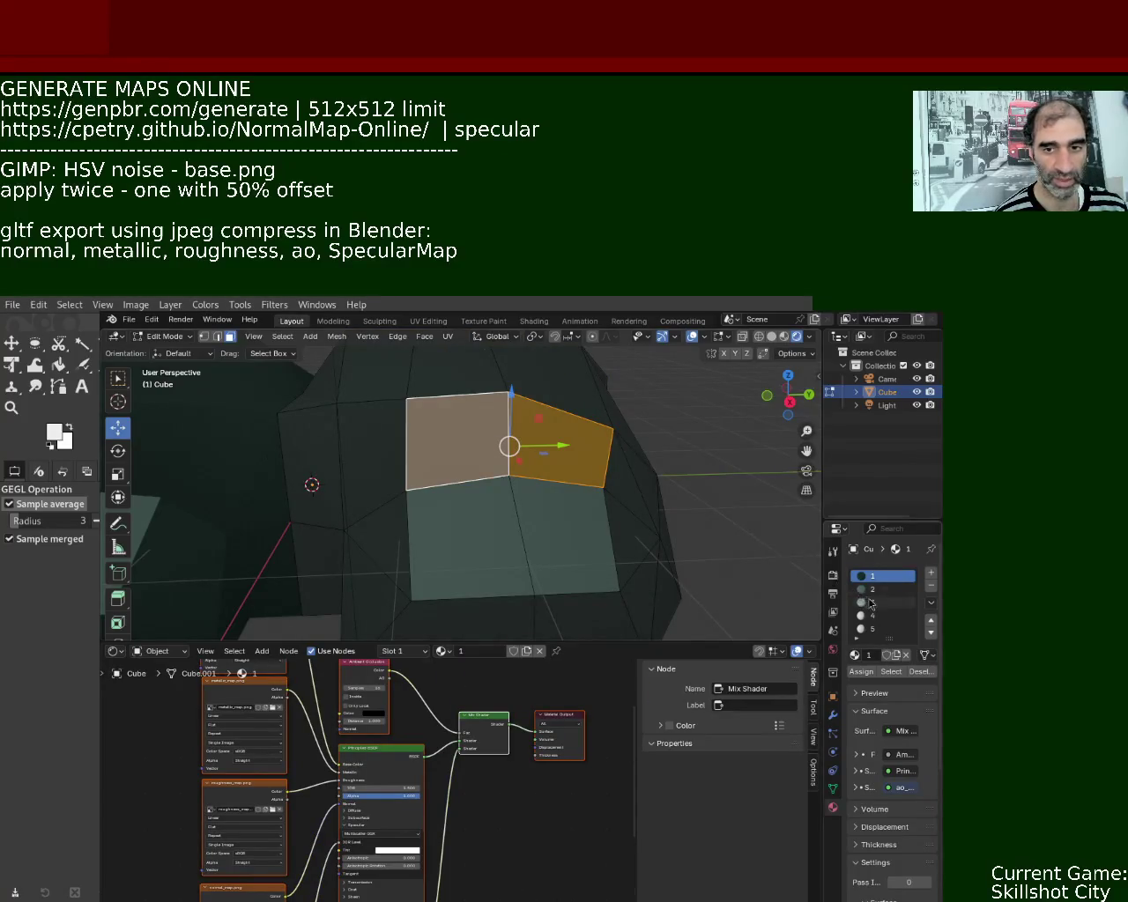
pyautogui.click(868, 674)
# Deselect the faces and orbit around the block to inspect the new teal faces
pyautogui.hotkey('alt', 'a')
pyautogui.moveTo(680, 524)
pyautogui.mouseDown(button='middle')
pyautogui.moveTo(534, 499)
pyautogui.moveTo(646, 506)
pyautogui.moveTo(647, 536)
pyautogui.moveTo(597, 511)
pyautogui.mouseUp(button='middle')
pyautogui.scroll(4, 591, 484)
pyautogui.moveTo(584, 456)
pyautogui.mouseDown(button='middle')
pyautogui.moveTo(537, 469)
pyautogui.moveTo(400, 461)
pyautogui.moveTo(360, 534)
pyautogui.moveTo(485, 478)
pyautogui.moveTo(573, 508)
pyautogui.moveTo(607, 566)
pyautogui.moveTo(498, 478)
pyautogui.moveTo(531, 416)
pyautogui.moveTo(589, 449)
pyautogui.moveTo(601, 524)
pyautogui.moveTo(538, 549)
pyautogui.moveTo(570, 537)
pyautogui.mouseUp(button='middle')
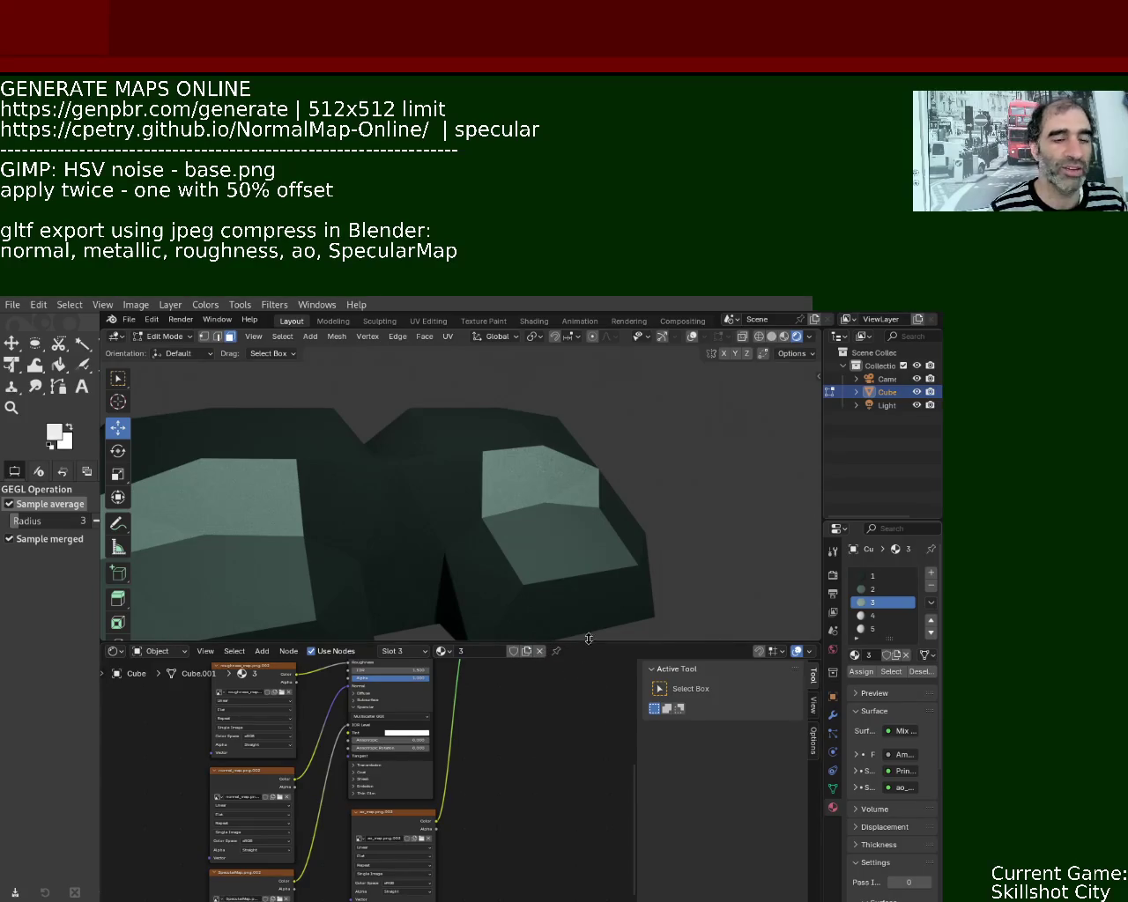
# Enlarge the 3D viewport and orbit and zoom around the whole mesh
pyautogui.moveTo(590, 638); pyautogui.dragTo(589, 679)
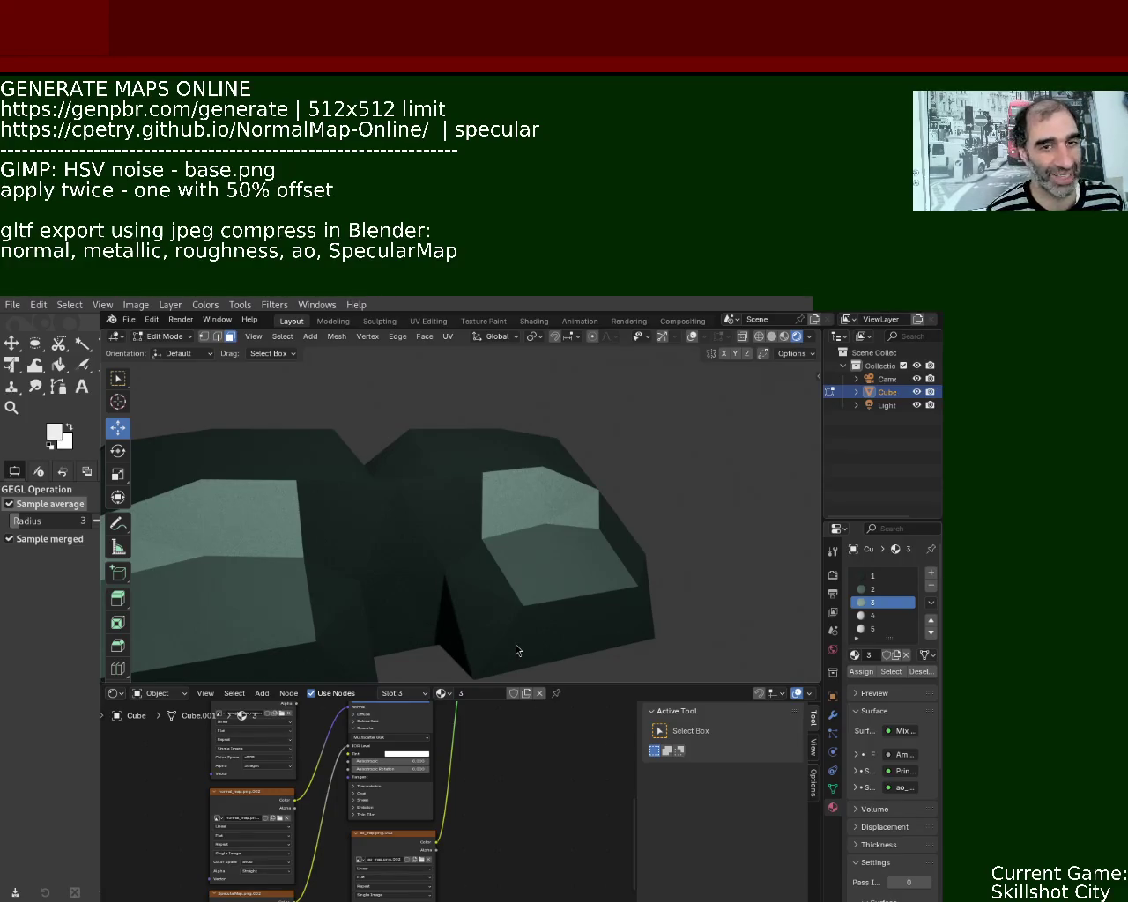
pyautogui.moveTo(543, 578)
pyautogui.mouseDown(button='middle')
pyautogui.moveTo(615, 532)
pyautogui.moveTo(523, 534)
pyautogui.moveTo(485, 461)
pyautogui.mouseUp(button='middle')
pyautogui.scroll(5, 485, 461)
pyautogui.scroll(-2, 486, 492)
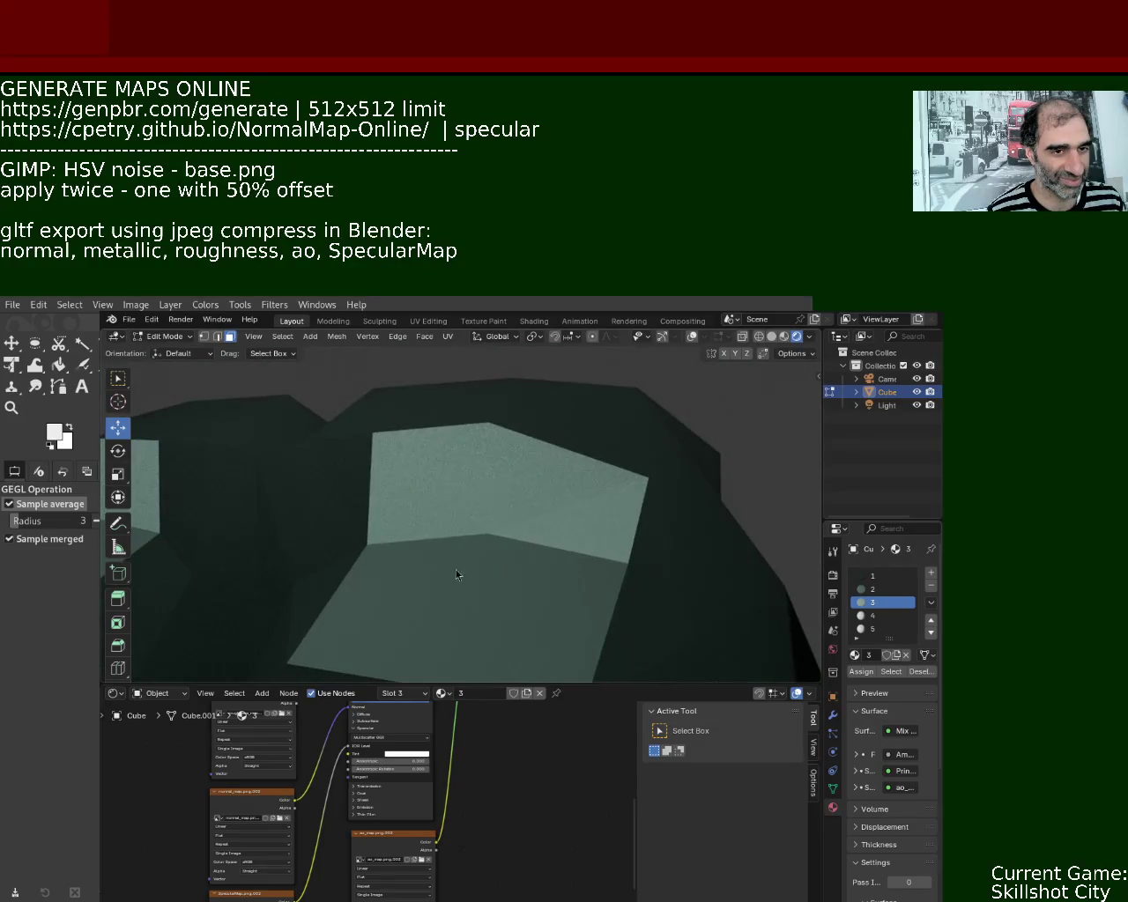
pyautogui.moveTo(439, 598)
pyautogui.mouseDown(button='middle')
pyautogui.moveTo(479, 559)
pyautogui.moveTo(390, 491)
pyautogui.moveTo(397, 481)
pyautogui.moveTo(438, 494)
pyautogui.moveTo(461, 541)
pyautogui.moveTo(442, 527)
pyautogui.moveTo(496, 511)
pyautogui.mouseUp(button='middle')
pyautogui.scroll(-5, 413, 496)
pyautogui.scroll(3, 496, 511)
pyautogui.scroll(2, 506, 478)
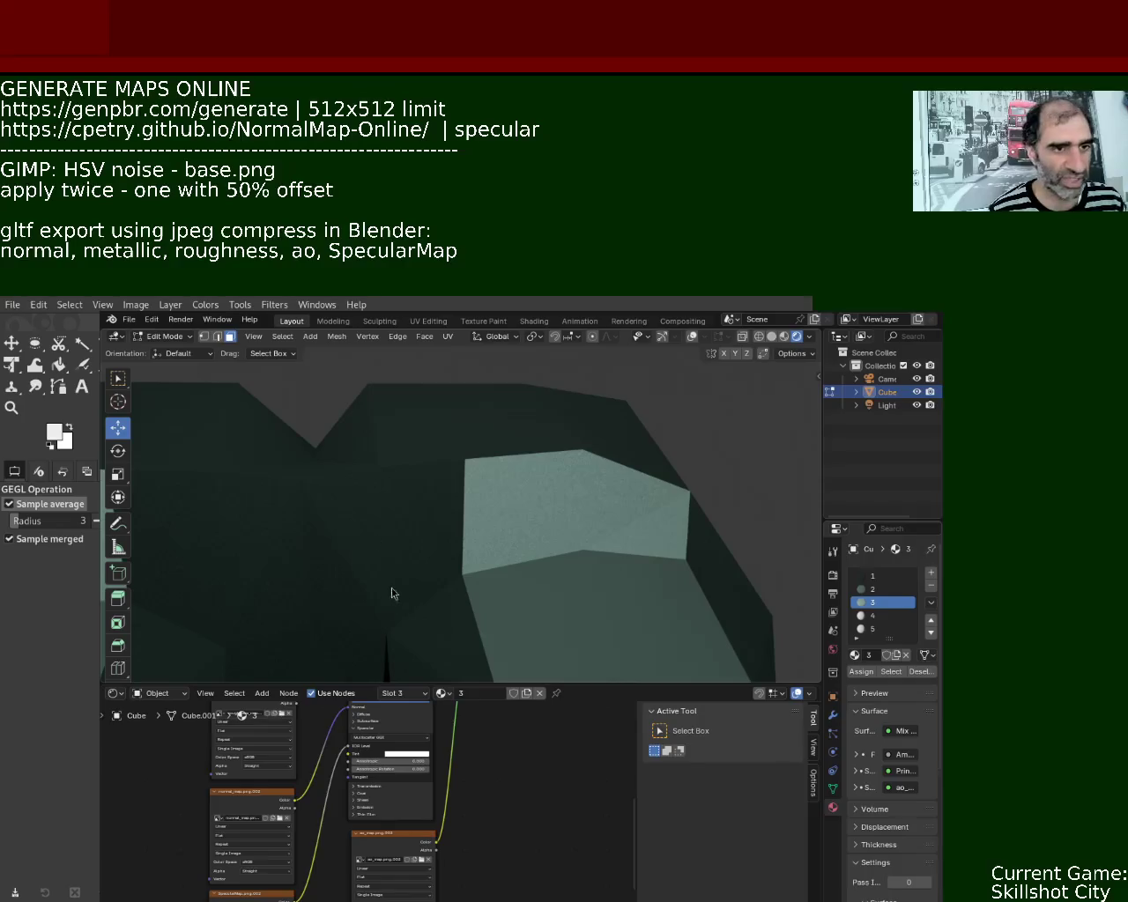
# Switch to vertex select mode and view the mesh in Material Preview shading, zoomed out
pyautogui.click(204, 336)
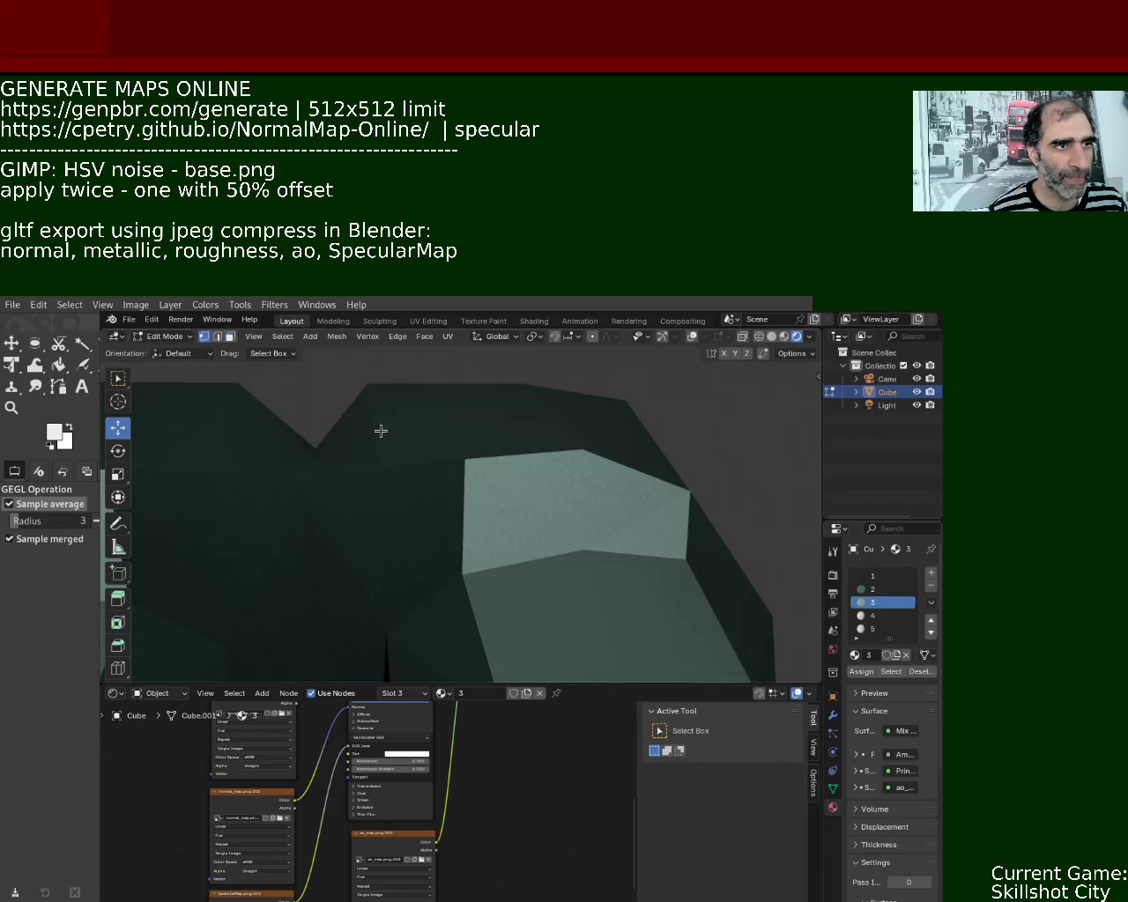
pyautogui.scroll(3, 581, 538)
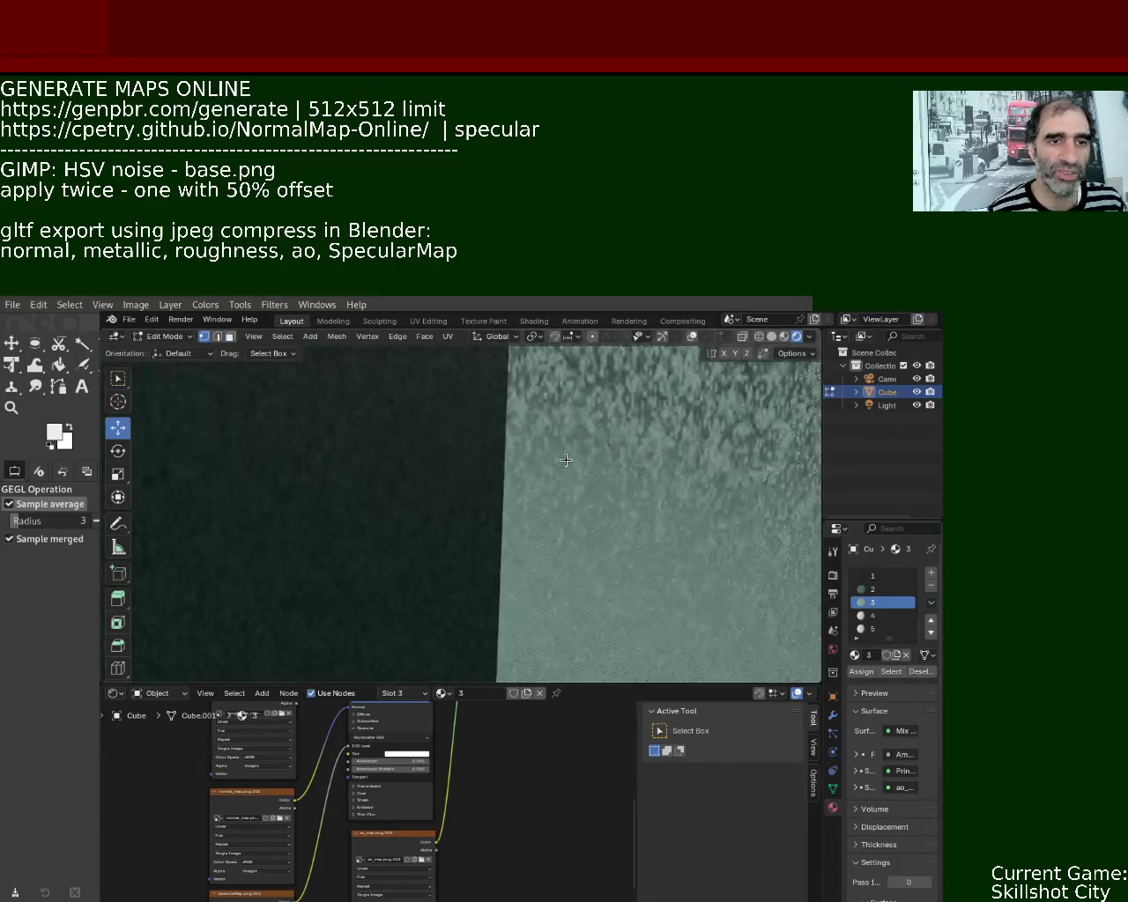
pyautogui.scroll(2, 586, 478)
pyautogui.moveTo(586, 478)
pyautogui.mouseDown(button='middle')
pyautogui.moveTo(614, 506)
pyautogui.moveTo(630, 550)
pyautogui.mouseUp(button='middle')
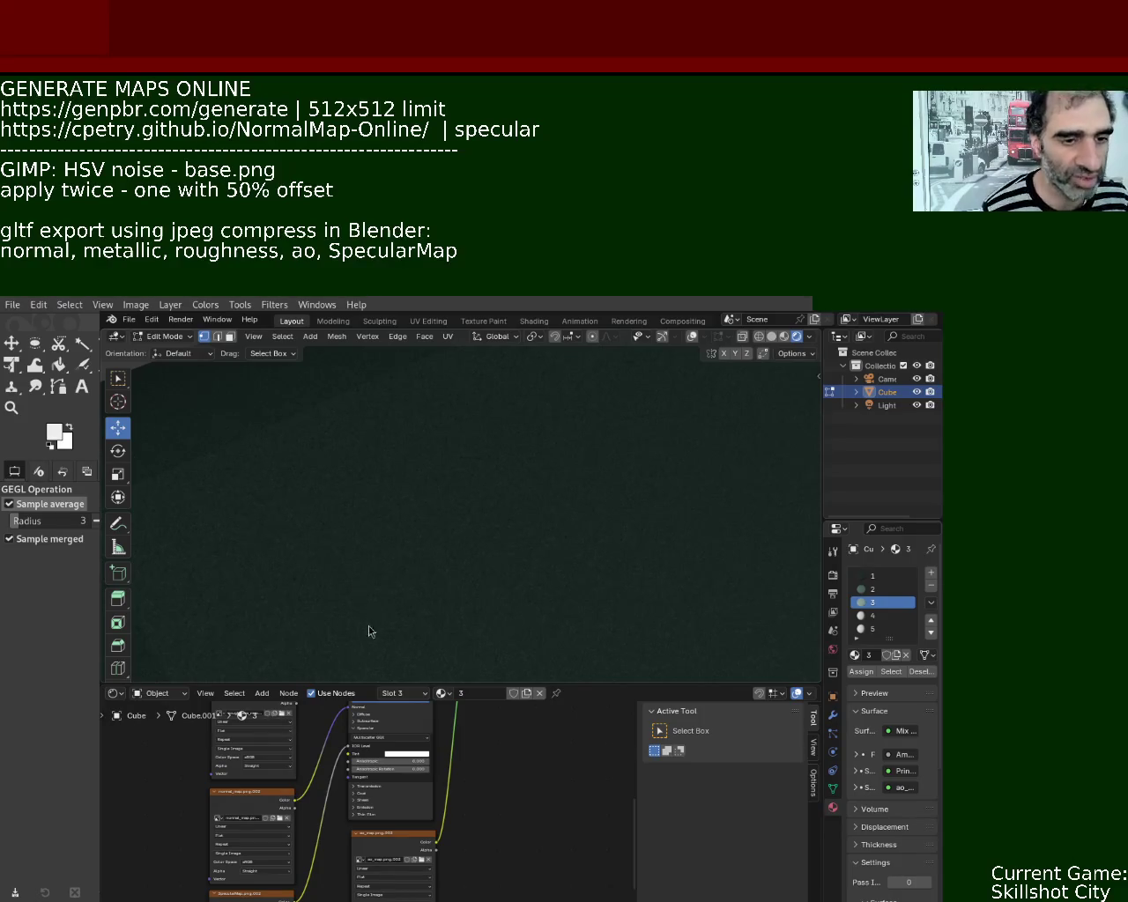
pyautogui.moveTo(489, 503)
pyautogui.mouseDown(button='middle')
pyautogui.moveTo(493, 549)
pyautogui.moveTo(453, 511)
pyautogui.moveTo(360, 481)
pyautogui.moveTo(503, 484)
pyautogui.moveTo(426, 493)
pyautogui.moveTo(473, 455)
pyautogui.moveTo(503, 468)
pyautogui.moveTo(526, 453)
pyautogui.moveTo(566, 464)
pyautogui.moveTo(503, 496)
pyautogui.moveTo(391, 526)
pyautogui.moveTo(445, 483)
pyautogui.moveTo(582, 468)
pyautogui.moveTo(491, 468)
pyautogui.moveTo(516, 461)
pyautogui.moveTo(432, 494)
pyautogui.moveTo(539, 445)
pyautogui.moveTo(509, 461)
pyautogui.moveTo(514, 473)
pyautogui.moveTo(476, 468)
pyautogui.moveTo(529, 465)
pyautogui.moveTo(503, 443)
pyautogui.moveTo(567, 493)
pyautogui.moveTo(498, 456)
pyautogui.moveTo(506, 469)
pyautogui.moveTo(411, 472)
pyautogui.moveTo(382, 461)
pyautogui.moveTo(415, 473)
pyautogui.moveTo(541, 466)
pyautogui.moveTo(541, 650)
pyautogui.mouseUp(button='middle')
pyautogui.click(784, 337)
pyautogui.scroll(-3, 503, 444)
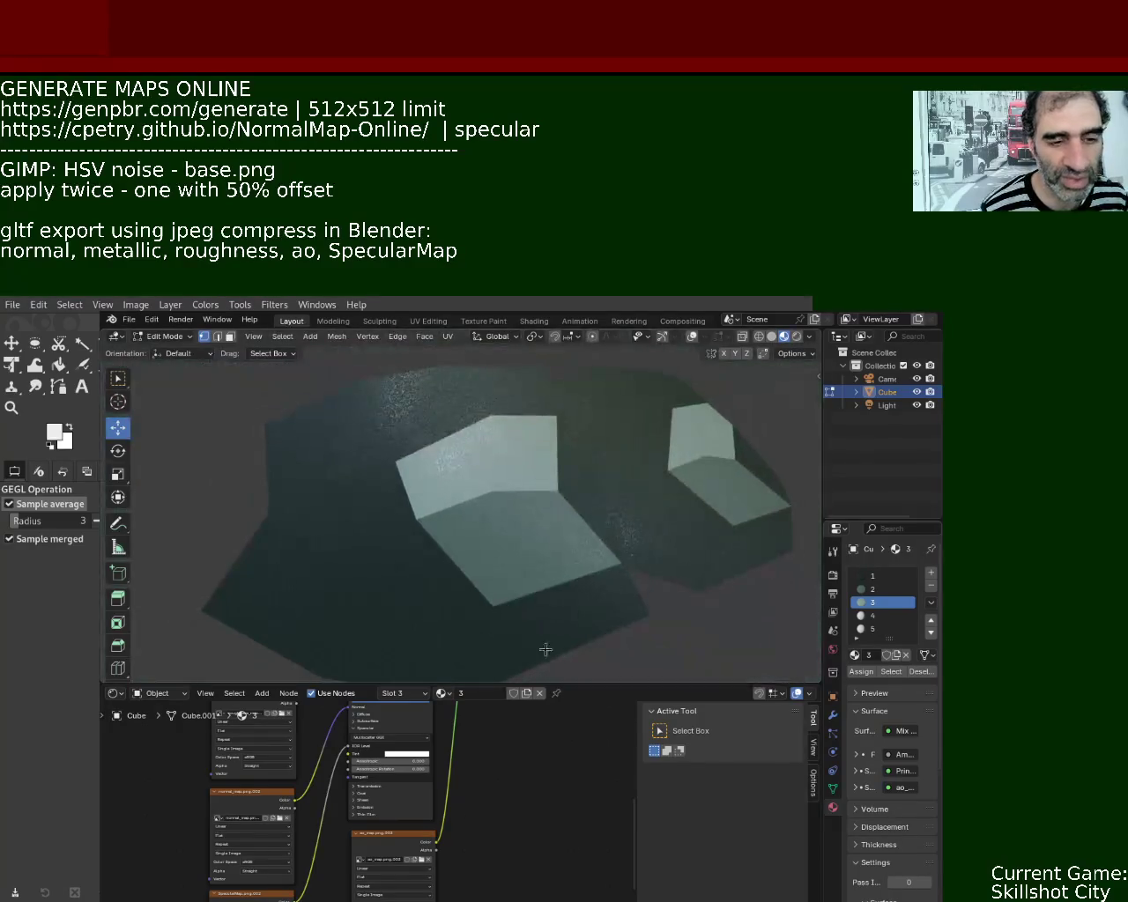
# Make the lower area a UV Editor, enable gizmos and overlays, and scale all the mesh's UVs
pyautogui.click(113, 693)
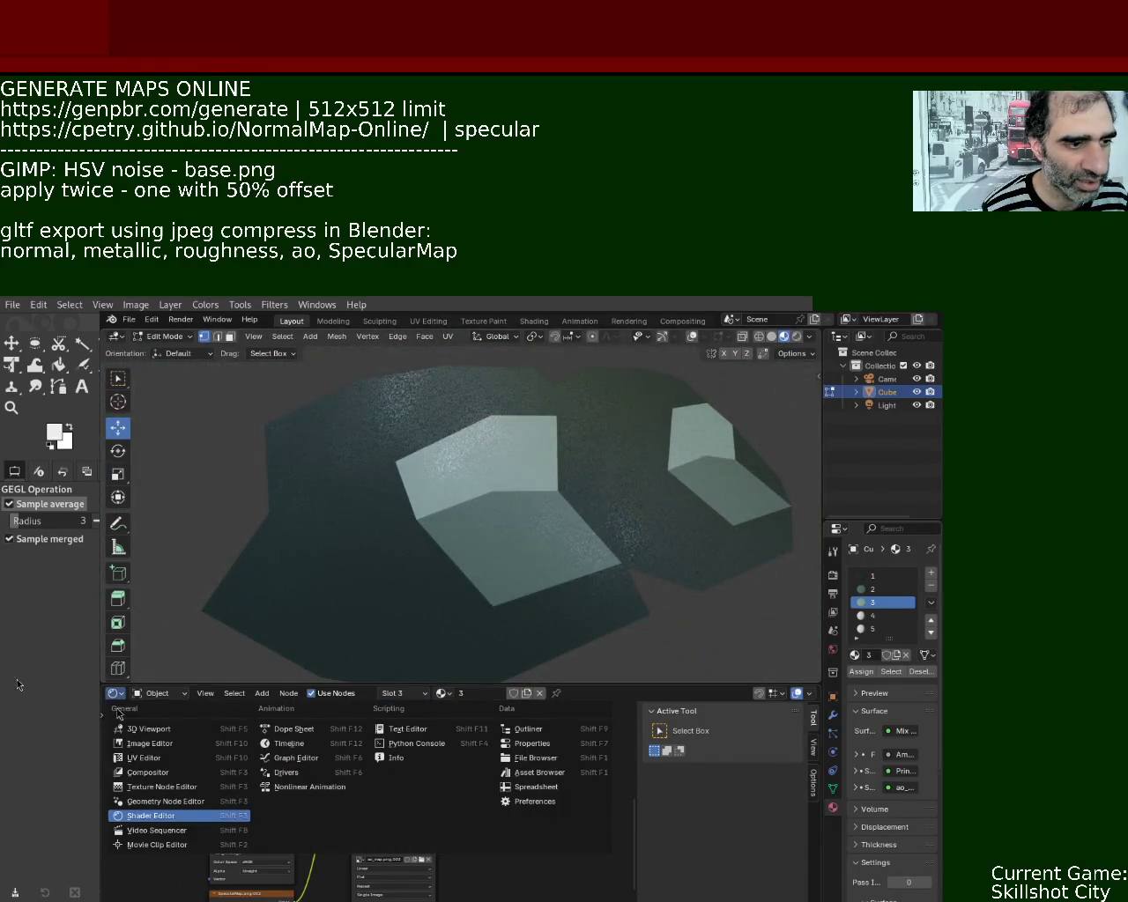
pyautogui.click(150, 771)
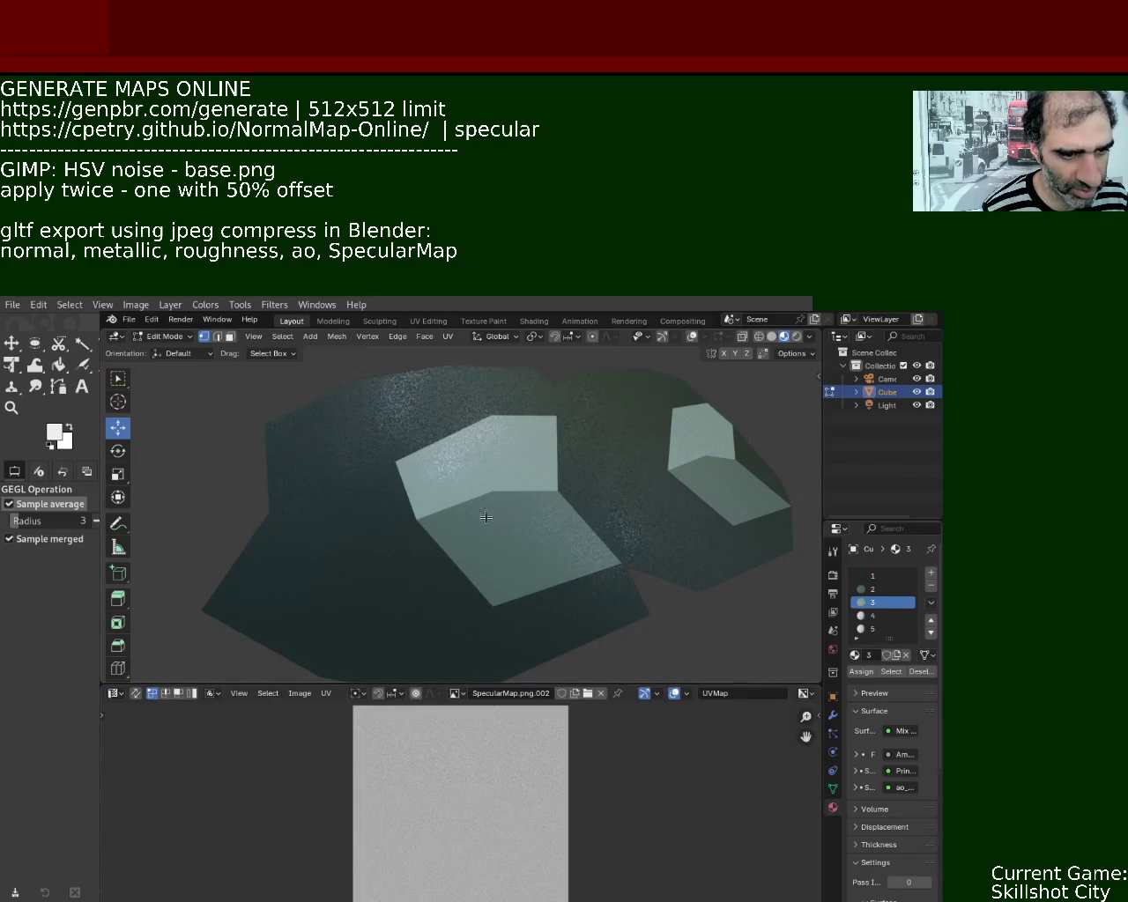
pyautogui.click(661, 337)
pyautogui.click(691, 336)
pyautogui.press('a')
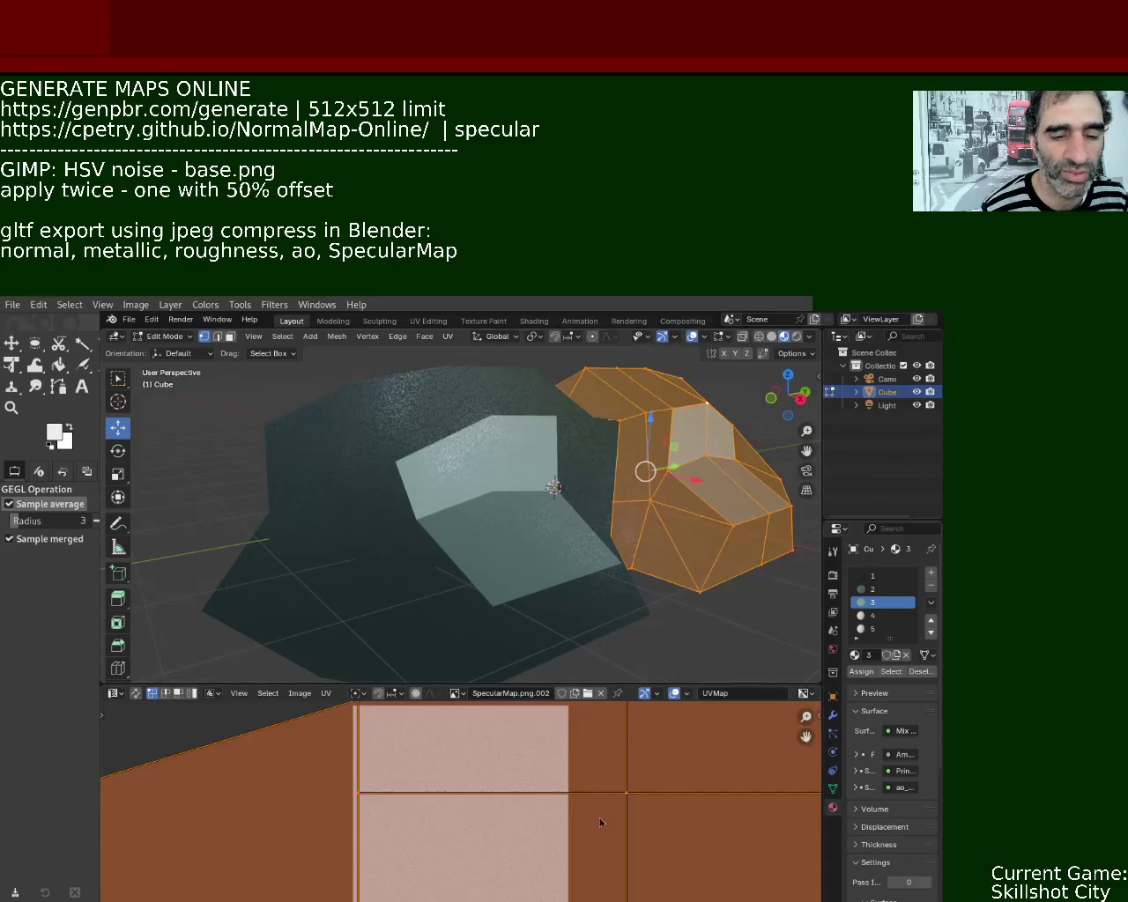
pyautogui.press('s')
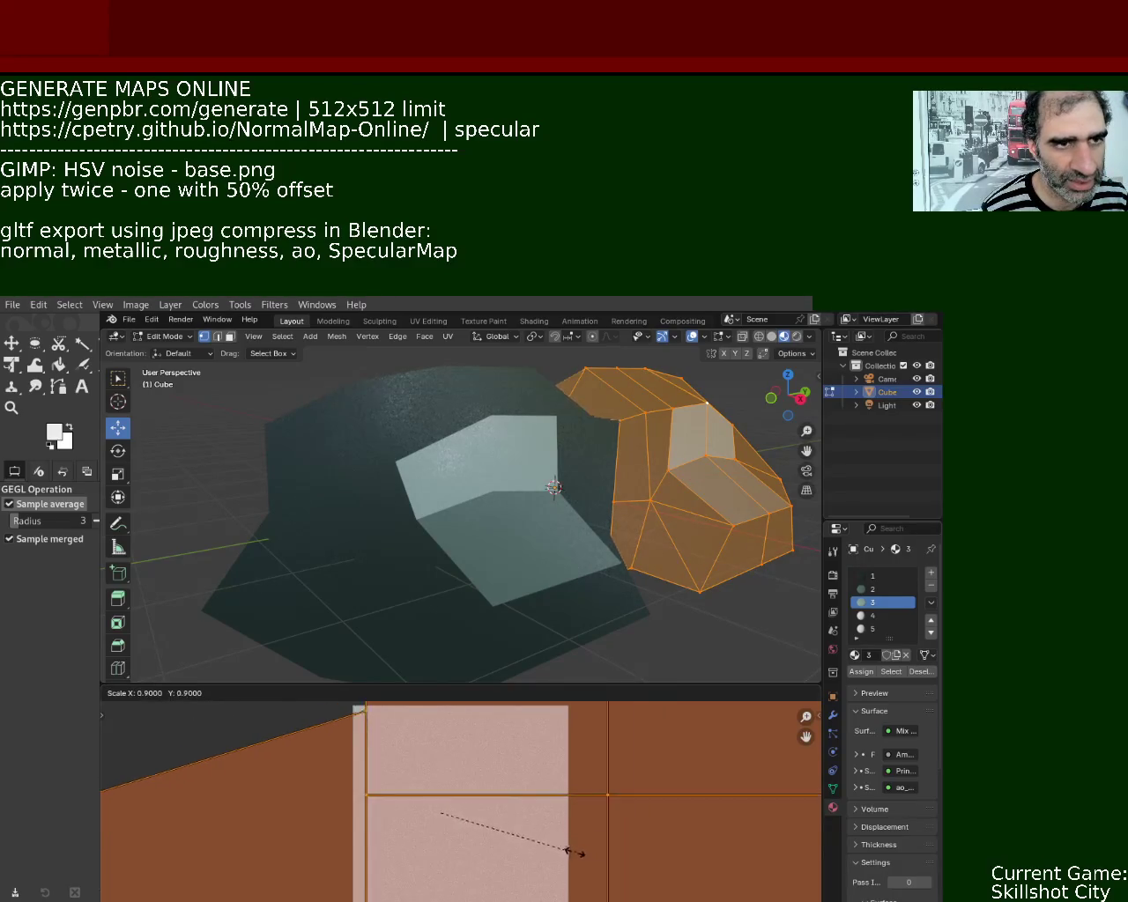
pyautogui.click(740, 745)
# Select the connected right-hand piece with L and enlarge its UVs in two scaling passes
pyautogui.moveTo(617, 529)
pyautogui.mouseDown(button='middle')
pyautogui.moveTo(539, 468)
pyautogui.moveTo(558, 500)
pyautogui.moveTo(629, 503)
pyautogui.moveTo(508, 455)
pyautogui.moveTo(535, 470)
pyautogui.moveTo(559, 510)
pyautogui.moveTo(543, 511)
pyautogui.mouseUp(button='middle')
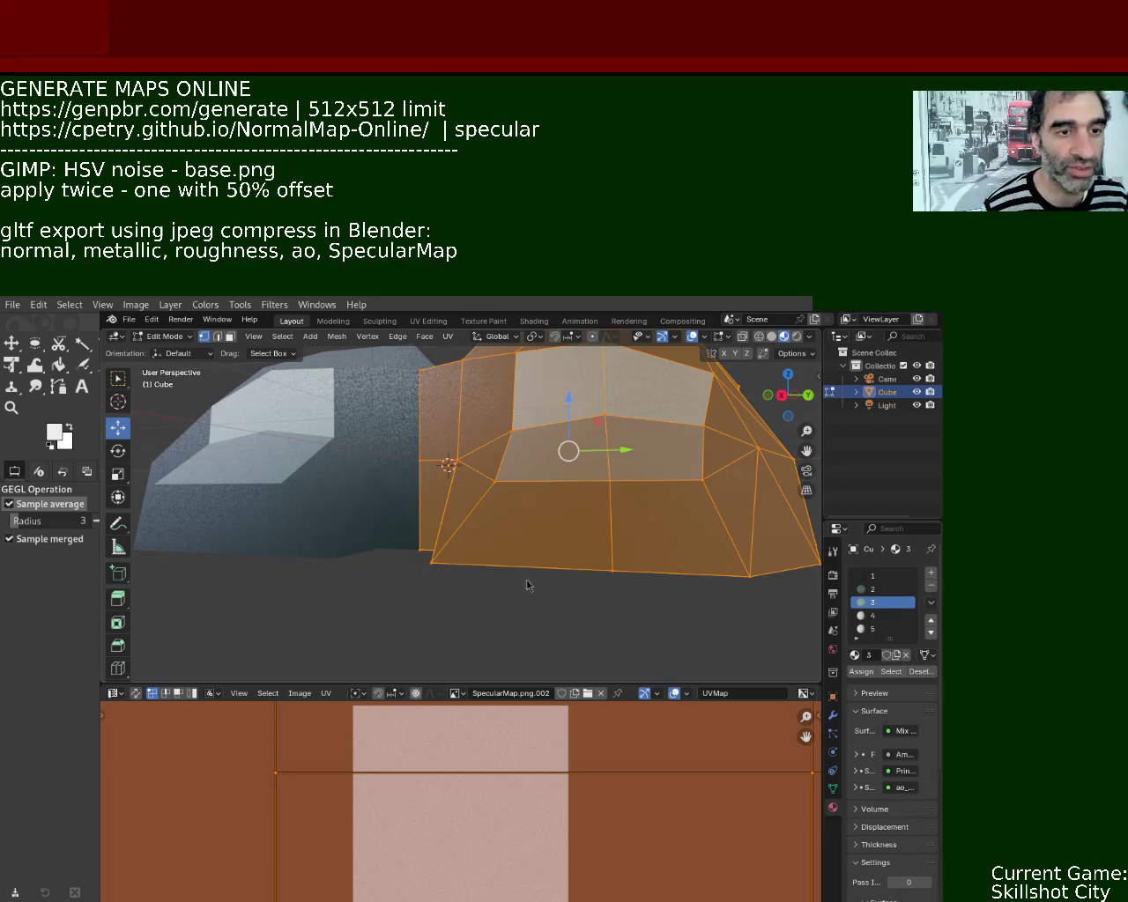
pyautogui.moveTo(393, 469)
pyautogui.mouseDown(button='middle')
pyautogui.moveTo(411, 470)
pyautogui.moveTo(418, 514)
pyautogui.moveTo(445, 528)
pyautogui.mouseUp(button='middle')
pyautogui.click(565, 599)
pyautogui.moveTo(601, 635)
pyautogui.mouseDown(button='middle')
pyautogui.moveTo(658, 575)
pyautogui.moveTo(604, 579)
pyautogui.moveTo(596, 558)
pyautogui.moveTo(573, 581)
pyautogui.moveTo(551, 571)
pyautogui.moveTo(652, 581)
pyautogui.moveTo(639, 596)
pyautogui.mouseUp(button='middle')
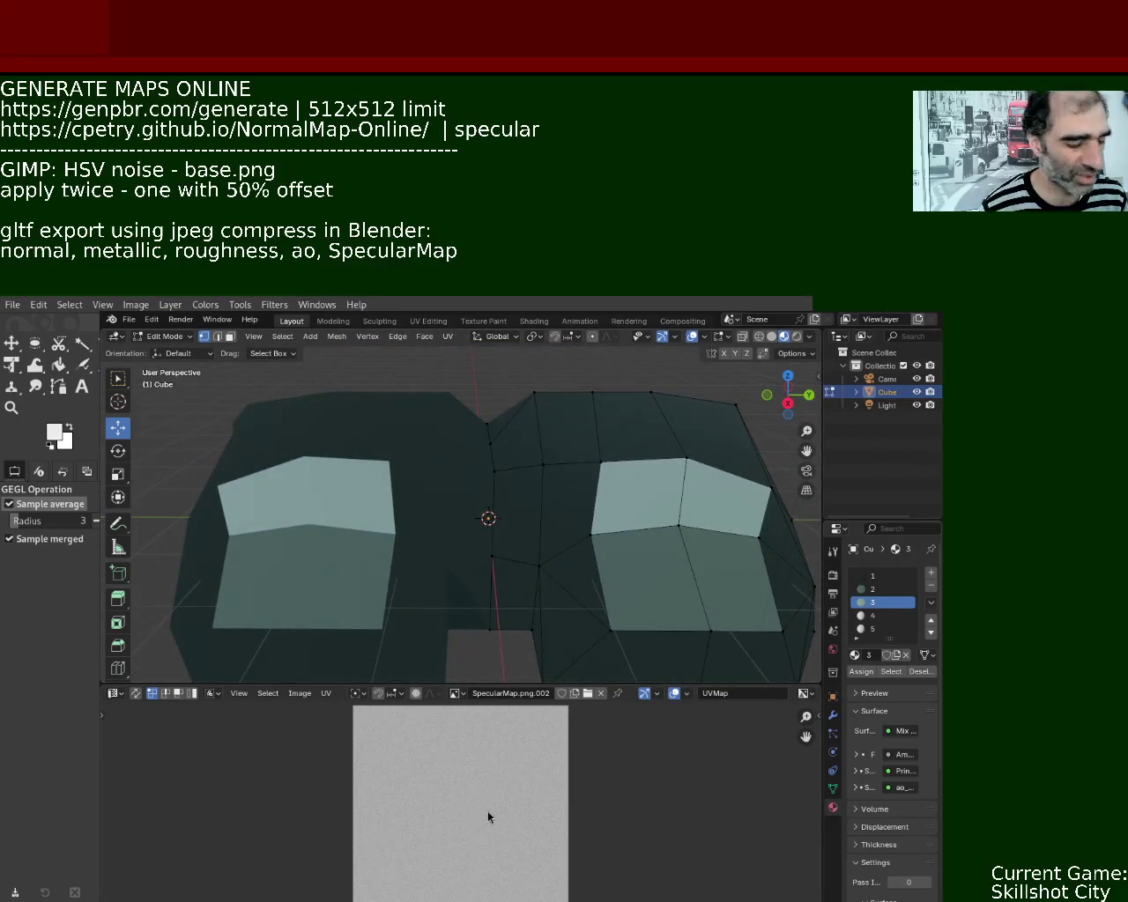
pyautogui.press('l')
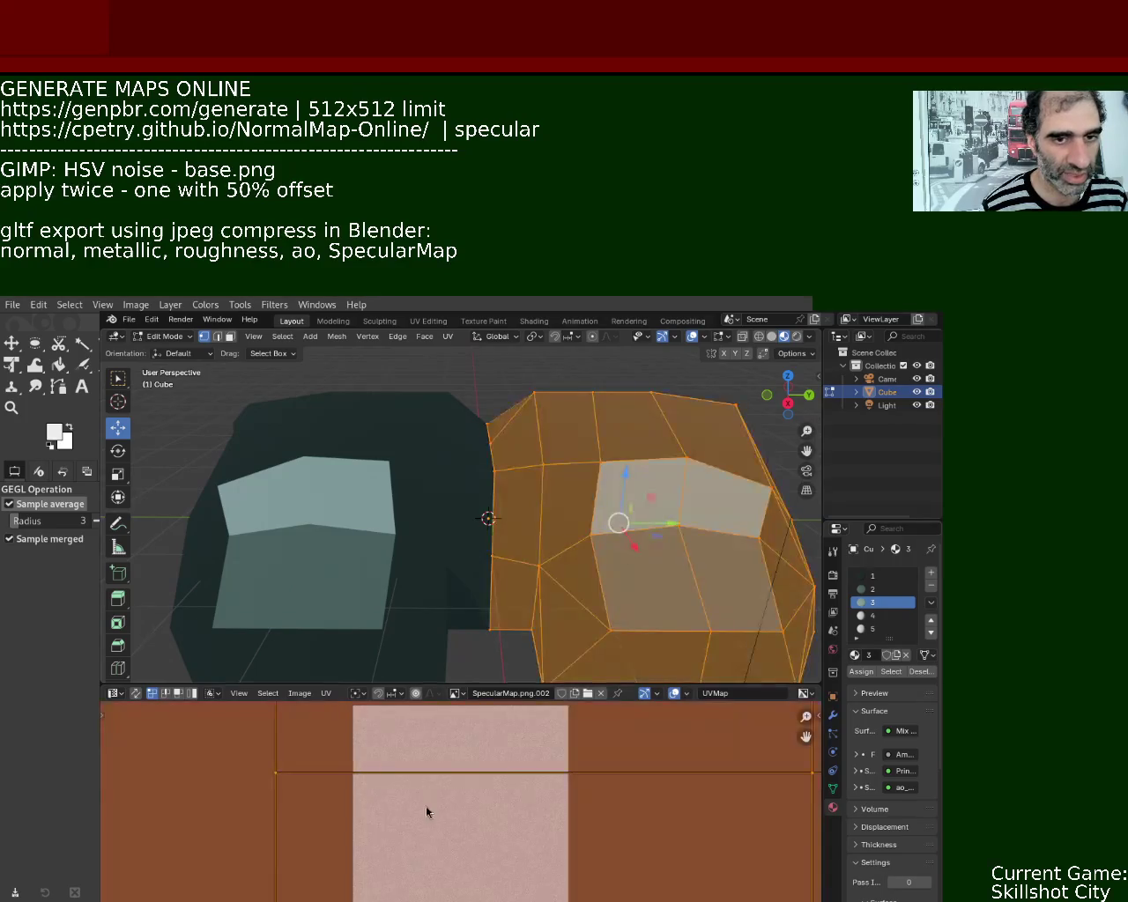
pyautogui.moveTo(572, 670)
pyautogui.mouseDown(button='middle')
pyautogui.moveTo(535, 526)
pyautogui.moveTo(485, 478)
pyautogui.moveTo(461, 531)
pyautogui.moveTo(475, 493)
pyautogui.moveTo(425, 433)
pyautogui.moveTo(476, 494)
pyautogui.mouseUp(button='middle')
pyautogui.press('s')
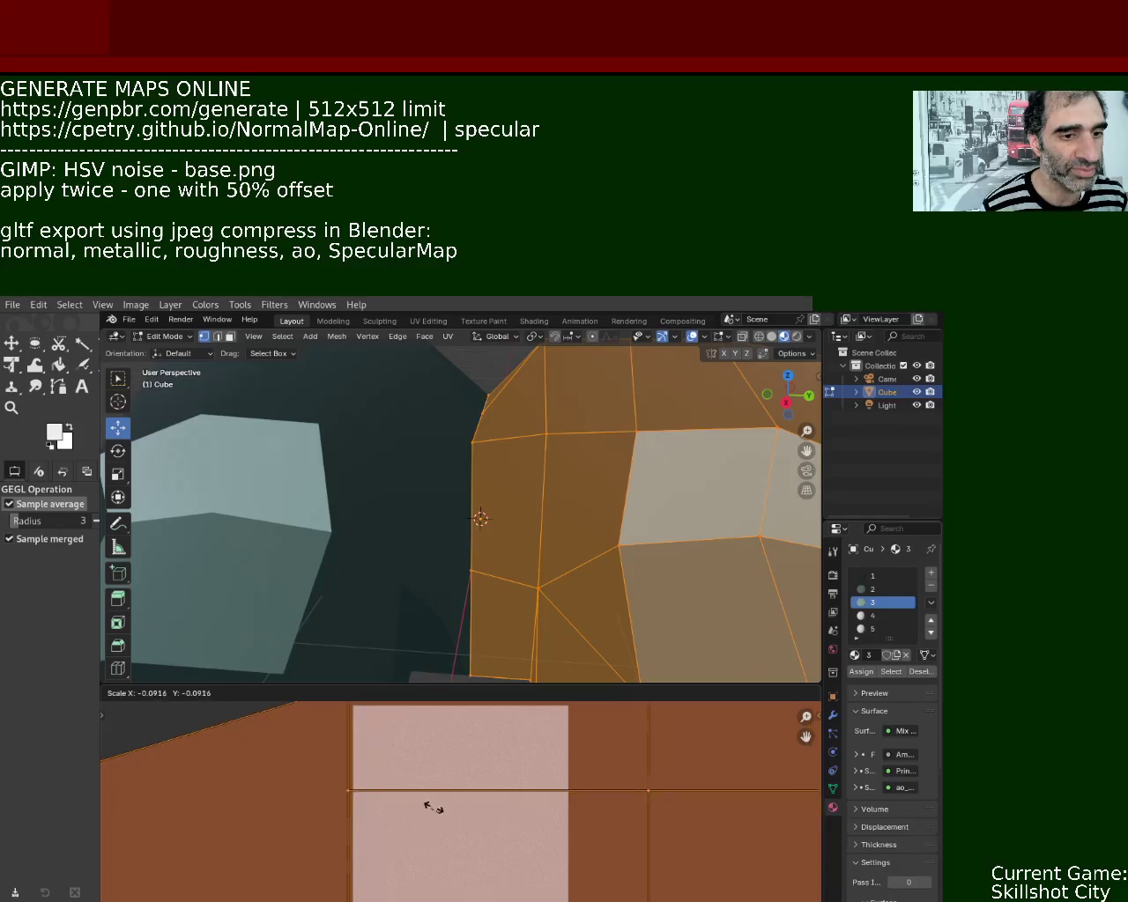
pyautogui.click(446, 803)
pyautogui.moveTo(489, 520)
pyautogui.mouseDown(button='middle')
pyautogui.moveTo(497, 502)
pyautogui.moveTo(459, 519)
pyautogui.mouseUp(button='middle')
pyautogui.press('s')
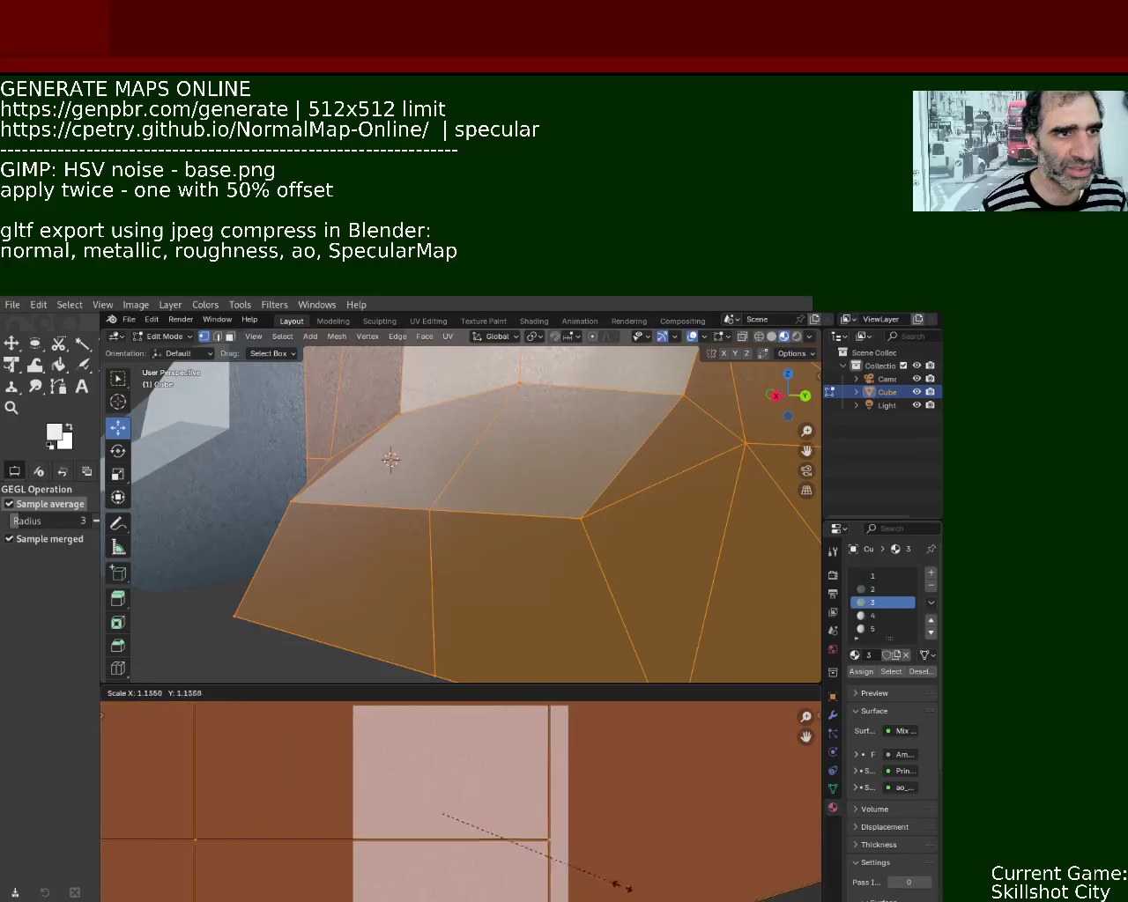
pyautogui.click(118, 743)
# Deselect the mesh, shrink the UV editor, and hide the viewport overlays
pyautogui.moveTo(361, 458)
pyautogui.mouseDown(button='middle')
pyautogui.moveTo(344, 468)
pyautogui.moveTo(327, 431)
pyautogui.moveTo(408, 470)
pyautogui.moveTo(391, 468)
pyautogui.moveTo(390, 433)
pyautogui.moveTo(395, 462)
pyautogui.moveTo(372, 483)
pyautogui.moveTo(353, 552)
pyautogui.moveTo(446, 557)
pyautogui.moveTo(352, 528)
pyautogui.moveTo(492, 514)
pyautogui.mouseUp(button='middle')
pyautogui.click(714, 453)
pyautogui.moveTo(714, 454)
pyautogui.mouseDown(button='middle')
pyautogui.moveTo(579, 531)
pyautogui.moveTo(563, 502)
pyautogui.mouseUp(button='middle')
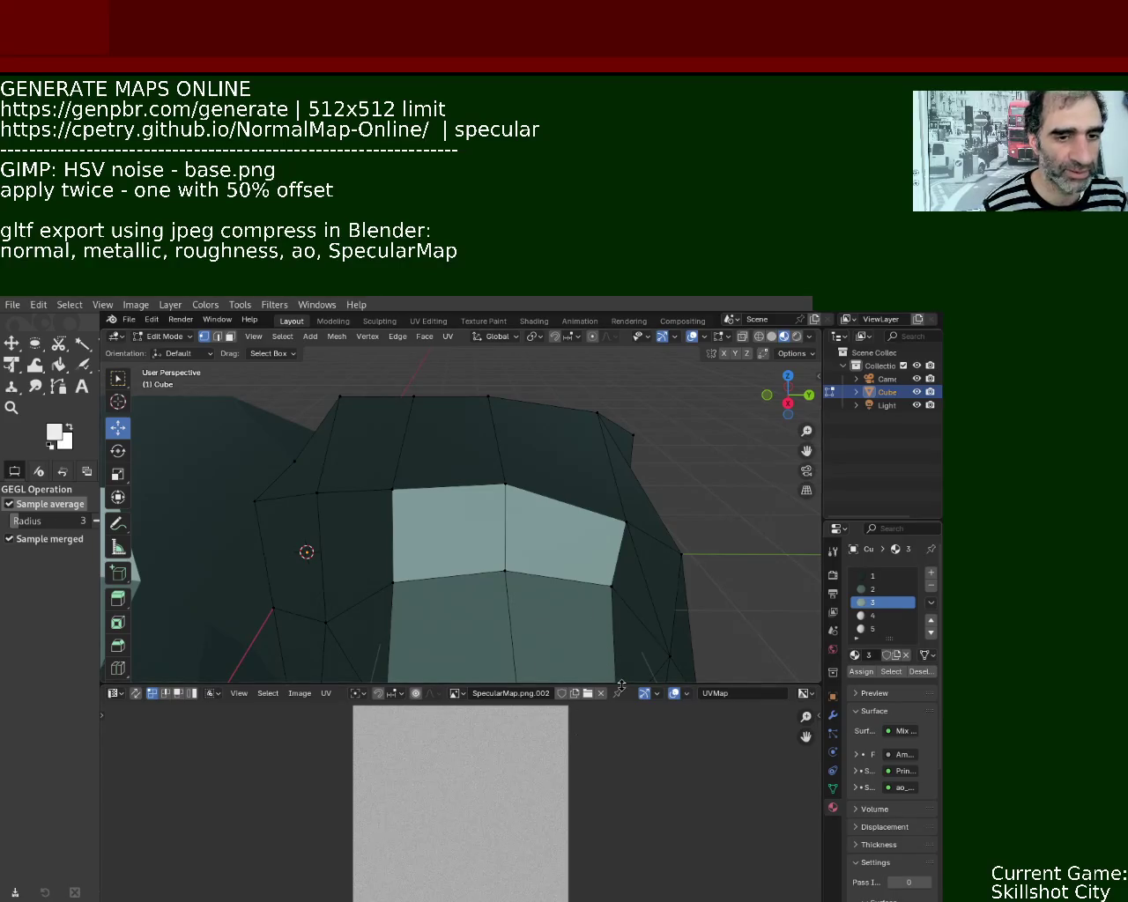
pyautogui.moveTo(621, 685); pyautogui.dragTo(621, 766)
pyautogui.moveTo(564, 621); pyautogui.dragTo(527, 617, button='middle')
pyautogui.click(692, 336)
# Orbit and zoom around the model to inspect the new texture scale
pyautogui.moveTo(547, 468)
pyautogui.mouseDown(button='middle')
pyautogui.moveTo(502, 462)
pyautogui.moveTo(494, 474)
pyautogui.moveTo(423, 423)
pyautogui.moveTo(391, 451)
pyautogui.moveTo(461, 466)
pyautogui.moveTo(538, 446)
pyautogui.moveTo(526, 475)
pyautogui.moveTo(481, 433)
pyautogui.moveTo(484, 453)
pyautogui.moveTo(517, 485)
pyautogui.moveTo(480, 456)
pyautogui.moveTo(453, 460)
pyautogui.moveTo(624, 468)
pyautogui.moveTo(537, 468)
pyautogui.moveTo(572, 467)
pyautogui.moveTo(577, 446)
pyautogui.moveTo(526, 453)
pyautogui.moveTo(438, 434)
pyautogui.moveTo(655, 514)
pyautogui.moveTo(505, 526)
pyautogui.mouseUp(button='middle')
pyautogui.scroll(5, 461, 466)
pyautogui.scroll(-5, 475, 474)
pyautogui.scroll(5, 566, 441)
pyautogui.scroll(-5, 438, 433)
pyautogui.scroll(5, 505, 526)
pyautogui.scroll(-2, 518, 469)
pyautogui.moveTo(518, 469); pyautogui.dragTo(611, 458, button='middle')
pyautogui.moveTo(600, 469)
pyautogui.mouseDown(button='middle')
pyautogui.moveTo(394, 556)
pyautogui.moveTo(379, 491)
pyautogui.moveTo(398, 485)
pyautogui.moveTo(378, 505)
pyautogui.mouseUp(button='middle')
pyautogui.moveTo(316, 547)
pyautogui.mouseDown(button='middle')
pyautogui.moveTo(393, 511)
pyautogui.moveTo(361, 514)
pyautogui.moveTo(355, 491)
pyautogui.moveTo(390, 541)
pyautogui.moveTo(411, 501)
pyautogui.moveTo(376, 554)
pyautogui.moveTo(390, 598)
pyautogui.moveTo(350, 551)
pyautogui.moveTo(372, 516)
pyautogui.moveTo(423, 529)
pyautogui.moveTo(443, 517)
pyautogui.moveTo(443, 482)
pyautogui.moveTo(428, 547)
pyautogui.moveTo(372, 598)
pyautogui.moveTo(432, 487)
pyautogui.moveTo(437, 526)
pyautogui.moveTo(375, 513)
pyautogui.moveTo(397, 506)
pyautogui.moveTo(347, 516)
pyautogui.moveTo(461, 466)
pyautogui.moveTo(486, 479)
pyautogui.moveTo(529, 456)
pyautogui.moveTo(635, 514)
pyautogui.moveTo(561, 541)
pyautogui.moveTo(578, 533)
pyautogui.mouseUp(button='middle')
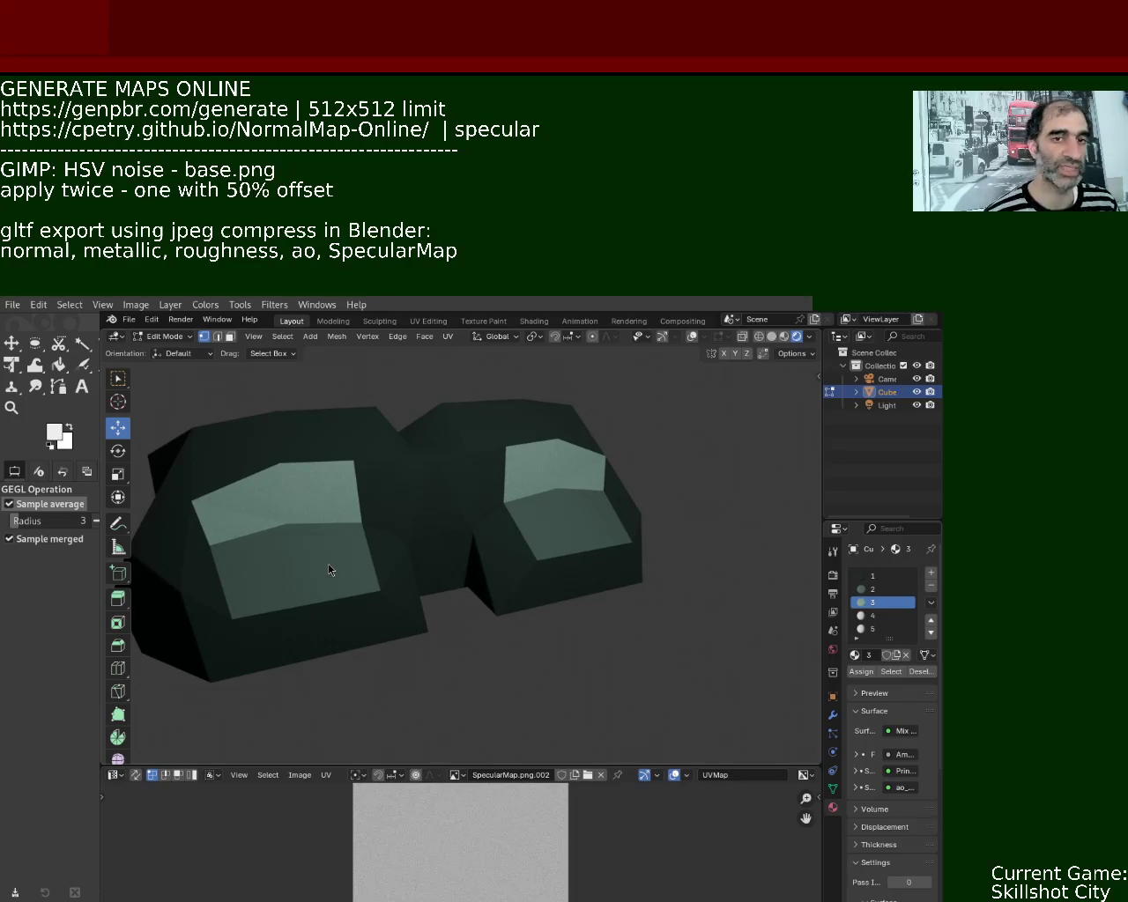
pyautogui.moveTo(361, 464)
pyautogui.mouseDown(button='middle')
pyautogui.moveTo(473, 488)
pyautogui.moveTo(382, 484)
pyautogui.moveTo(423, 448)
pyautogui.moveTo(502, 524)
pyautogui.moveTo(391, 478)
pyautogui.moveTo(491, 478)
pyautogui.moveTo(516, 534)
pyautogui.moveTo(490, 446)
pyautogui.moveTo(460, 466)
pyautogui.moveTo(473, 458)
pyautogui.moveTo(411, 473)
pyautogui.moveTo(476, 478)
pyautogui.moveTo(513, 533)
pyautogui.moveTo(453, 450)
pyautogui.moveTo(468, 519)
pyautogui.moveTo(334, 513)
pyautogui.moveTo(462, 507)
pyautogui.moveTo(468, 493)
pyautogui.moveTo(503, 534)
pyautogui.mouseUp(button='middle')
pyautogui.scroll(3, 484, 458)
pyautogui.scroll(-3, 483, 458)
pyautogui.scroll(-2, 461, 506)
pyautogui.scroll(-2, 493, 519)
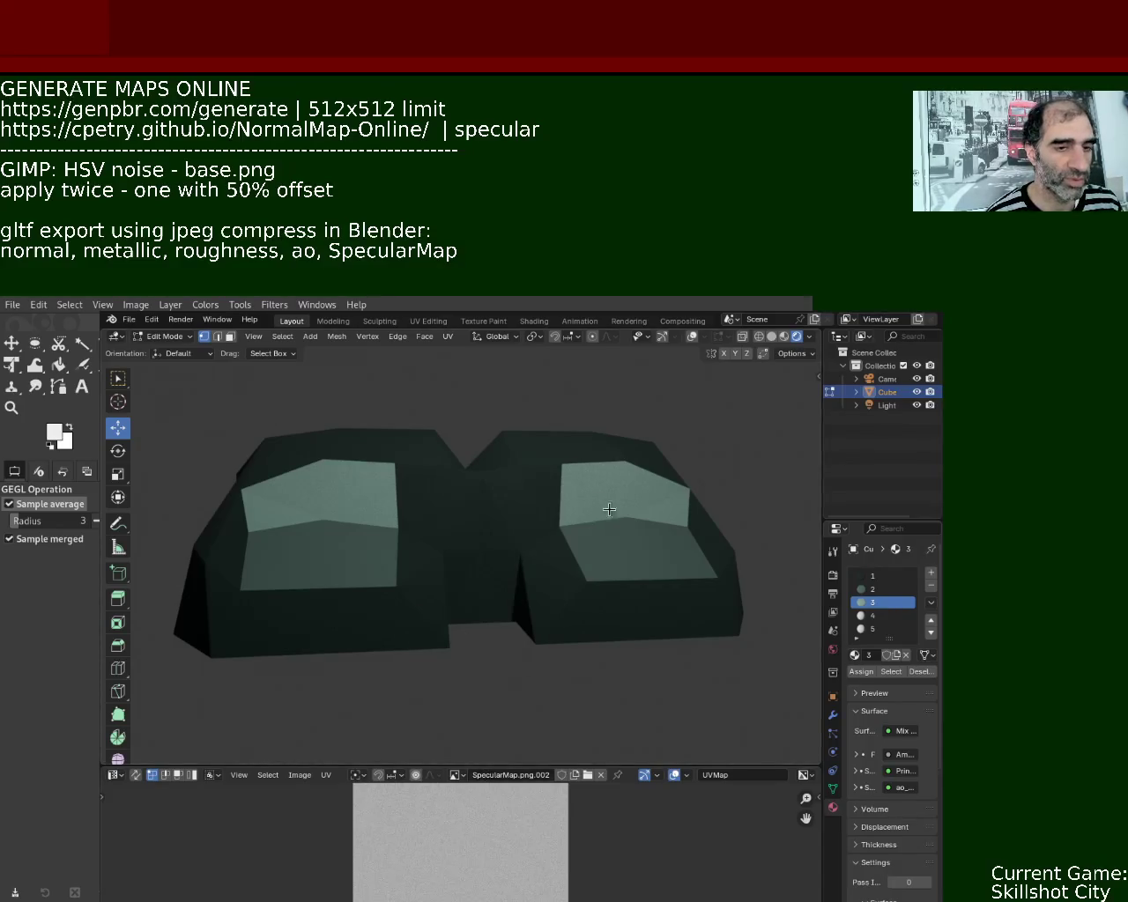
pyautogui.scroll(3, 608, 511)
pyautogui.scroll(3, 582, 529)
pyautogui.scroll(3, 503, 525)
pyautogui.scroll(-5, 450, 508)
# Orbit and zoom around the model to inspect its light-coloured faces
pyautogui.moveTo(579, 514)
pyautogui.mouseDown(button='middle')
pyautogui.moveTo(511, 516)
pyautogui.moveTo(559, 522)
pyautogui.moveTo(586, 581)
pyautogui.mouseUp(button='middle')
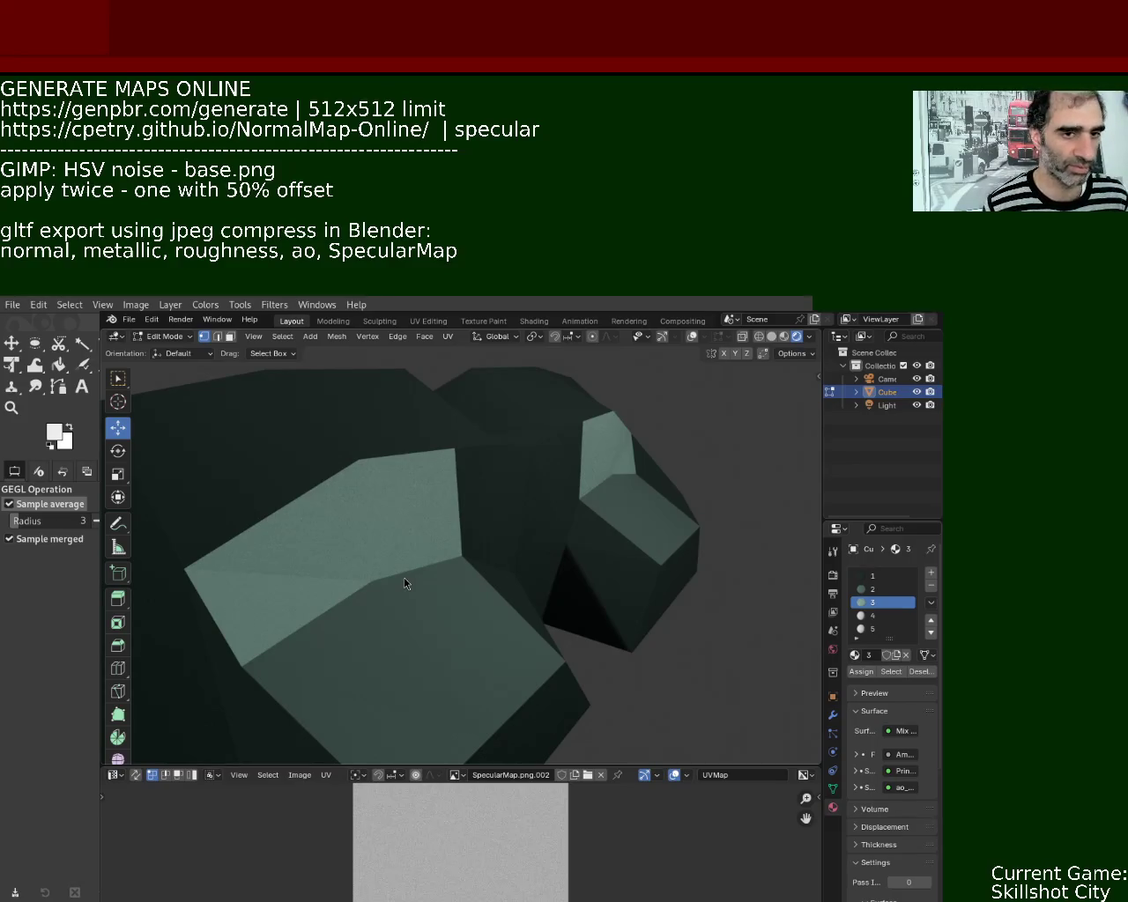
pyautogui.moveTo(416, 648)
pyautogui.mouseDown(button='middle')
pyautogui.moveTo(435, 511)
pyautogui.moveTo(417, 511)
pyautogui.moveTo(513, 515)
pyautogui.mouseUp(button='middle')
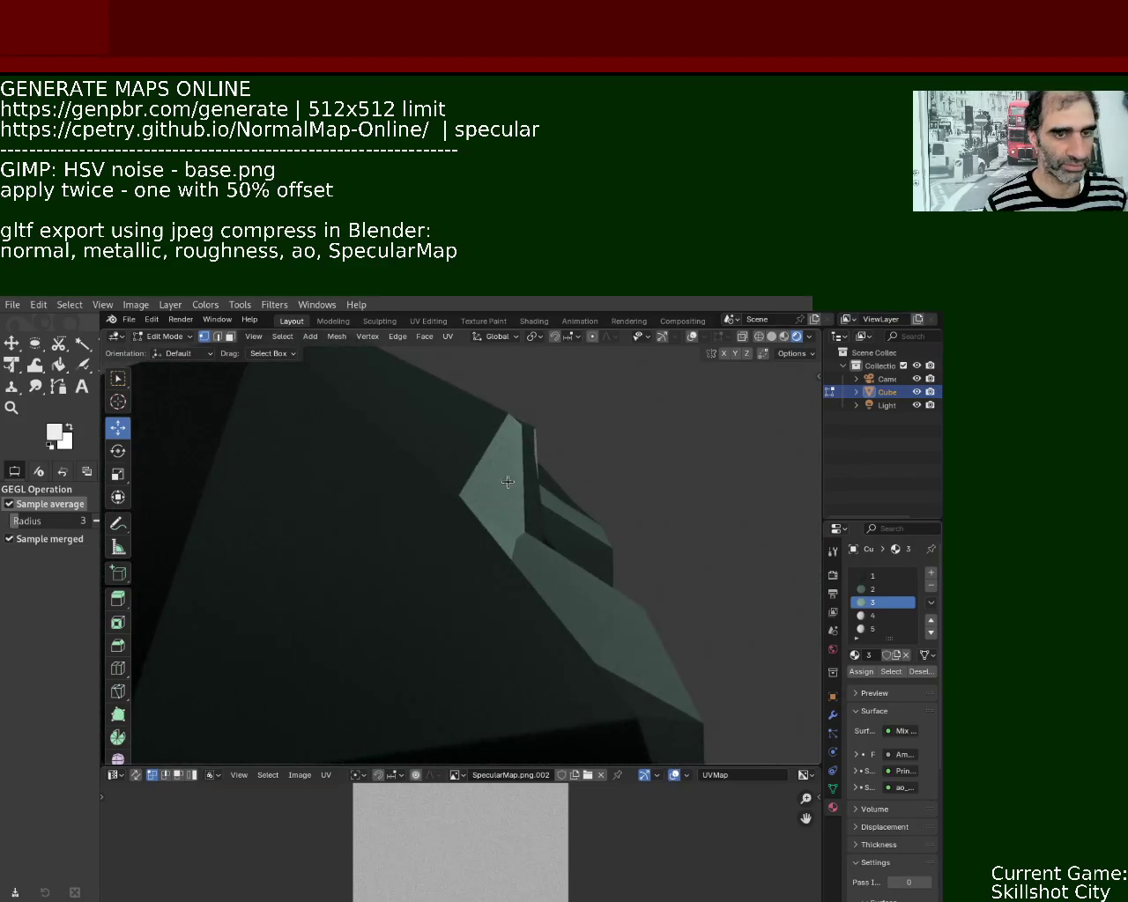
pyautogui.scroll(-5, 599, 596)
pyautogui.moveTo(599, 596)
pyautogui.mouseDown(button='middle')
pyautogui.moveTo(614, 559)
pyautogui.moveTo(400, 573)
pyautogui.moveTo(463, 582)
pyautogui.moveTo(417, 544)
pyautogui.moveTo(438, 539)
pyautogui.moveTo(514, 539)
pyautogui.moveTo(476, 552)
pyautogui.moveTo(531, 554)
pyautogui.moveTo(471, 569)
pyautogui.moveTo(443, 554)
pyautogui.moveTo(531, 560)
pyautogui.mouseUp(button='middle')
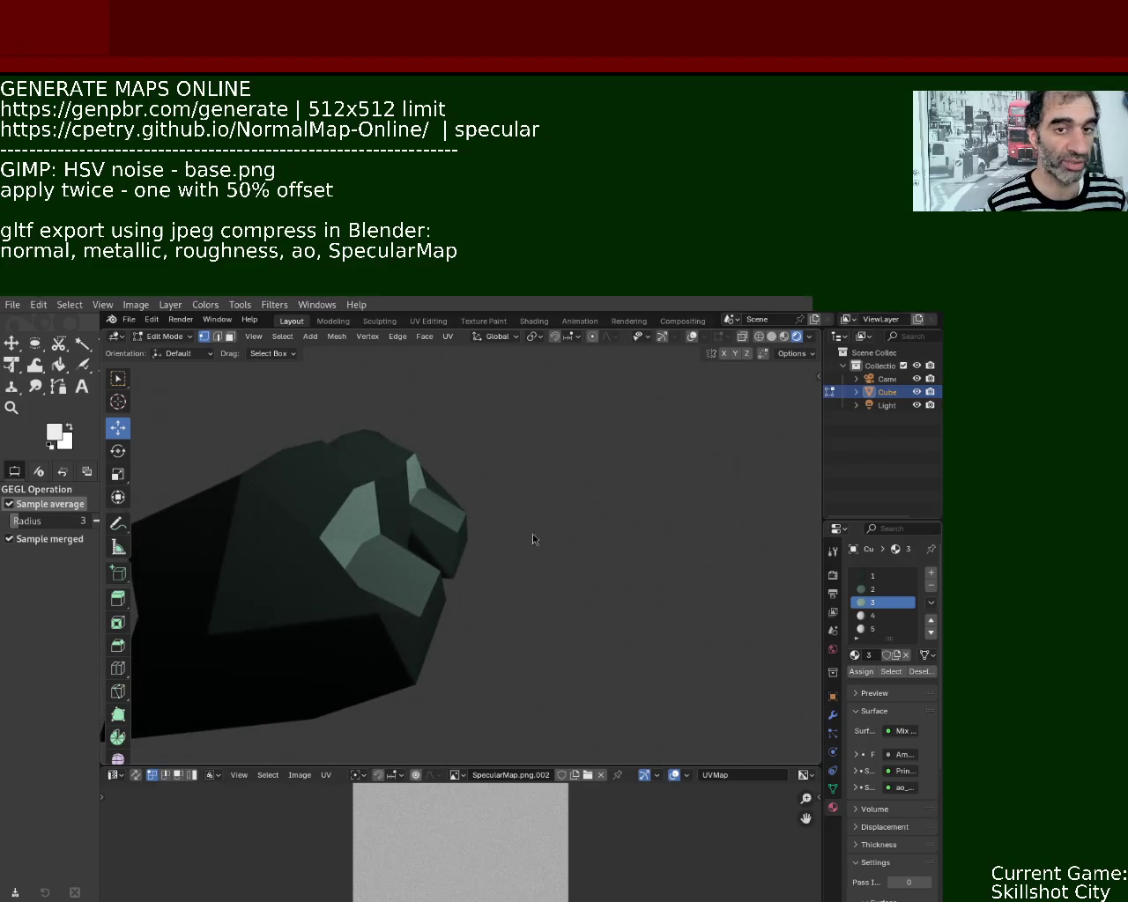
pyautogui.moveTo(523, 620)
pyautogui.mouseDown(button='middle')
pyautogui.moveTo(446, 554)
pyautogui.moveTo(516, 573)
pyautogui.mouseUp(button='middle')
pyautogui.scroll(5, 528, 529)
pyautogui.moveTo(545, 493)
pyautogui.mouseDown(button='middle')
pyautogui.moveTo(611, 595)
pyautogui.moveTo(518, 451)
pyautogui.mouseUp(button='middle')
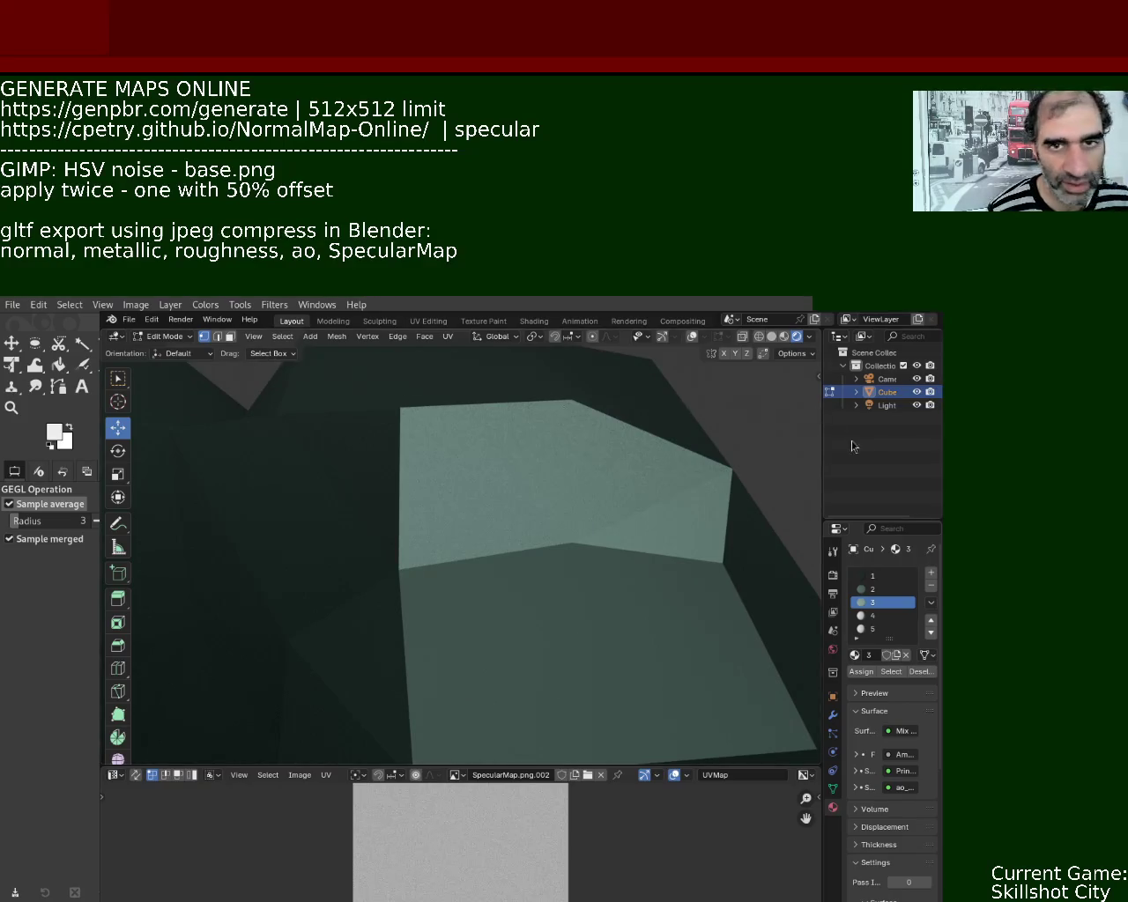
# Switch to Object Mode and rename the Cube object to computer_1
pyautogui.press('Tab')
pyautogui.press('Tab')
pyautogui.doubleClick(885, 392)
pyautogui.write('be')
pyautogui.press('Return')
# Turn the viewport gizmos and wireframe overlays back on and orbit the model
pyautogui.scroll(-2, 691, 533)
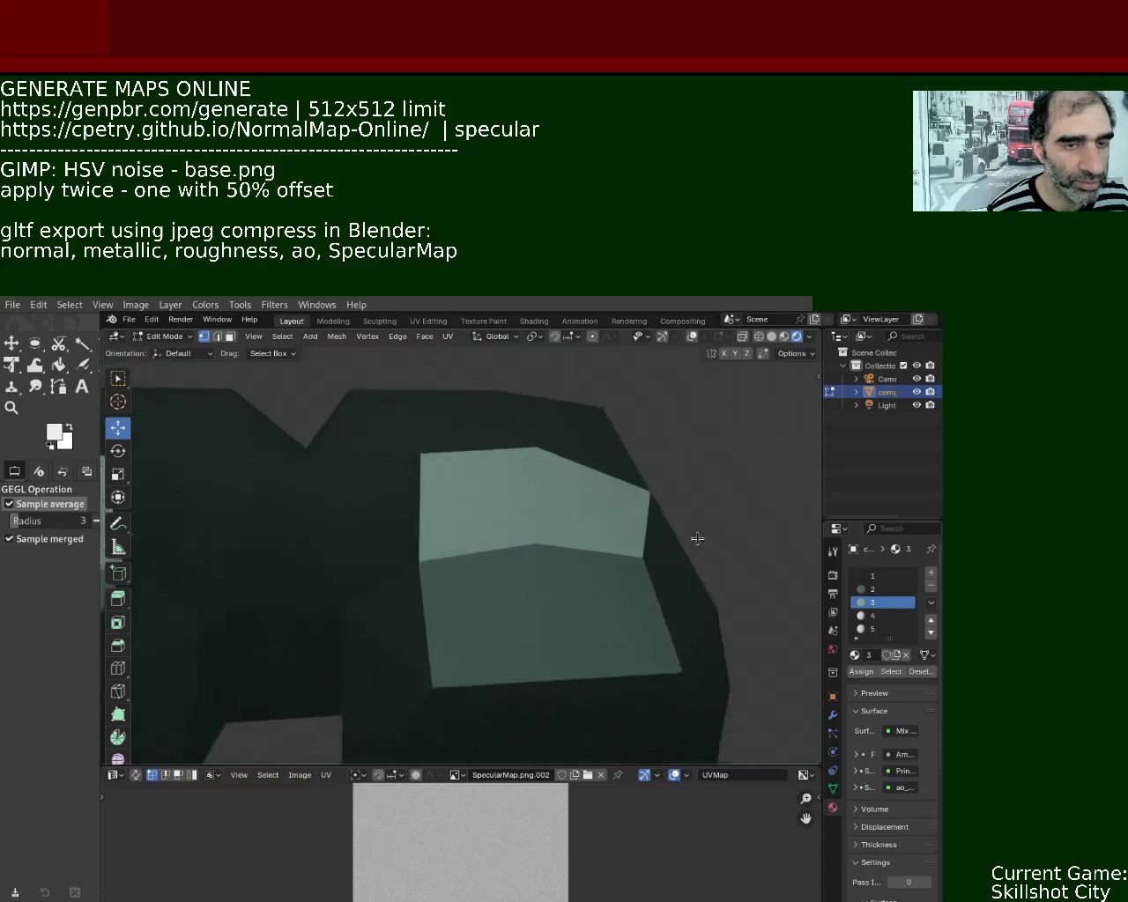
pyautogui.scroll(-2, 617, 520)
pyautogui.scroll(-2, 538, 529)
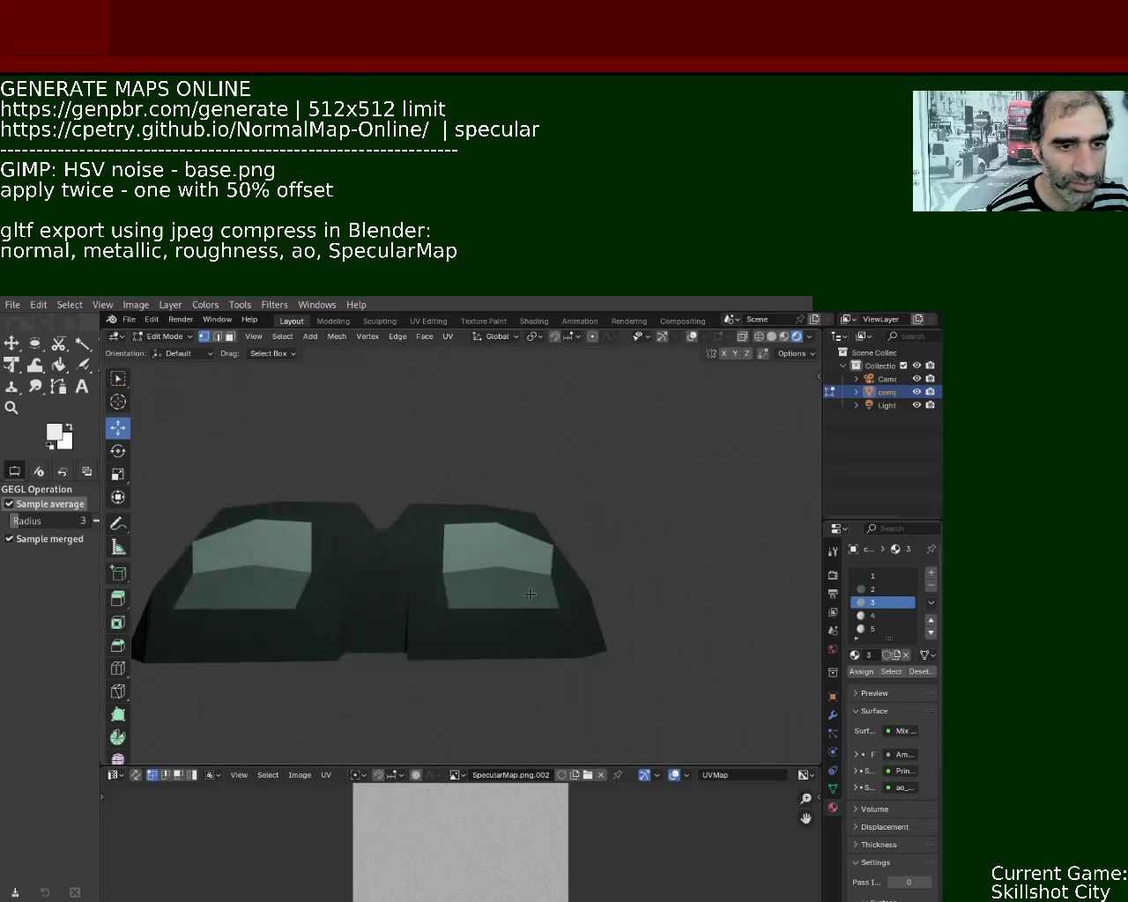
pyautogui.scroll(3, 541, 564)
pyautogui.scroll(2, 555, 528)
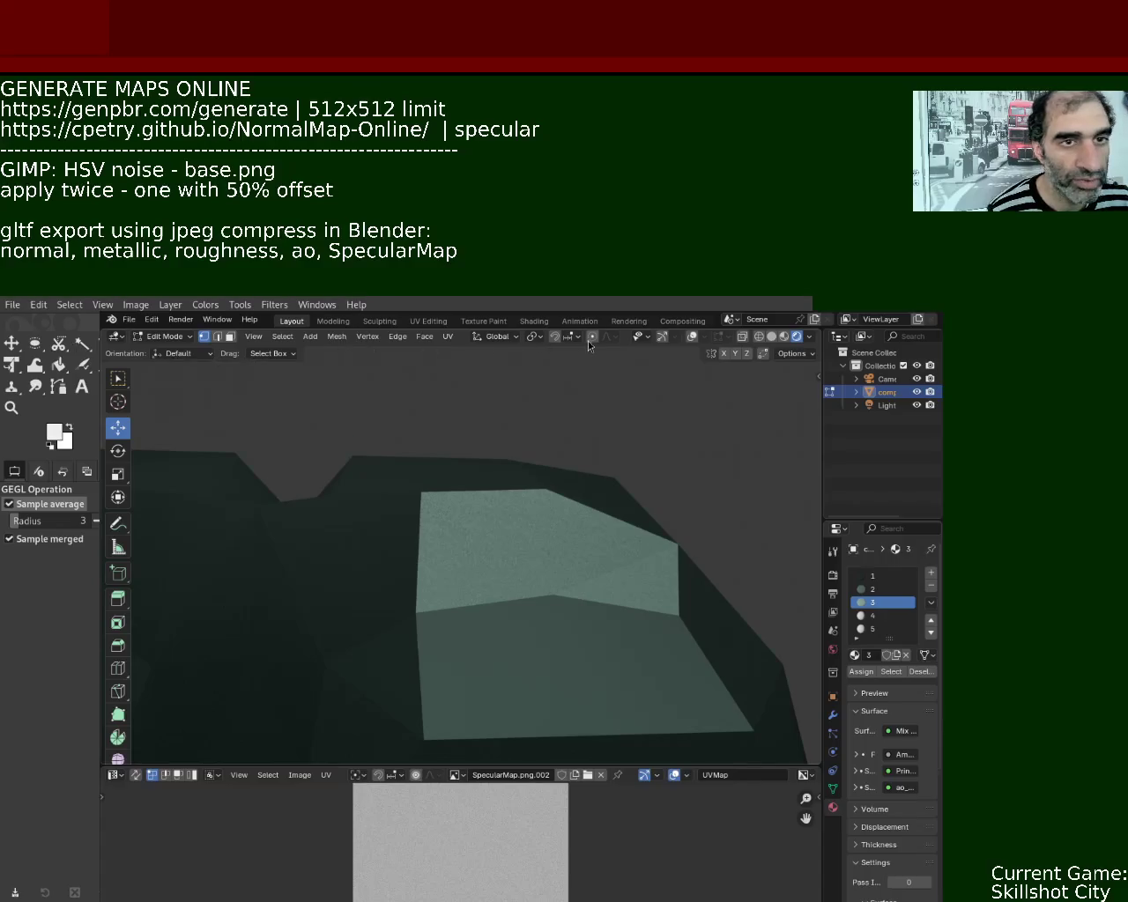
pyautogui.click(661, 336)
pyautogui.click(691, 335)
pyautogui.moveTo(493, 546)
pyautogui.mouseDown(button='middle')
pyautogui.moveTo(536, 499)
pyautogui.moveTo(514, 448)
pyautogui.moveTo(485, 483)
pyautogui.moveTo(541, 566)
pyautogui.mouseUp(button='middle')
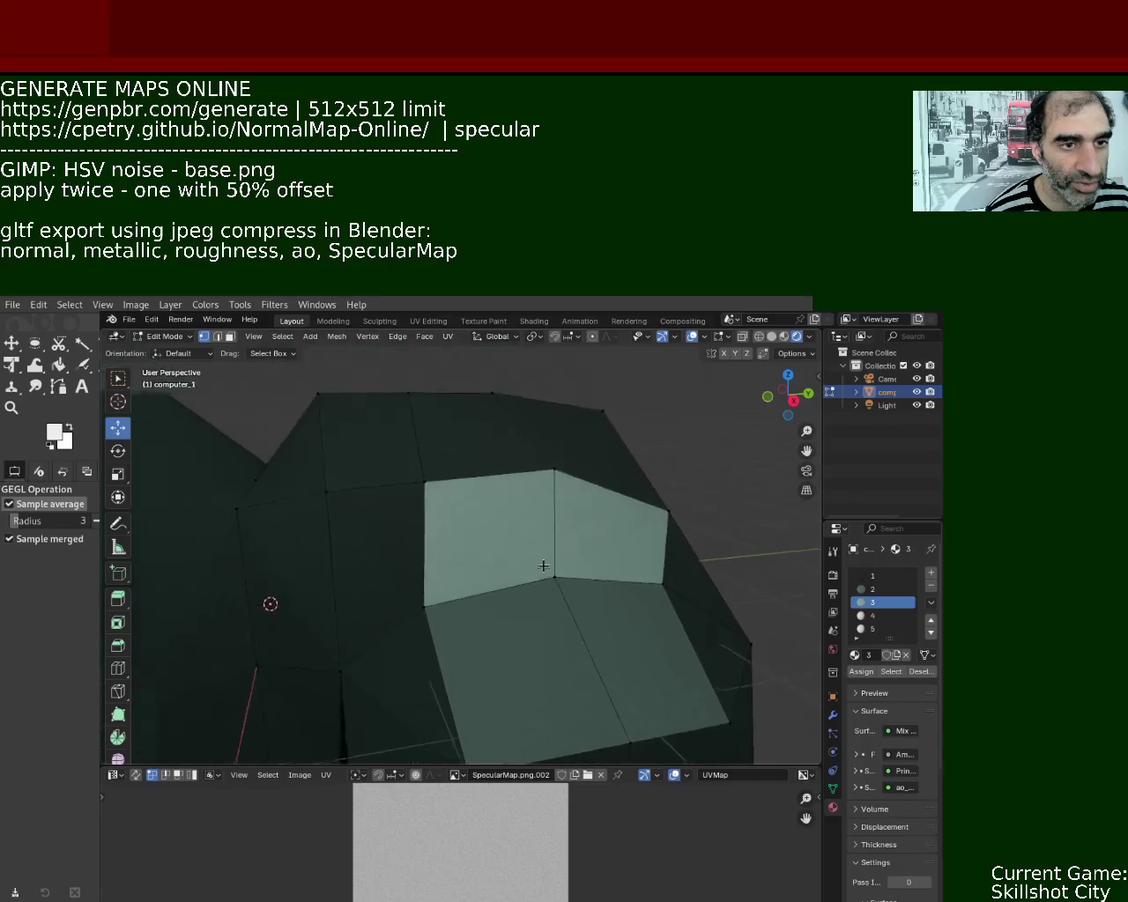
# Nudge the light face's corner vertex, then subdivide its top edge to add a midpoint vertex
pyautogui.scroll(2, 540, 460)
pyautogui.scroll(1, 540, 460)
pyautogui.moveTo(511, 450)
pyautogui.mouseDown(button='middle')
pyautogui.moveTo(541, 486)
pyautogui.moveTo(512, 510)
pyautogui.mouseUp(button='middle')
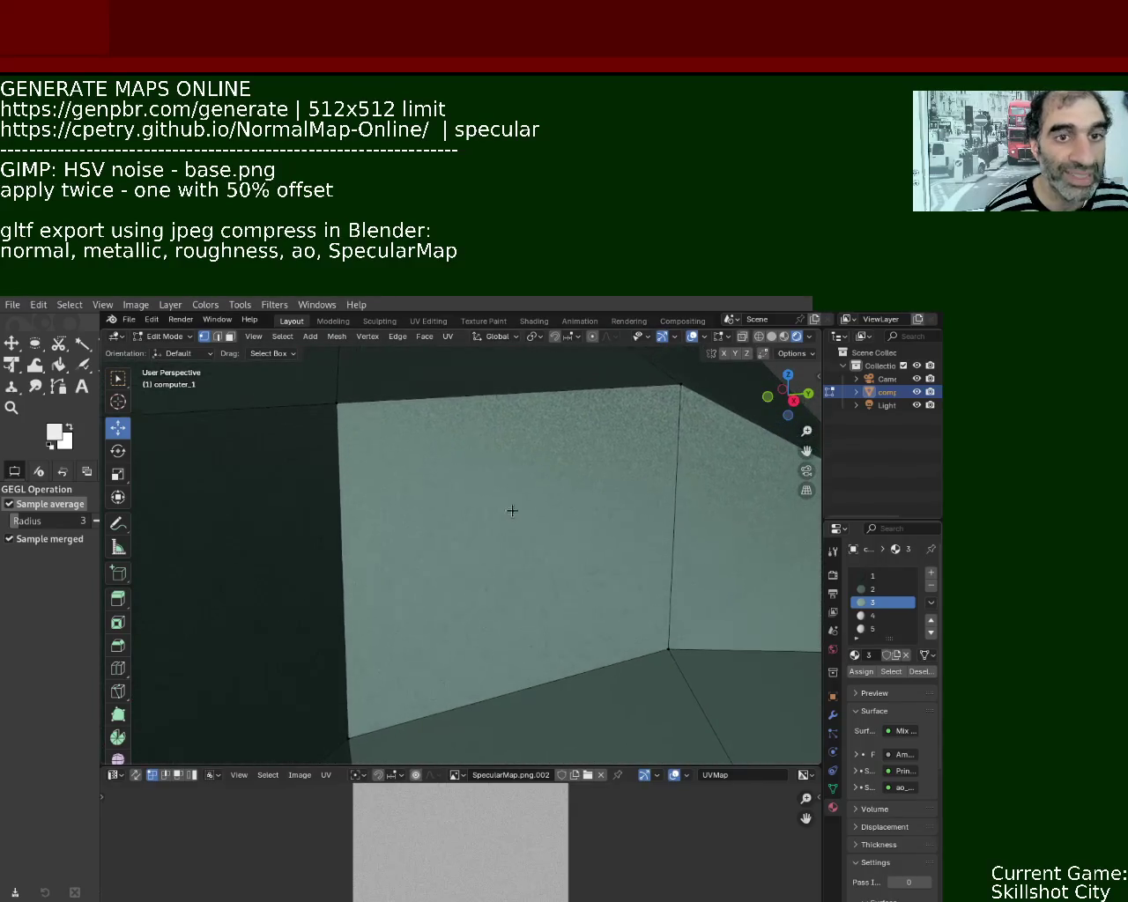
pyautogui.scroll(-2, 508, 511)
pyautogui.click(375, 696)
pyautogui.moveTo(377, 641)
pyautogui.mouseDown()
pyautogui.moveTo(377, 600)
pyautogui.moveTo(371, 649)
pyautogui.mouseUp()
pyautogui.click(365, 437)
pyautogui.keyDown('shift'); pyautogui.click(634, 421); pyautogui.keyUp('shift')
pyautogui.rightClick(635, 421)
pyautogui.click(611, 439)
# Vertex-slide the new top-edge midpoint vertex along the edge, retrying until placed
pyautogui.click(634, 420)
pyautogui.click(511, 428)
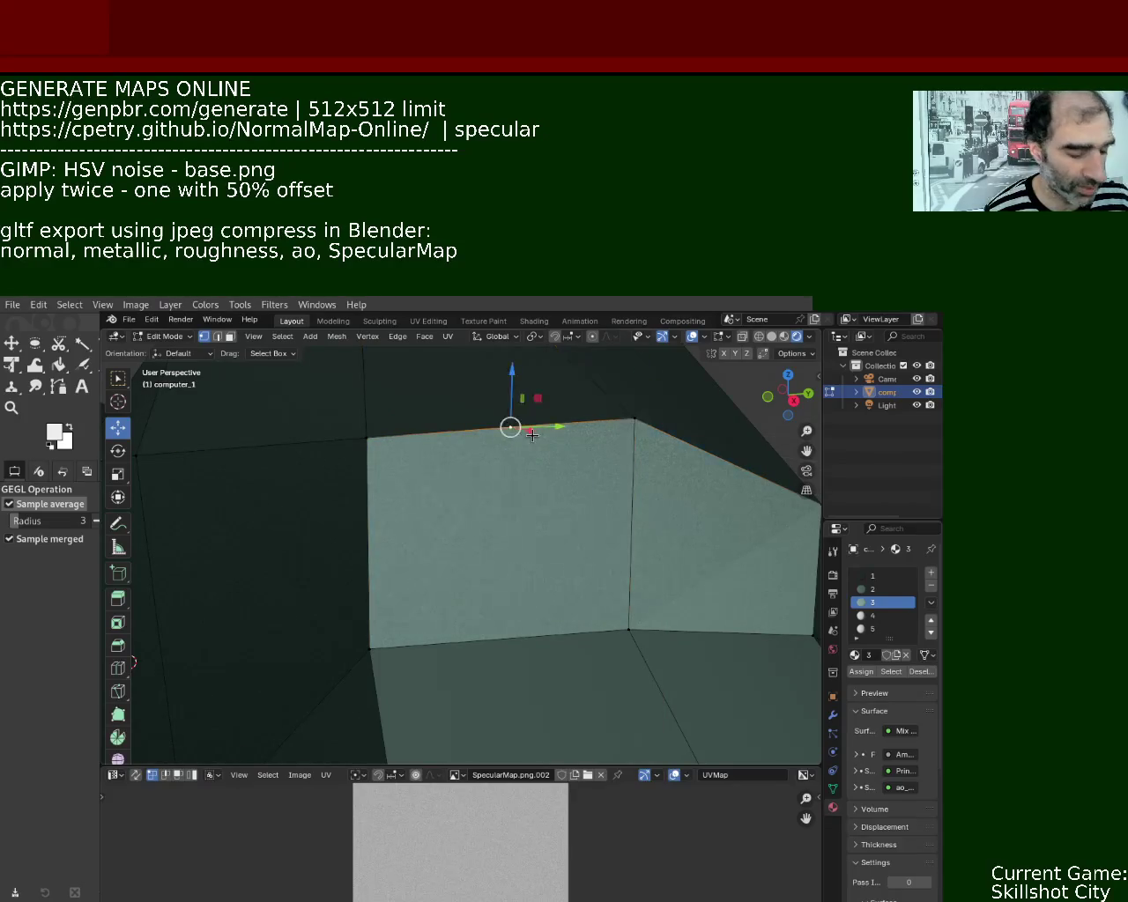
pyautogui.hotkey('shift', 'v')
pyautogui.click(634, 435)
pyautogui.hotkey('ctrl', 'z')
pyautogui.hotkey('shift', 'v')
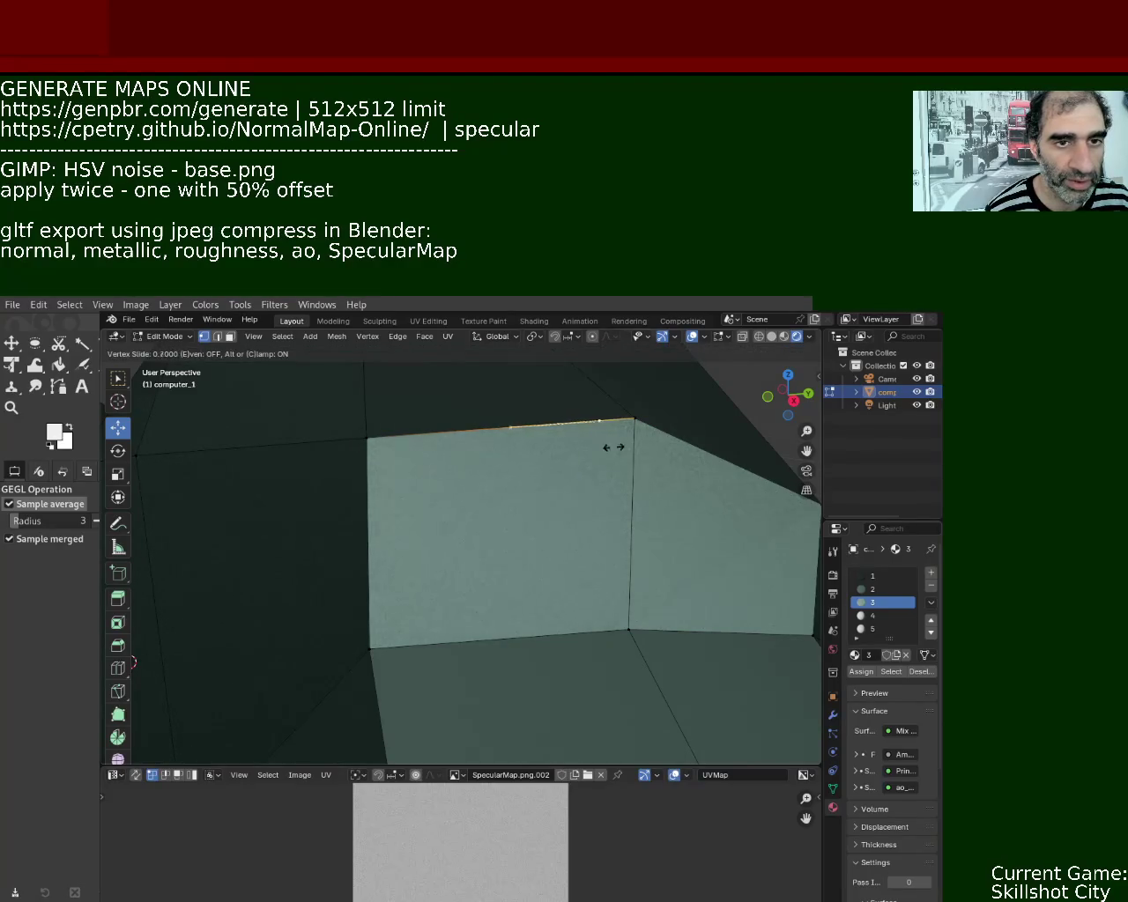
pyautogui.click(647, 442)
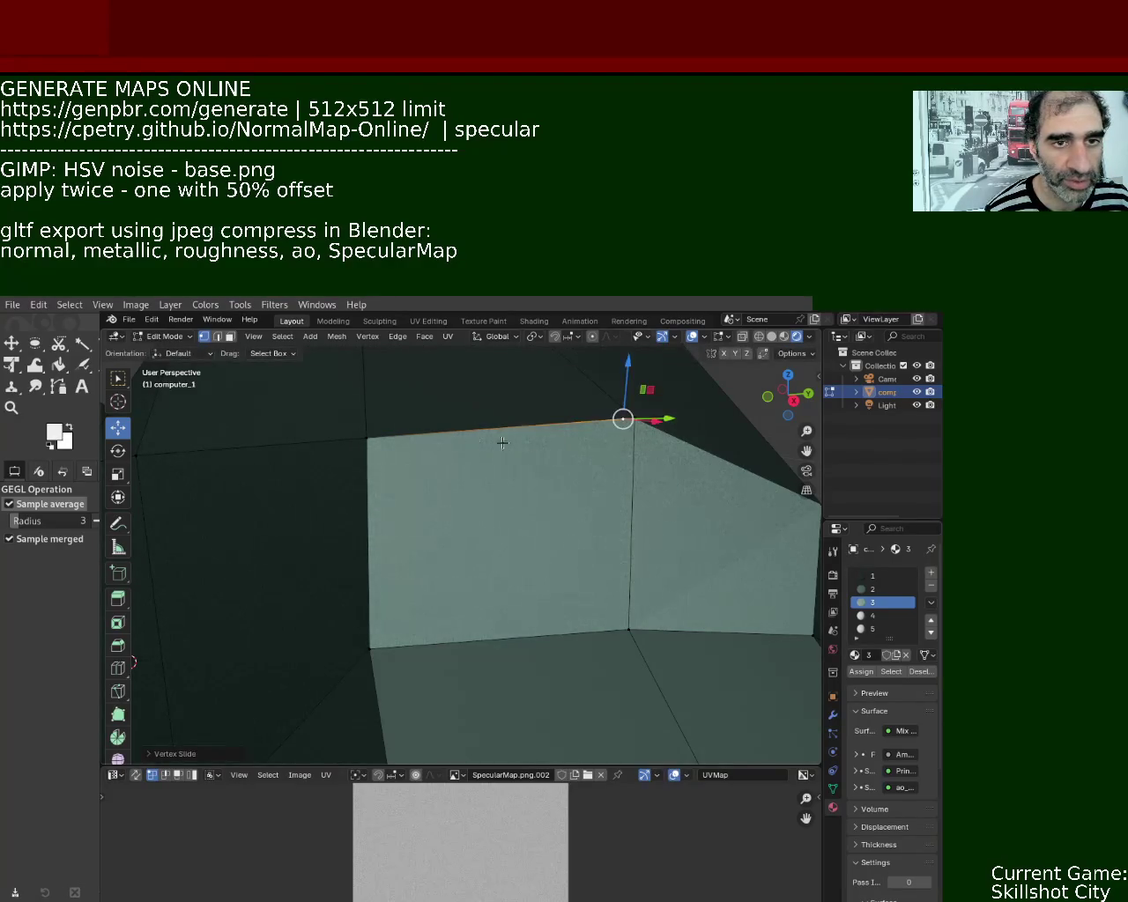
pyautogui.click(365, 434)
pyautogui.hotkey('ctrl', 'z')
pyautogui.hotkey('ctrl', 'z')
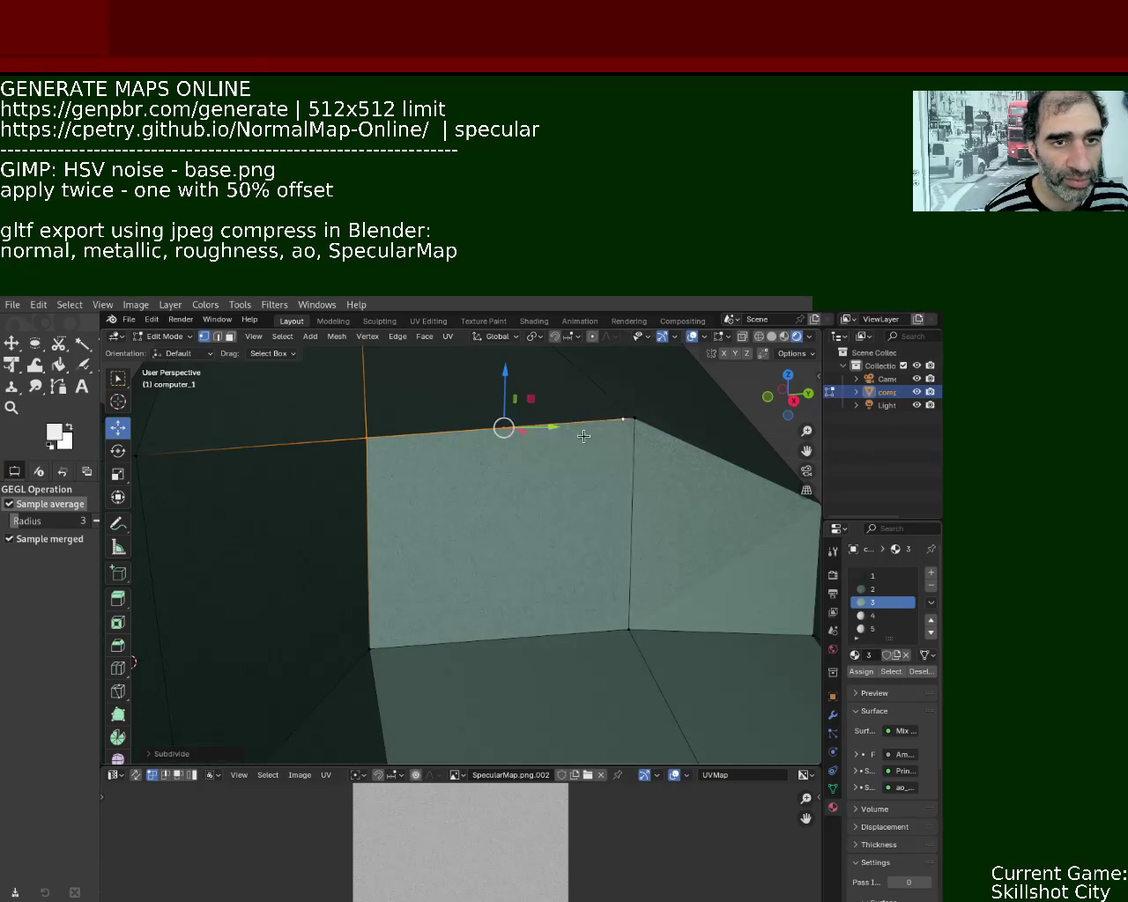
pyautogui.hotkey('shift', 'v')
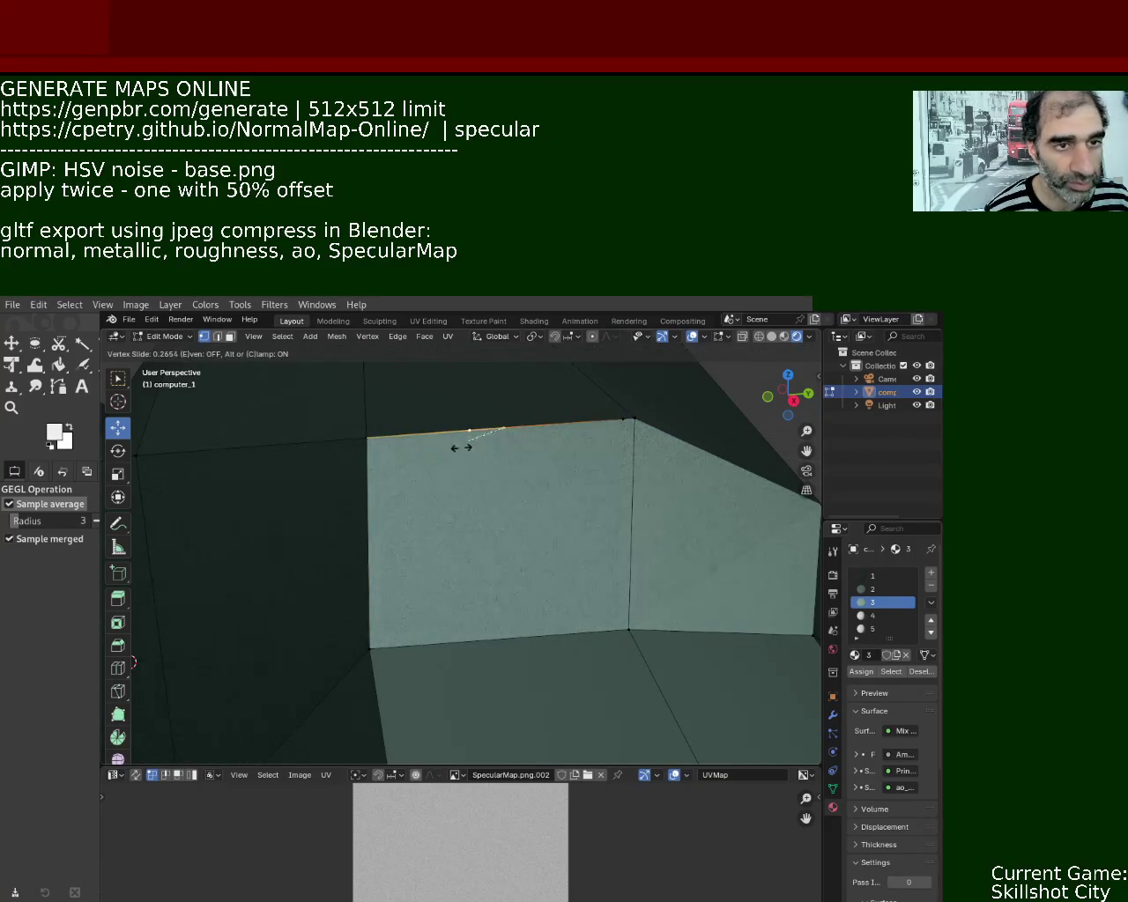
pyautogui.click(374, 472)
# Subdivide the light face's bottom edge and slide the first new vertex along it
pyautogui.click(369, 649)
pyautogui.keyDown('shift'); pyautogui.click(628, 631); pyautogui.keyUp('shift')
pyautogui.rightClick(638, 637)
pyautogui.click(441, 644)
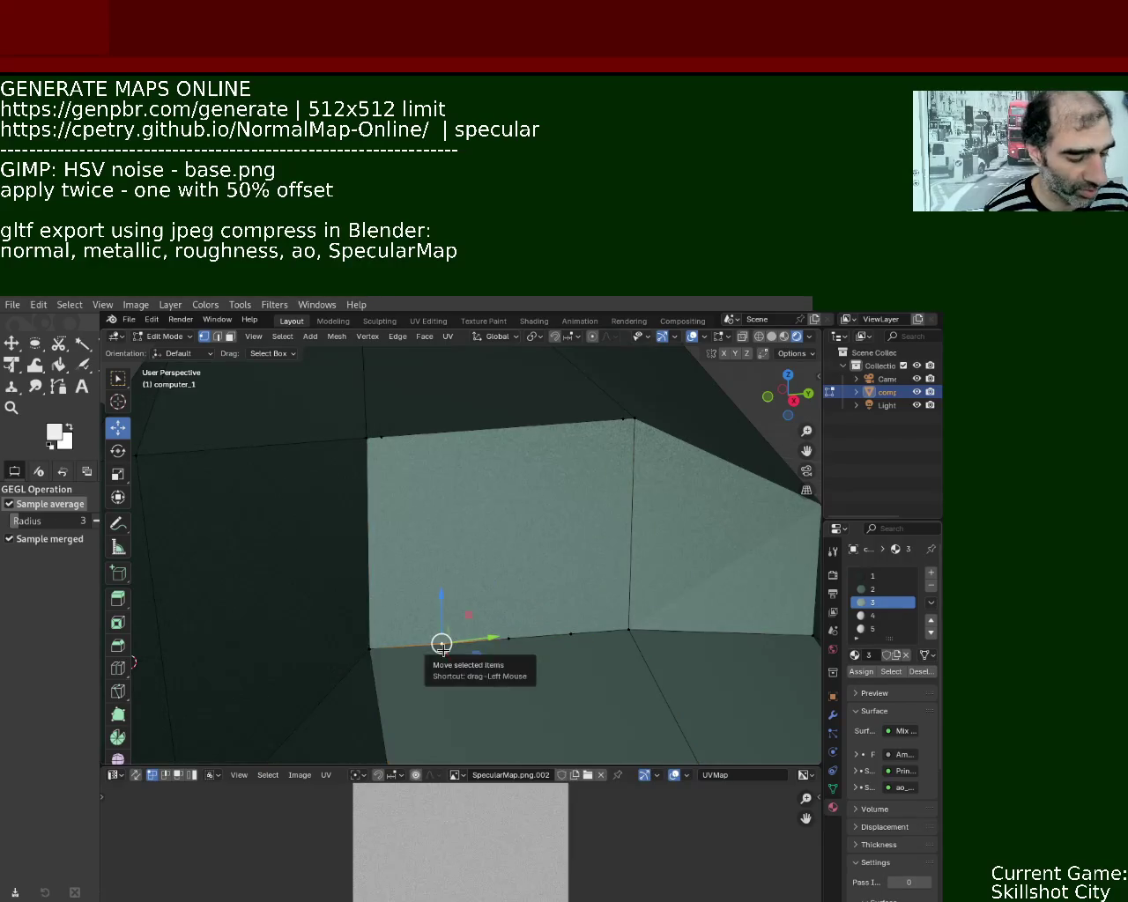
pyautogui.hotkey('shift', 'v')
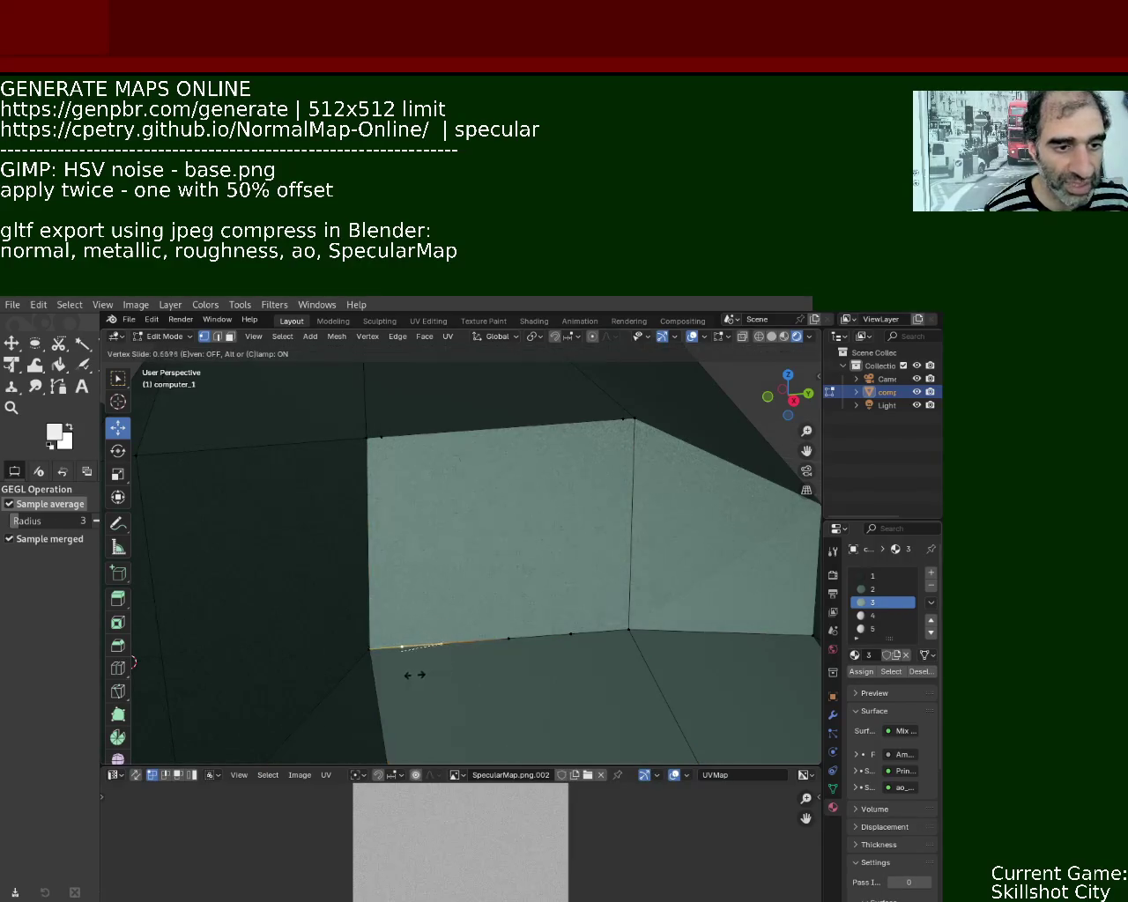
pyautogui.click(397, 683)
# Dissolve the extra bottom-edge vertex and slide the remaining one close to the right corner
pyautogui.click(511, 650)
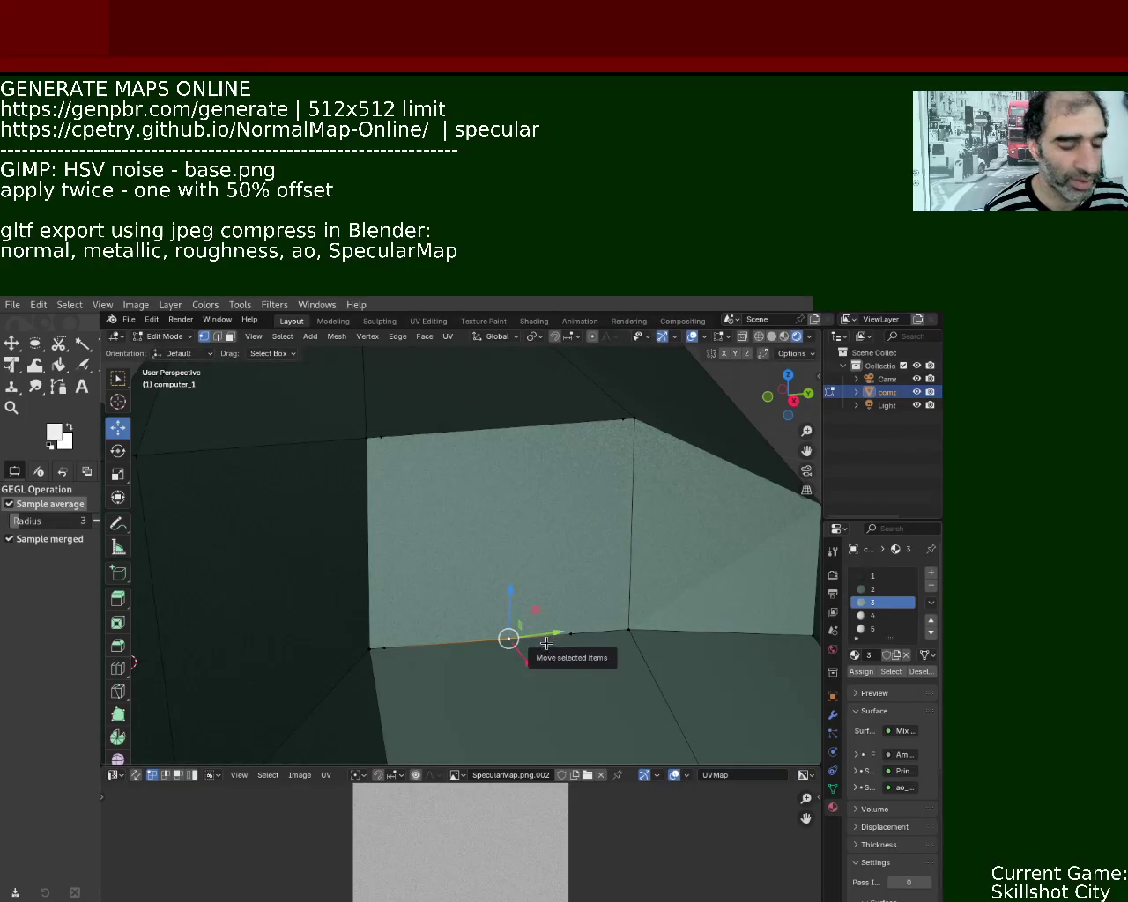
pyautogui.press('x')
pyautogui.click(540, 651)
pyautogui.click(572, 635)
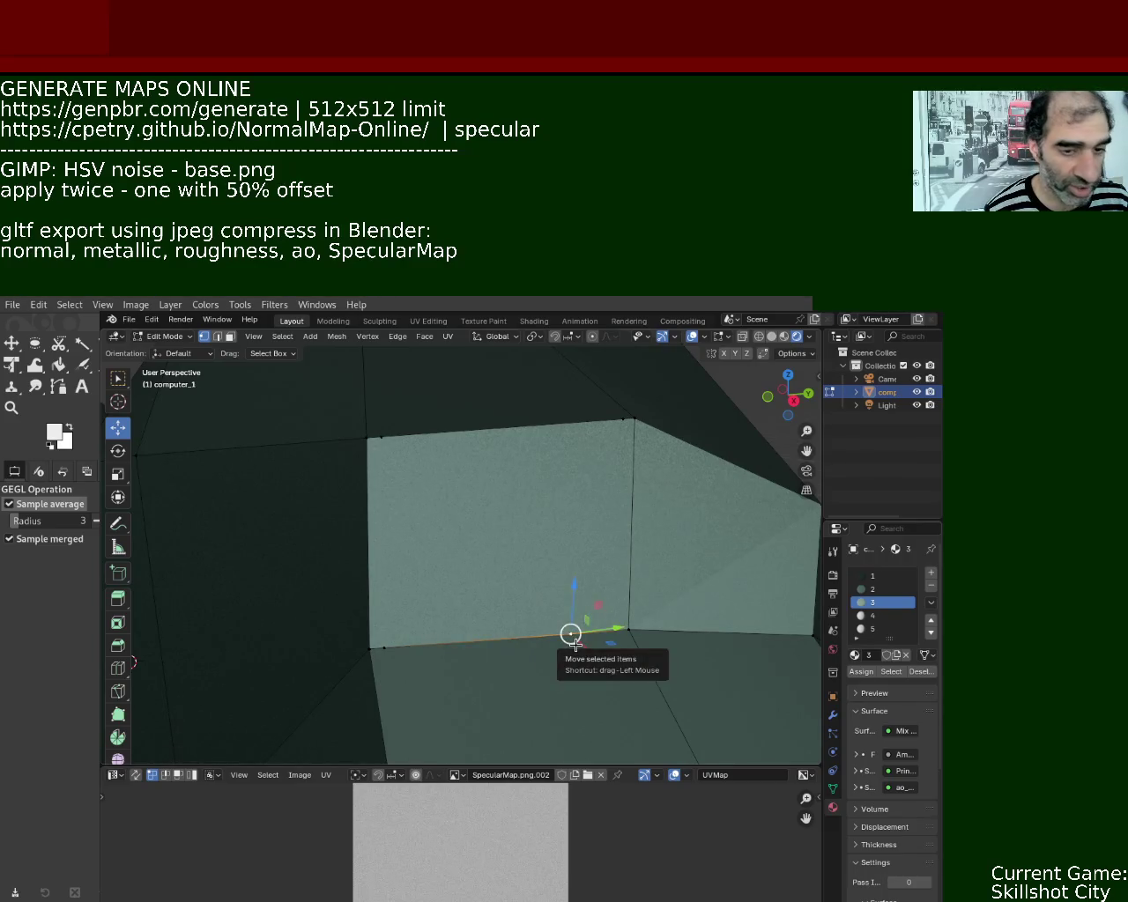
pyautogui.hotkey('shift', 'v')
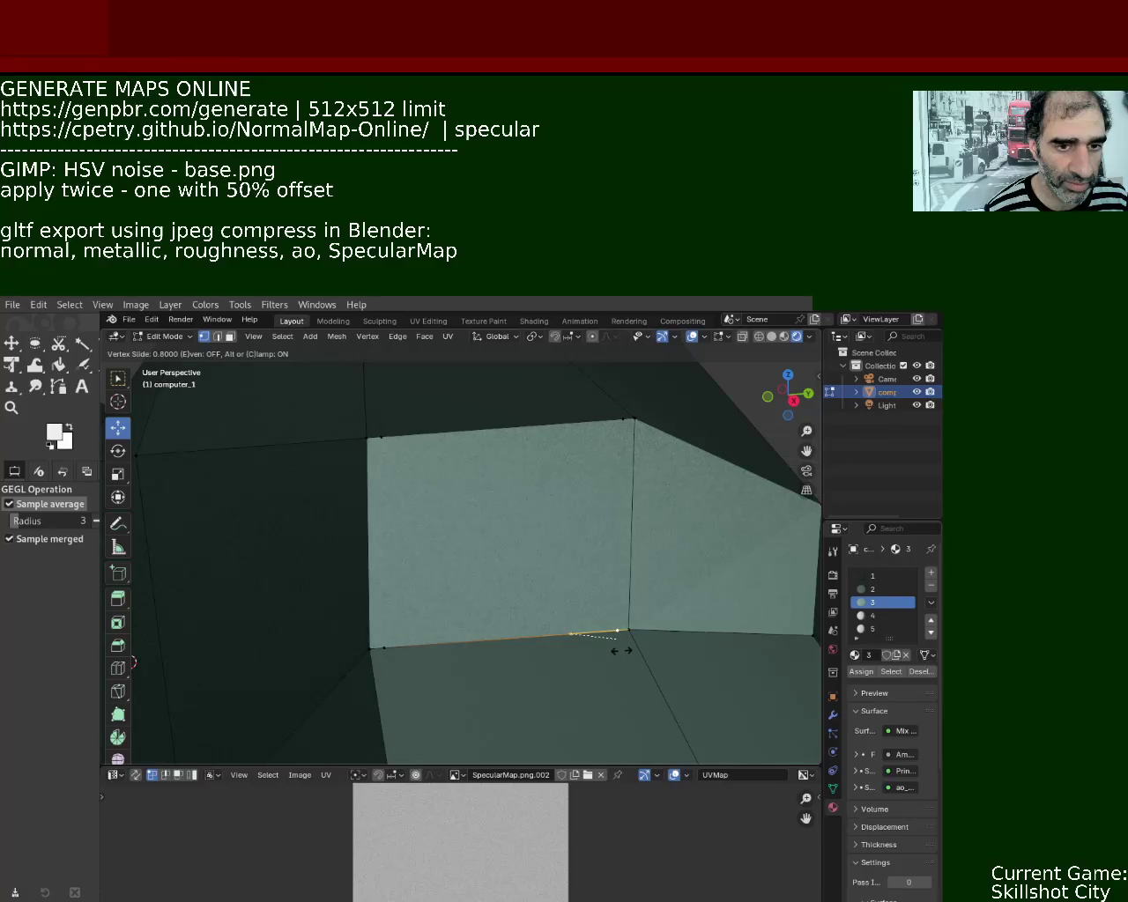
pyautogui.click(621, 650)
pyautogui.click(390, 447)
pyautogui.click(604, 438)
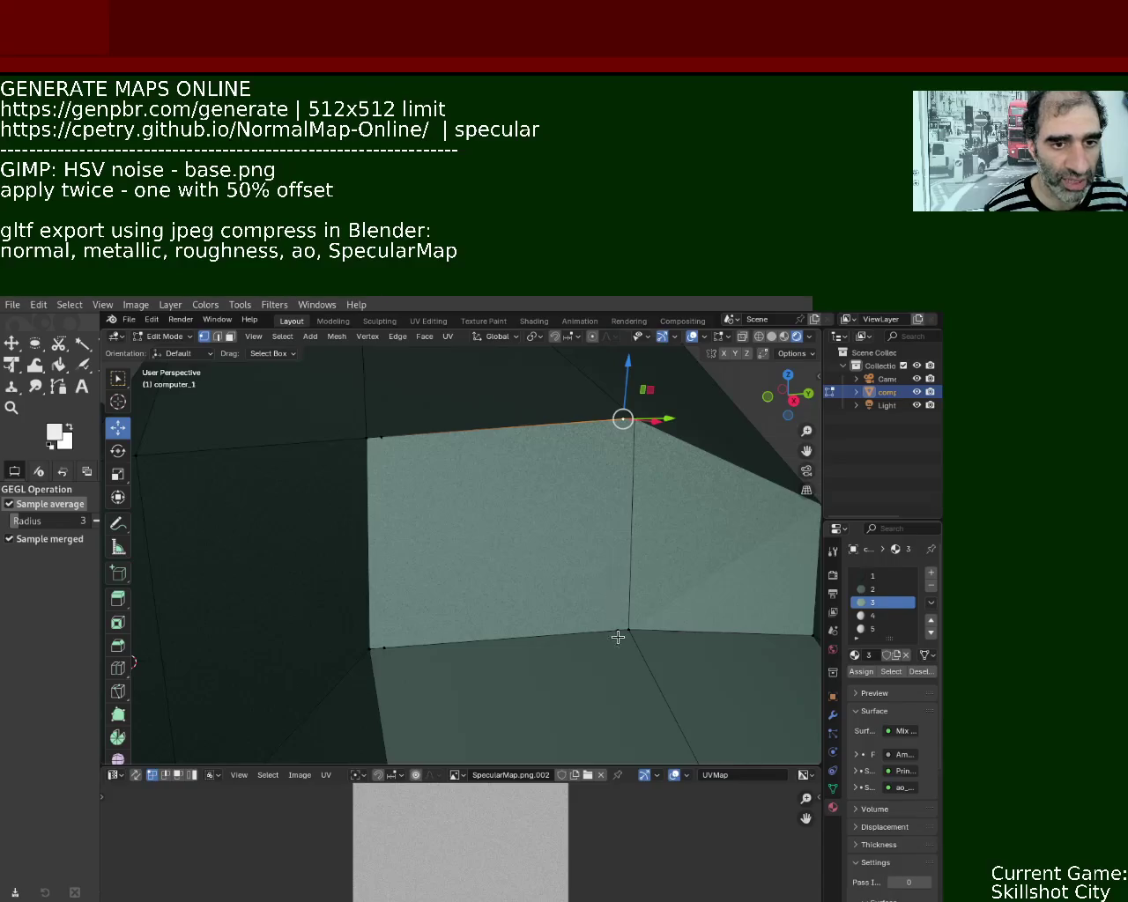
# Join the panel's top-right and bottom-right vertices with a new vertical edge
pyautogui.keyDown('shift'); pyautogui.click(618, 637); pyautogui.keyUp('shift')
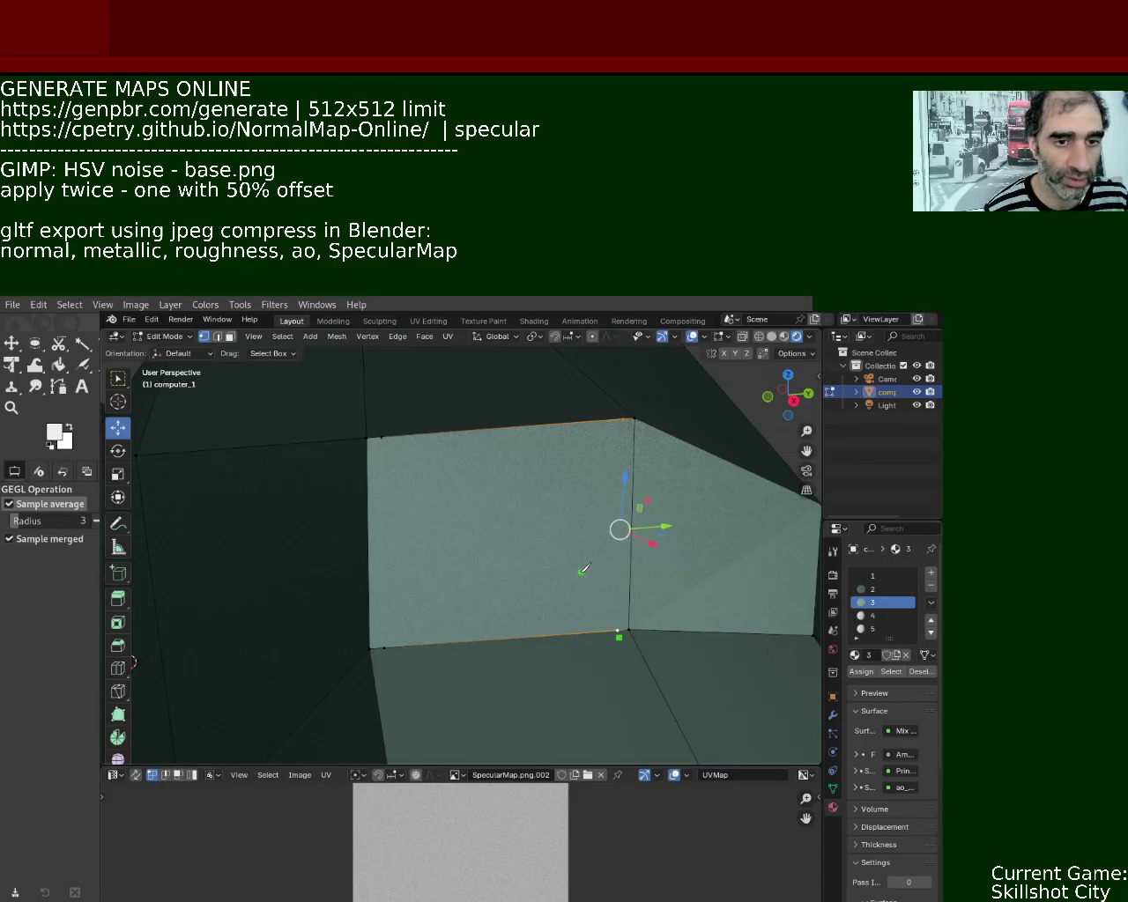
pyautogui.click(619, 462)
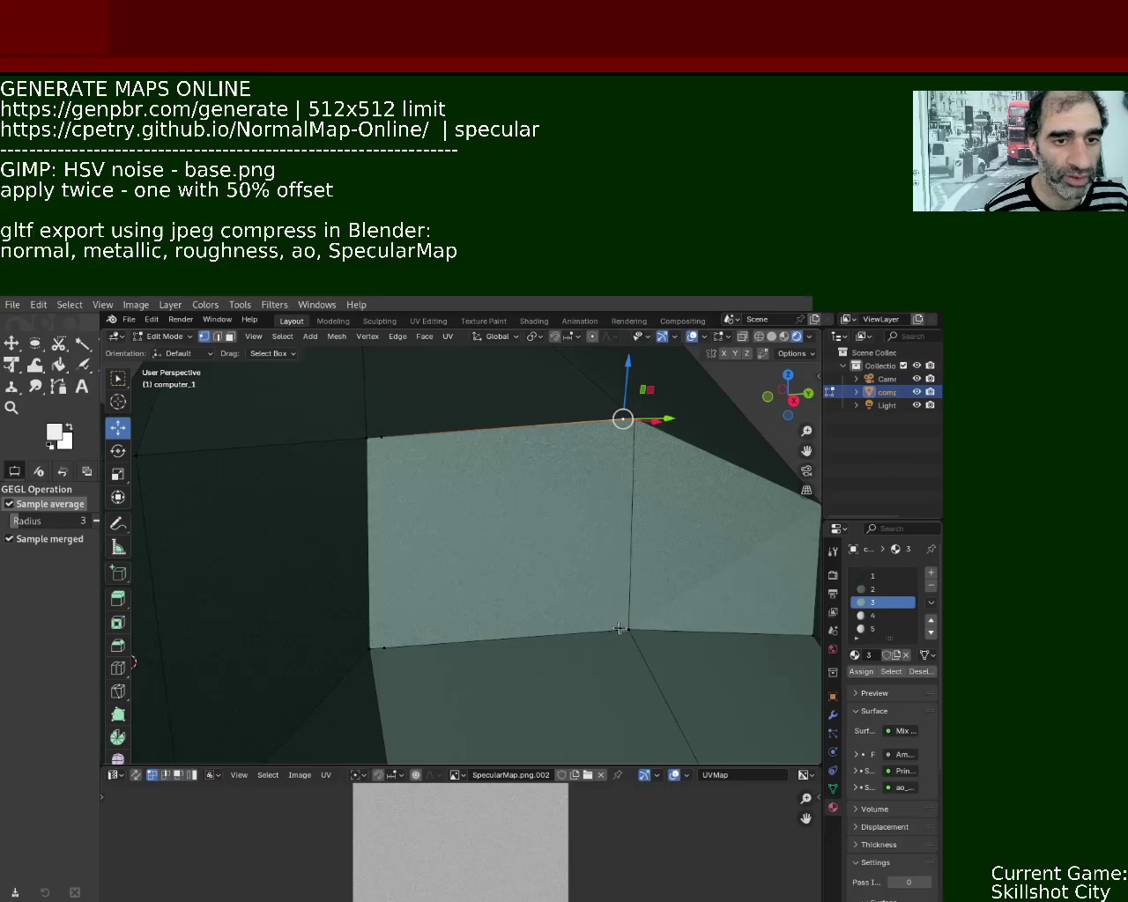
pyautogui.keyDown('shift'); pyautogui.click(616, 633); pyautogui.keyUp('shift')
pyautogui.press('e')
pyautogui.click(452, 505)
pyautogui.click(394, 450)
pyautogui.keyDown('shift'); pyautogui.click(401, 622); pyautogui.keyUp('shift')
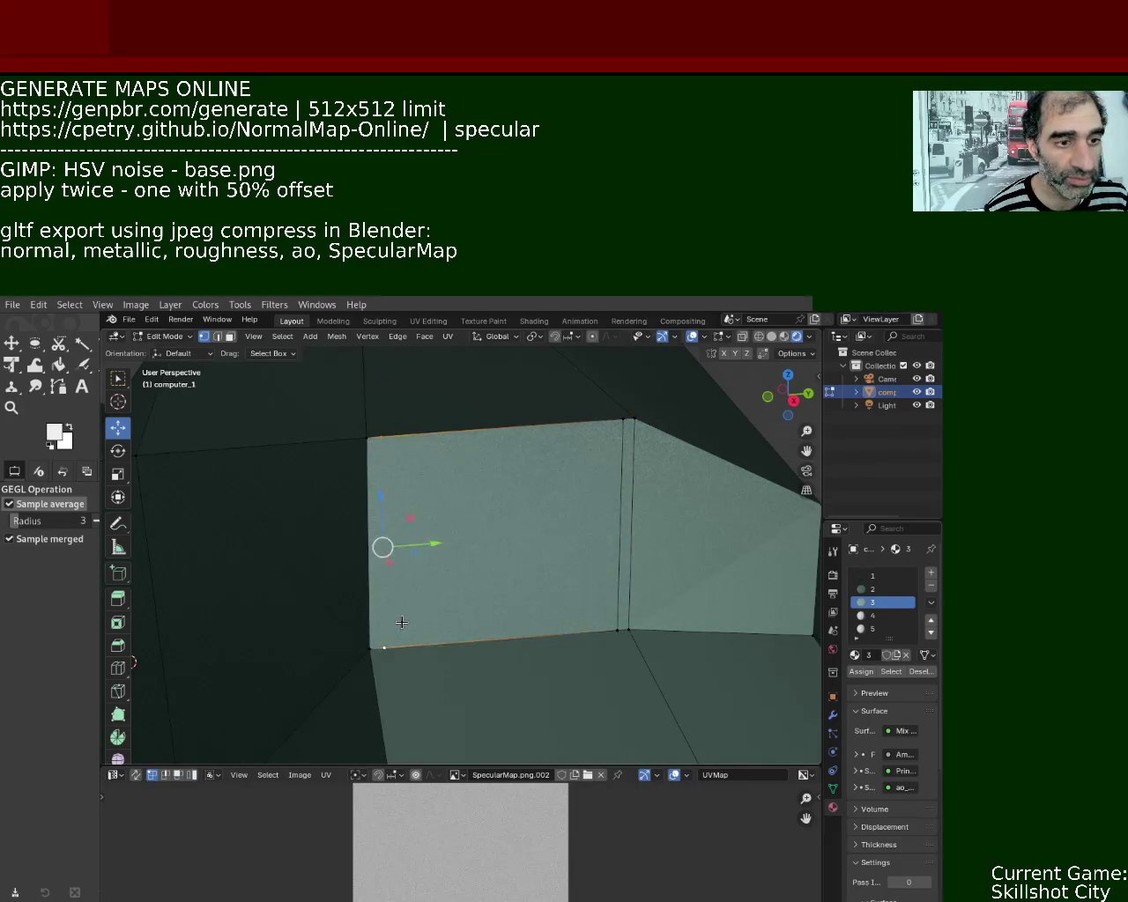
pyautogui.click(401, 622)
# Subdivide the right vertical edge and slide its new vertex down near the bottom
pyautogui.click(636, 437)
pyautogui.click(629, 645)
pyautogui.keyDown('shift'); pyautogui.click(635, 421); pyautogui.keyUp('shift')
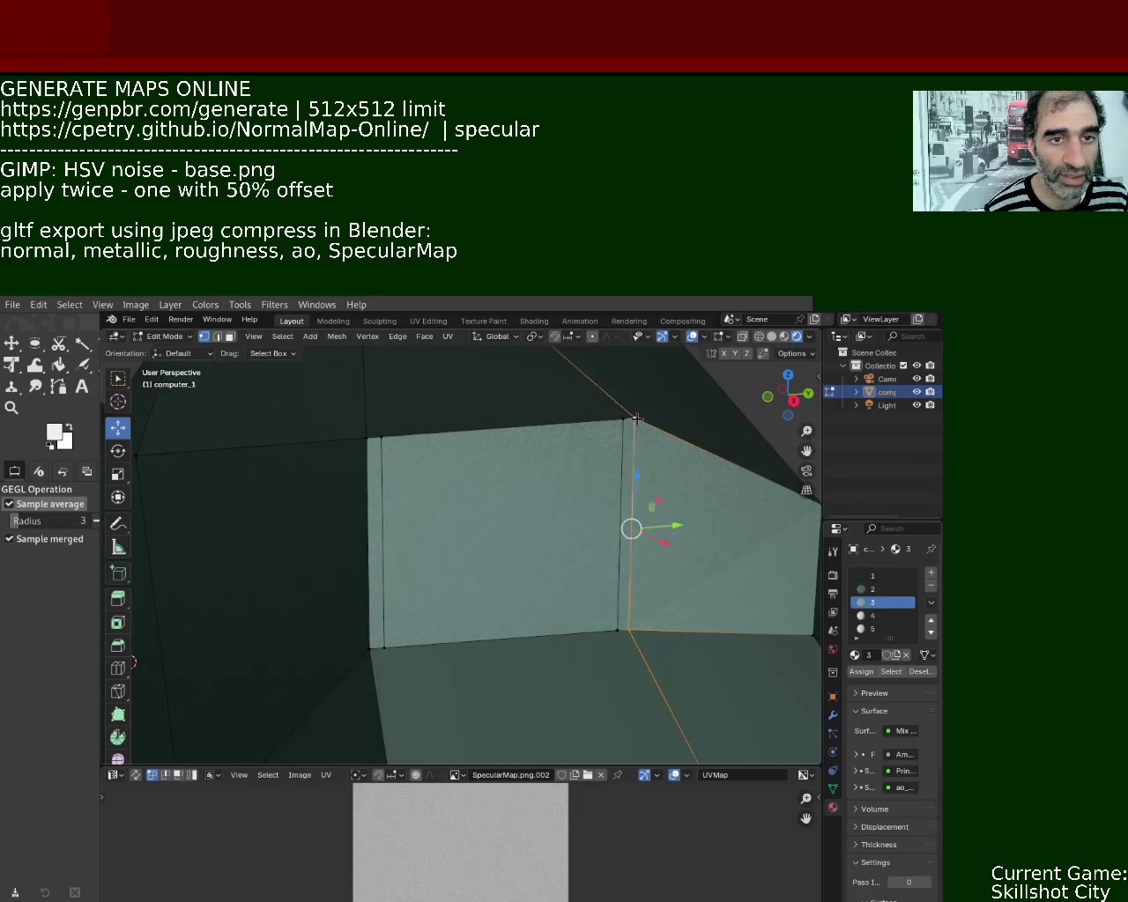
pyautogui.rightClick(640, 570)
pyautogui.click(639, 570)
pyautogui.click(631, 528)
pyautogui.click(630, 579)
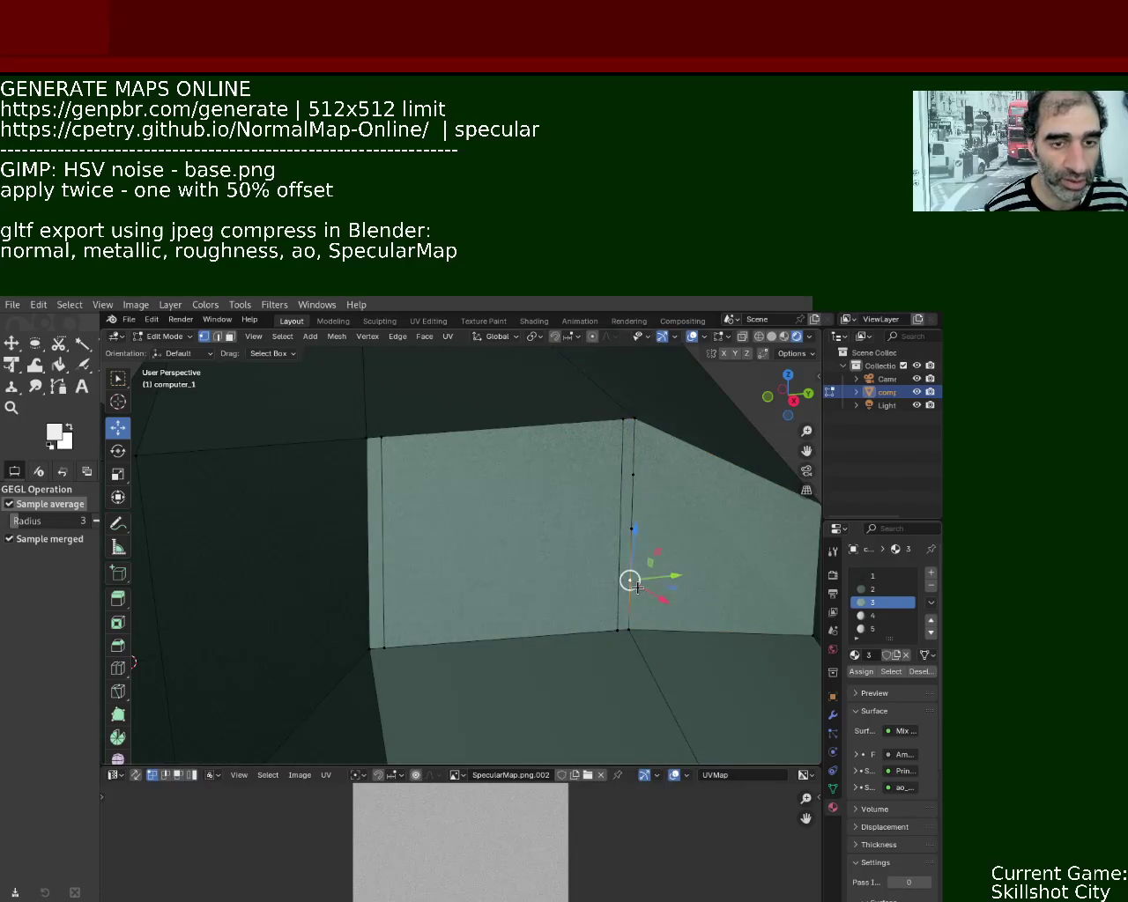
pyautogui.press('g')
pyautogui.press('g')
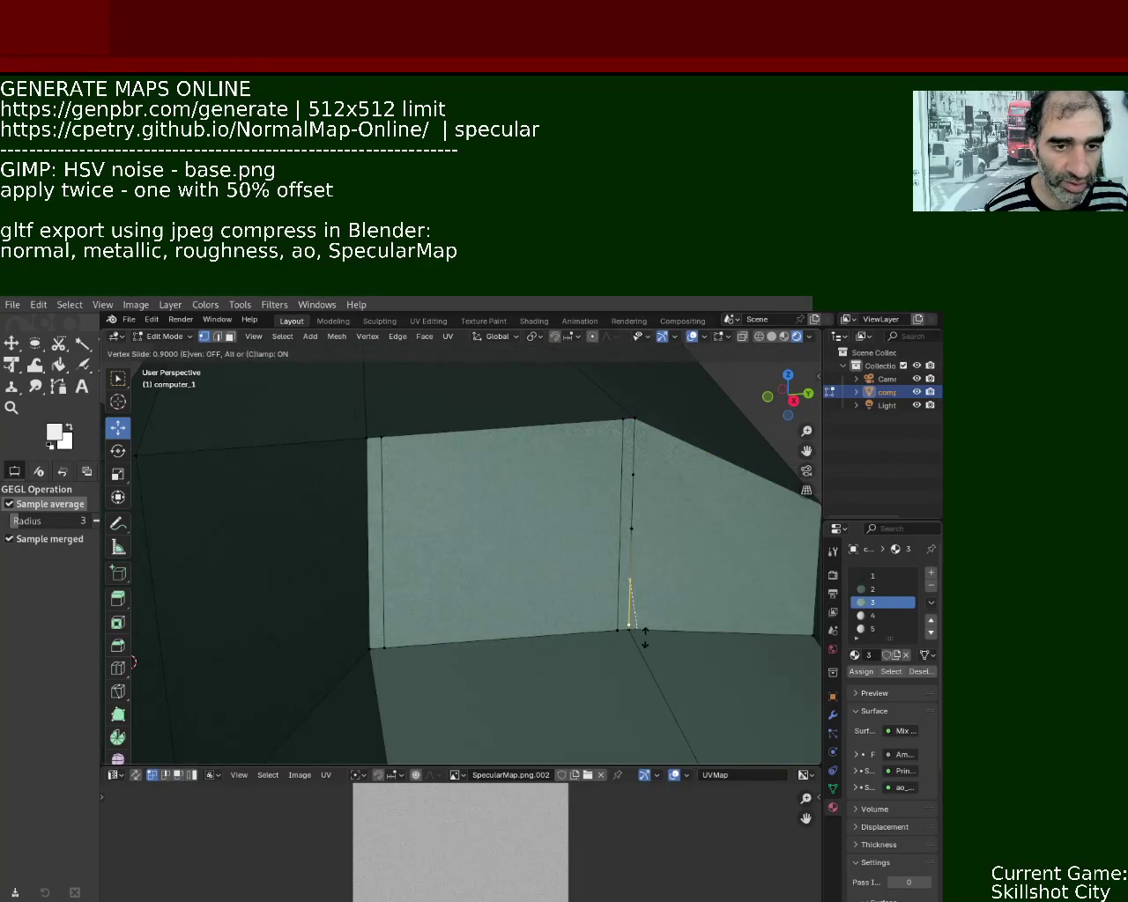
pyautogui.click(644, 630)
# Subdivide the left vertical edge and slide its new vertex down near the bottom
pyautogui.click(383, 442)
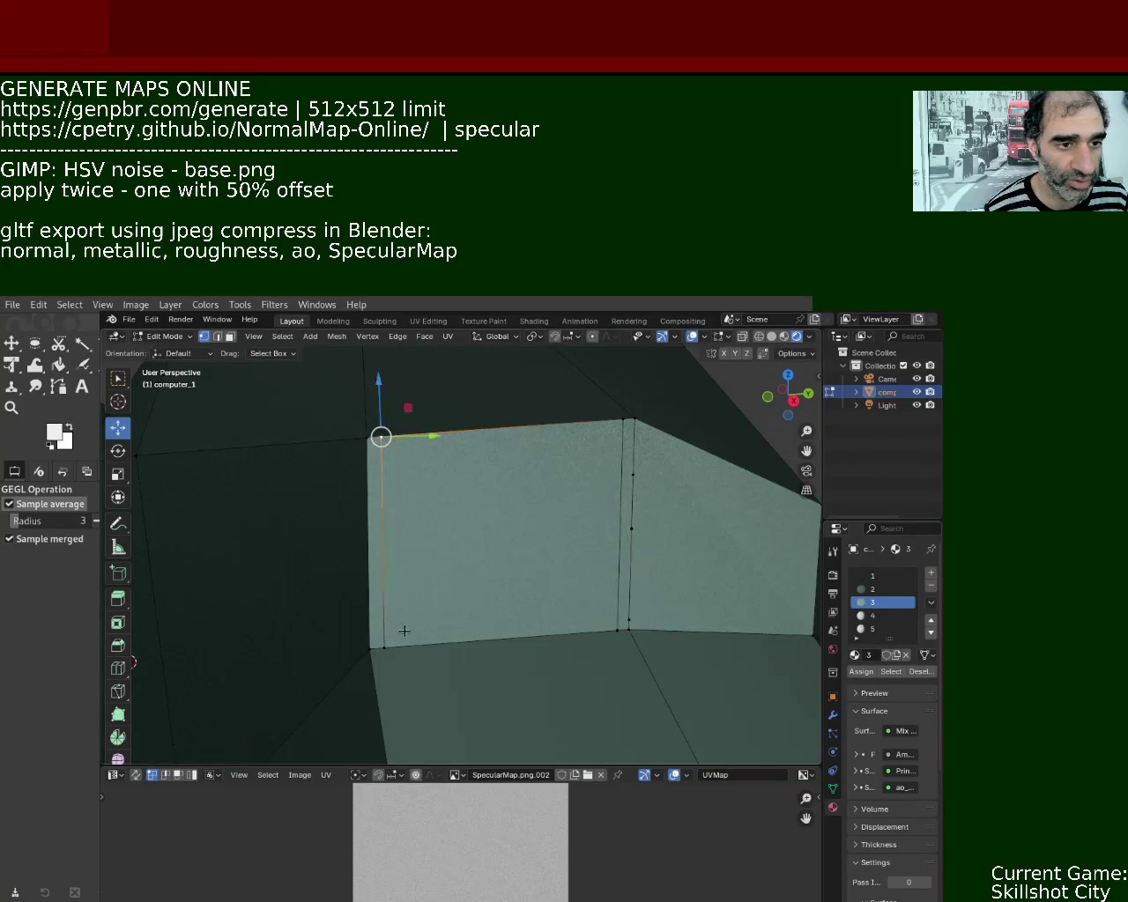
pyautogui.click(355, 468)
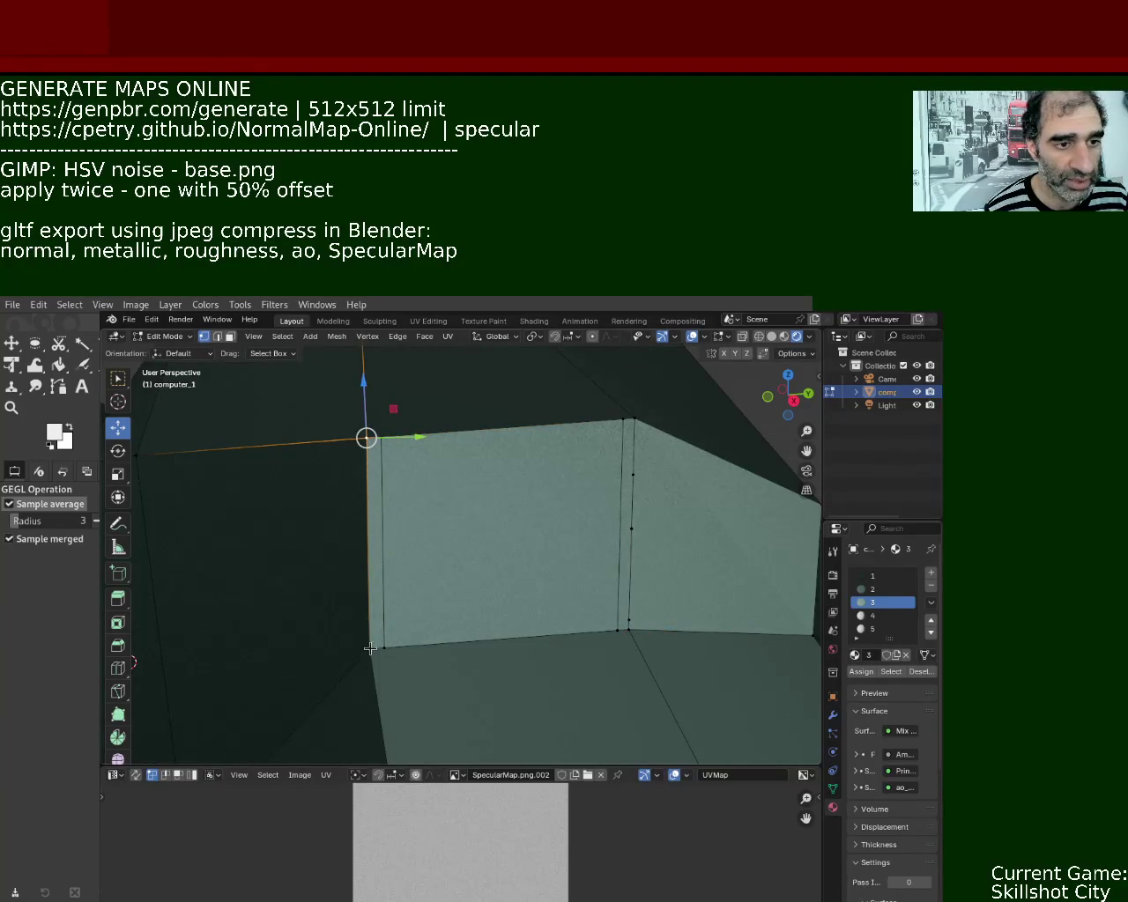
pyautogui.keyDown('shift'); pyautogui.click(370, 649); pyautogui.keyUp('shift')
pyautogui.rightClick(370, 648)
pyautogui.click(379, 599)
pyautogui.click(379, 610)
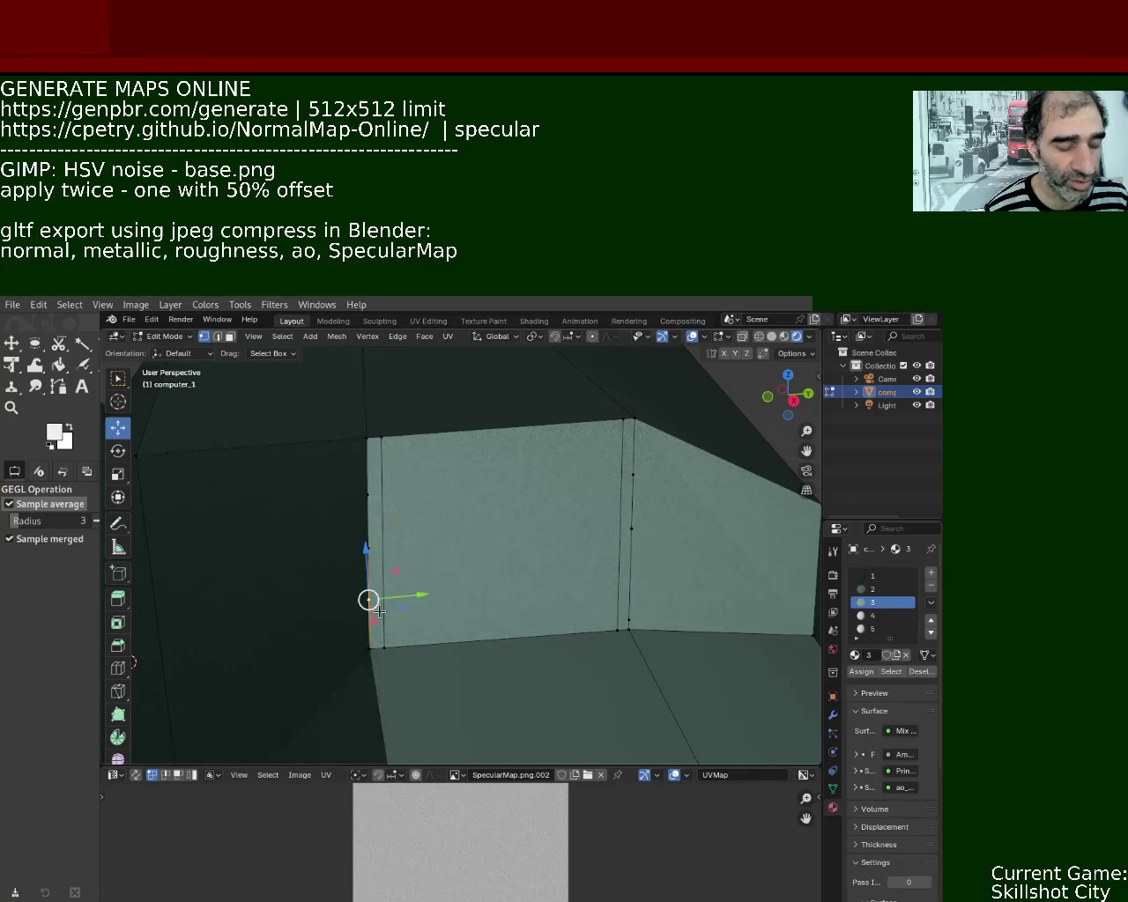
pyautogui.hotkey('shift', 'v')
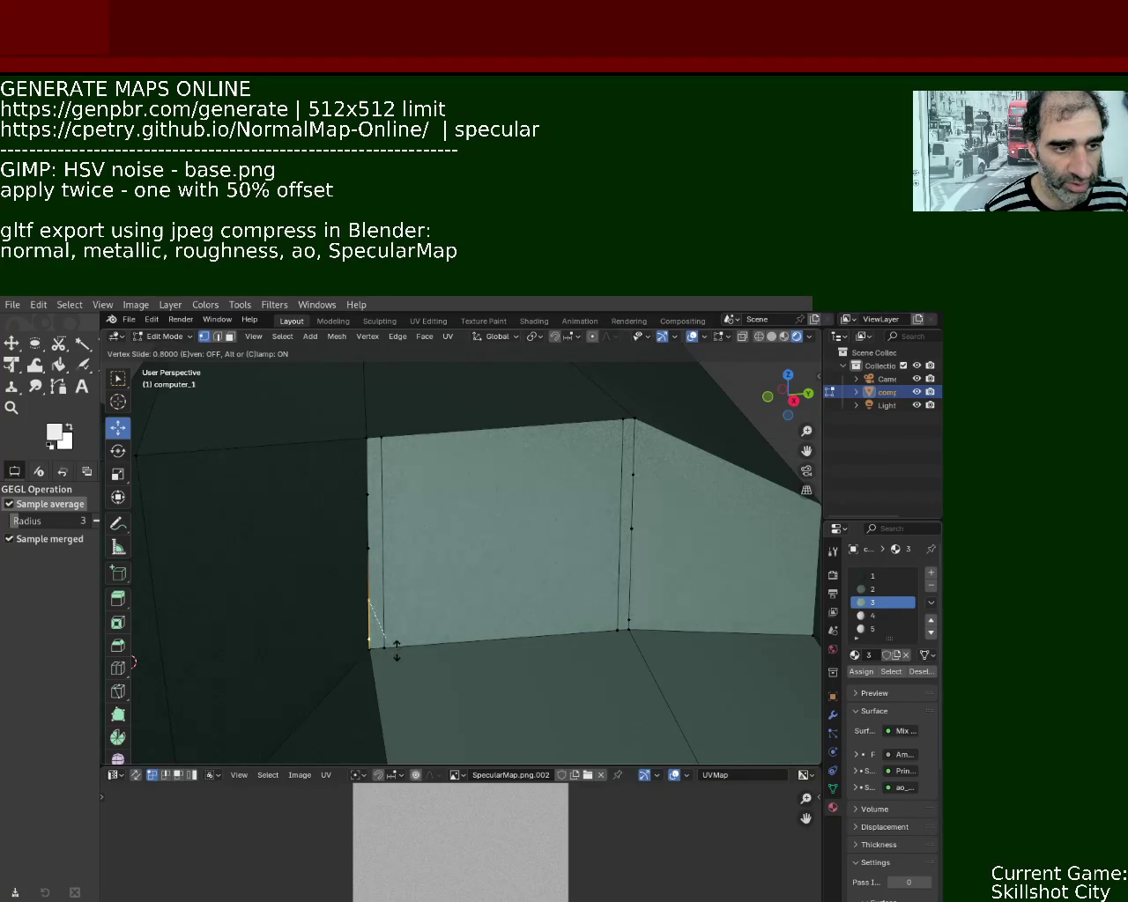
pyautogui.click(396, 649)
# Select the bottom vertices and move the Blender window up and left
pyautogui.keyDown('shift'); pyautogui.click(630, 622); pyautogui.keyUp('shift')
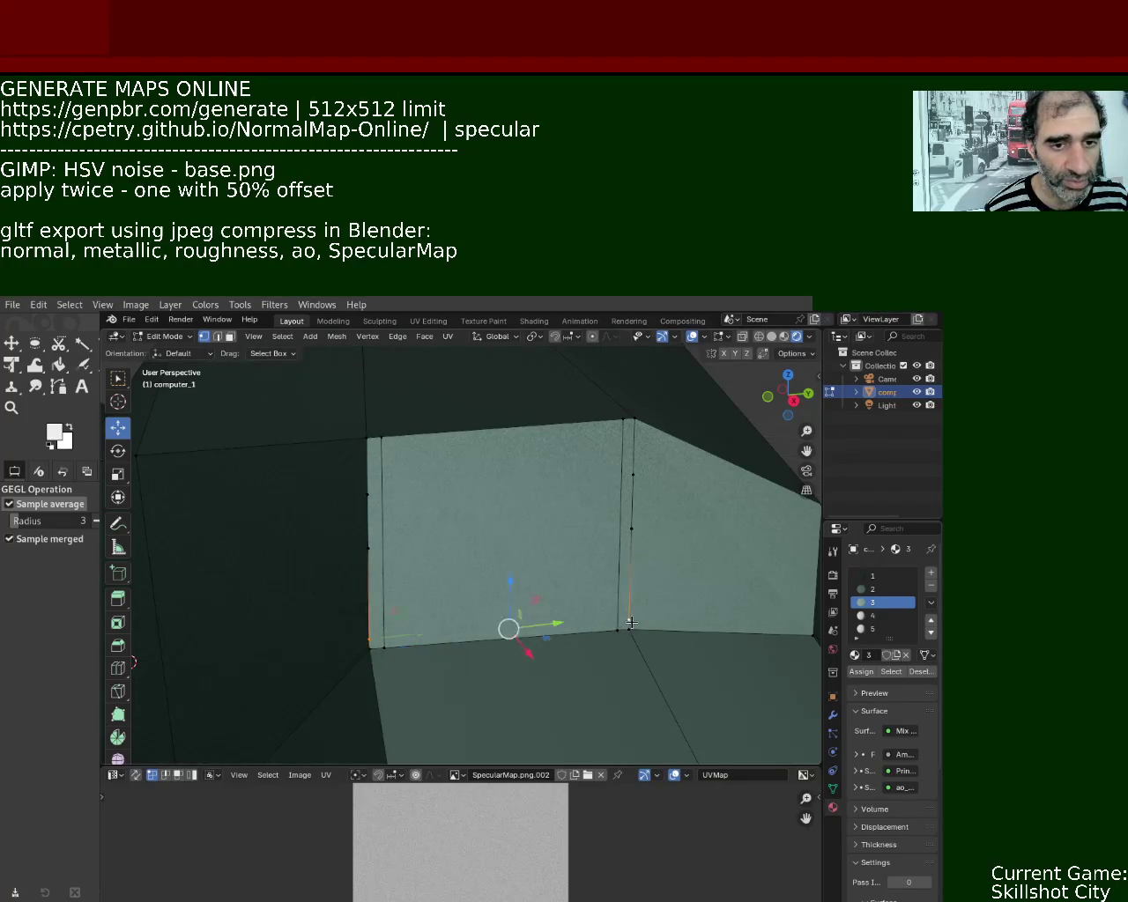
pyautogui.click(615, 624)
pyautogui.click(379, 637)
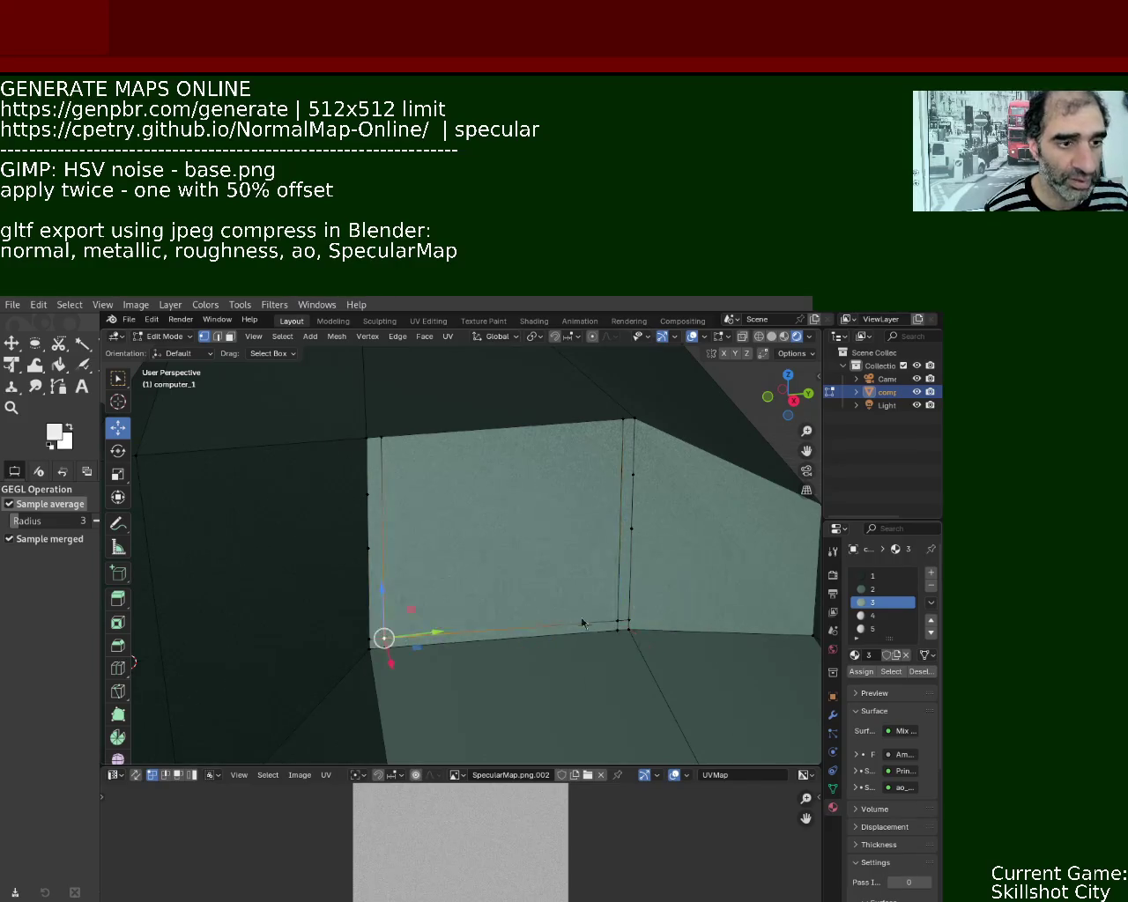
pyautogui.moveTo(420, 605)
pyautogui.keyDown('alt'); pyautogui.mouseDown()
pyautogui.moveTo(334, 535)
pyautogui.moveTo(303, 537)
pyautogui.mouseUp(); pyautogui.keyUp('alt')
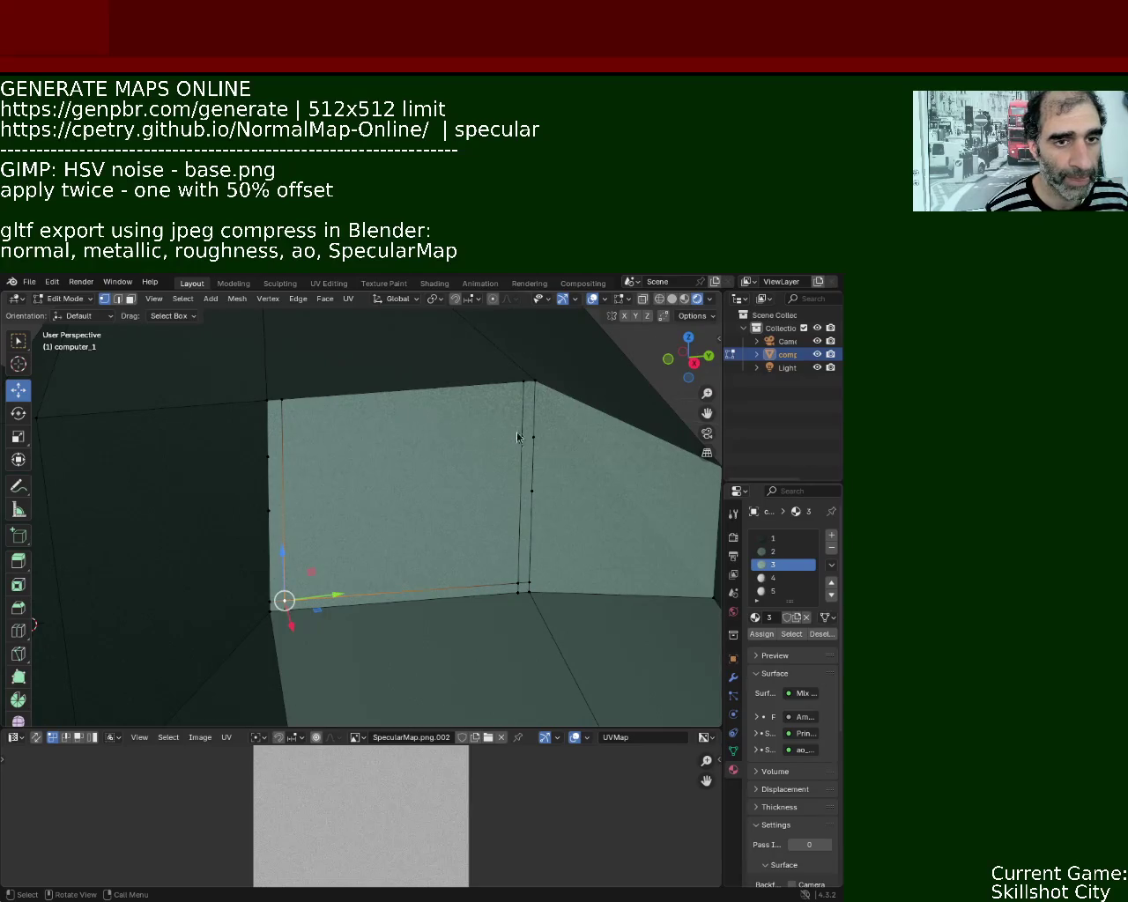
# Enlarge the window, then slide the left and right edge vertices up near the top corners
pyautogui.moveTo(543, 417)
pyautogui.keyDown('alt'); pyautogui.mouseDown(button='right')
pyautogui.moveTo(738, 270)
pyautogui.moveTo(854, 250)
pyautogui.mouseUp(button='right'); pyautogui.keyUp('alt')
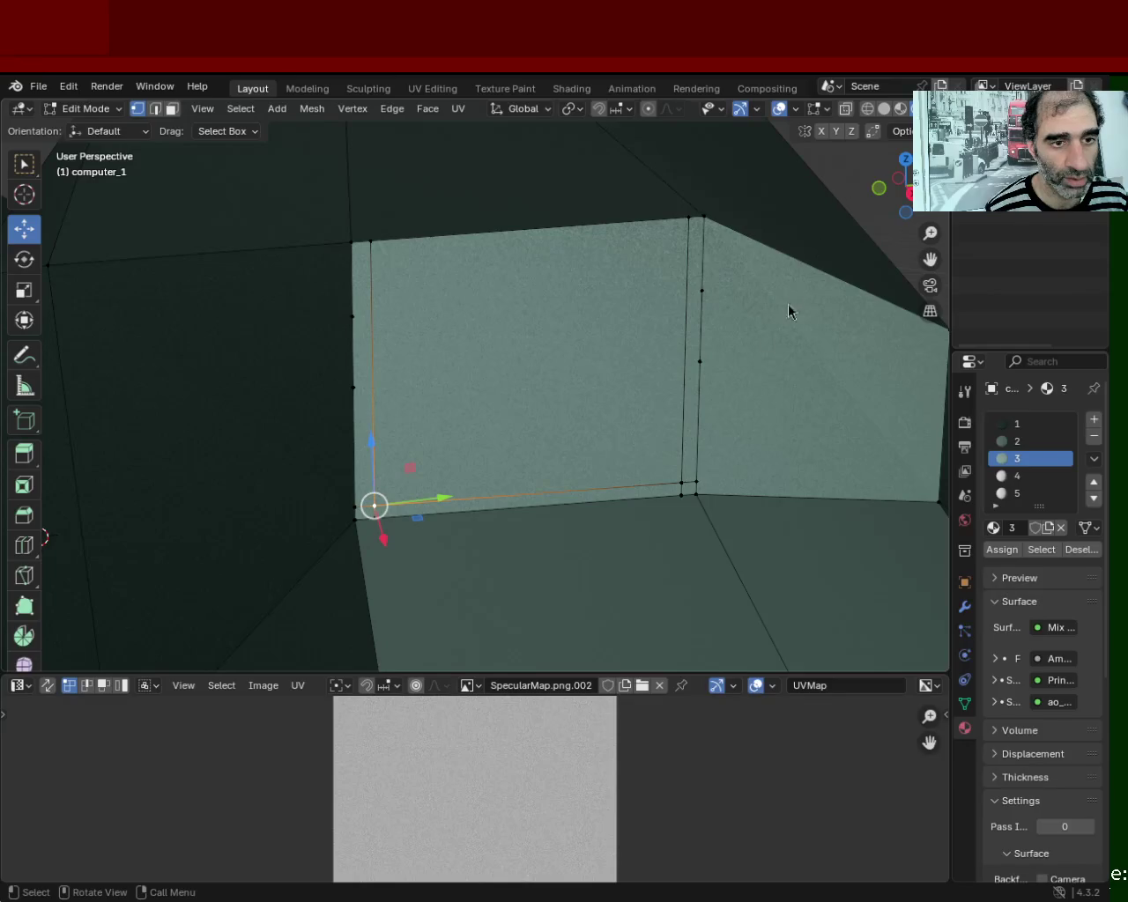
pyautogui.hotkey('alt', 'a')
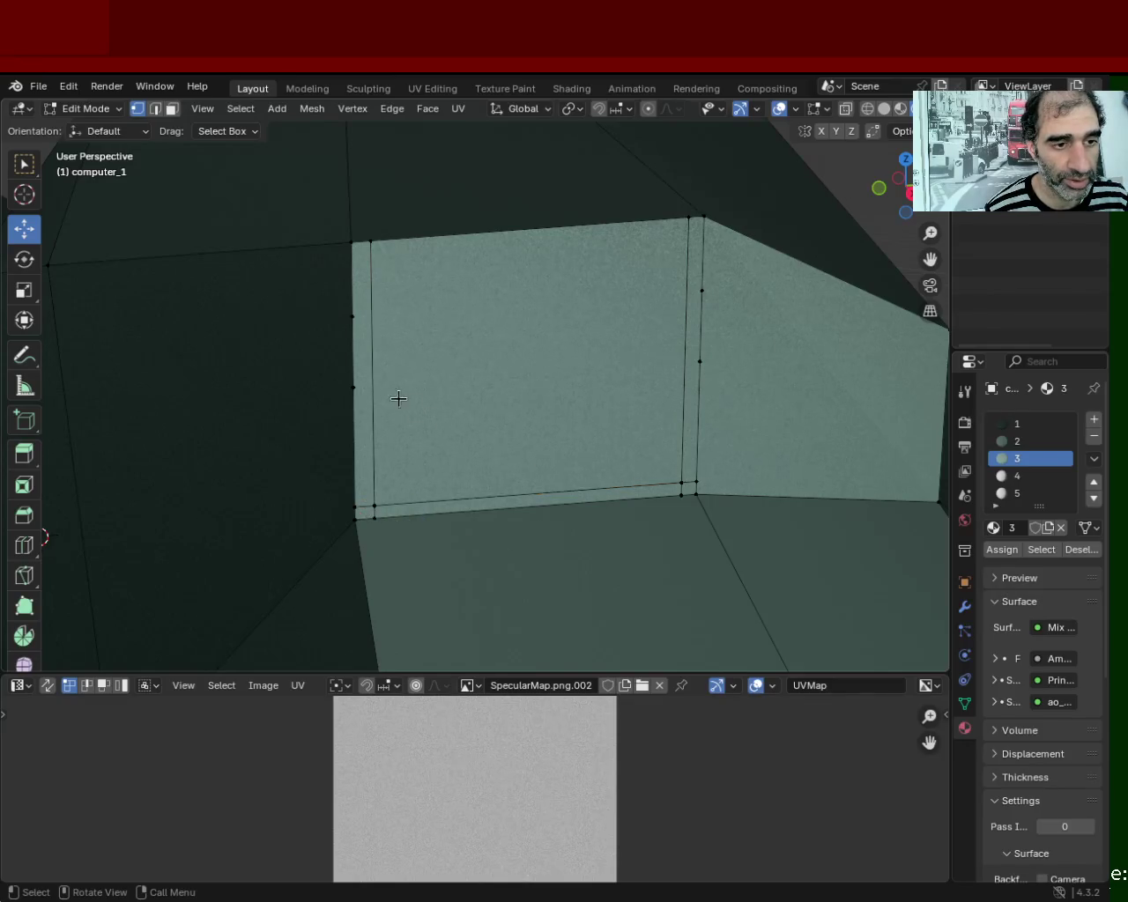
pyautogui.click(353, 315)
pyautogui.hotkey('shift', 'v')
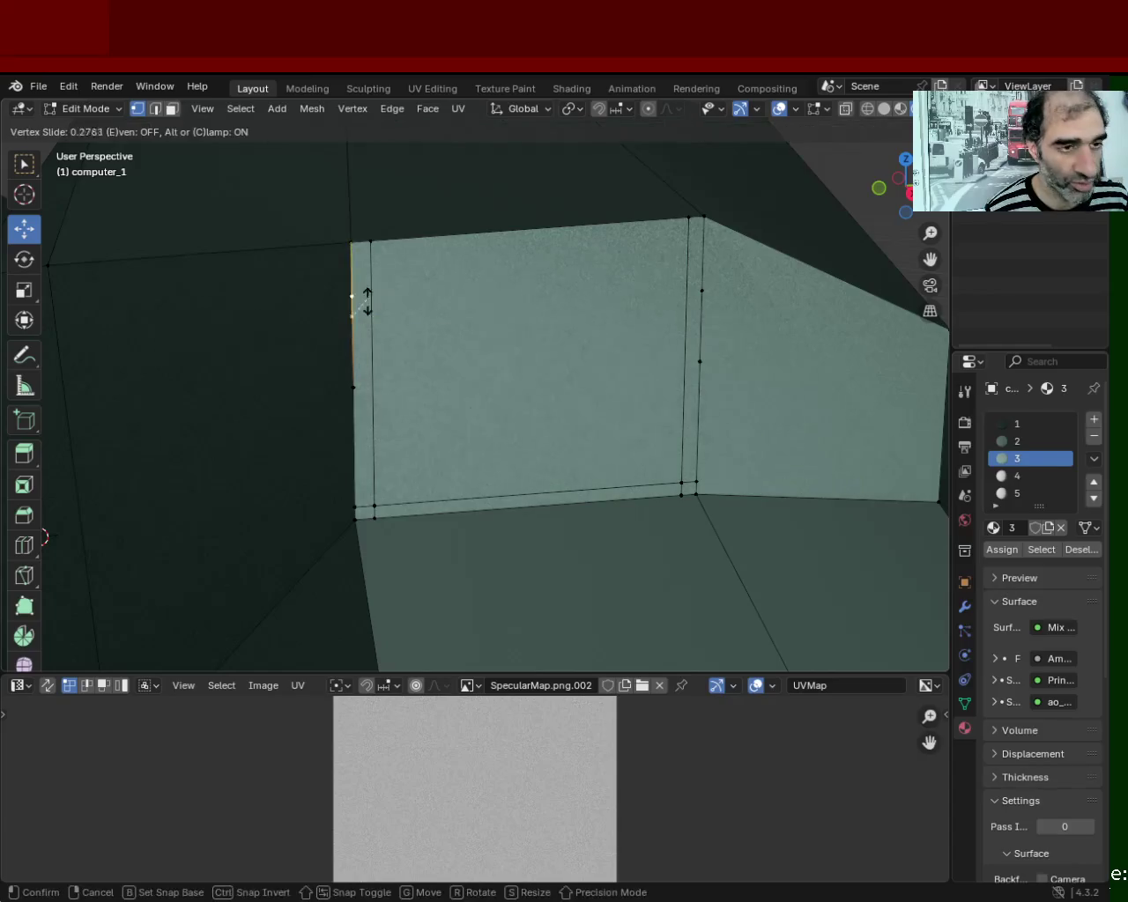
pyautogui.click(371, 257)
pyautogui.click(714, 294)
pyautogui.hotkey('shift', 'v')
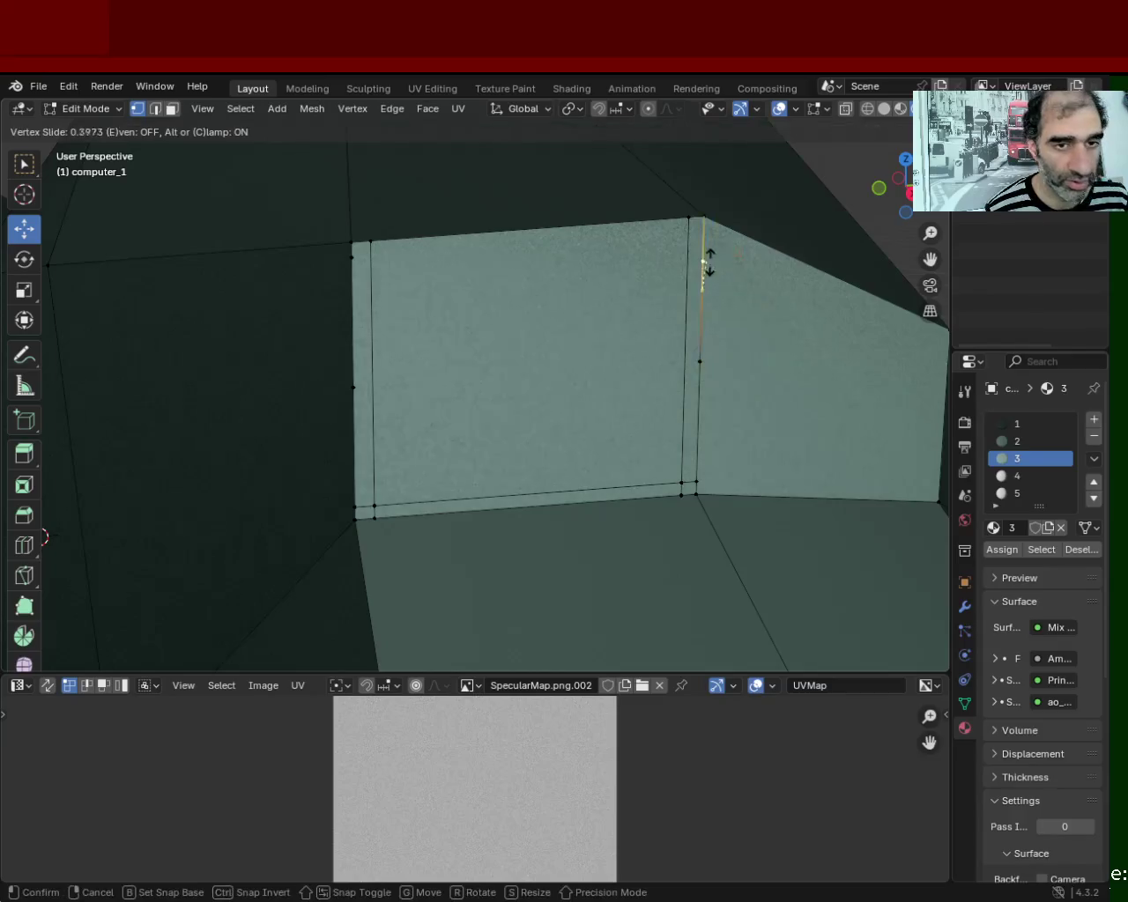
pyautogui.click(725, 238)
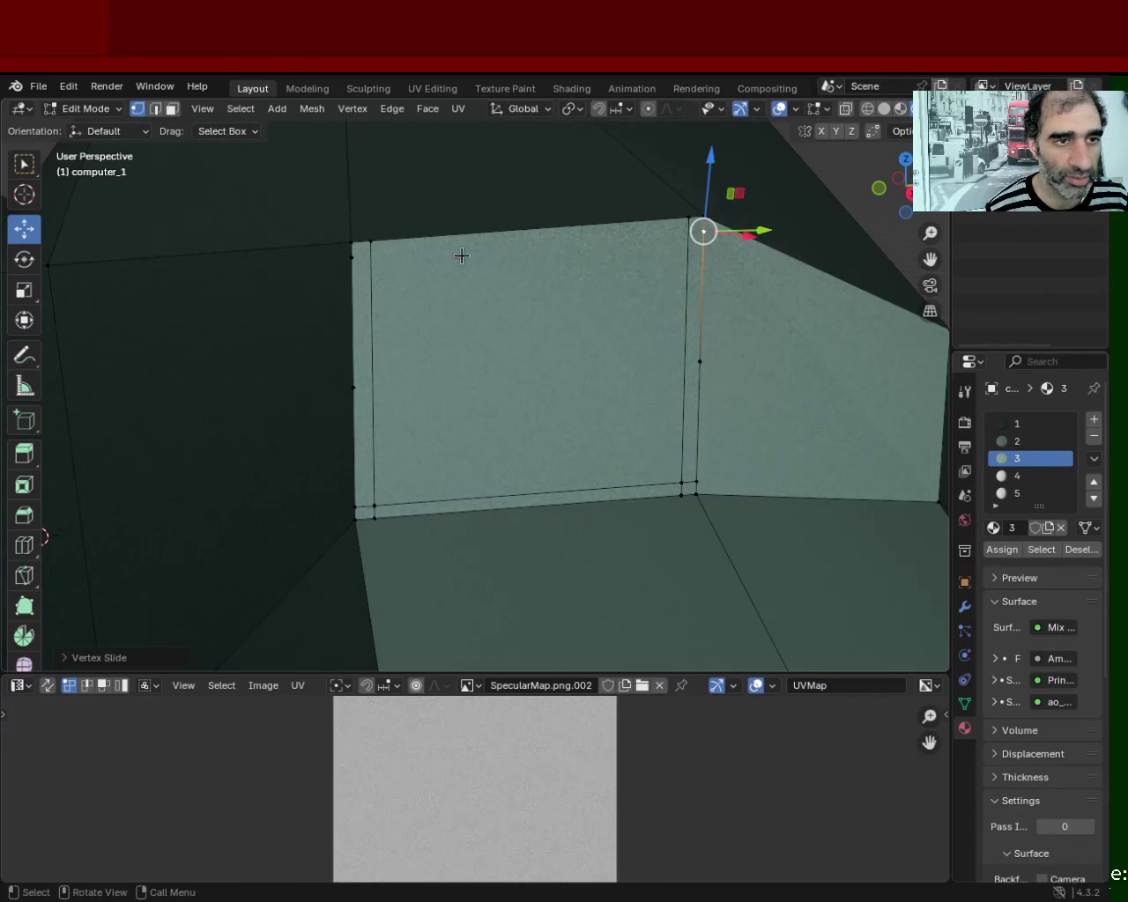
pyautogui.keyDown('shift'); pyautogui.click(354, 263); pyautogui.keyUp('shift')
pyautogui.click(355, 263)
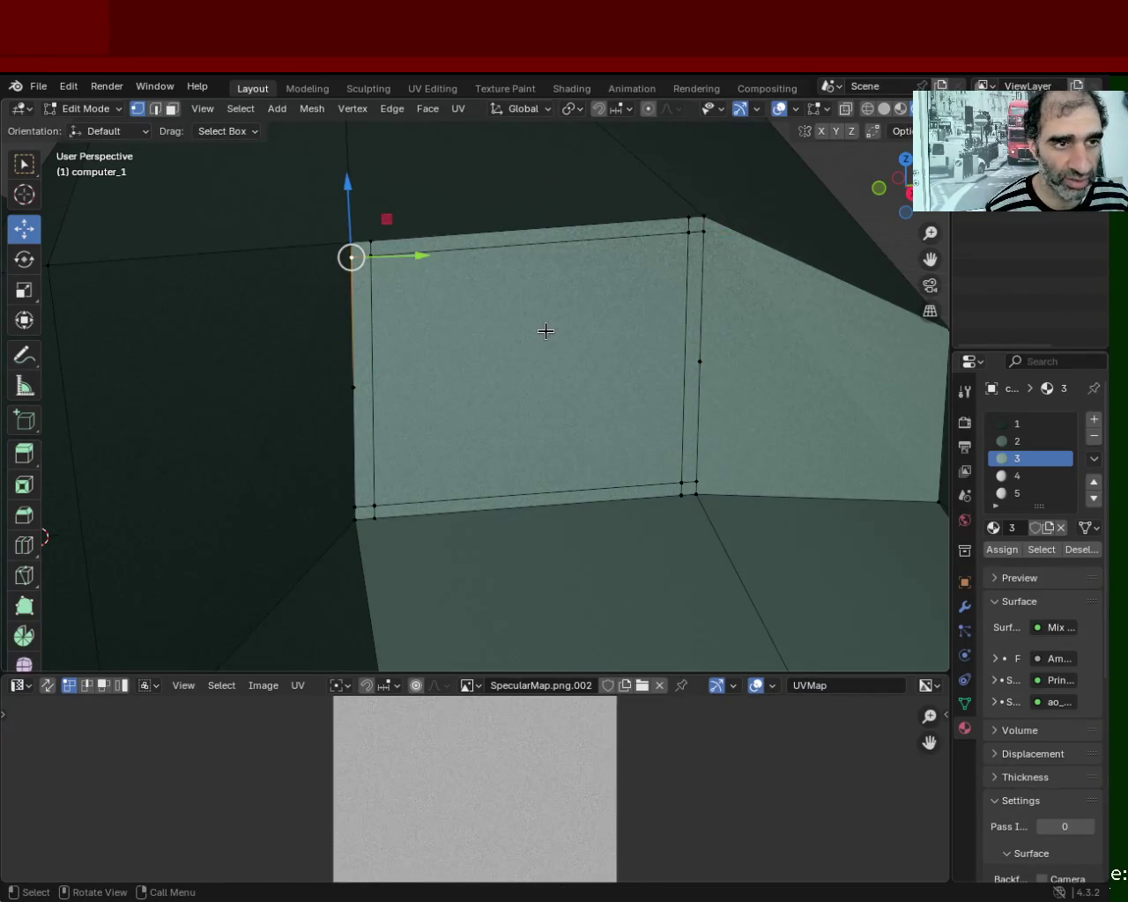
pyautogui.click(628, 331)
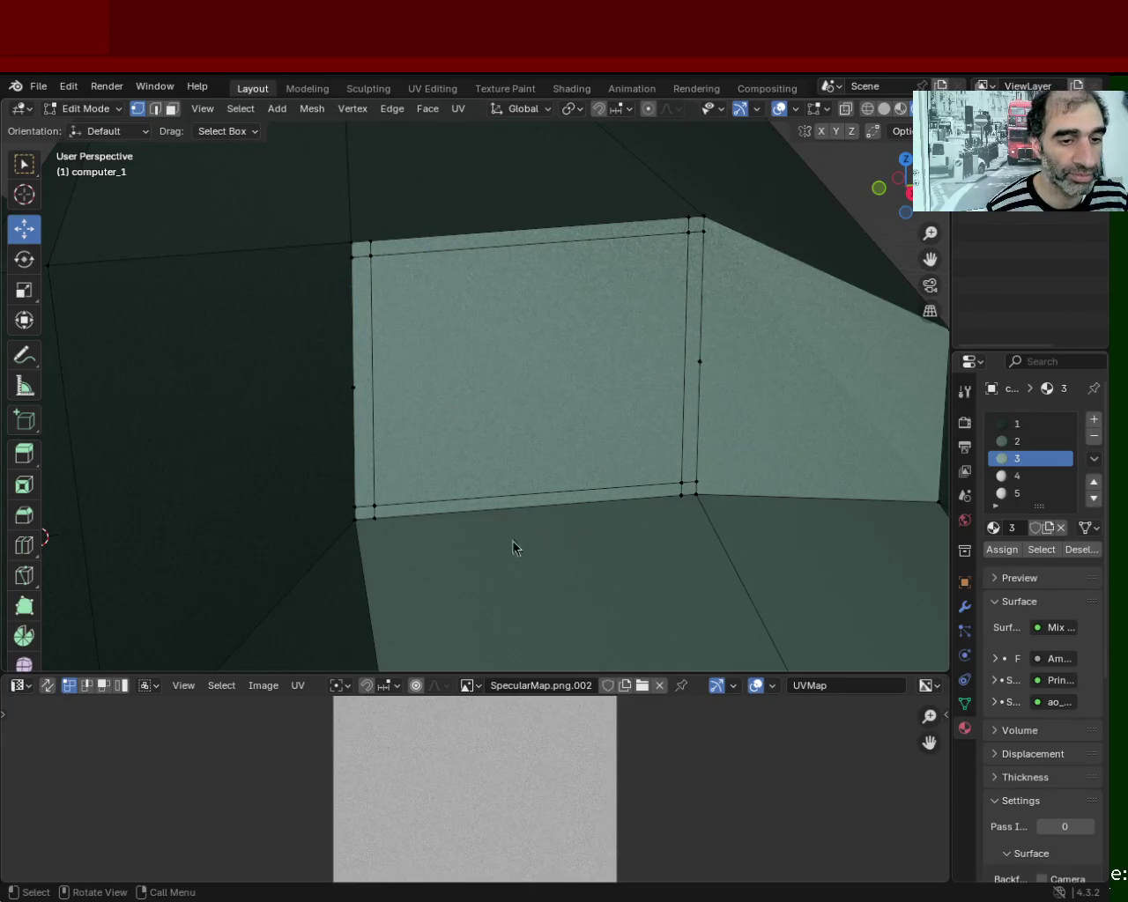
# Dissolve the leftover midpoint vertices on the panel's right and left edges
pyautogui.click(698, 361)
pyautogui.press('x')
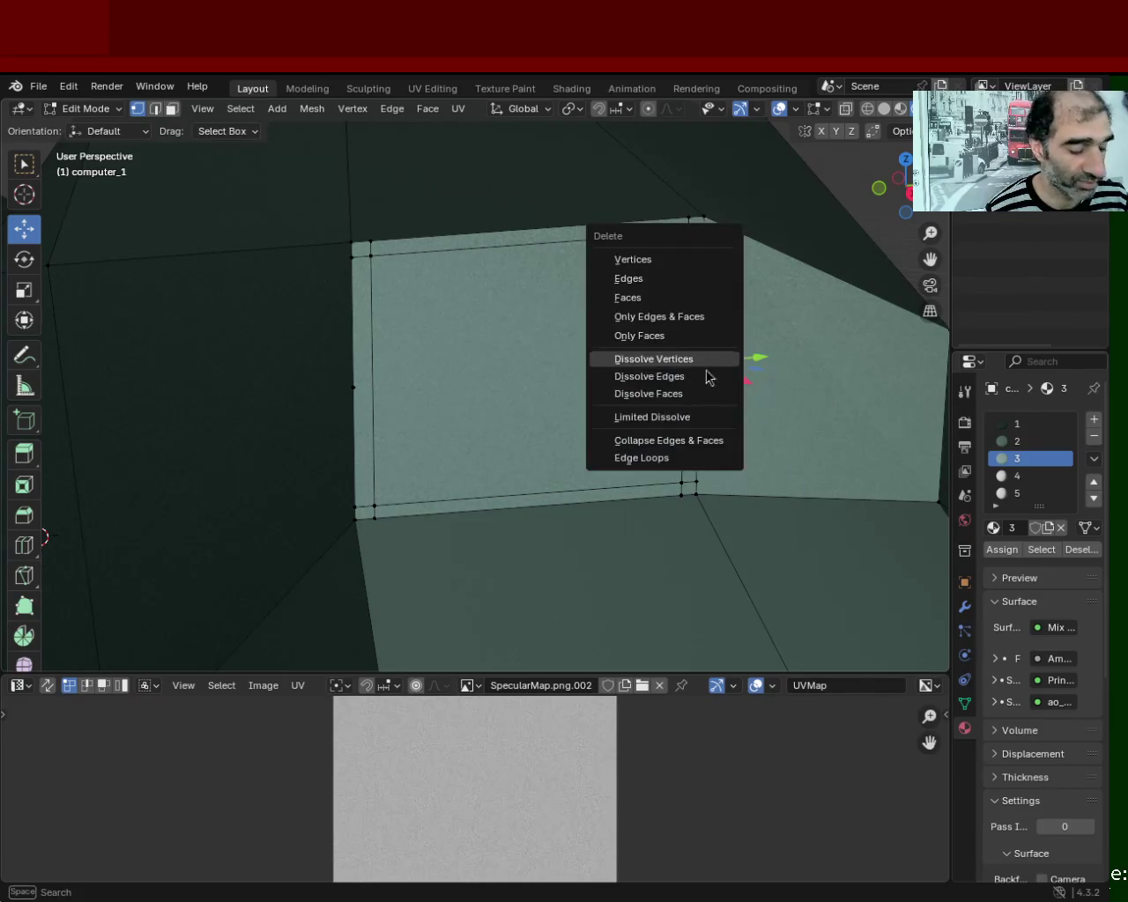
pyautogui.click(652, 358)
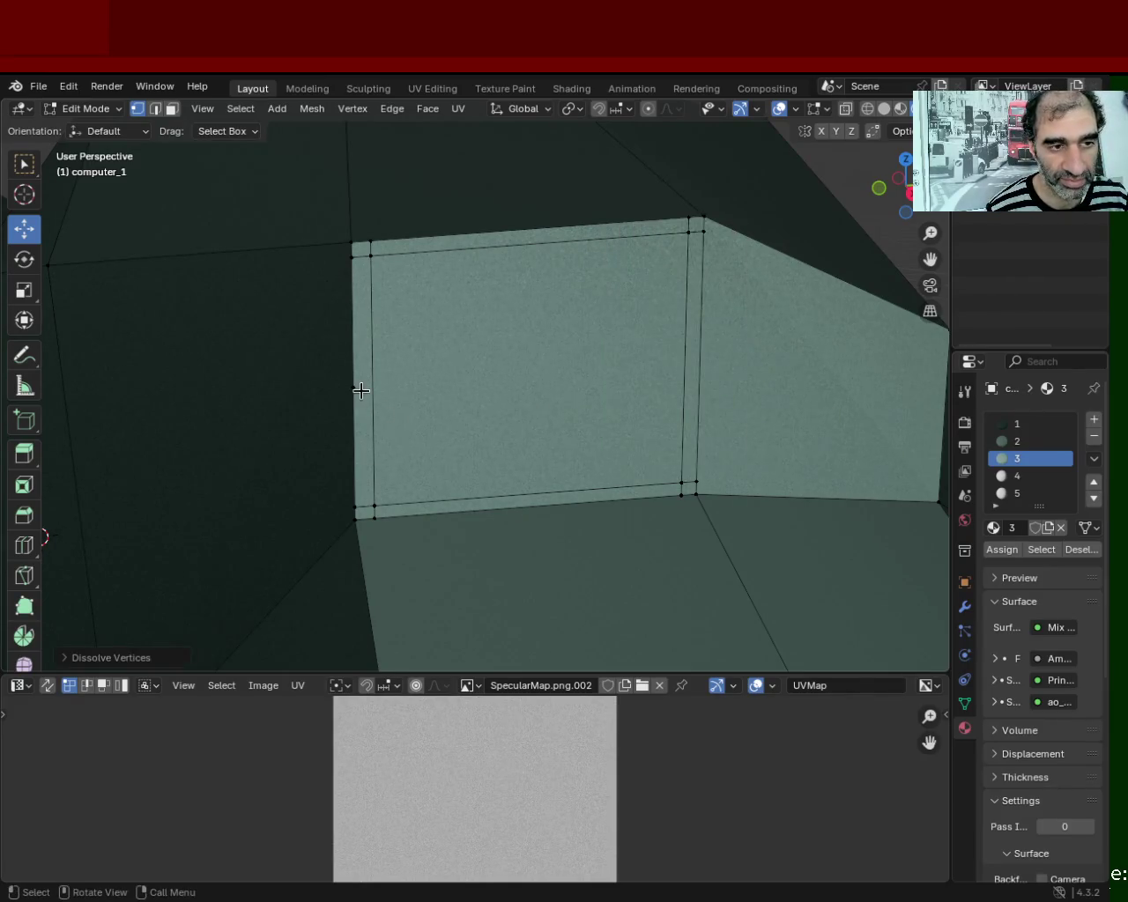
pyautogui.click(360, 391)
pyautogui.press('x')
pyautogui.click(365, 393)
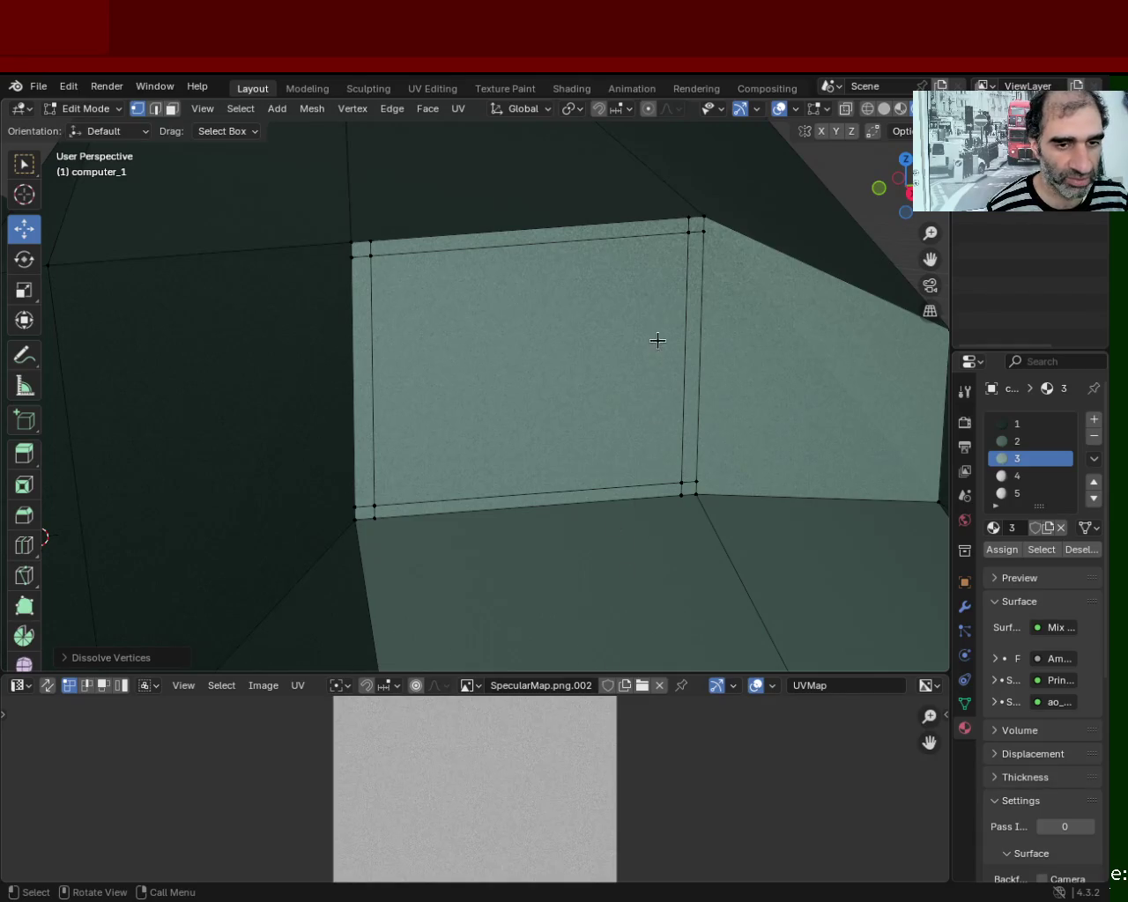
pyautogui.click(702, 232)
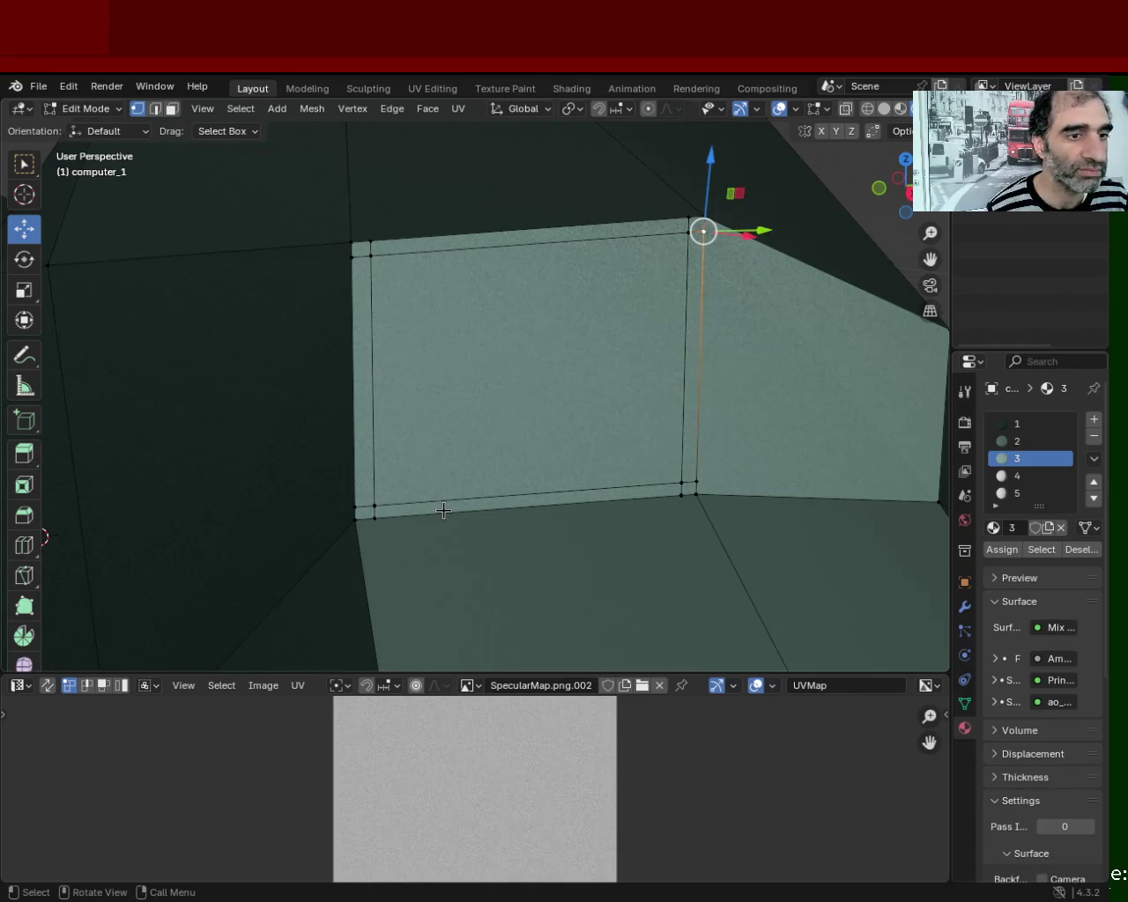
# Check the panel's corner vertices, zoom out, pick material slot 3, and enter Face Select mode
pyautogui.click(681, 495)
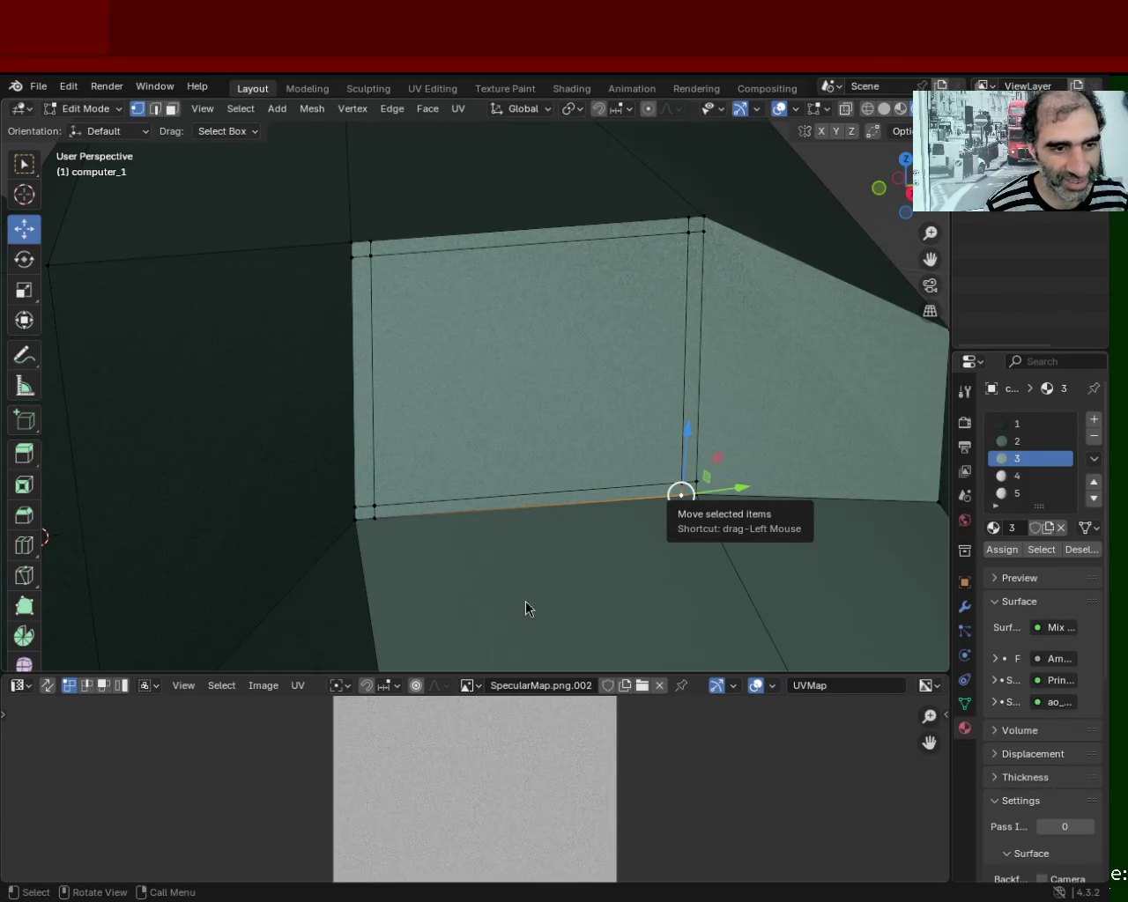
pyautogui.click(677, 471)
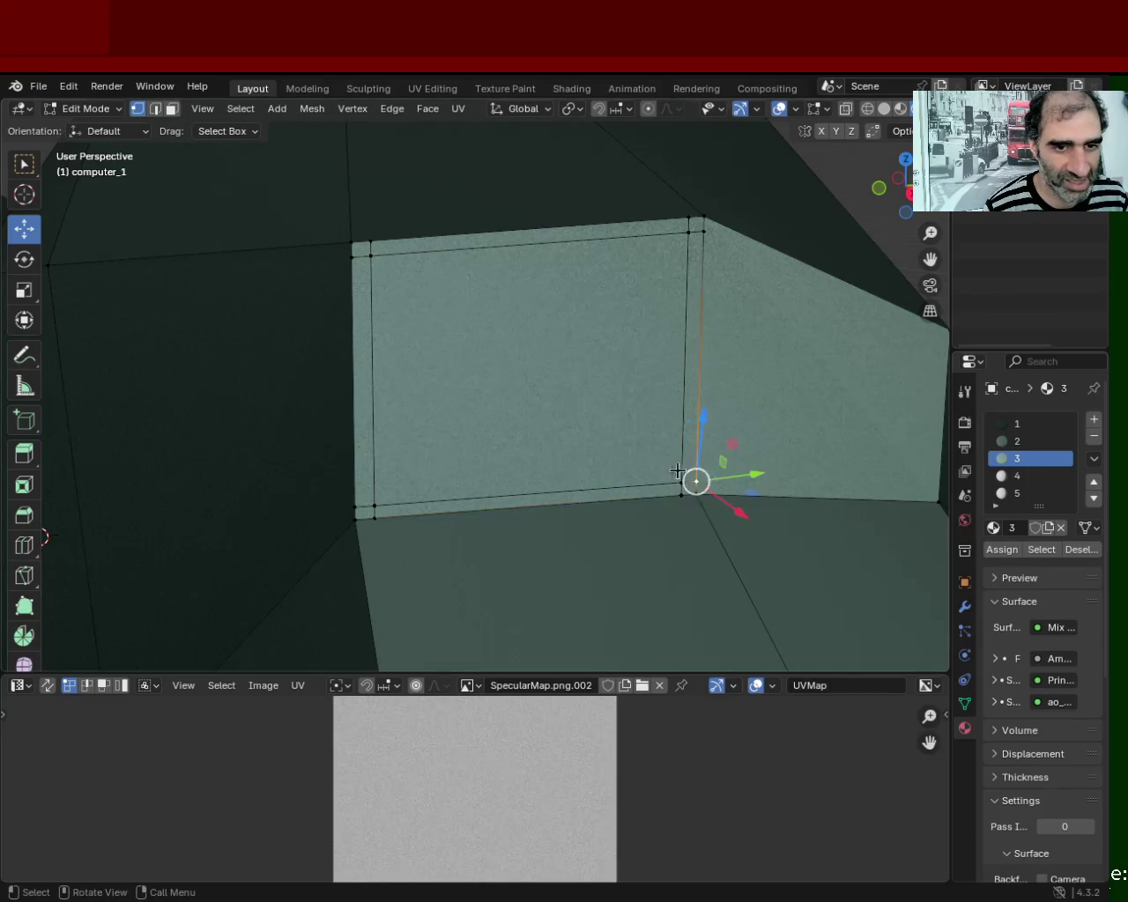
pyautogui.click(389, 277)
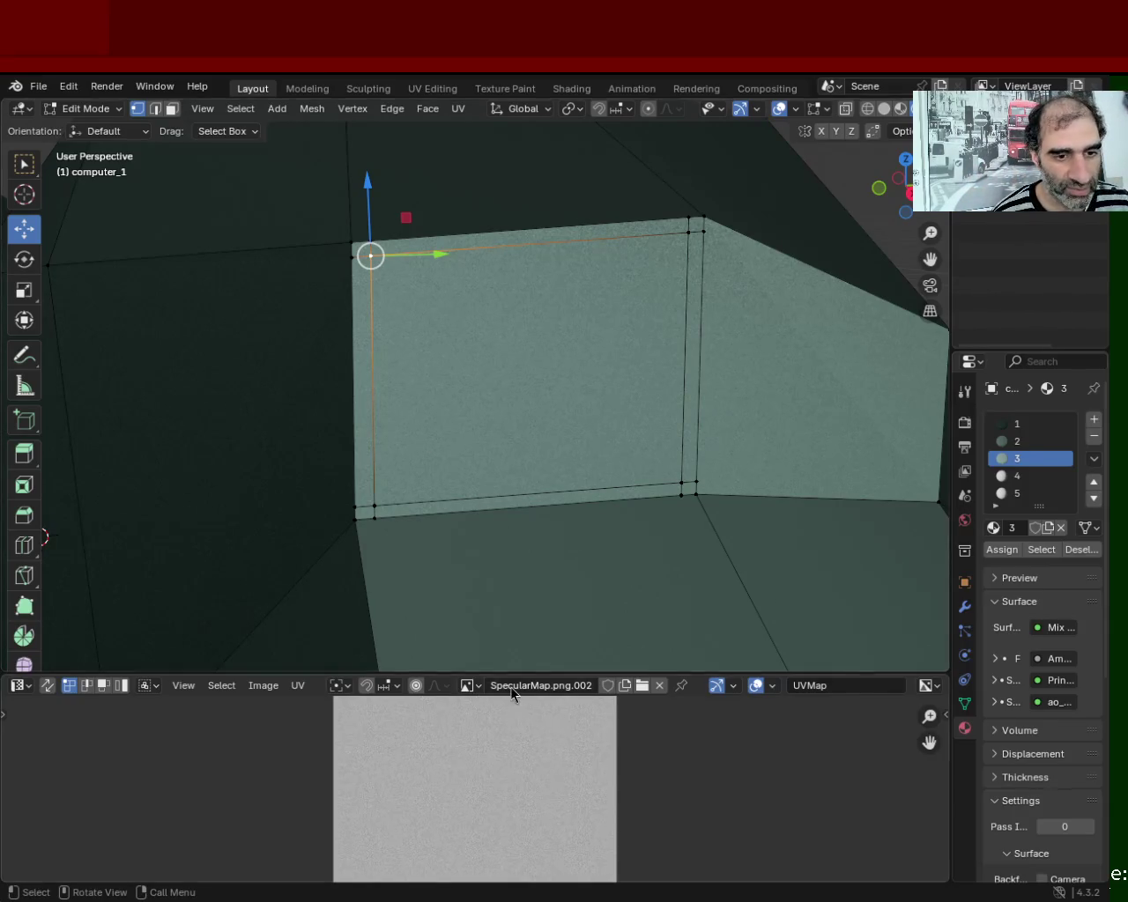
pyautogui.click(680, 249)
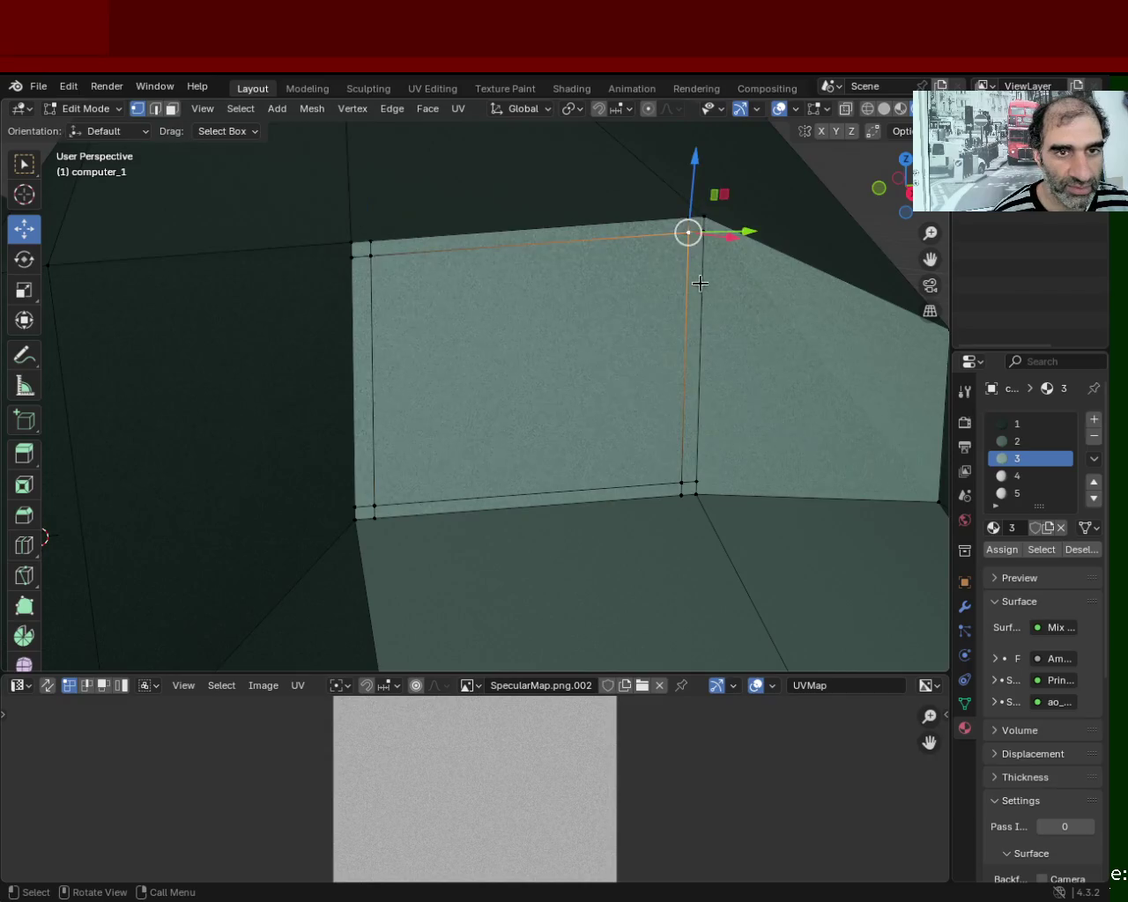
pyautogui.click(404, 299)
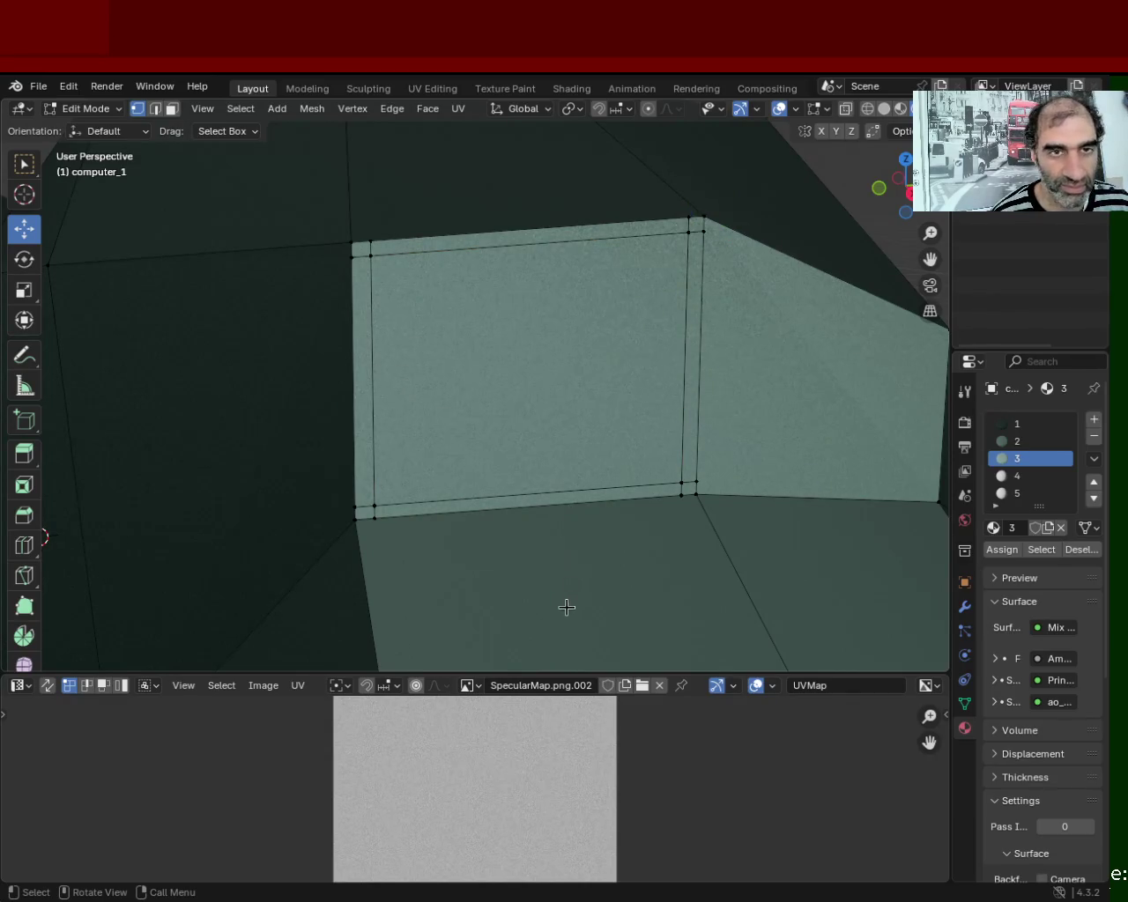
pyautogui.click(694, 231)
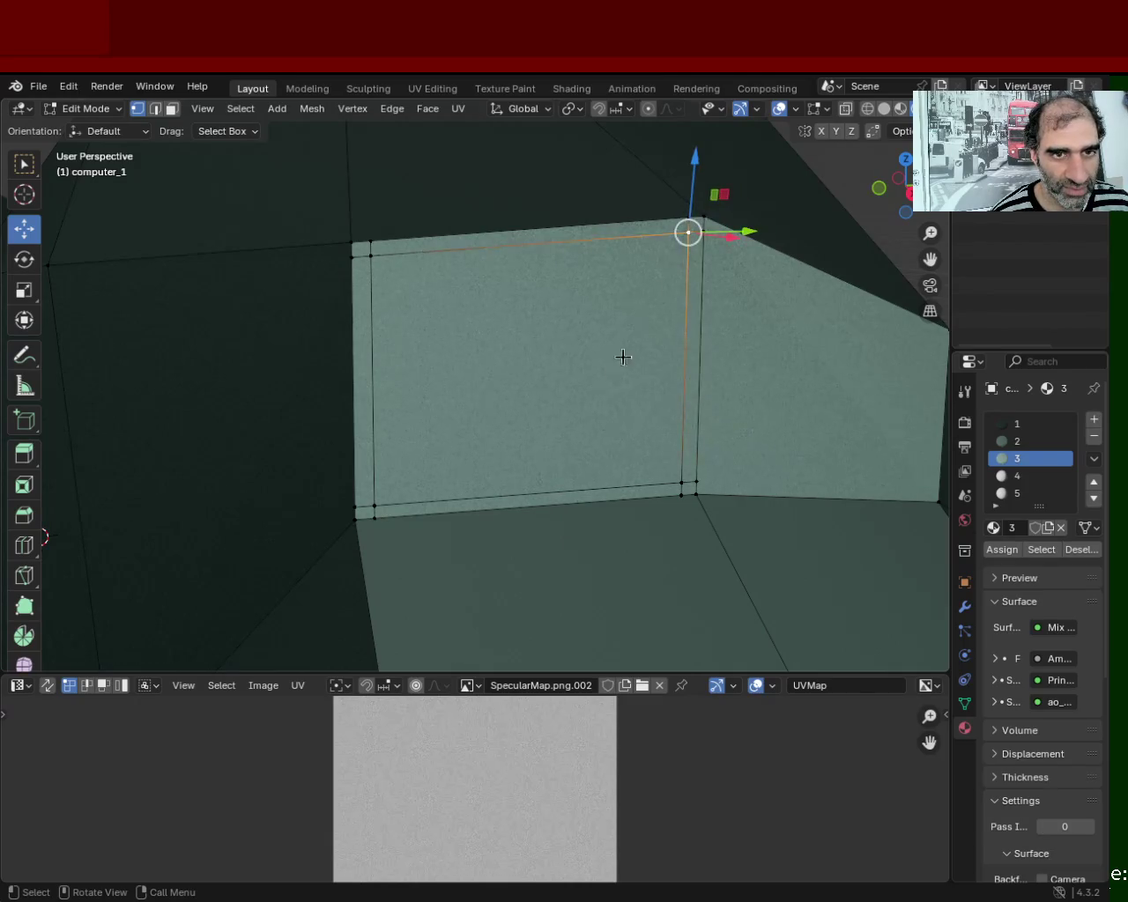
pyautogui.moveTo(539, 340)
pyautogui.keyDown('ctrl'); pyautogui.mouseDown(button='middle')
pyautogui.moveTo(537, 459)
pyautogui.moveTo(529, 318)
pyautogui.moveTo(521, 496)
pyautogui.moveTo(505, 305)
pyautogui.mouseUp(button='middle'); pyautogui.keyUp('ctrl')
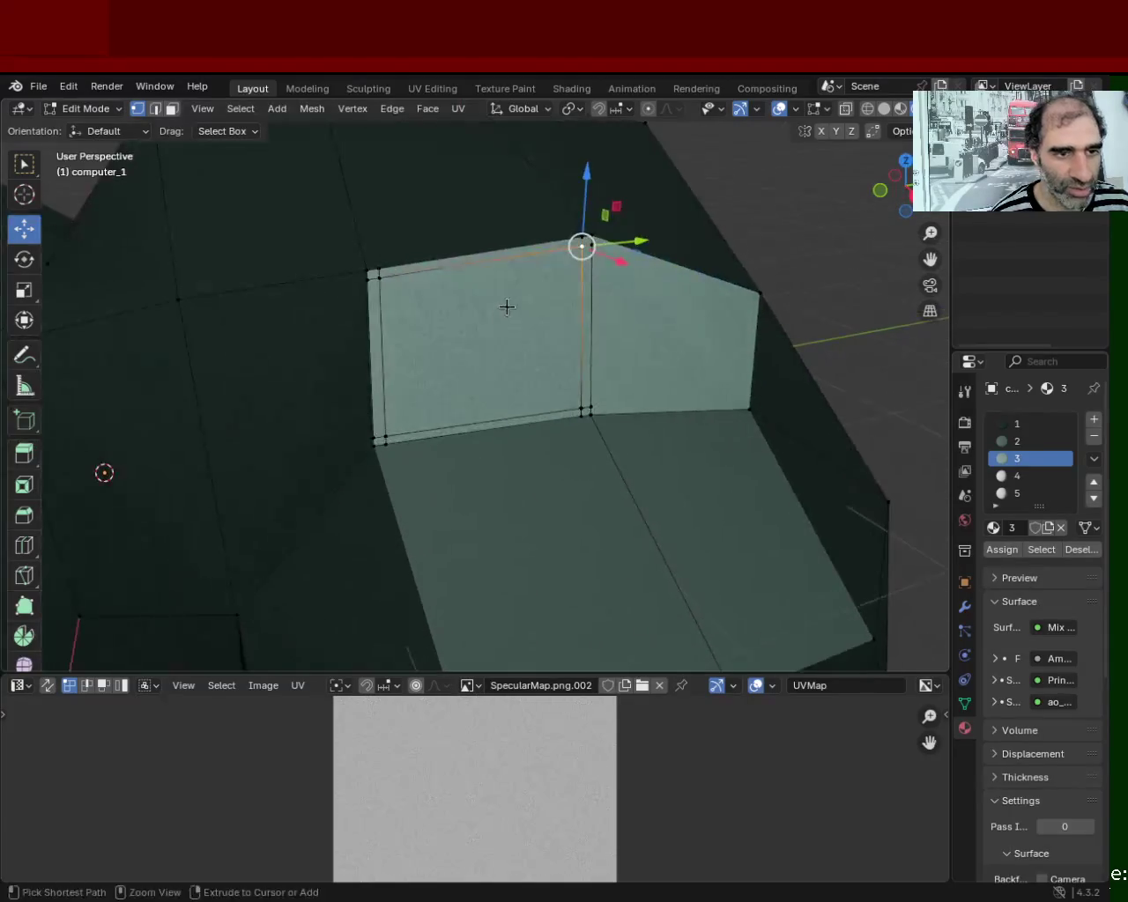
pyautogui.click(1026, 441)
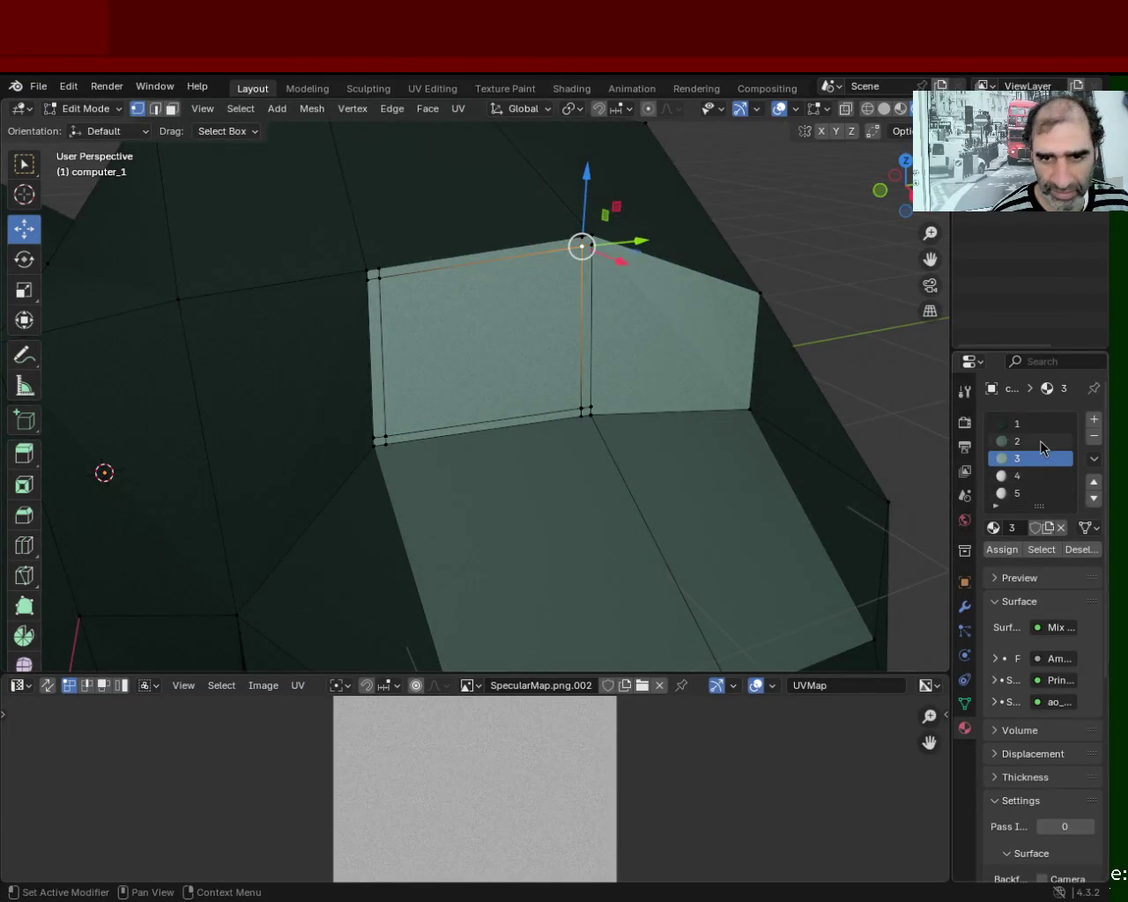
pyautogui.click(1022, 458)
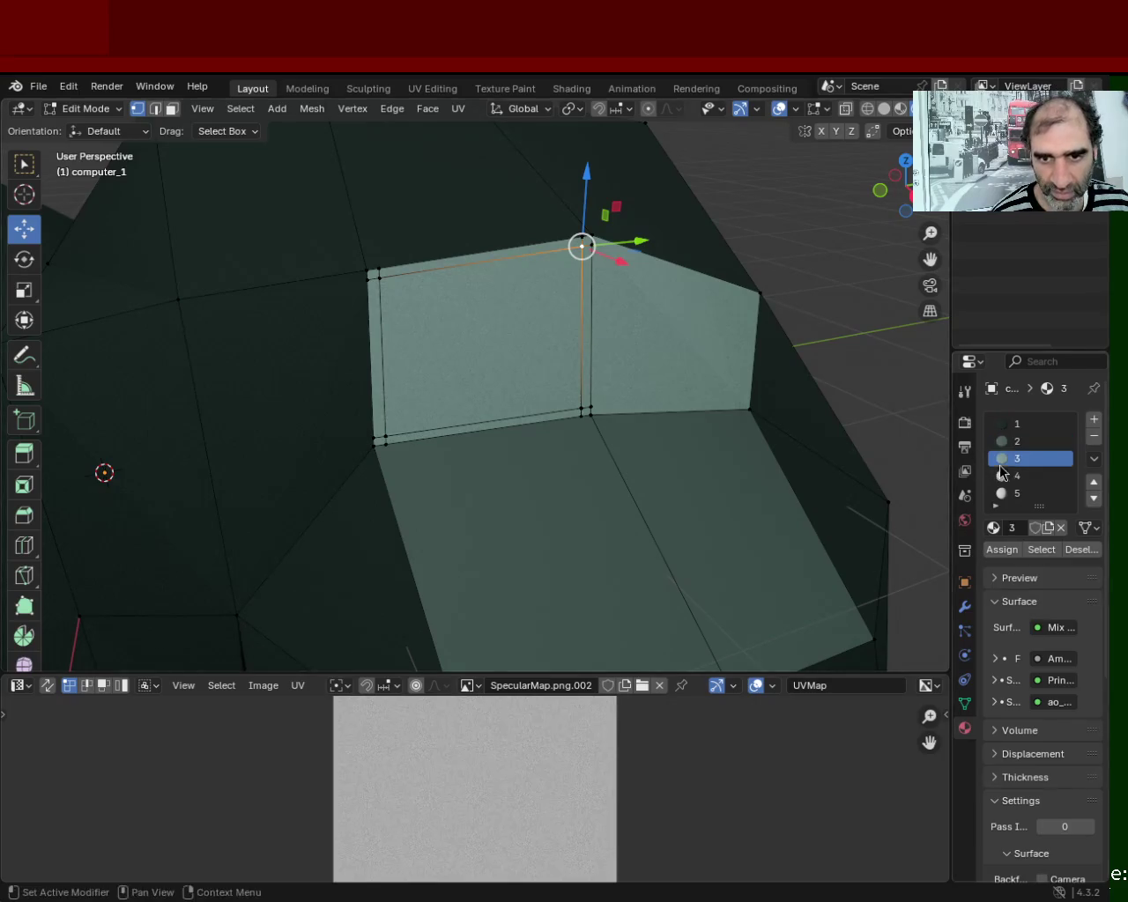
pyautogui.click(171, 109)
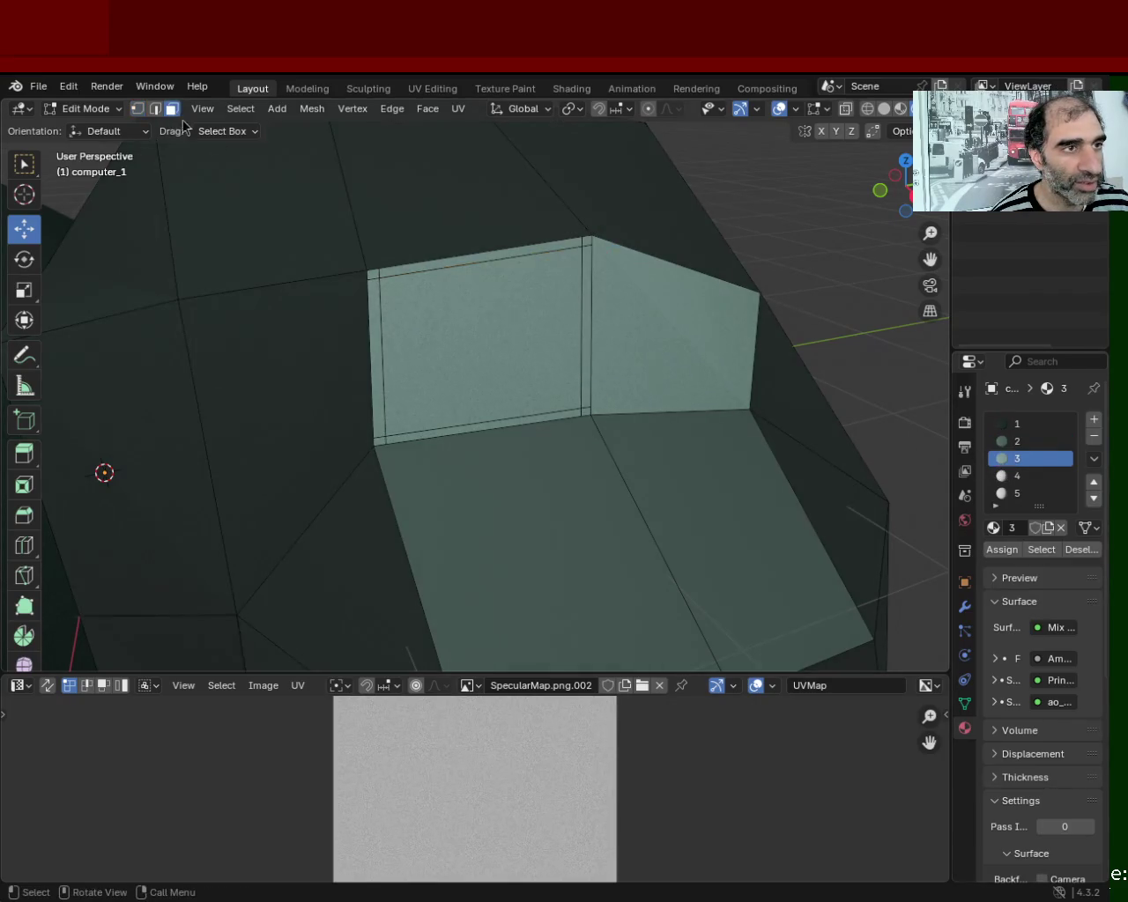
# Assign material slot 3 to the inner panel face and slot 2 to the four thin border strips
pyautogui.click(496, 305)
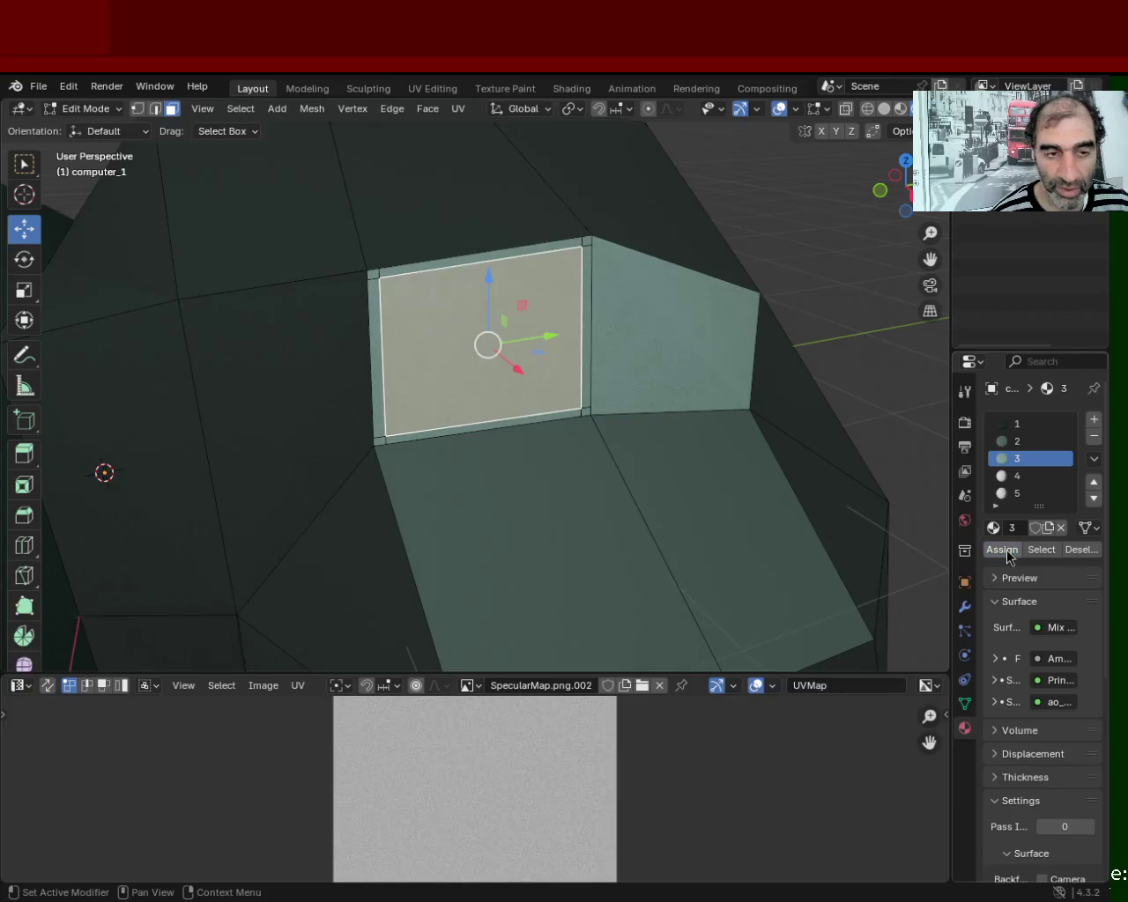
pyautogui.click(1001, 549)
pyautogui.click(347, 334)
pyautogui.click(377, 335)
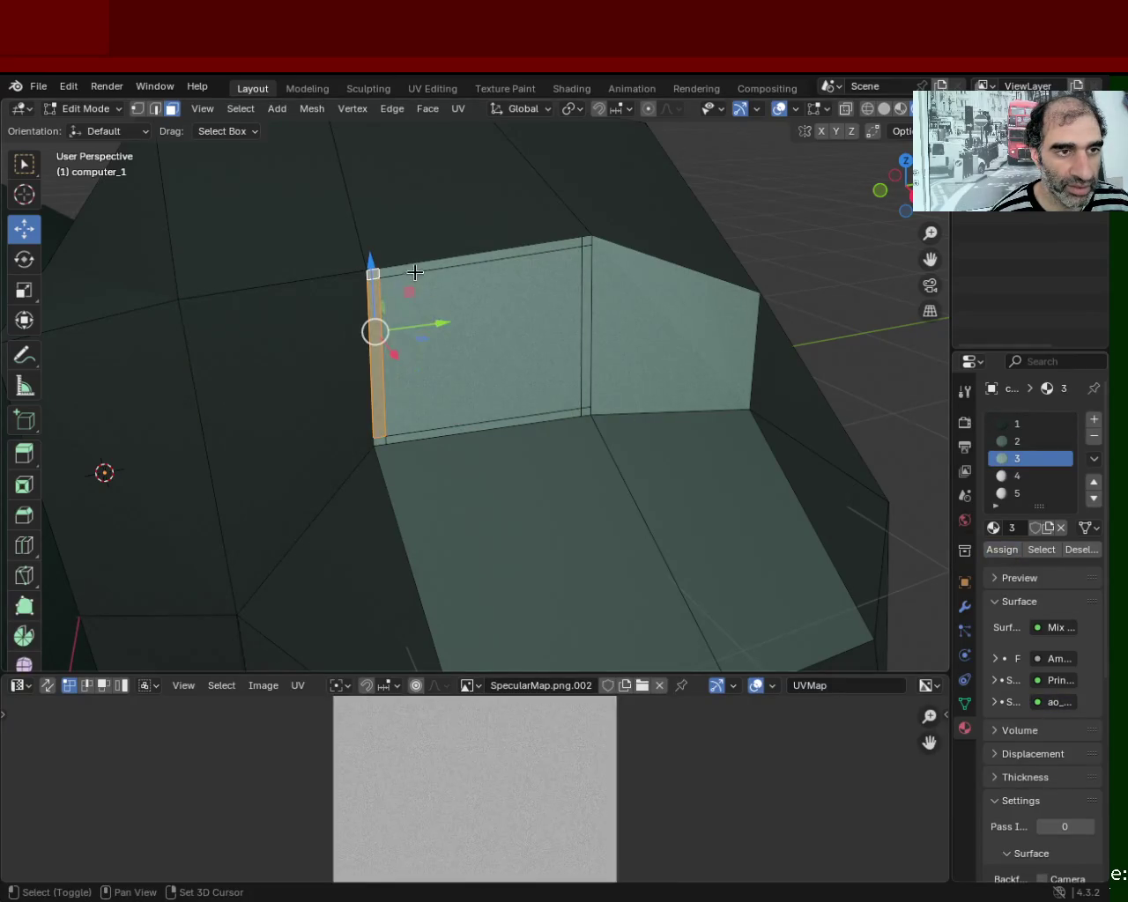
pyautogui.keyDown('shift'); pyautogui.click(483, 265); pyautogui.keyUp('shift')
pyautogui.keyDown('shift'); pyautogui.click(586, 254); pyautogui.keyUp('shift')
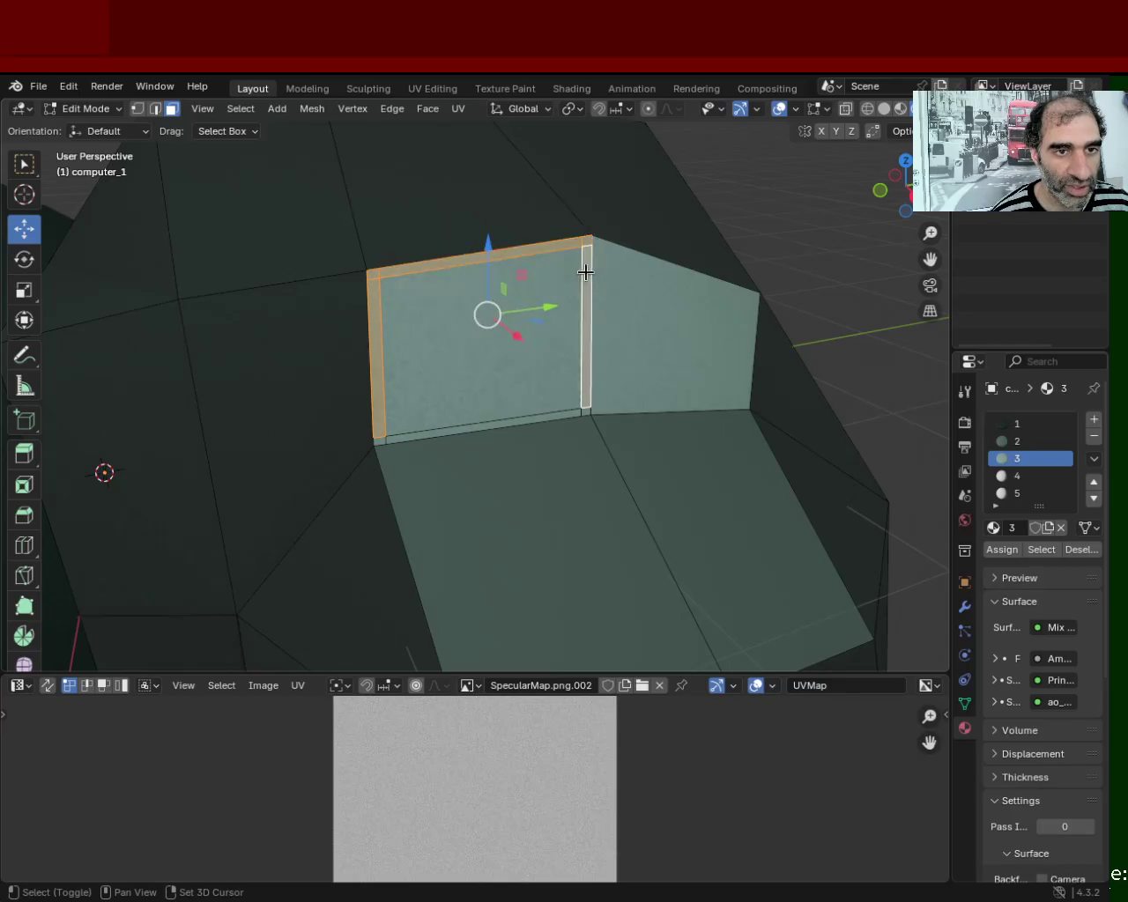
pyautogui.keyDown('shift'); pyautogui.click(588, 410); pyautogui.keyUp('shift')
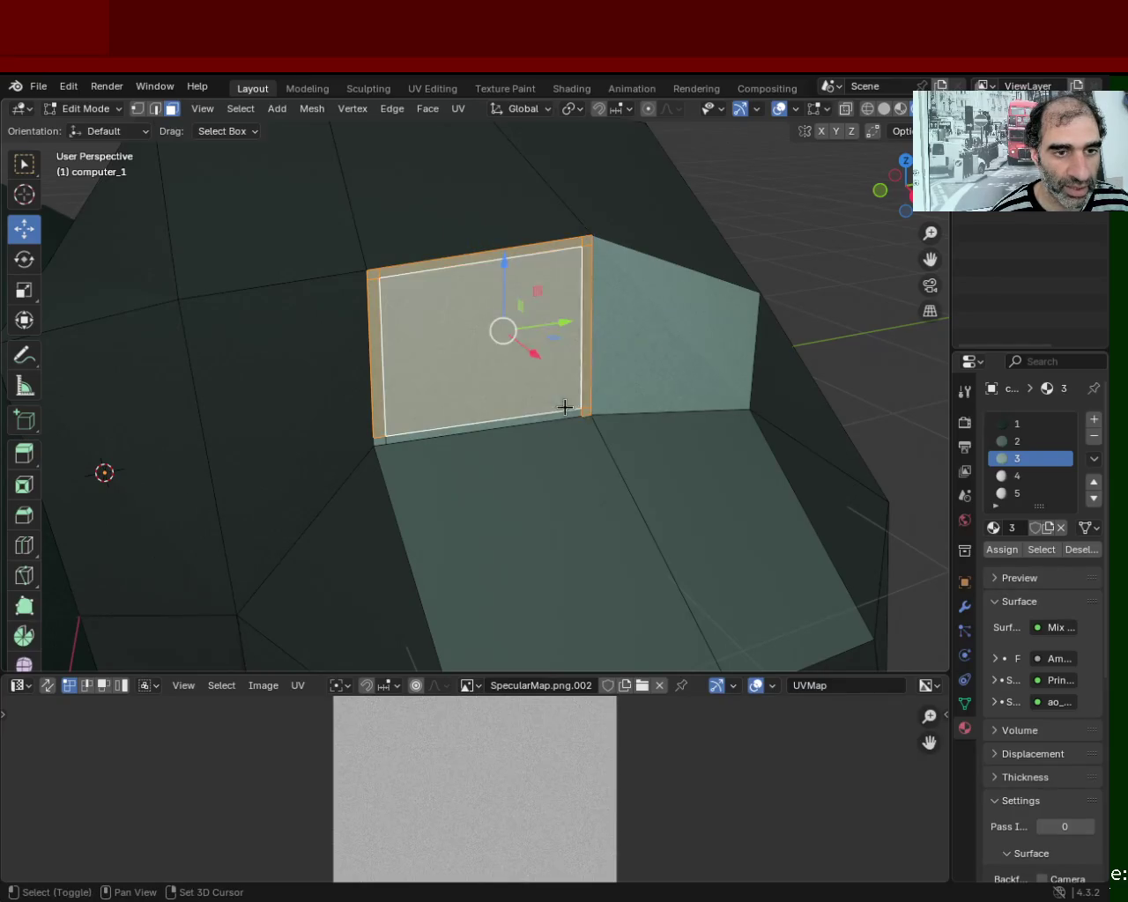
pyautogui.keyDown('shift'); pyautogui.click(570, 415); pyautogui.keyUp('shift')
pyautogui.keyDown('shift'); pyautogui.click(585, 414); pyautogui.keyUp('shift')
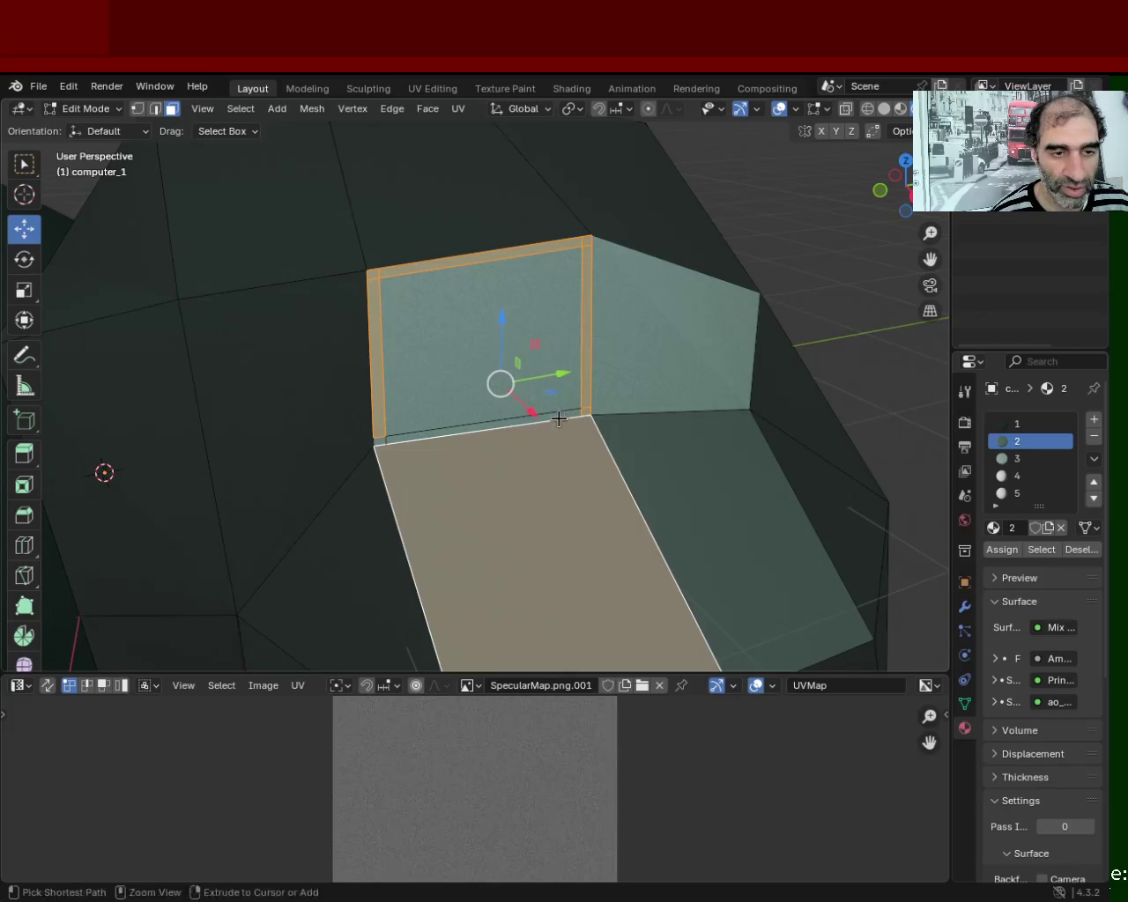
pyautogui.keyDown('ctrl'); pyautogui.click(561, 417); pyautogui.keyUp('ctrl')
pyautogui.keyDown('shift'); pyautogui.click(572, 413); pyautogui.keyUp('shift')
pyautogui.click(1022, 440)
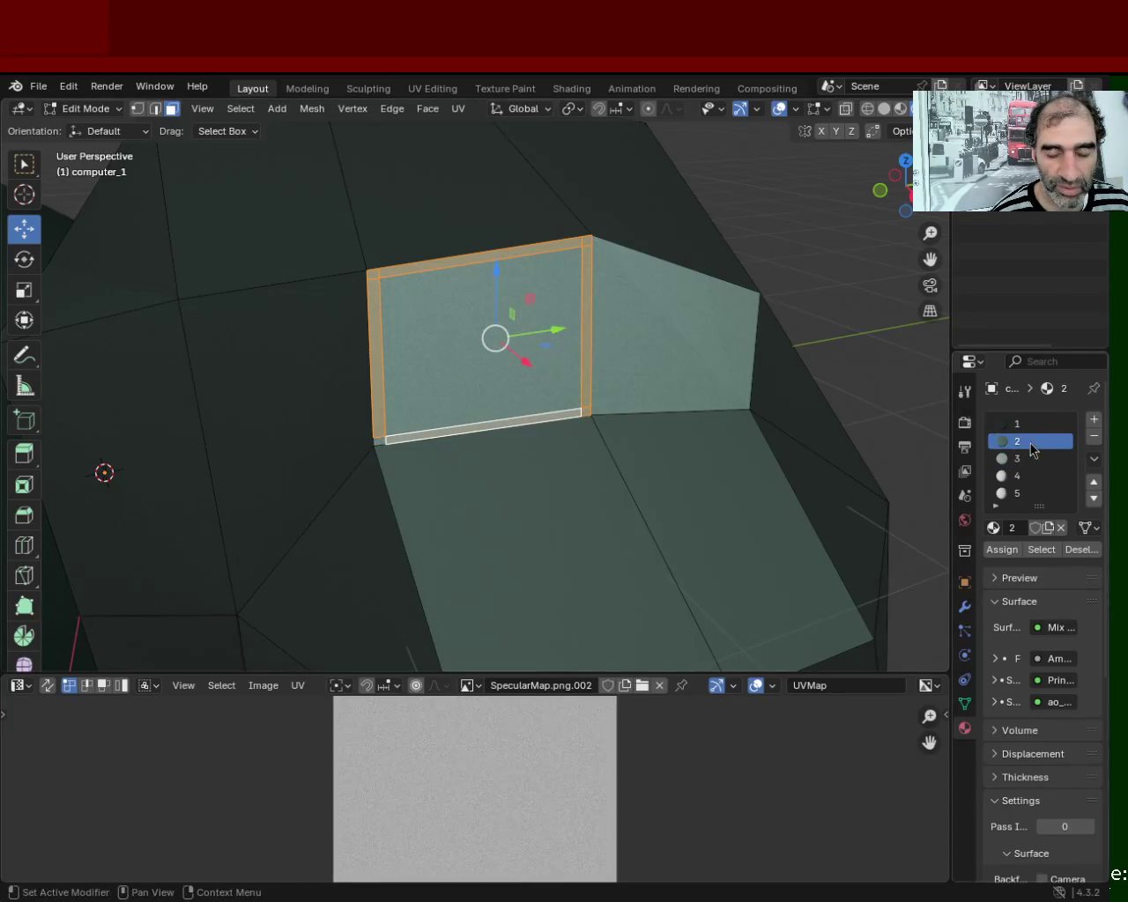
pyautogui.click(1000, 549)
# Assign material slot 2 to the small corner face beside the panel, then view from below
pyautogui.click(547, 165)
pyautogui.click(724, 239)
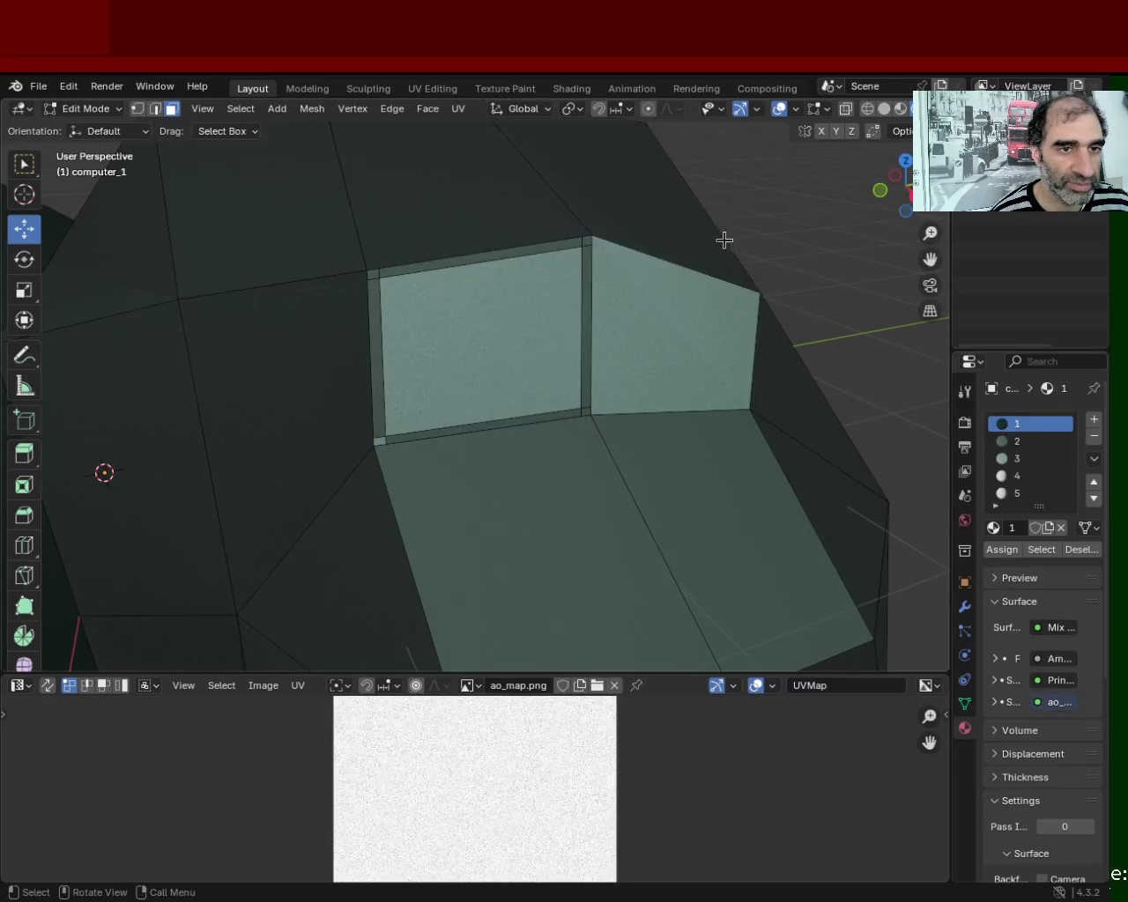
pyautogui.click(390, 442)
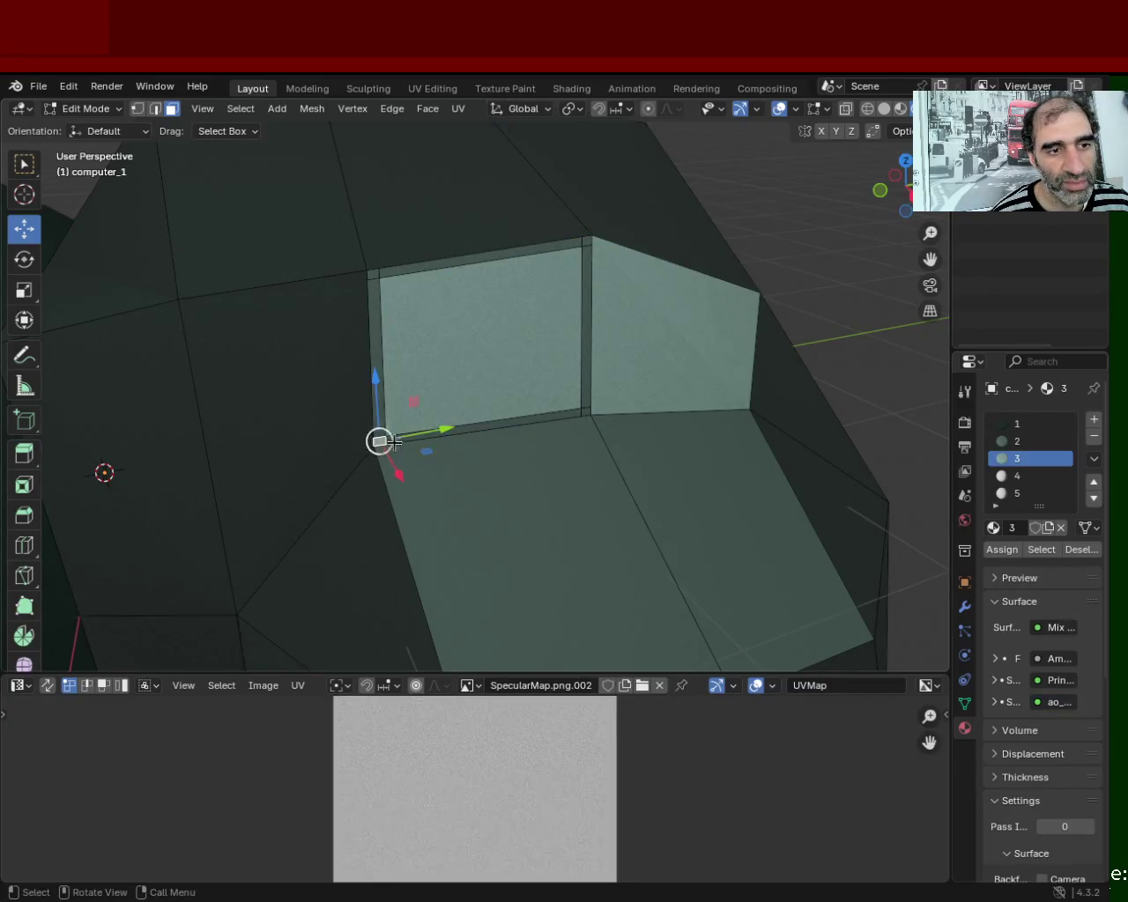
pyautogui.click(1022, 441)
pyautogui.click(1009, 555)
pyautogui.click(586, 410)
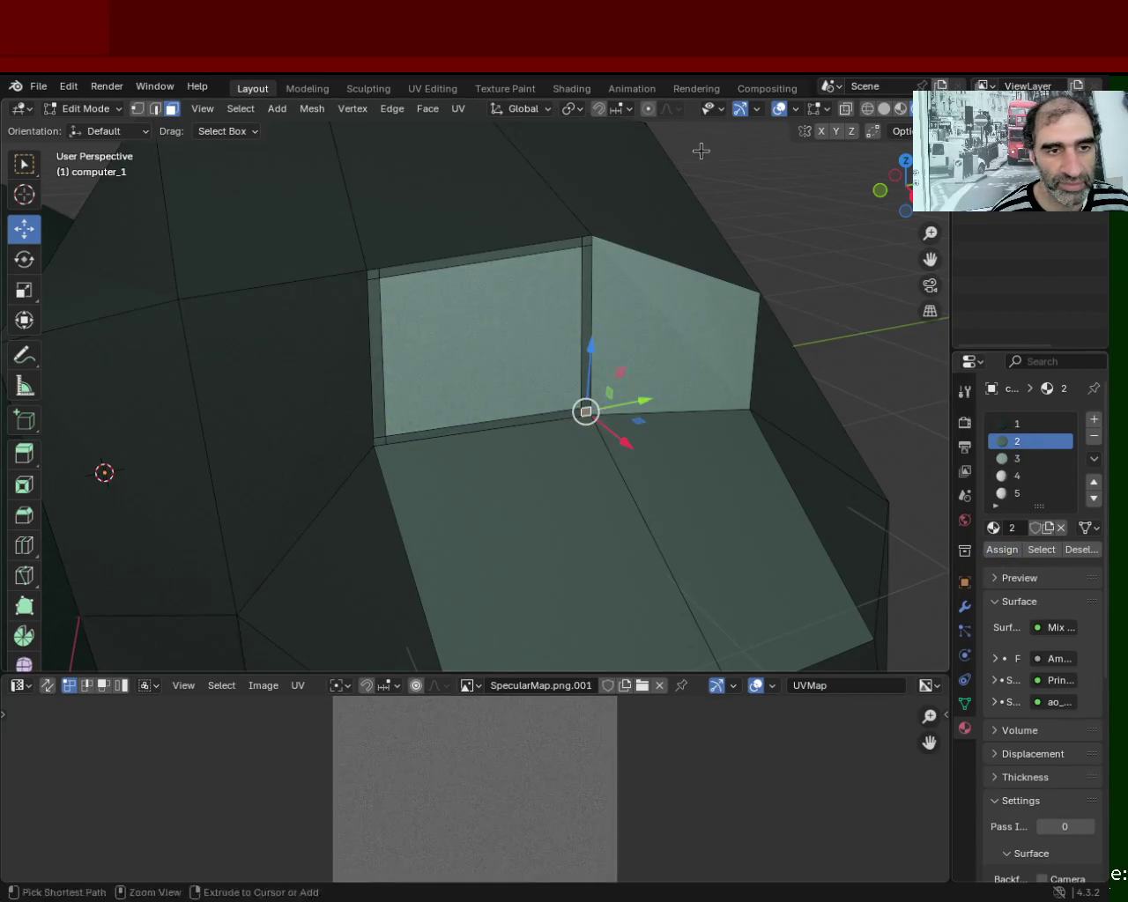
pyautogui.keyDown('ctrl'); pyautogui.moveTo(700, 151); pyautogui.dragTo(688, 381, button='middle'); pyautogui.keyUp('ctrl')
pyautogui.moveTo(693, 214)
pyautogui.mouseDown(button='middle')
pyautogui.moveTo(573, 236)
pyautogui.moveTo(569, 313)
pyautogui.moveTo(581, 295)
pyautogui.moveTo(619, 301)
pyautogui.moveTo(464, 312)
pyautogui.moveTo(579, 320)
pyautogui.moveTo(317, 312)
pyautogui.moveTo(325, 259)
pyautogui.moveTo(387, 324)
pyautogui.mouseUp(button='middle')
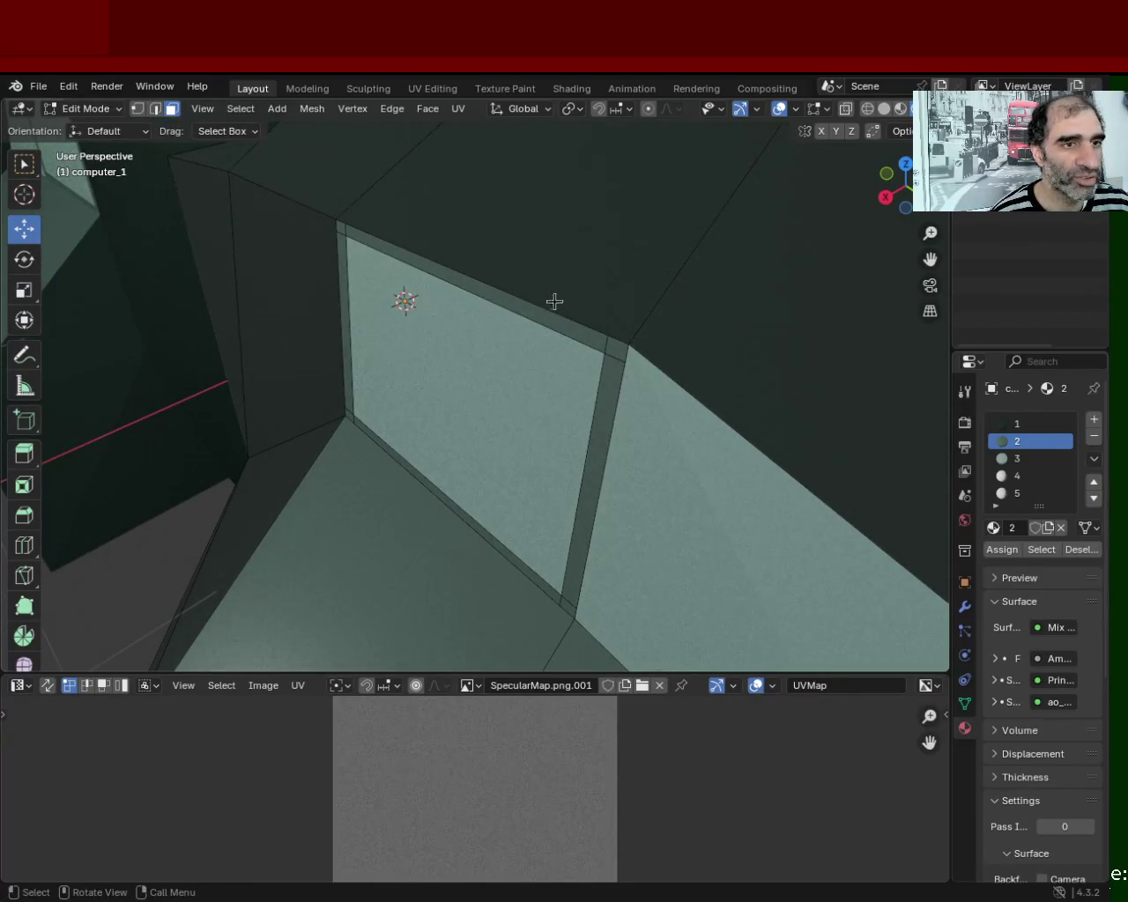
# Select the whole connected computer_1 mesh and unwrap it with Smart UV Project
pyautogui.click(580, 342)
pyautogui.keyDown('shift'); pyautogui.click(624, 389); pyautogui.keyUp('shift')
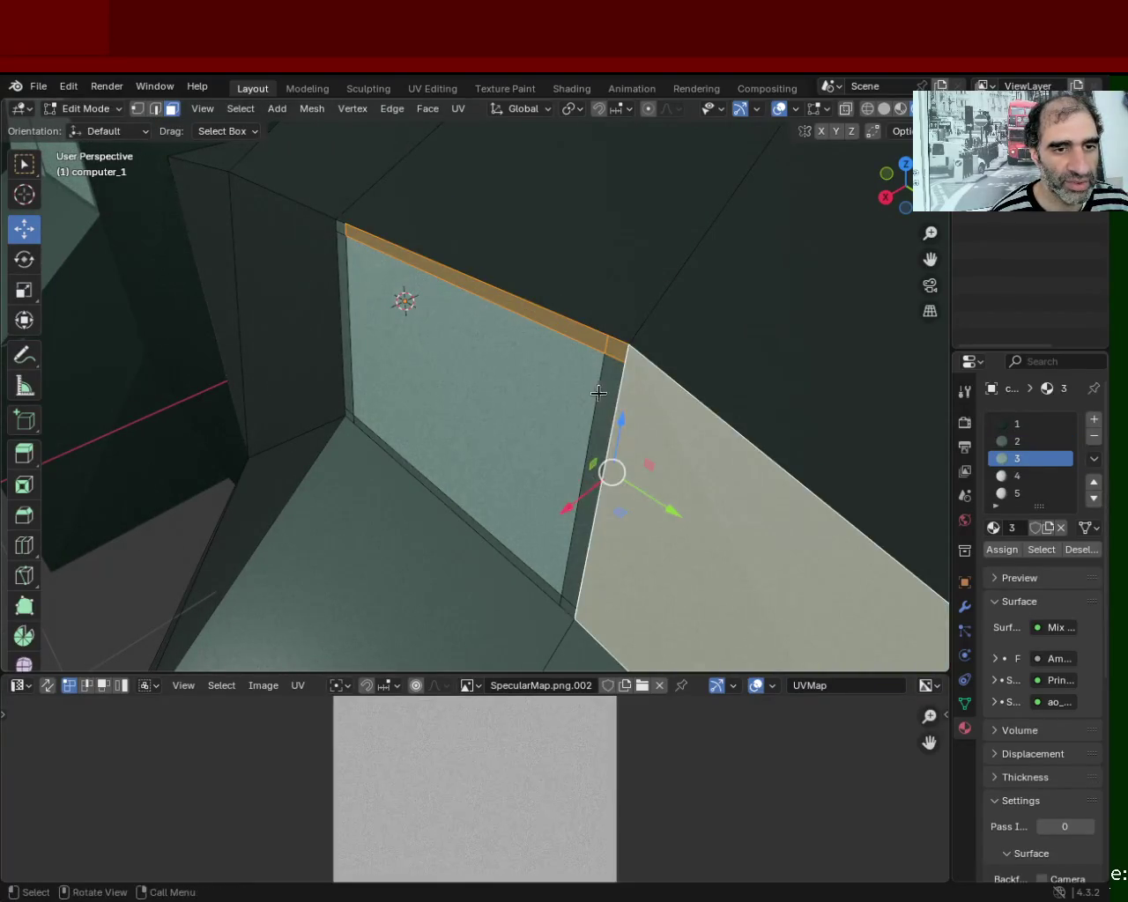
pyautogui.keyDown('shift'); pyautogui.click(617, 364); pyautogui.keyUp('shift')
pyautogui.hotkey('ctrl', 'l')
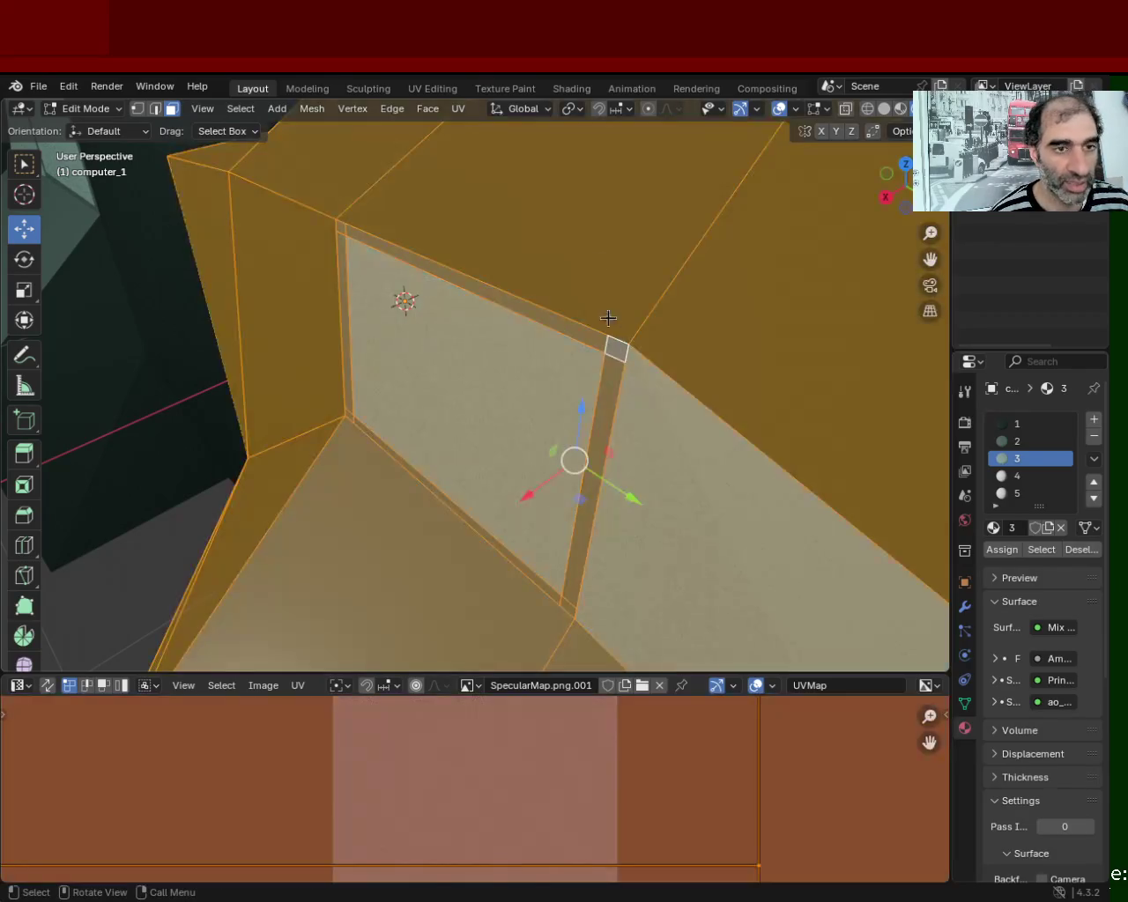
pyautogui.press('u')
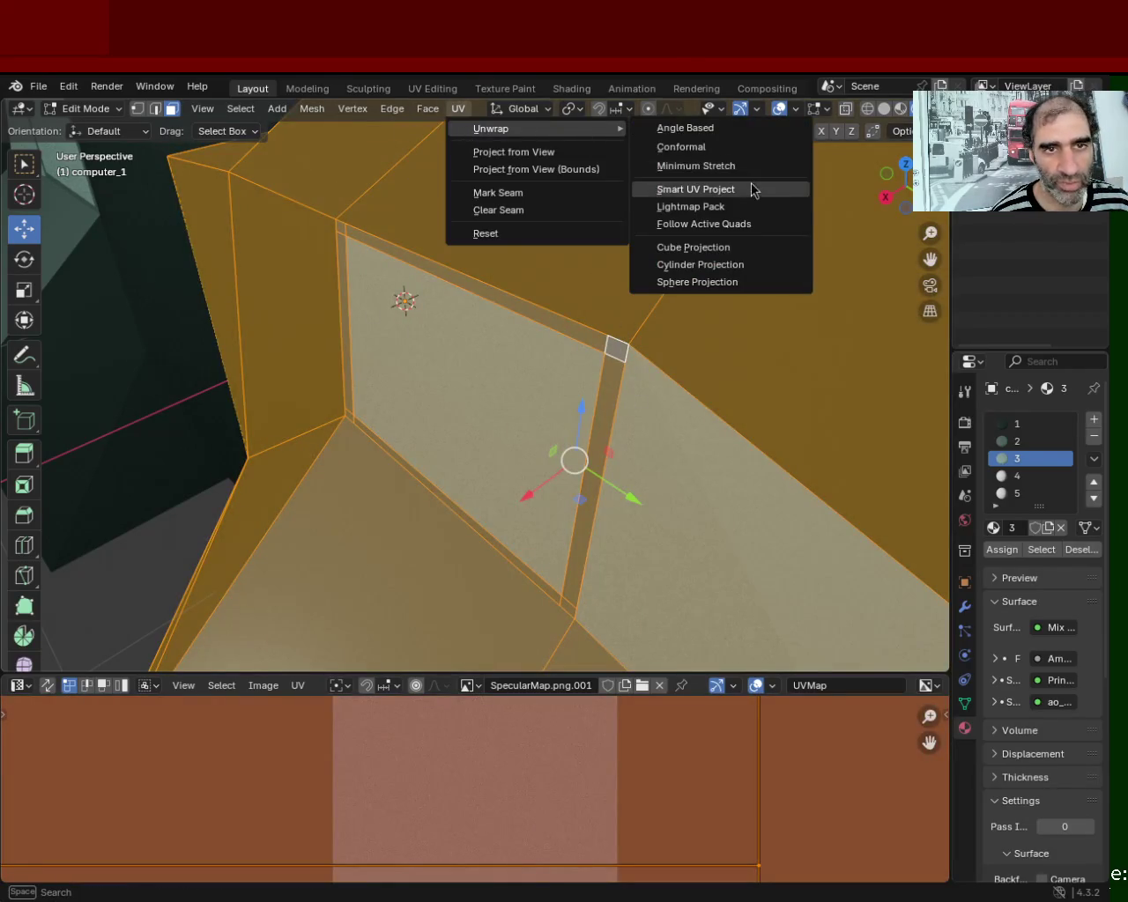
pyautogui.click(751, 190)
pyautogui.moveTo(538, 129)
pyautogui.click(712, 347)
pyautogui.hotkey('alt', 'a')
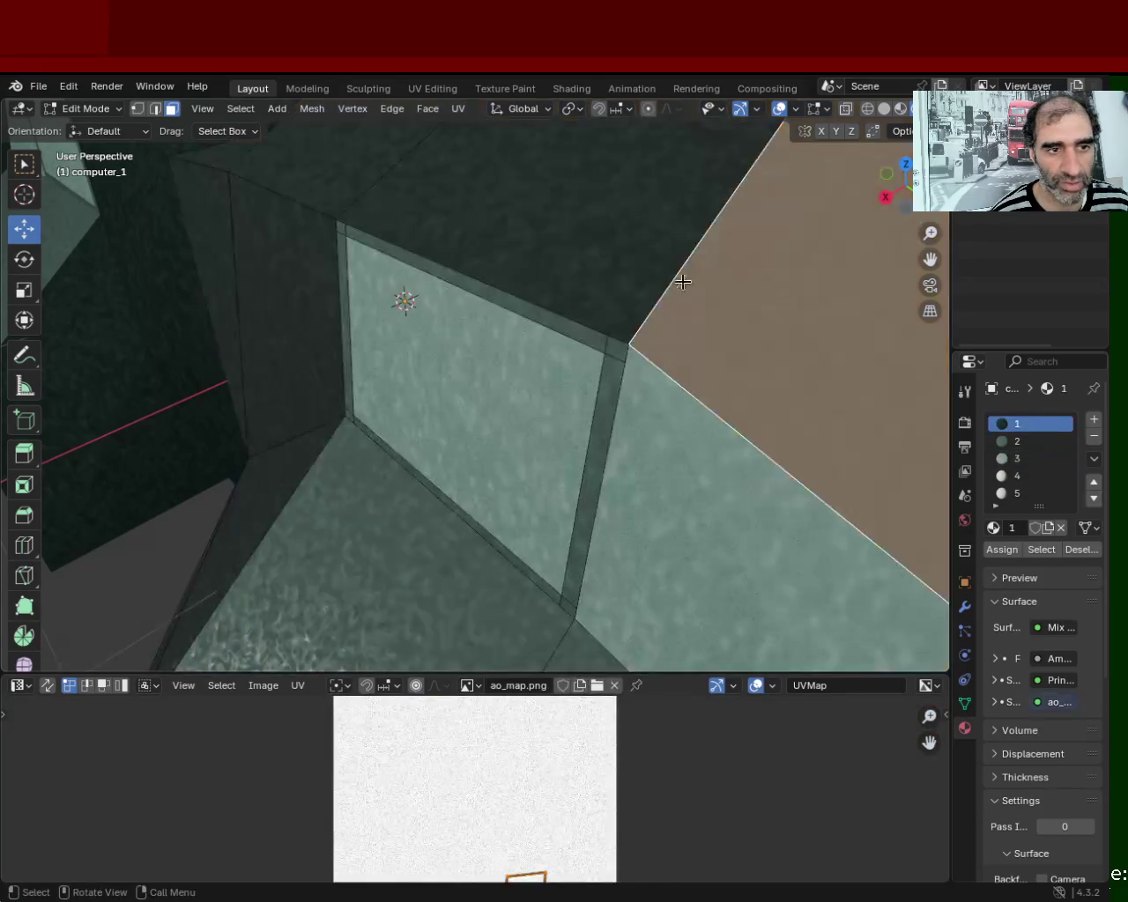
pyautogui.moveTo(632, 366)
pyautogui.mouseDown(button='middle')
pyautogui.moveTo(712, 280)
pyautogui.moveTo(569, 379)
pyautogui.moveTo(497, 332)
pyautogui.moveTo(534, 521)
pyautogui.mouseUp(button='middle')
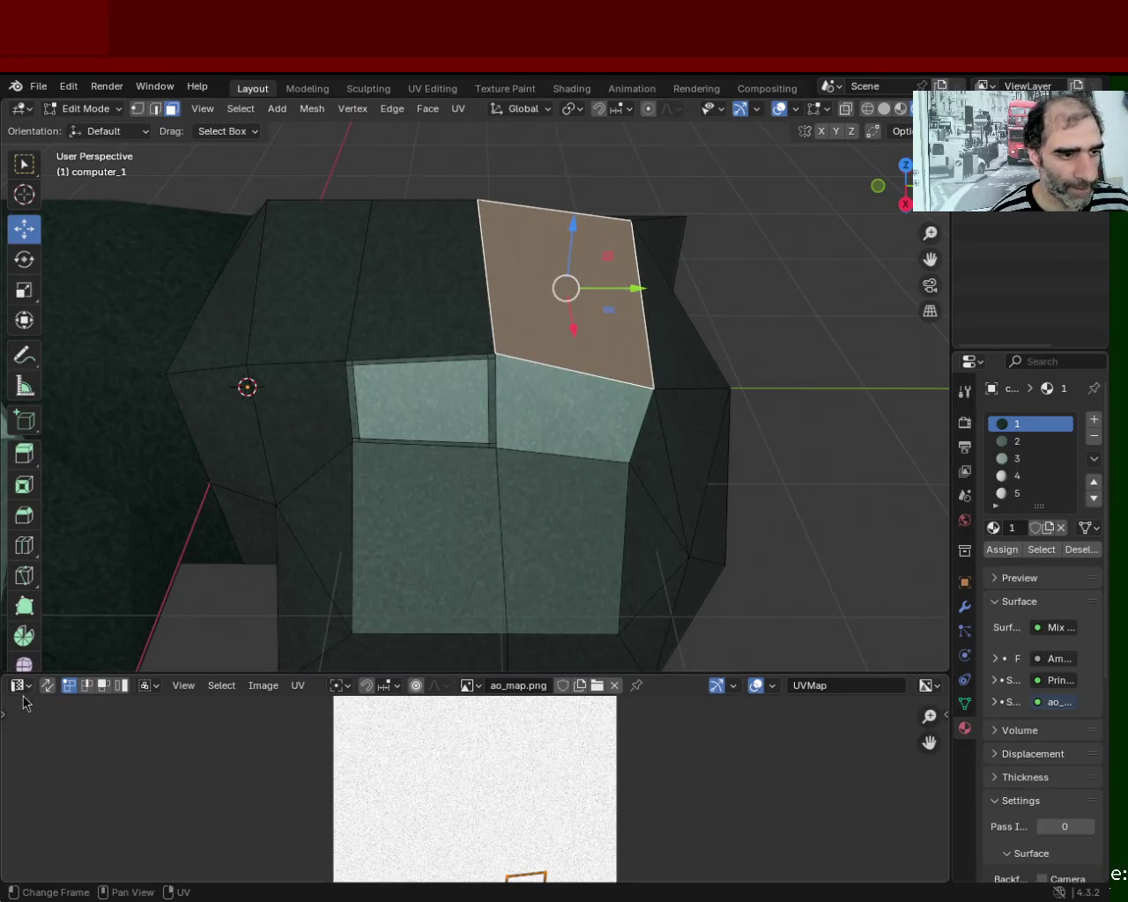
# Show the UV Editor in the lower area and scale all UVs up twice for a finer texture
pyautogui.click(20, 686)
pyautogui.click(77, 775)
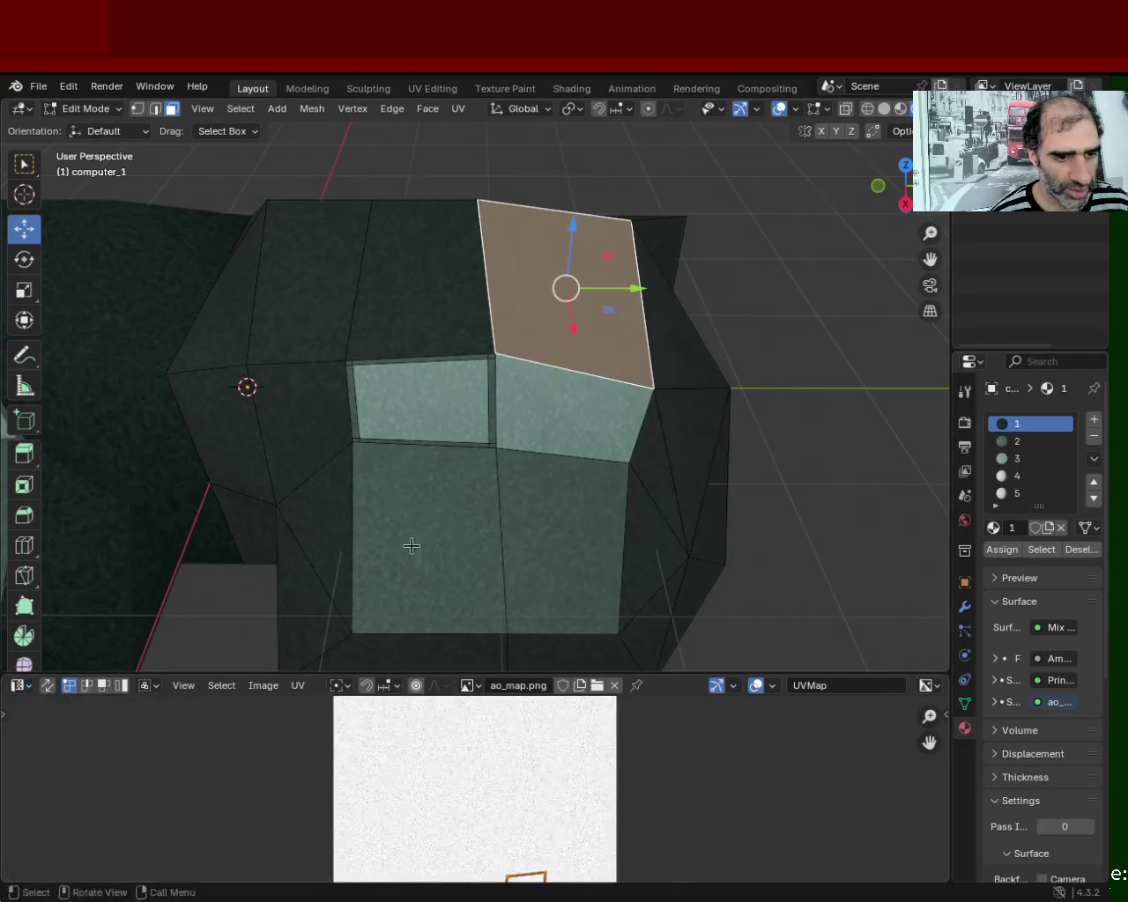
pyautogui.press('a')
pyautogui.press('s')
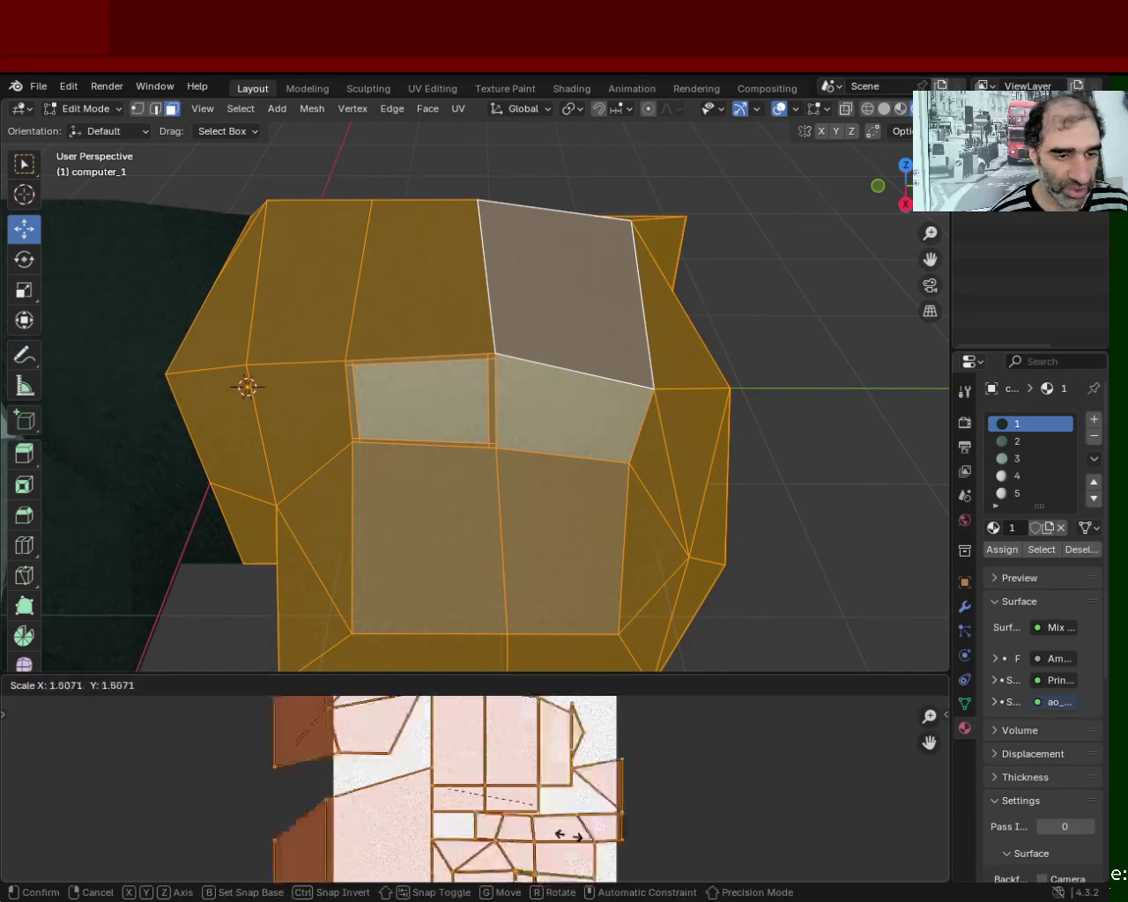
pyautogui.click(887, 731)
pyautogui.click(745, 360)
pyautogui.moveTo(704, 433)
pyautogui.keyDown('ctrl'); pyautogui.mouseDown(button='middle')
pyautogui.moveTo(531, 459)
pyautogui.moveTo(487, 332)
pyautogui.moveTo(498, 221)
pyautogui.mouseUp(button='middle'); pyautogui.keyUp('ctrl')
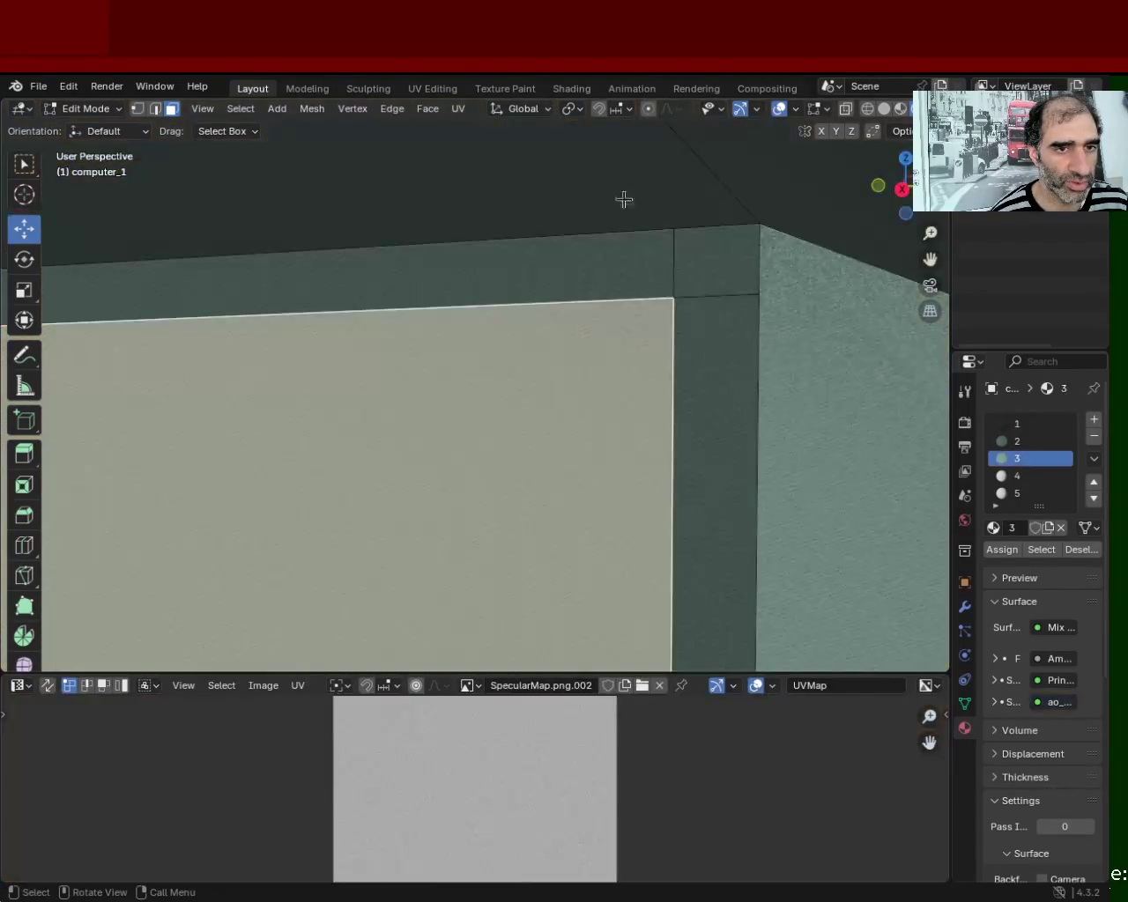
pyautogui.moveTo(624, 200)
pyautogui.keyDown('ctrl'); pyautogui.mouseDown(button='middle')
pyautogui.moveTo(624, 332)
pyautogui.moveTo(642, 441)
pyautogui.moveTo(625, 184)
pyautogui.moveTo(562, 356)
pyautogui.moveTo(541, 189)
pyautogui.moveTo(444, 330)
pyautogui.moveTo(556, 484)
pyautogui.mouseUp(button='middle'); pyautogui.keyUp('ctrl')
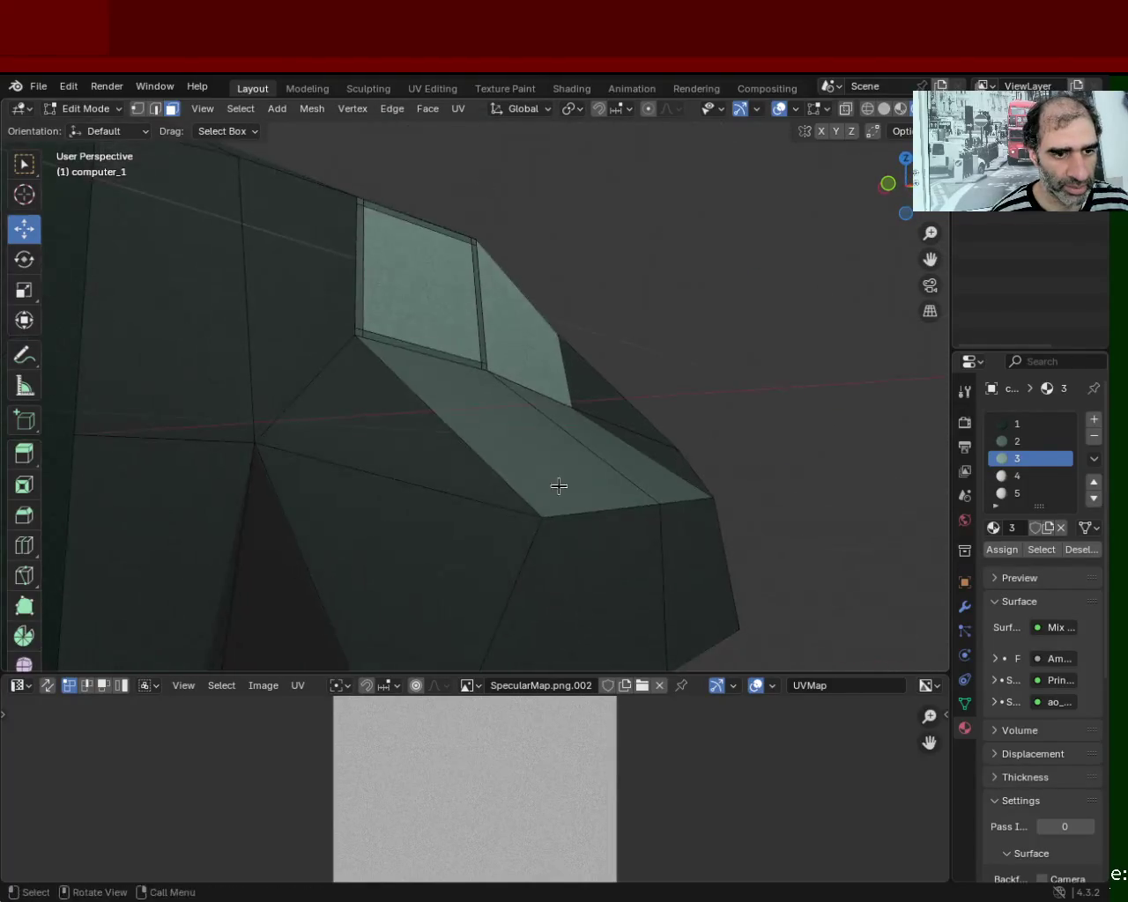
pyautogui.press('a')
pyautogui.press('s')
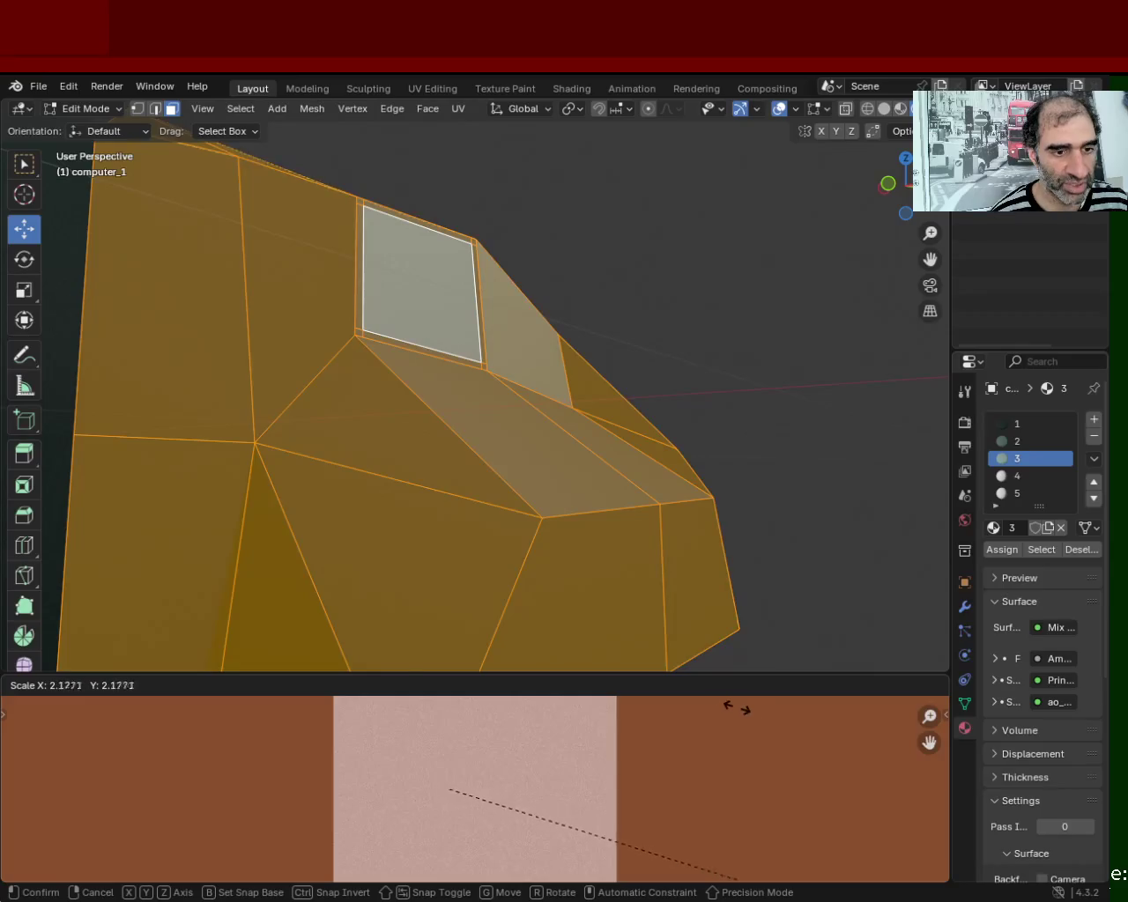
pyautogui.click(735, 708)
pyautogui.hotkey('alt', 'a')
pyautogui.moveTo(685, 202)
pyautogui.mouseDown(button='middle')
pyautogui.moveTo(517, 340)
pyautogui.moveTo(549, 161)
pyautogui.moveTo(566, 219)
pyautogui.moveTo(554, 270)
pyautogui.moveTo(364, 191)
pyautogui.mouseUp(button='middle')
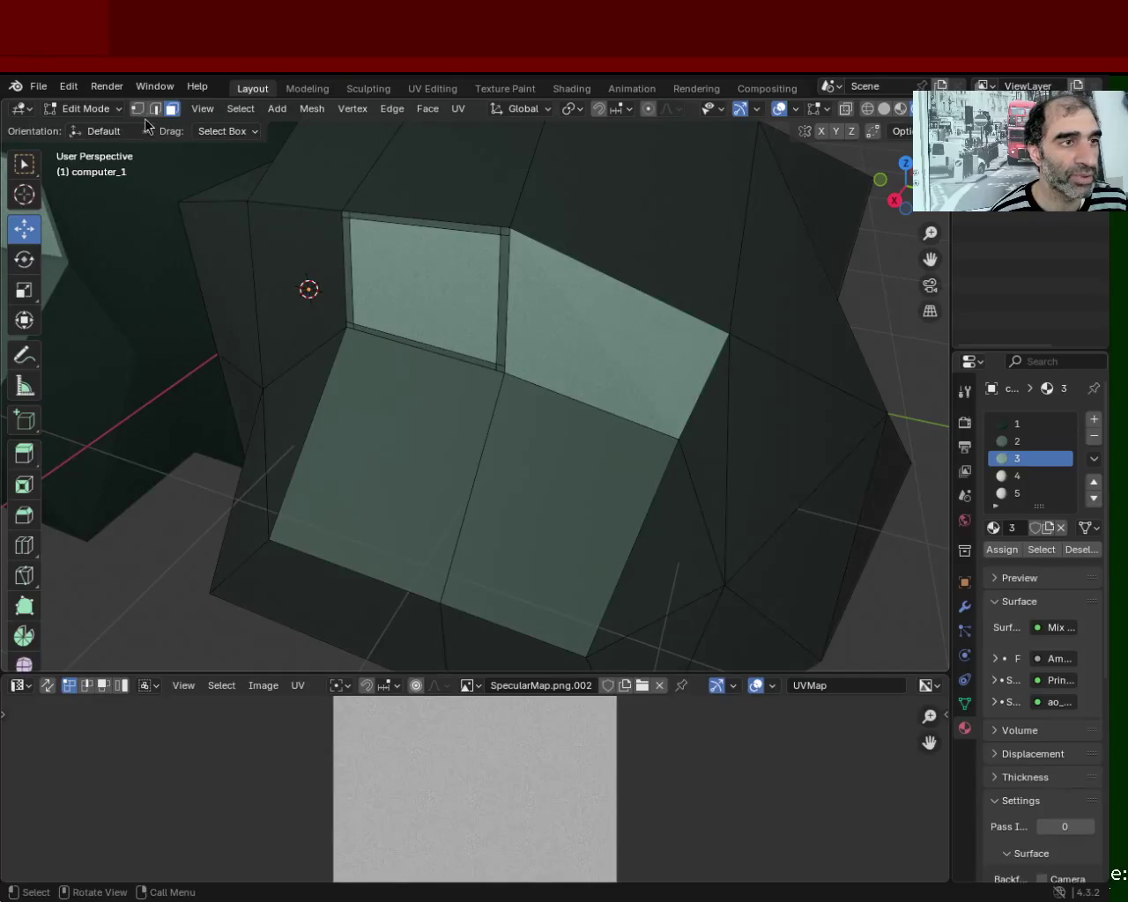
# Select computer_1's screen panel face and extrude it inward
pyautogui.click(483, 228)
pyautogui.keyDown('shift'); pyautogui.click(507, 344); pyautogui.keyUp('shift')
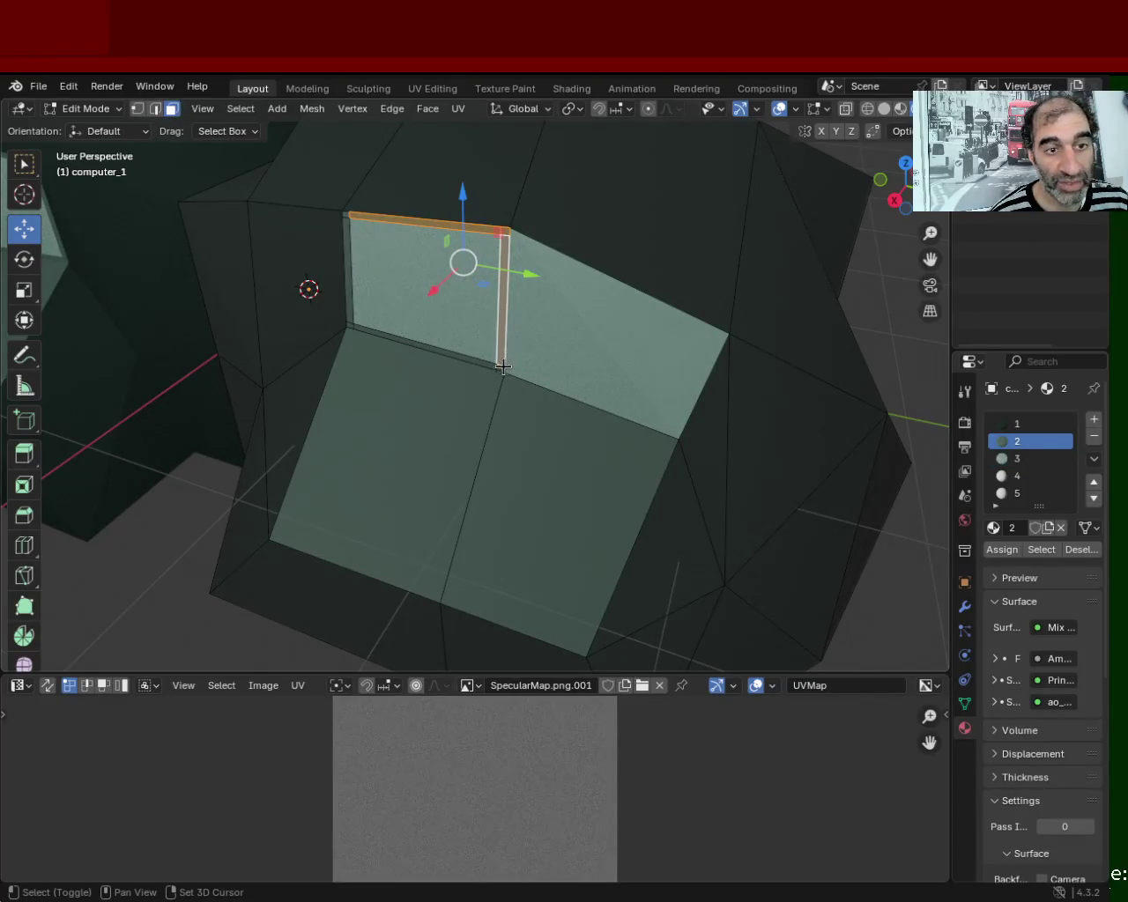
pyautogui.keyDown('shift'); pyautogui.click(496, 366); pyautogui.keyUp('shift')
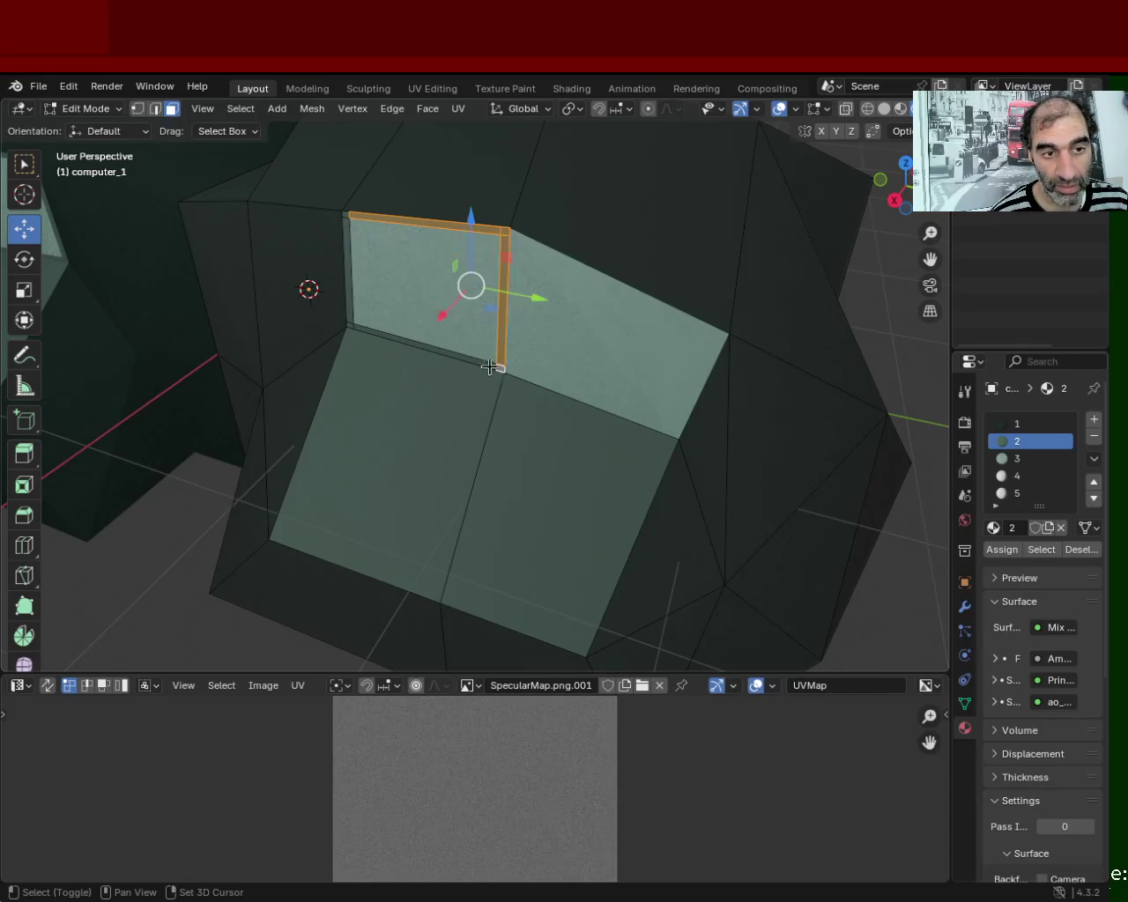
pyautogui.keyDown('shift'); pyautogui.click(351, 319); pyautogui.keyUp('shift')
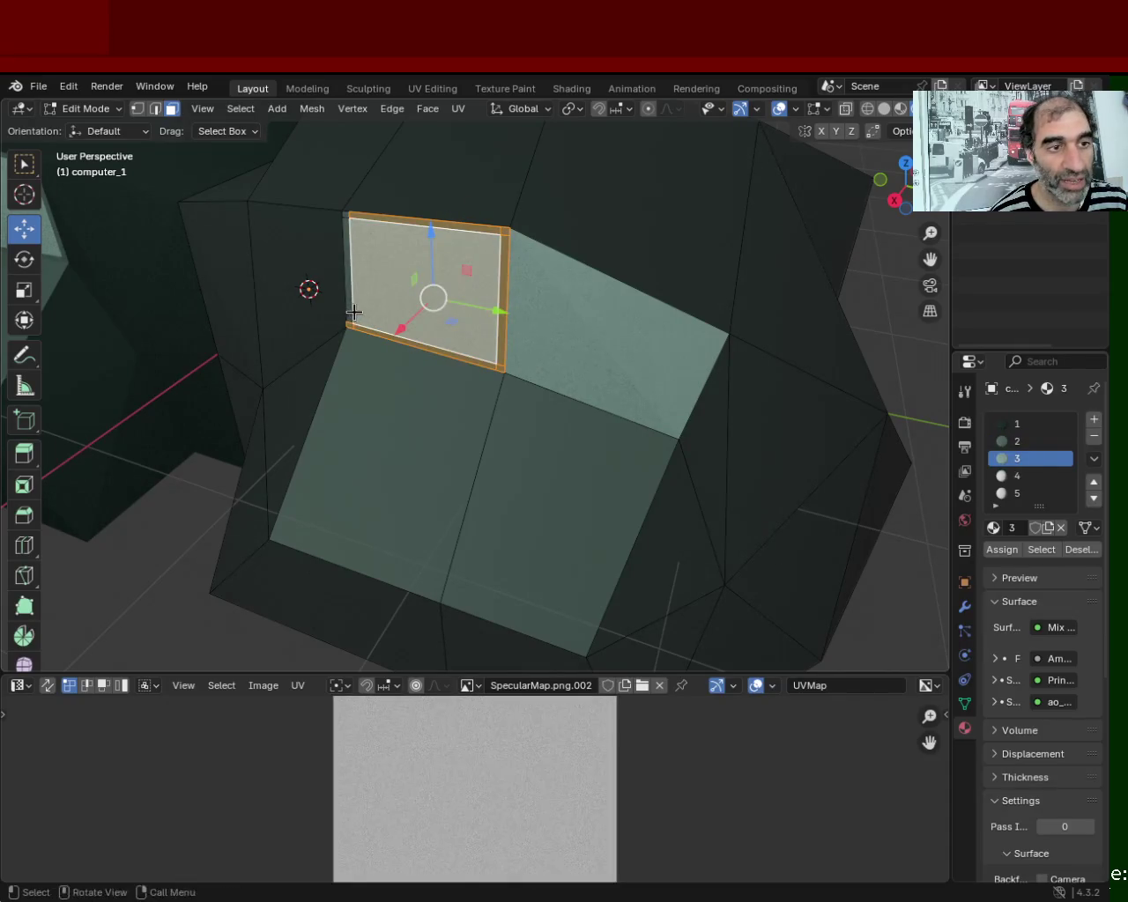
pyautogui.keyDown('shift'); pyautogui.click(348, 310); pyautogui.keyUp('shift')
pyautogui.press('e')
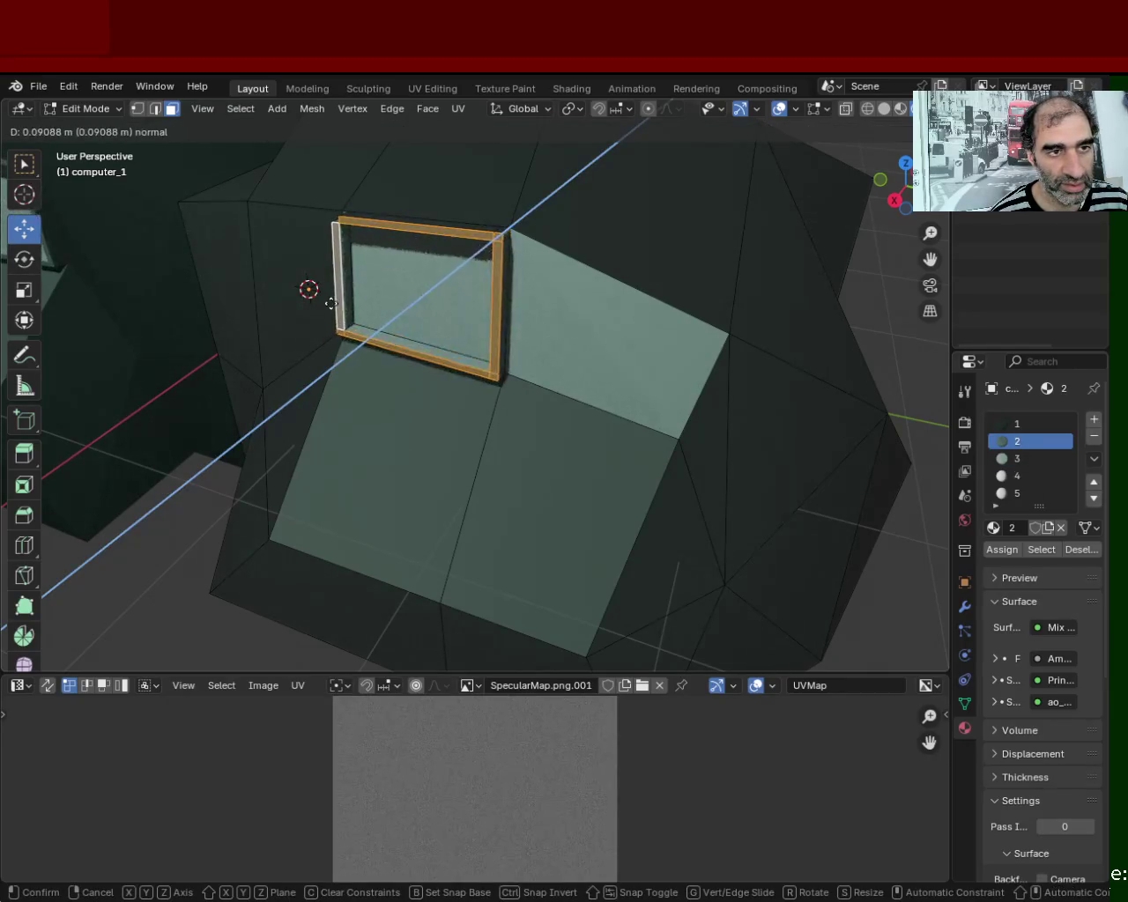
pyautogui.click(340, 302)
# Push the inner screen face slightly deeper so it sits recessed inside its frame
pyautogui.moveTo(344, 304)
pyautogui.mouseDown(button='middle')
pyautogui.moveTo(449, 278)
pyautogui.moveTo(446, 220)
pyautogui.moveTo(419, 216)
pyautogui.moveTo(579, 390)
pyautogui.mouseUp(button='middle')
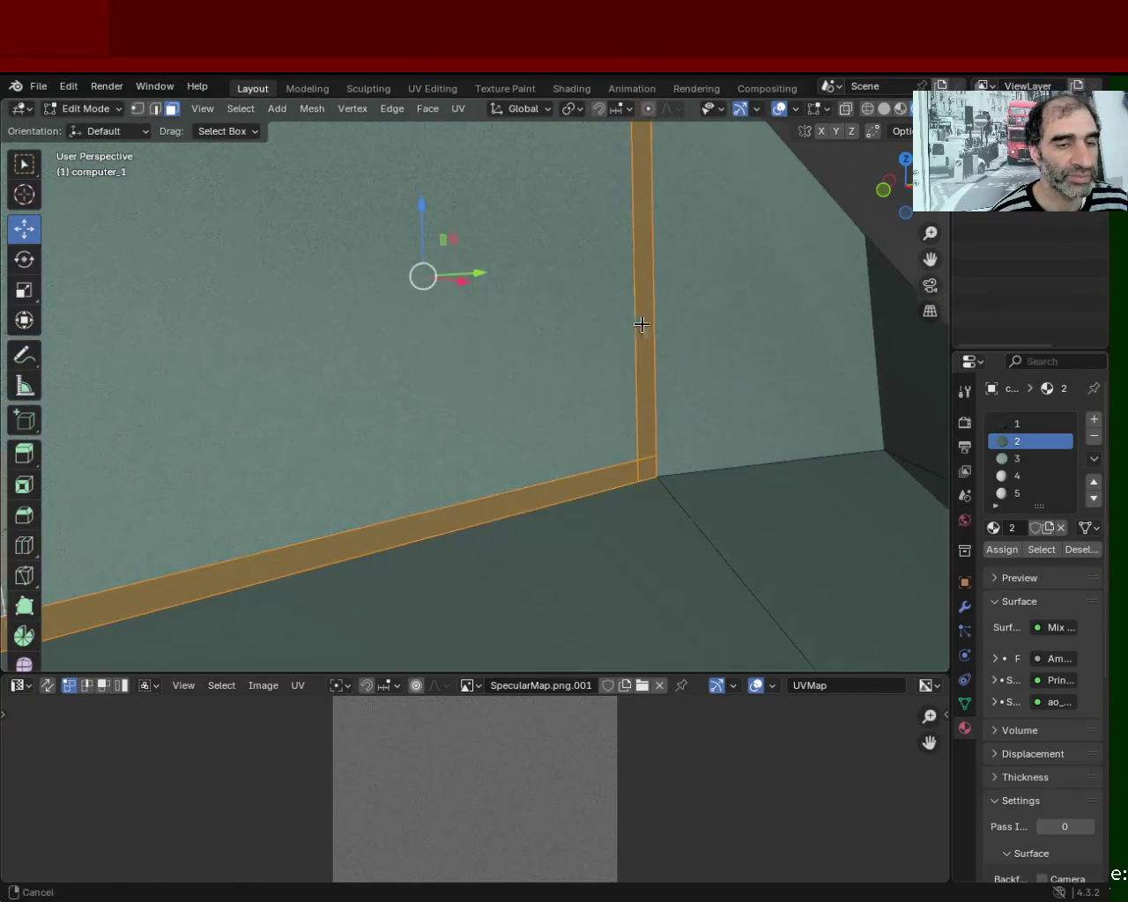
pyautogui.moveTo(640, 320); pyautogui.dragTo(283, 228, button='middle')
pyautogui.click(448, 329)
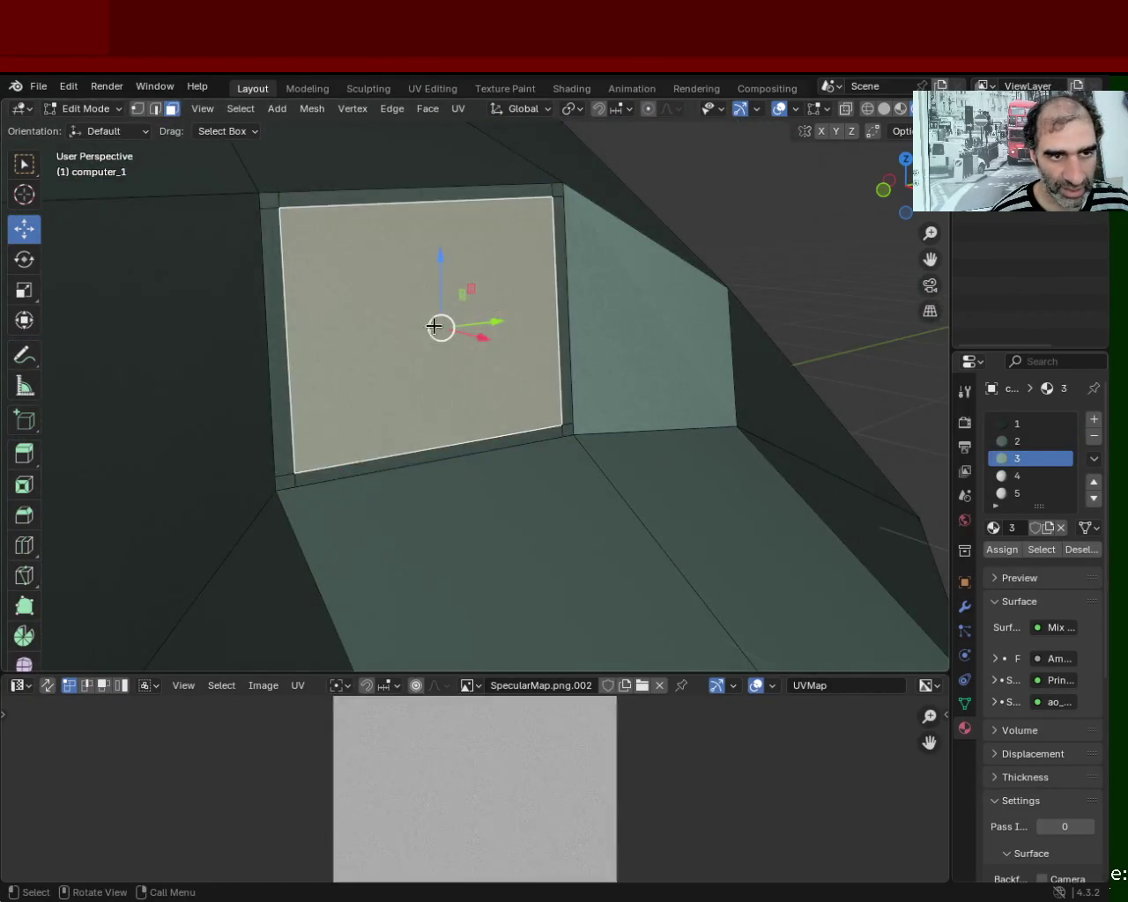
pyautogui.moveTo(480, 340); pyautogui.dragTo(467, 336)
pyautogui.moveTo(746, 234)
pyautogui.mouseDown(button='middle')
pyautogui.moveTo(418, 307)
pyautogui.moveTo(415, 297)
pyautogui.moveTo(470, 408)
pyautogui.moveTo(524, 432)
pyautogui.moveTo(511, 279)
pyautogui.moveTo(488, 290)
pyautogui.moveTo(476, 368)
pyautogui.moveTo(458, 320)
pyautogui.mouseUp(button='middle')
pyautogui.scroll(2, 488, 290)
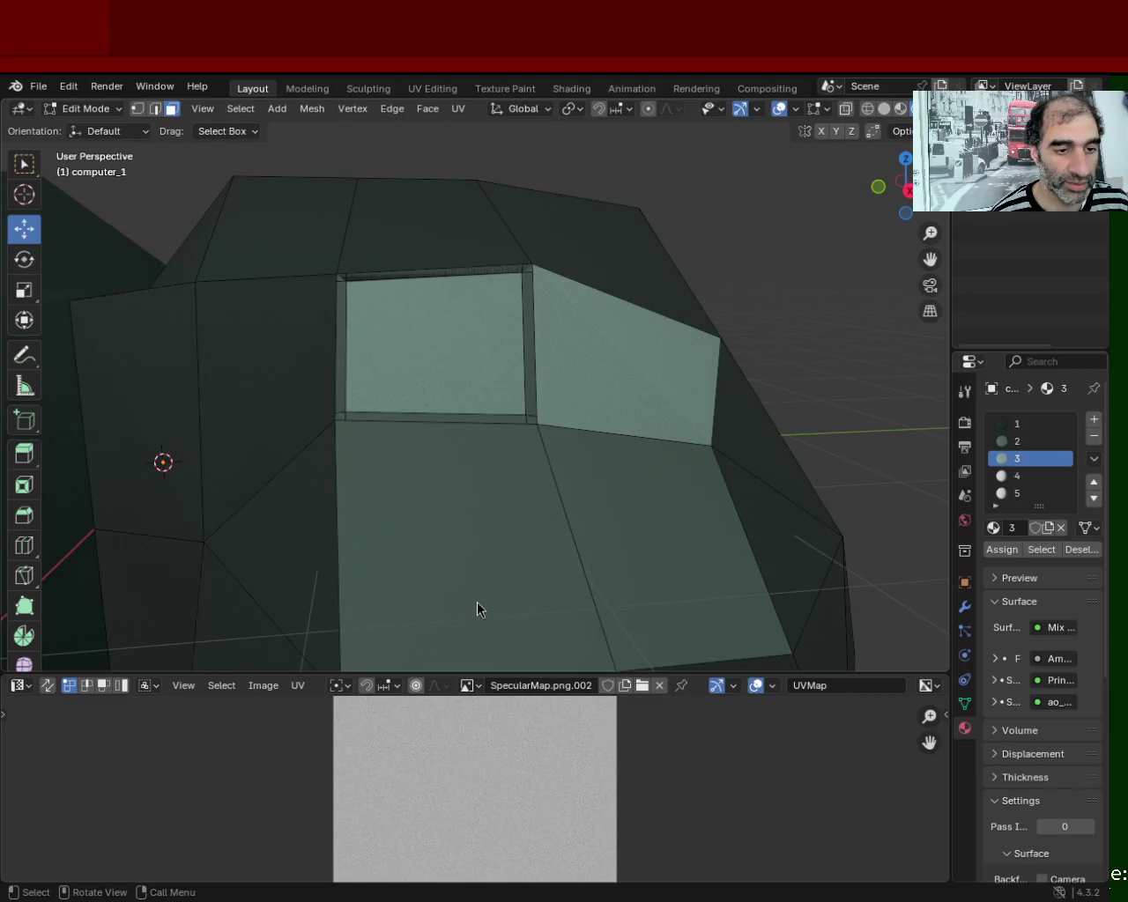
# Inspect the frame's top corner vertex, then dissolve the top-right corner edge
pyautogui.click(136, 109)
pyautogui.moveTo(502, 252); pyautogui.dragTo(548, 280)
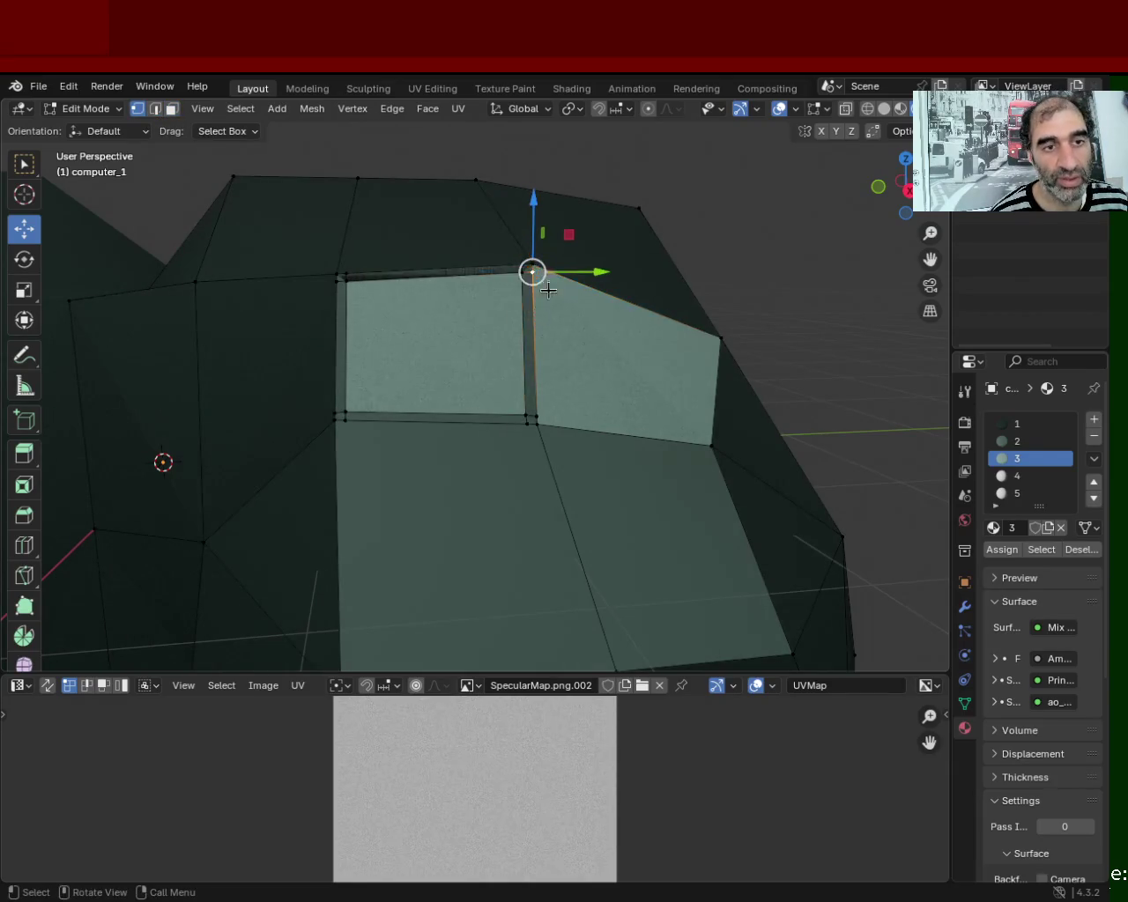
pyautogui.keyDown('ctrl'); pyautogui.moveTo(548, 291); pyautogui.dragTo(544, 238, button='middle'); pyautogui.keyUp('ctrl')
pyautogui.click(687, 215)
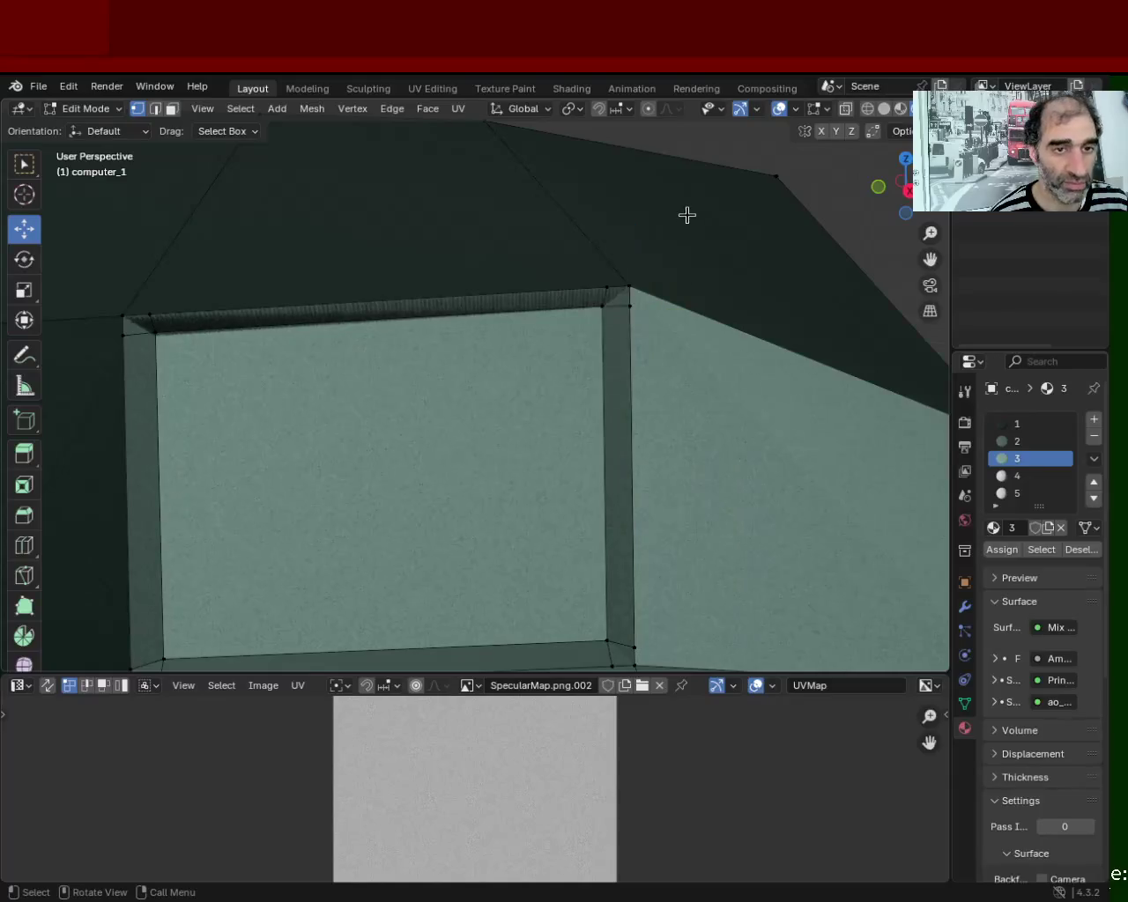
pyautogui.click(155, 108)
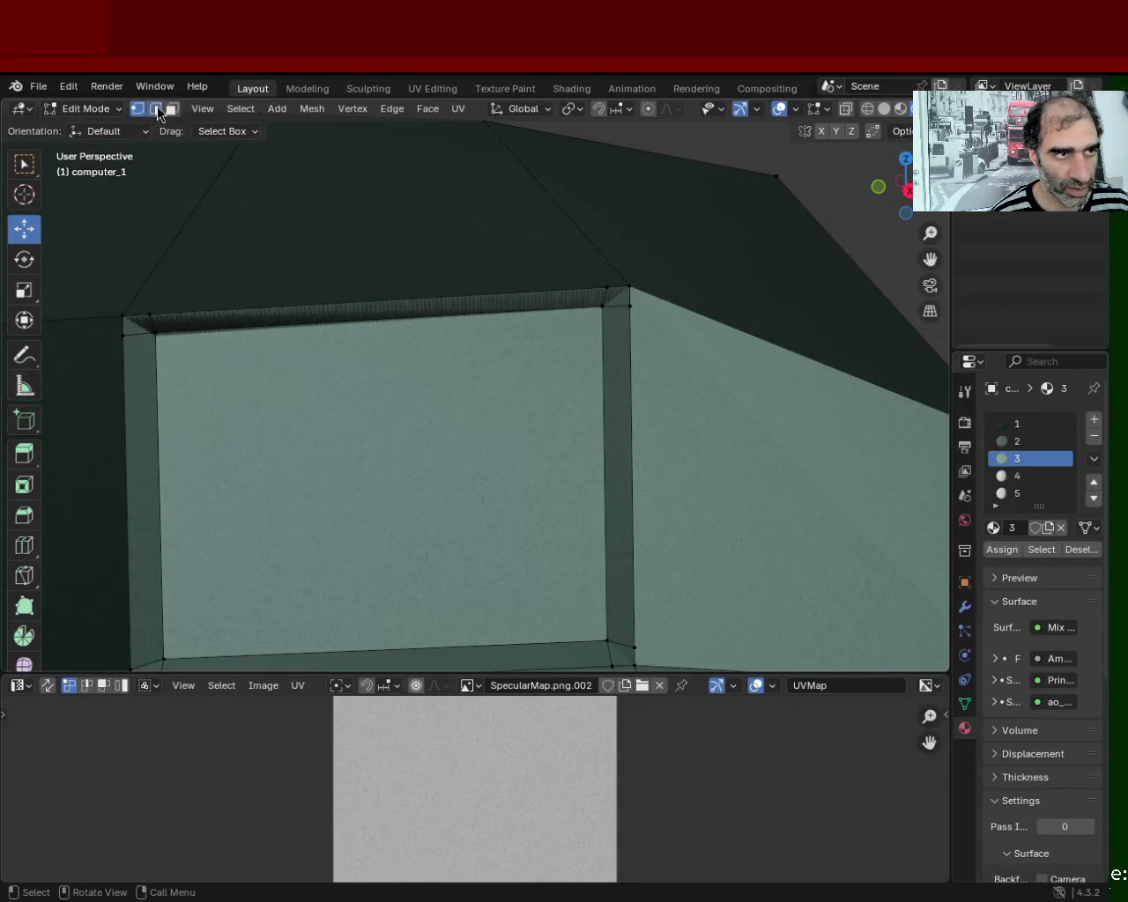
pyautogui.click(605, 296)
pyautogui.press('x')
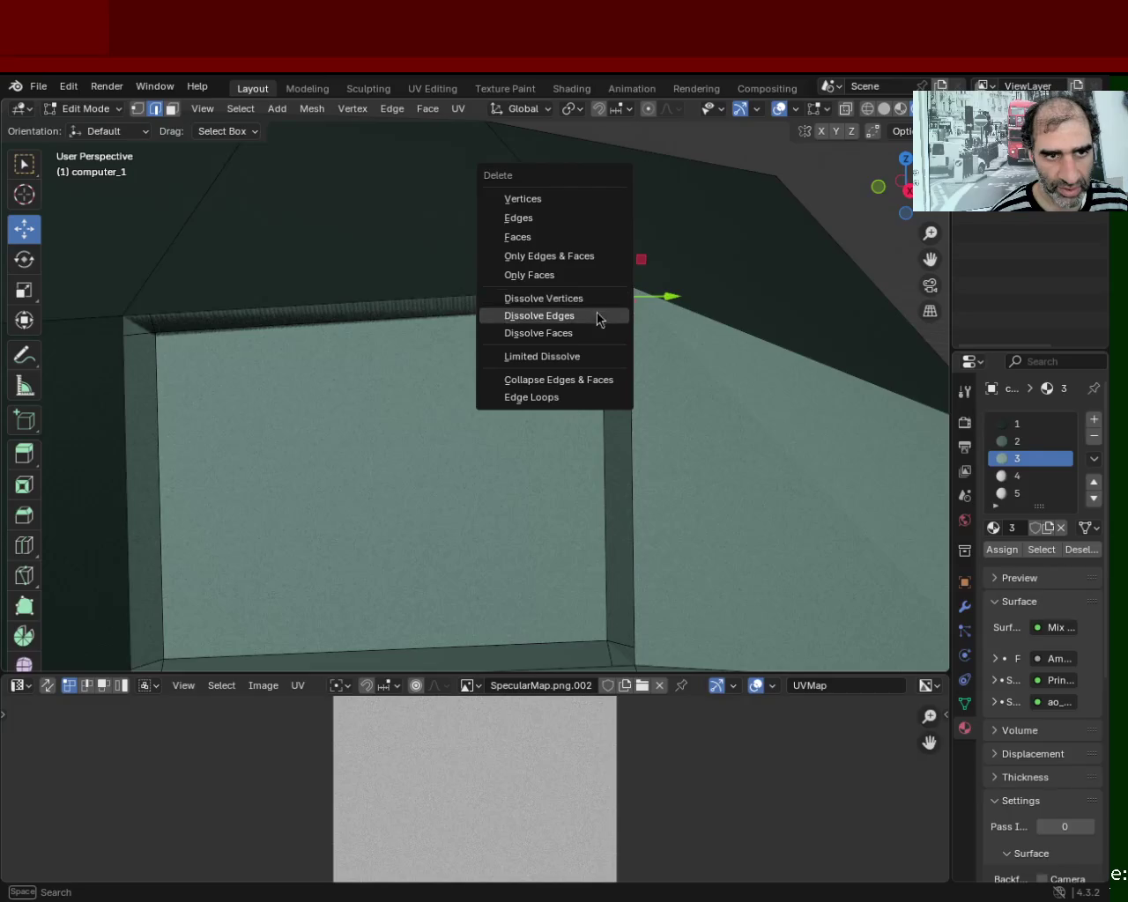
pyautogui.click(599, 316)
# Dissolve two extra edges on the frame's left side
pyautogui.click(153, 329)
pyautogui.press('x')
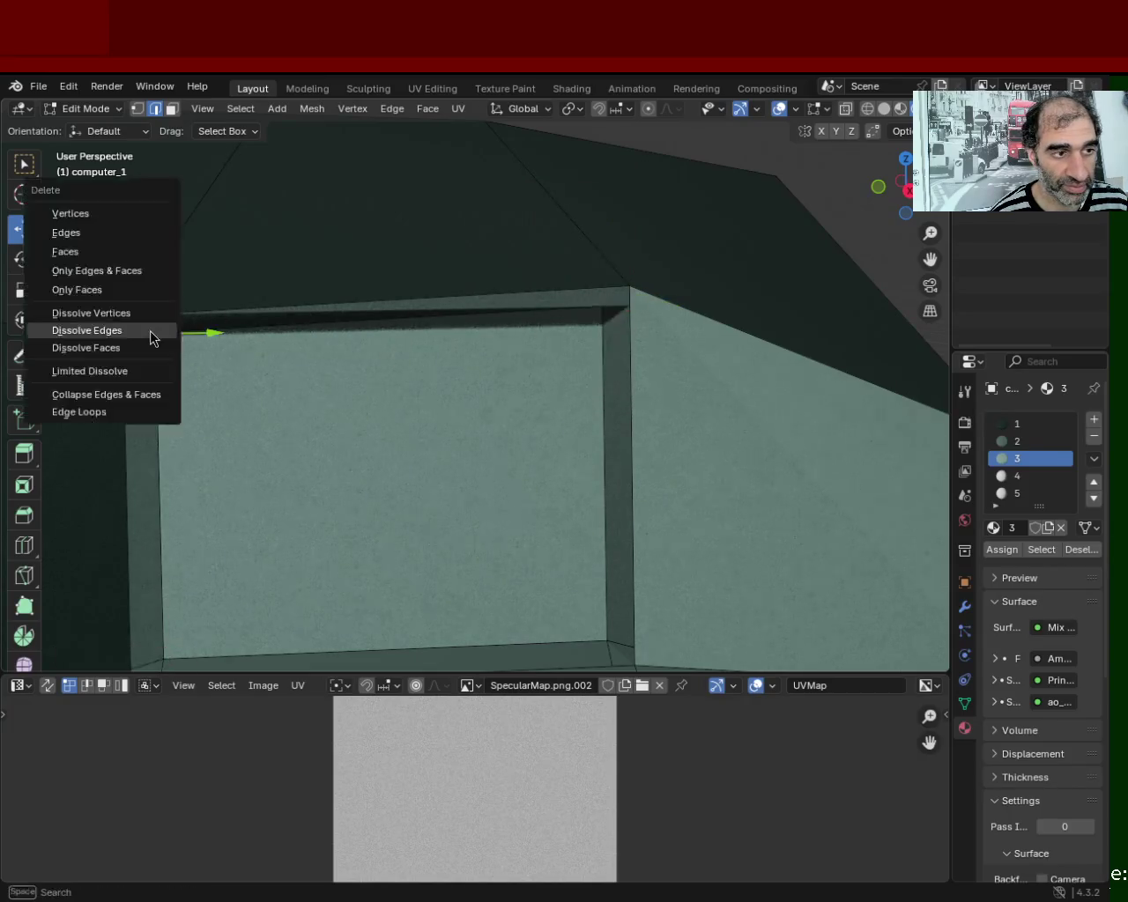
pyautogui.click(149, 330)
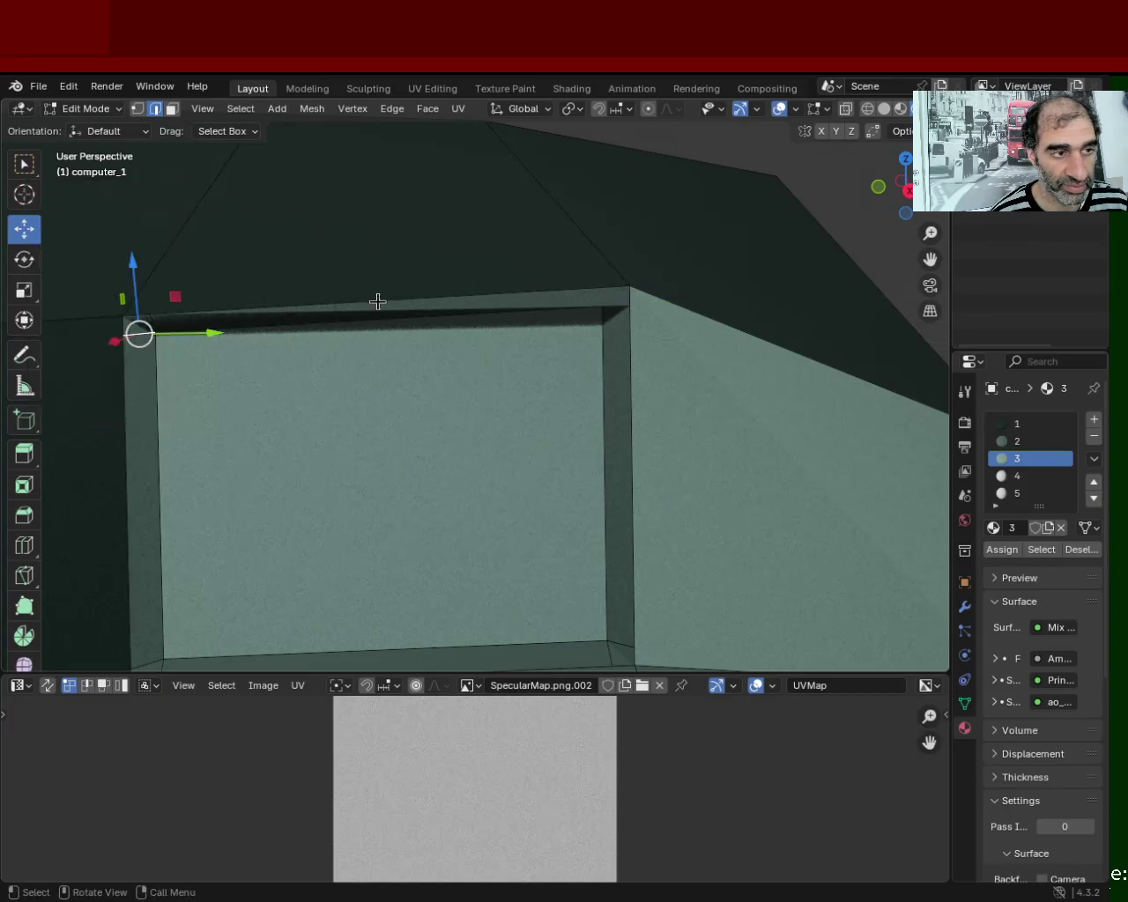
pyautogui.click(148, 324)
pyautogui.press('x')
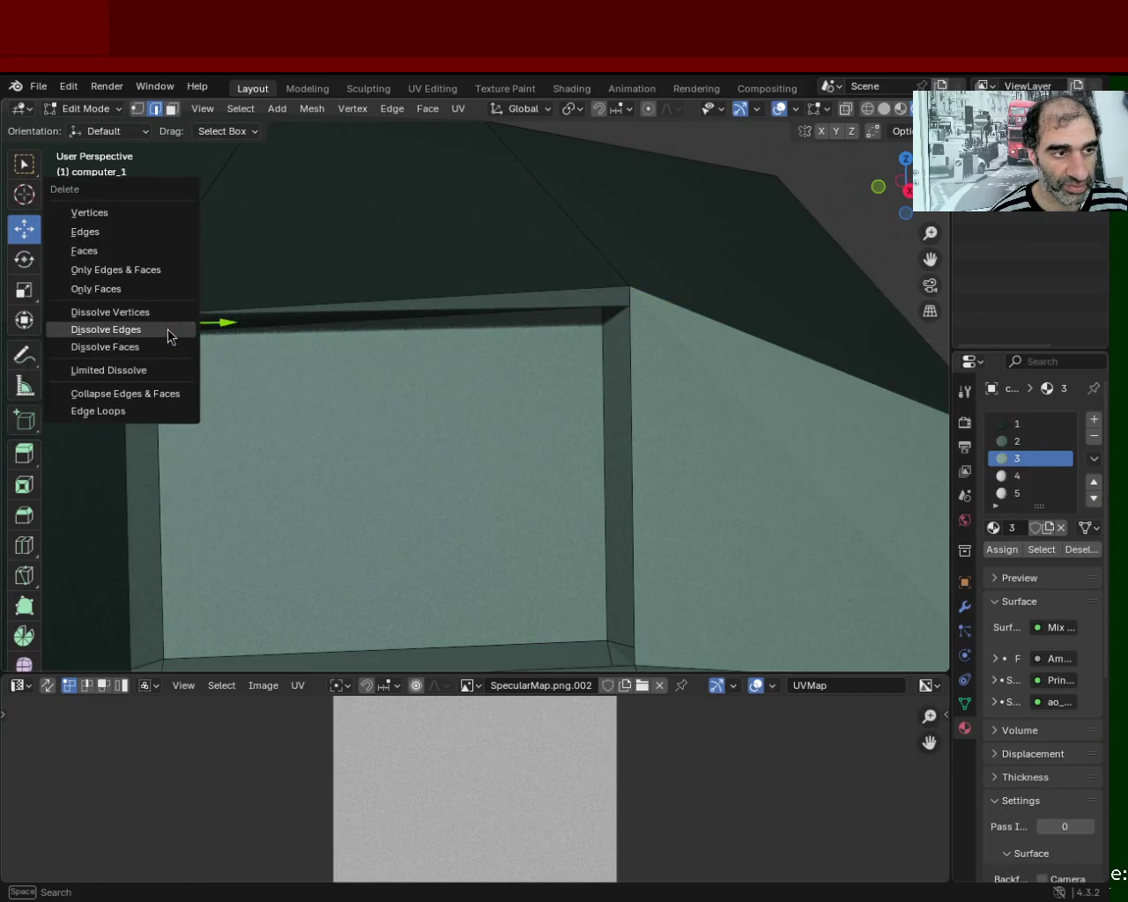
pyautogui.click(167, 329)
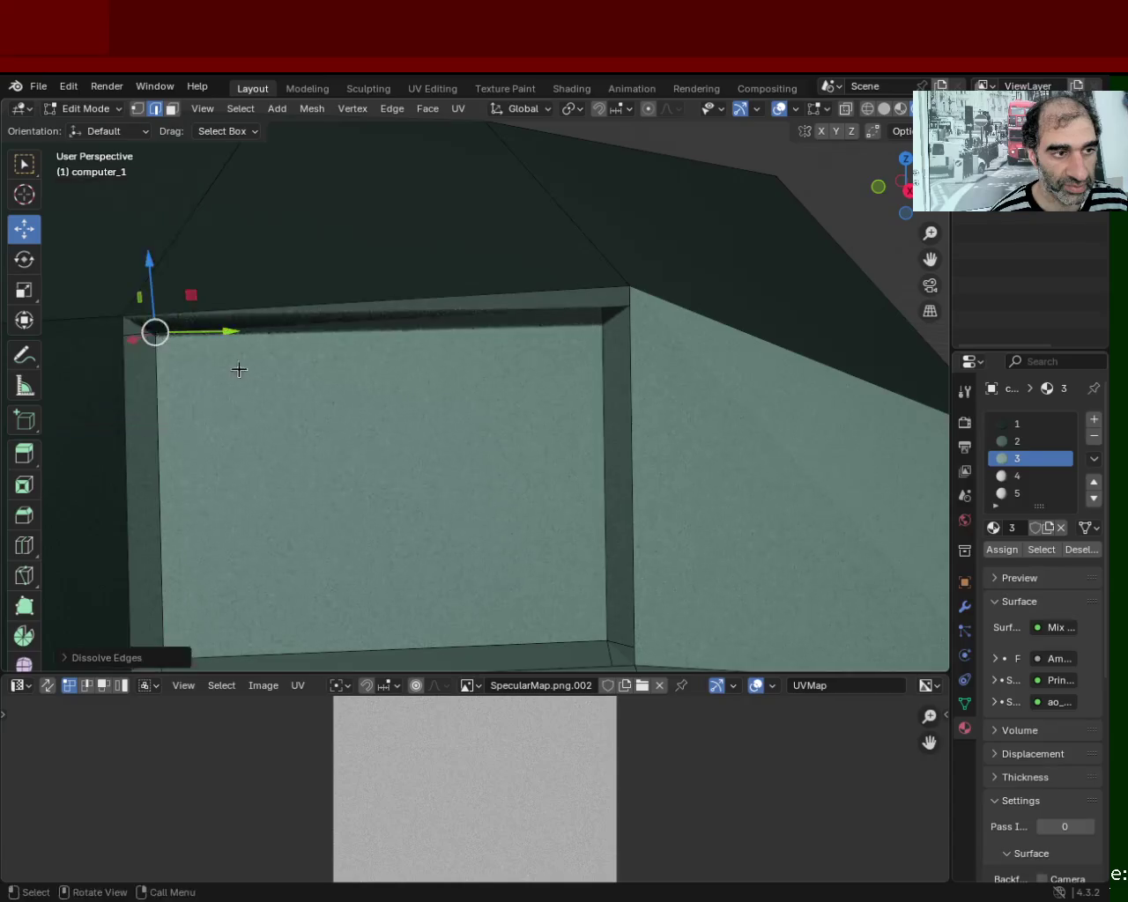
# Select the outer edge of the frame's top strip
pyautogui.moveTo(237, 368); pyautogui.dragTo(325, 293, button='middle')
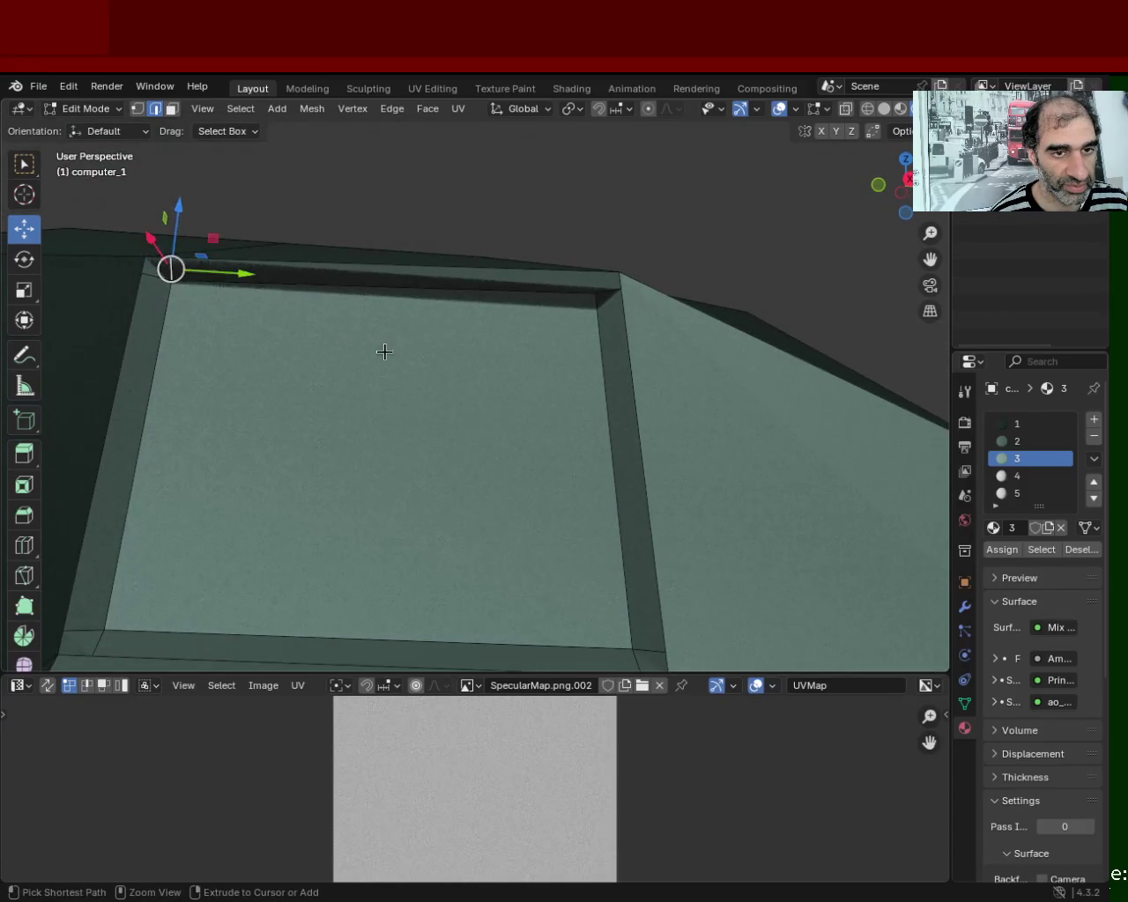
pyautogui.keyDown('ctrl'); pyautogui.click(384, 352); pyautogui.keyUp('ctrl')
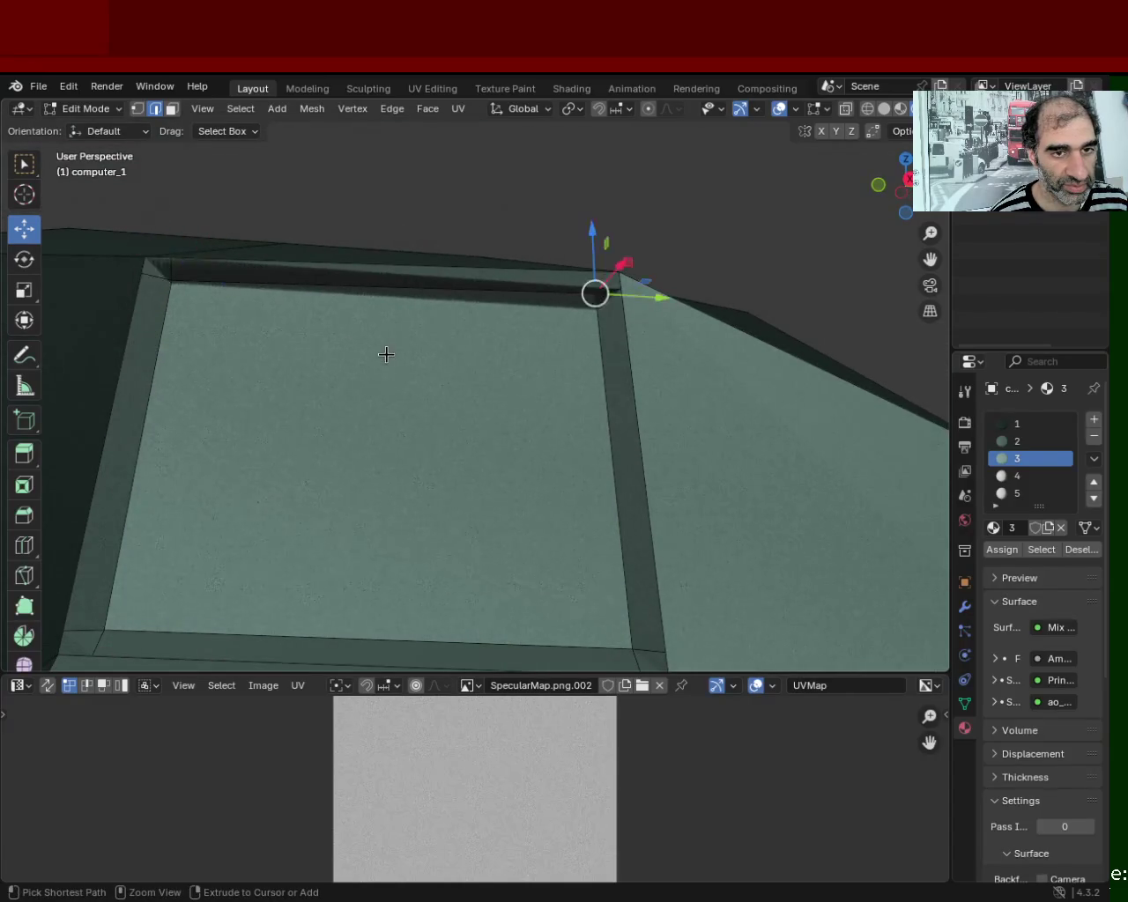
pyautogui.keyDown('ctrl'); pyautogui.click(430, 349); pyautogui.keyUp('ctrl')
pyautogui.click(556, 236)
pyautogui.moveTo(689, 269); pyautogui.dragTo(645, 297, button='middle')
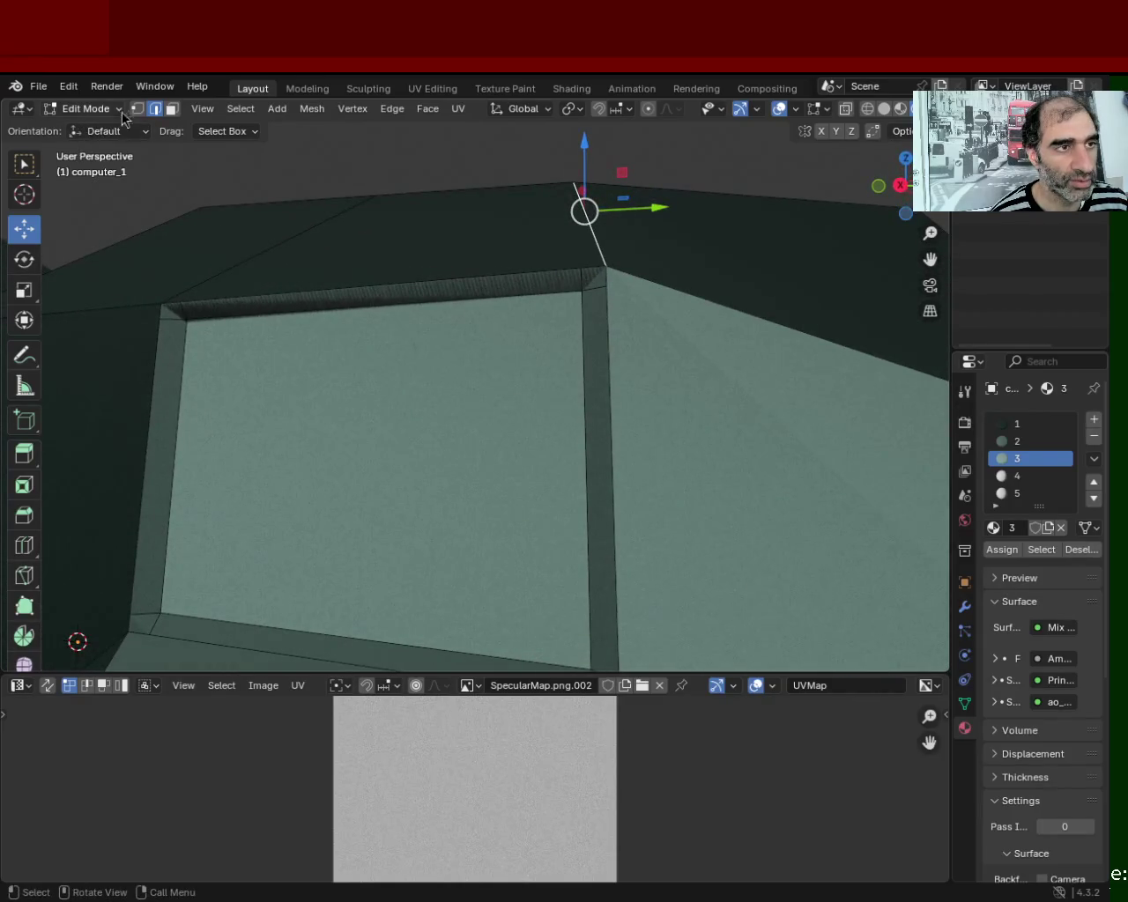
# Check the frame's top and left corner vertices by hiding them, then restore them
pyautogui.click(138, 108)
pyautogui.click(608, 264)
pyautogui.keyDown('shift'); pyautogui.click(590, 285); pyautogui.keyUp('shift')
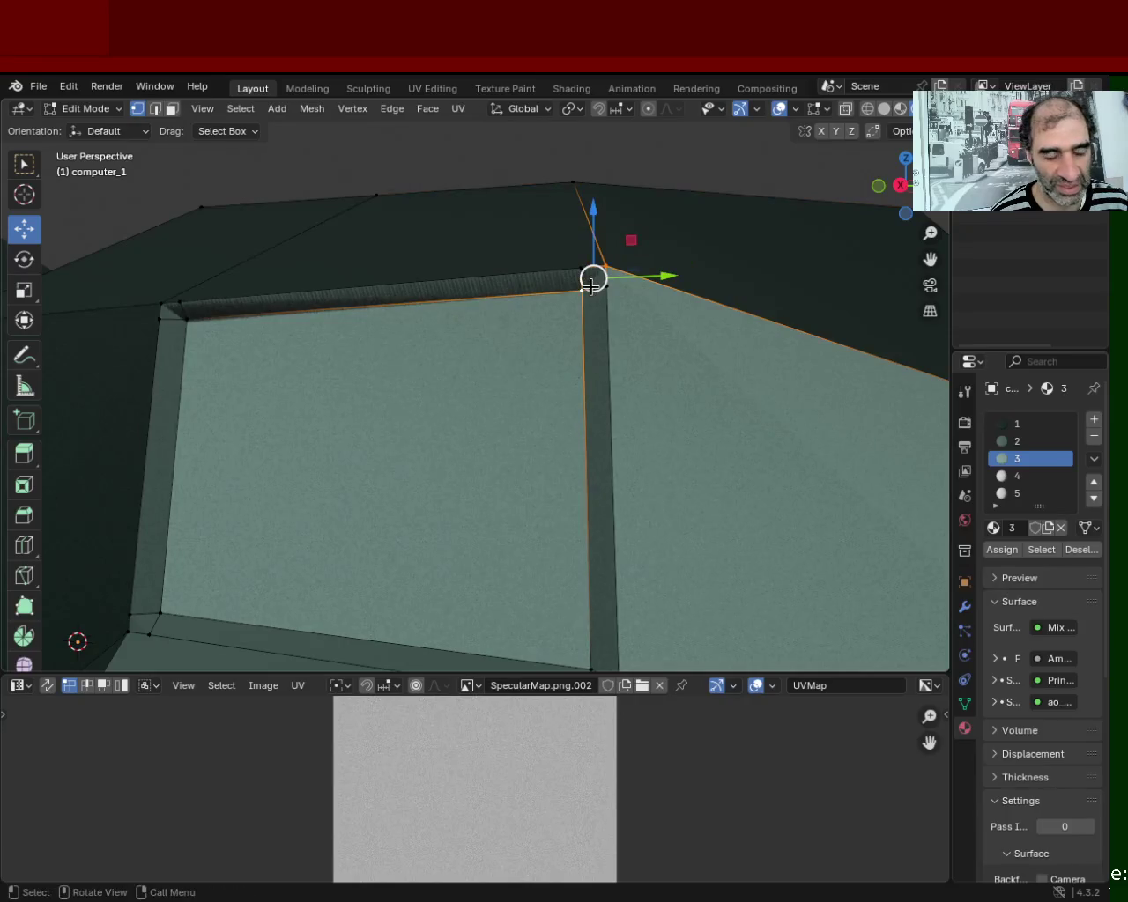
pyautogui.click(186, 319)
pyautogui.keyDown('shift'); pyautogui.click(173, 307); pyautogui.keyUp('shift')
pyautogui.press('h')
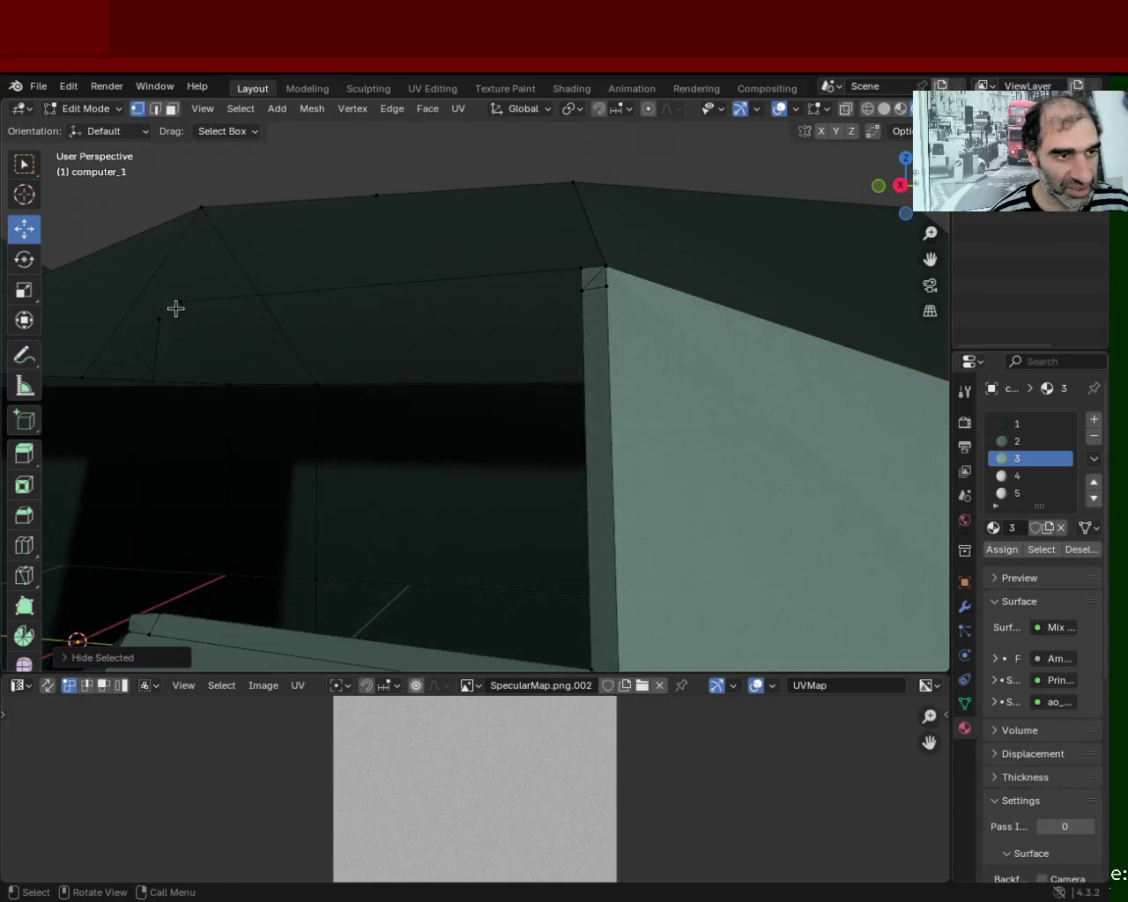
pyautogui.hotkey('ctrl', 'z')
# Inspect the recess's lower corner vertices, trying and undoing an outward move of one
pyautogui.keyDown('shift'); pyautogui.moveTo(373, 398); pyautogui.dragTo(403, 214, button='middle'); pyautogui.keyUp('shift')
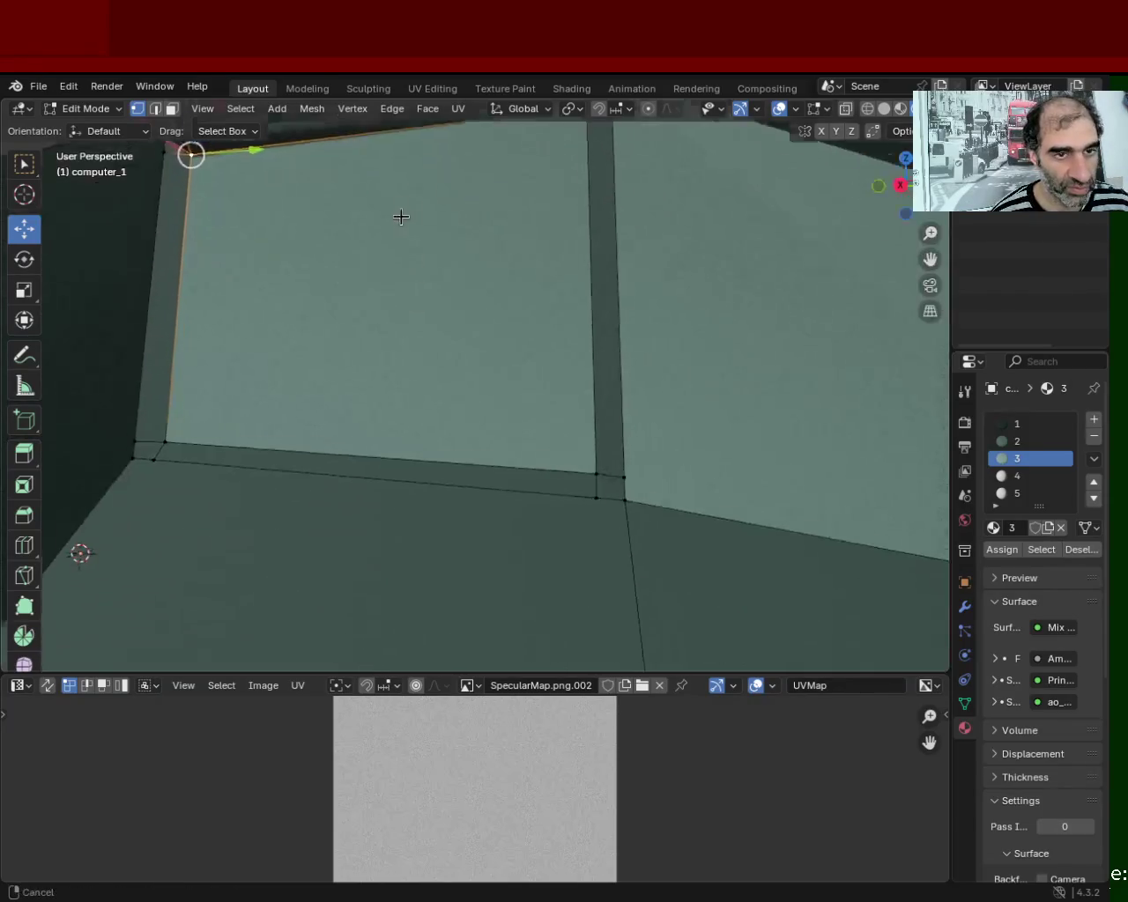
pyautogui.click(606, 470)
pyautogui.keyDown('shift'); pyautogui.click(636, 496); pyautogui.keyUp('shift')
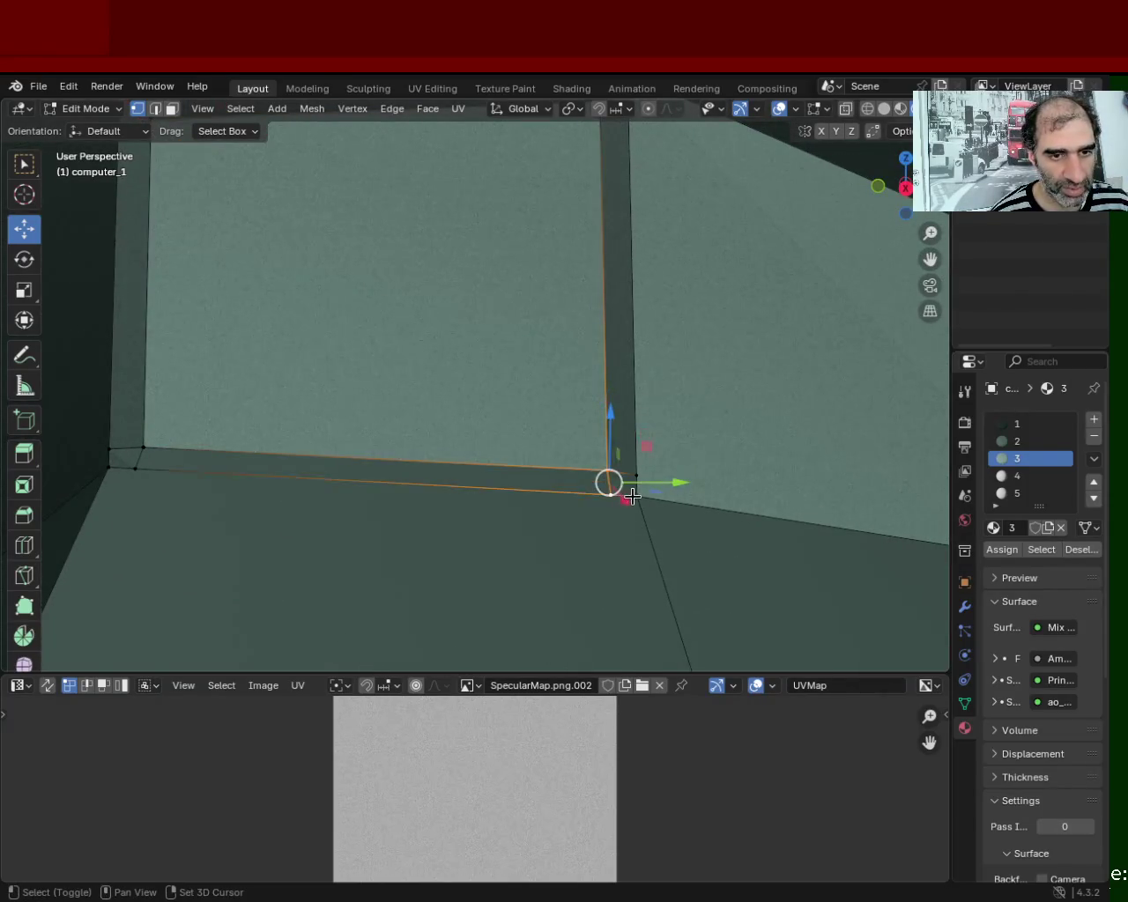
pyautogui.click(614, 477)
pyautogui.click(142, 451)
pyautogui.moveTo(142, 451); pyautogui.dragTo(108, 466)
pyautogui.hotkey('ctrl', 'z')
pyautogui.click(235, 426)
# Zoom out to the whole recess and select the top end of the keyboard panel's middle edge
pyautogui.scroll(1, 238, 441)
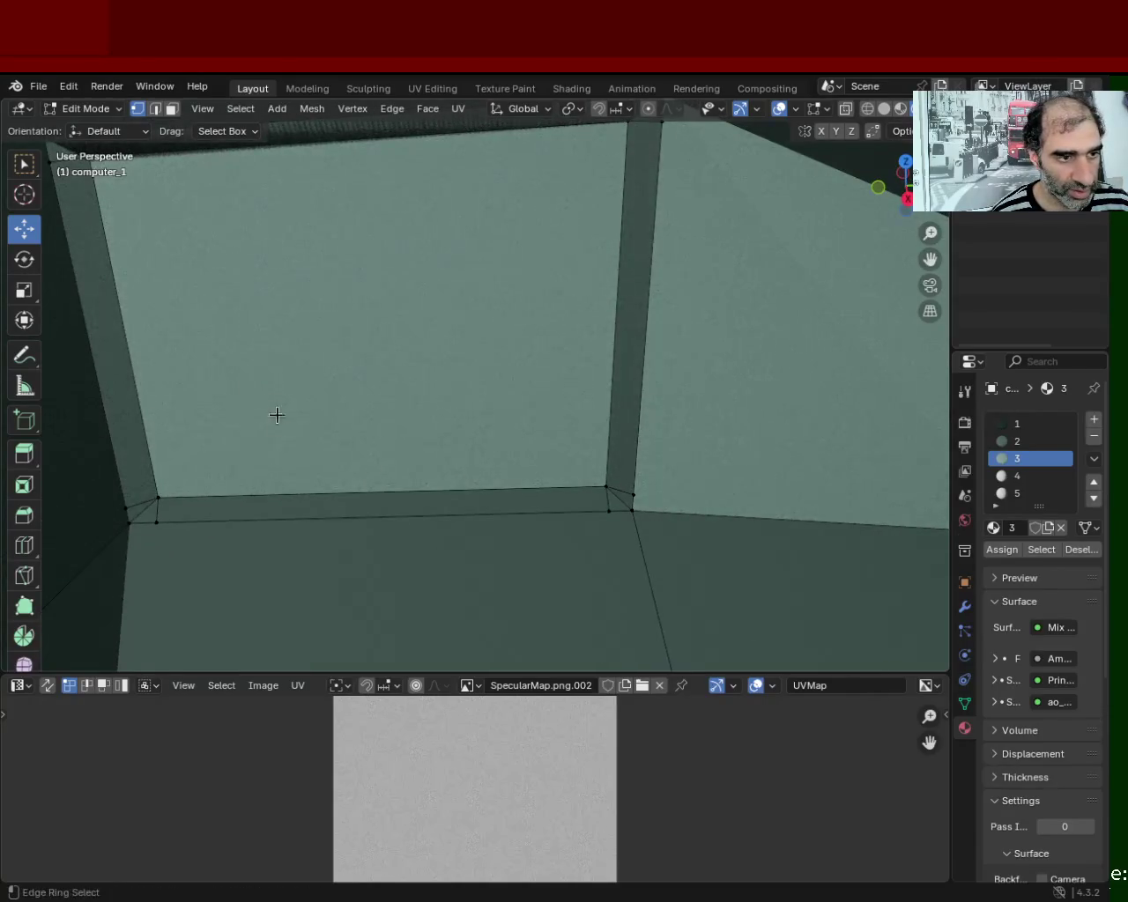
pyautogui.moveTo(360, 328)
pyautogui.keyDown('ctrl'); pyautogui.mouseDown(button='middle')
pyautogui.moveTo(350, 360)
pyautogui.moveTo(365, 276)
pyautogui.moveTo(372, 368)
pyautogui.moveTo(428, 333)
pyautogui.moveTo(489, 228)
pyautogui.moveTo(572, 252)
pyautogui.moveTo(367, 307)
pyautogui.moveTo(420, 354)
pyautogui.moveTo(463, 244)
pyautogui.moveTo(423, 299)
pyautogui.moveTo(594, 490)
pyautogui.mouseUp(button='middle'); pyautogui.keyUp('ctrl')
pyautogui.click(463, 236)
# Subdivide the keyboard panel's middle edge and try joining vertices across it
pyautogui.keyDown('shift'); pyautogui.click(599, 475); pyautogui.keyUp('shift')
pyautogui.hotkey('ctrl', 'e')
pyautogui.click(503, 532)
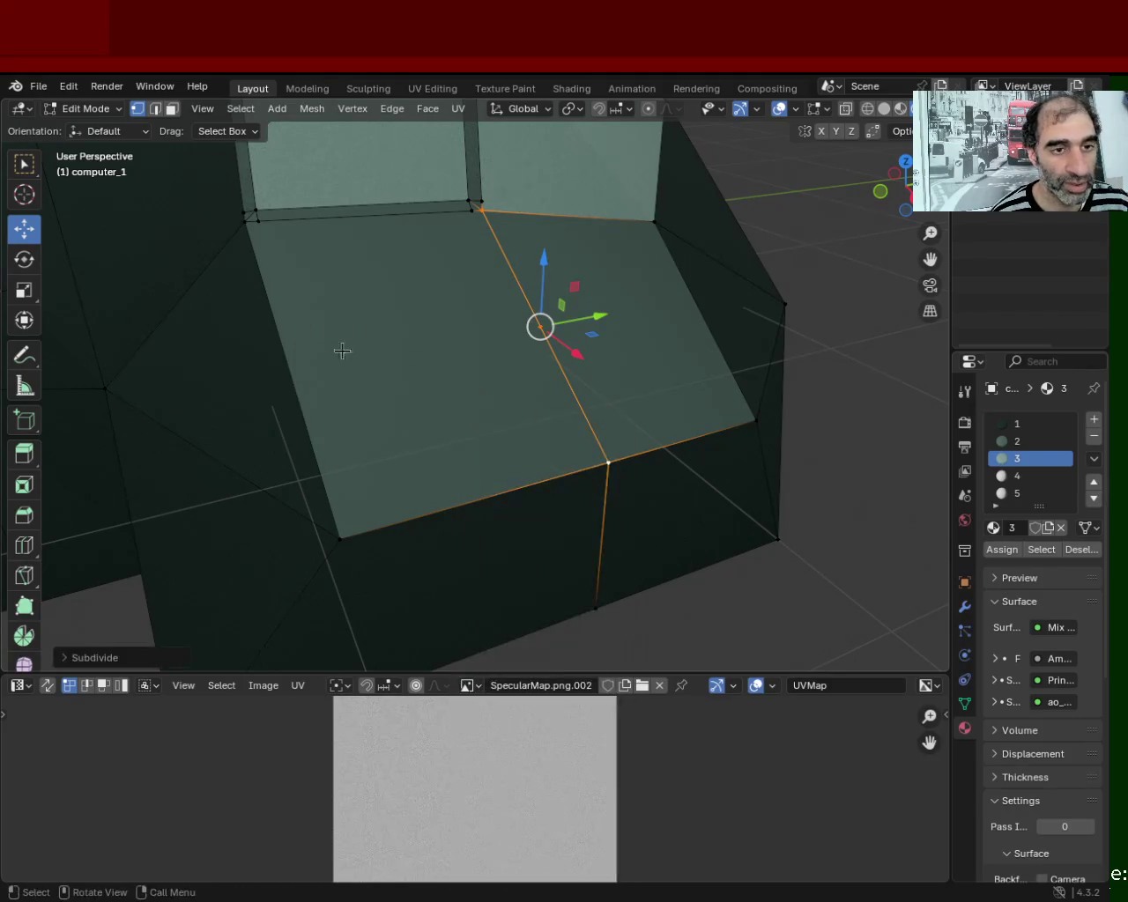
pyautogui.click(244, 223)
pyautogui.keyDown('shift'); pyautogui.click(333, 536); pyautogui.keyUp('shift')
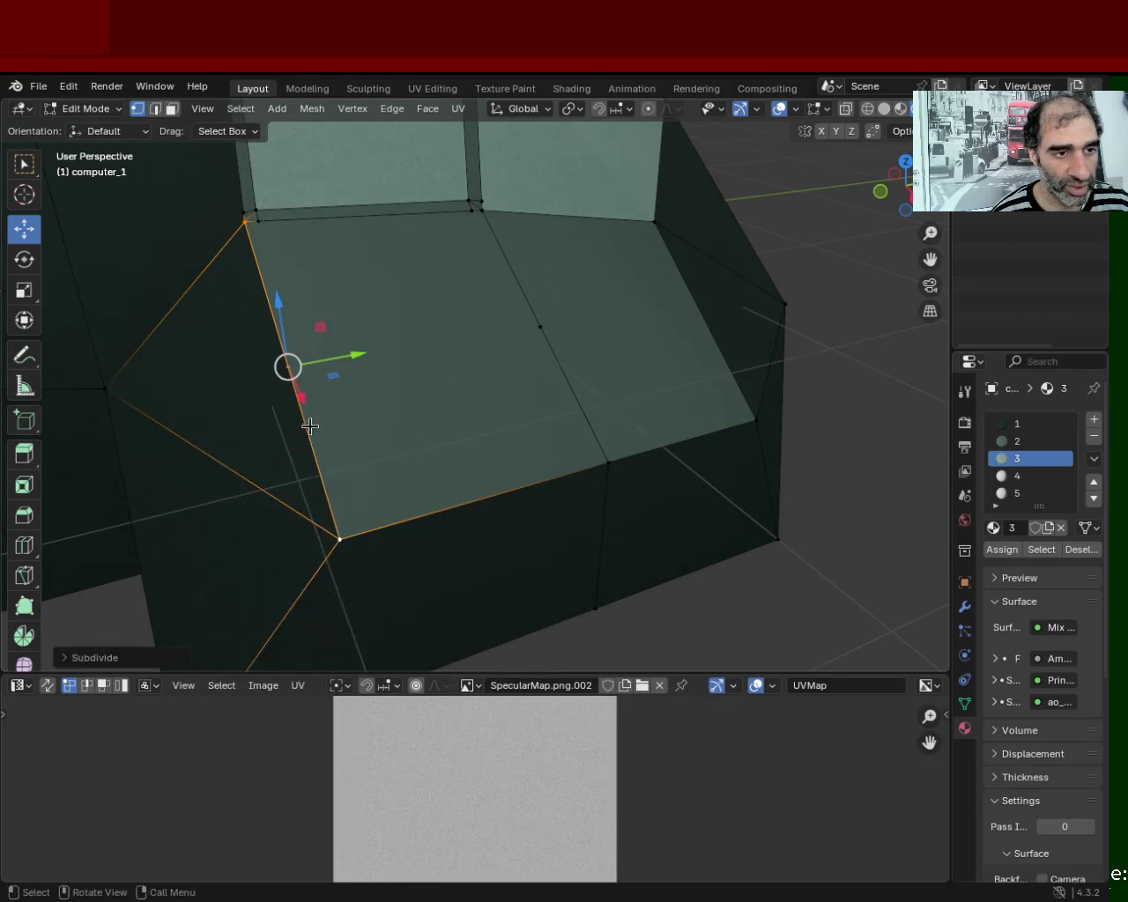
pyautogui.keyDown('shift'); pyautogui.click(526, 342); pyautogui.keyUp('shift')
pyautogui.press('j')
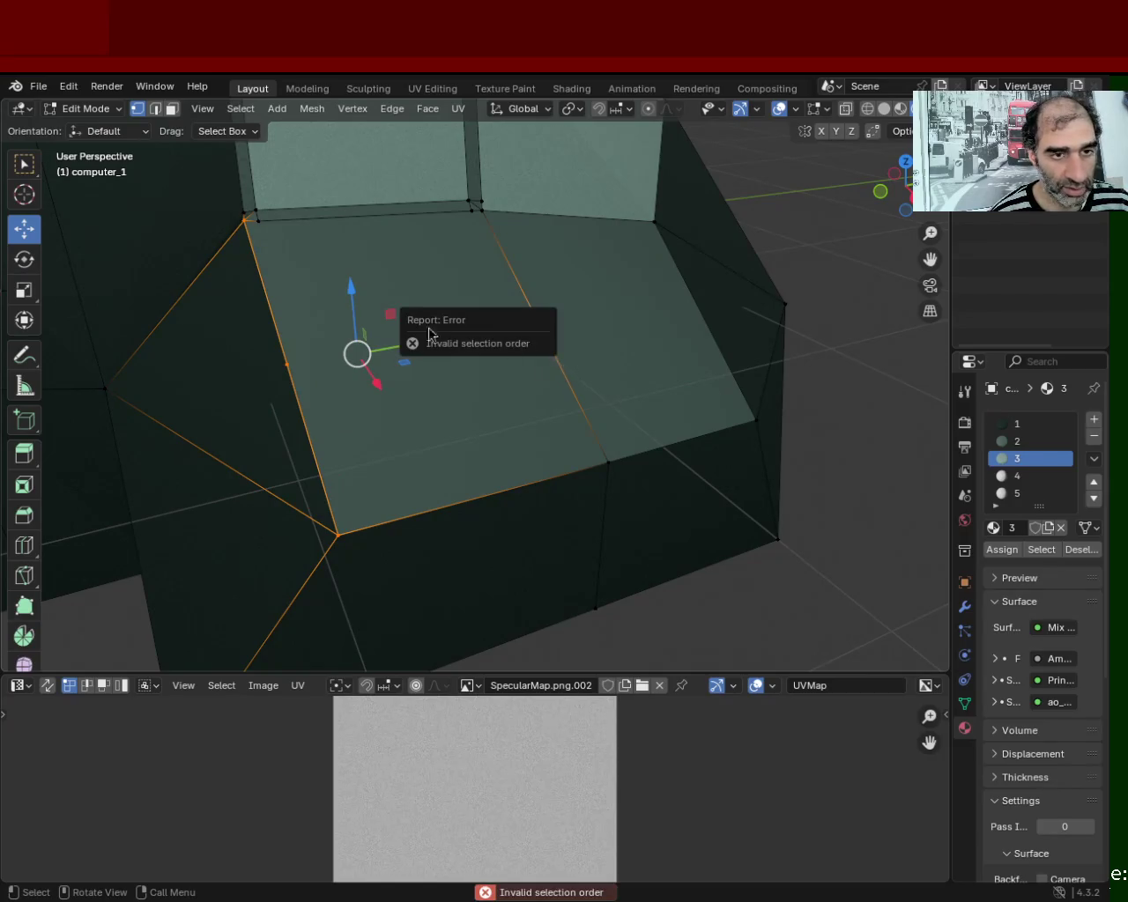
pyautogui.click(287, 363)
pyautogui.keyDown('shift'); pyautogui.click(541, 328); pyautogui.keyUp('shift')
pyautogui.click(542, 328)
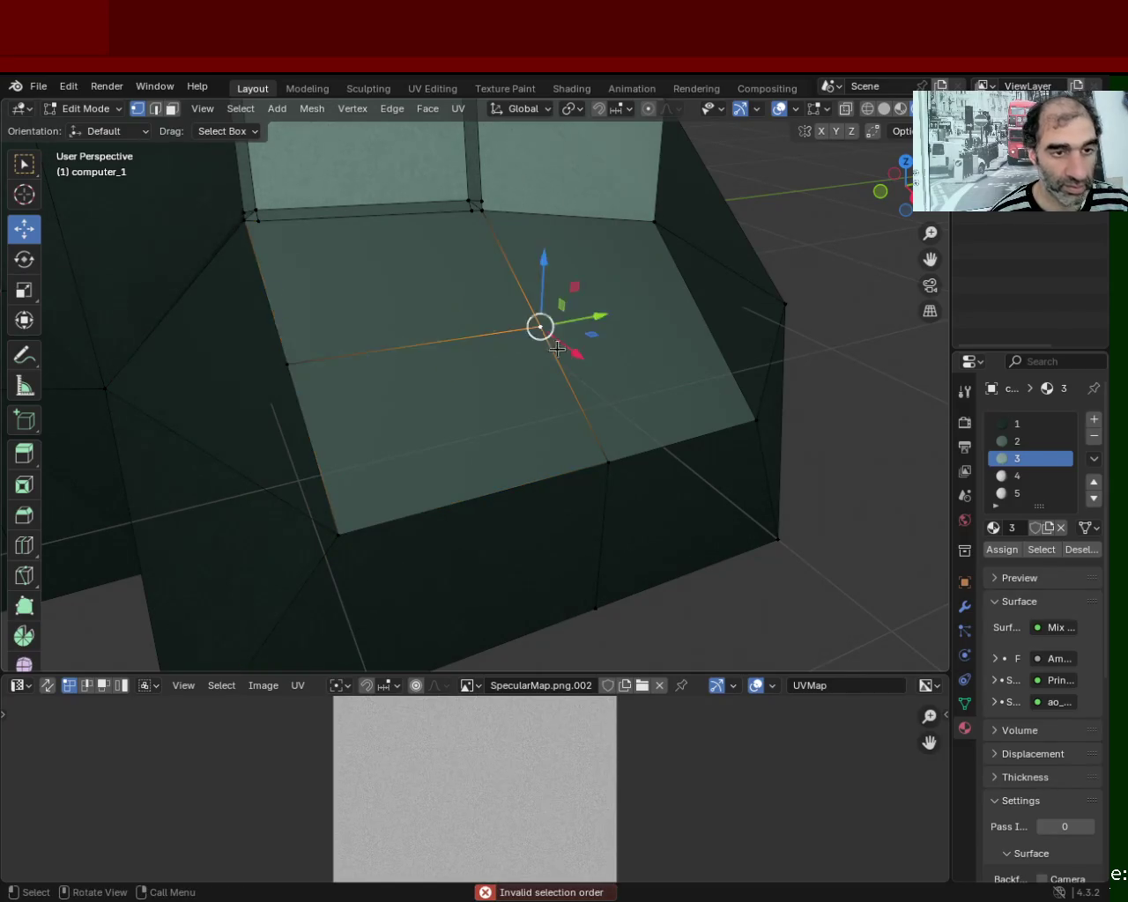
pyautogui.click(601, 454)
pyautogui.keyDown('shift'); pyautogui.click(551, 350); pyautogui.keyUp('shift')
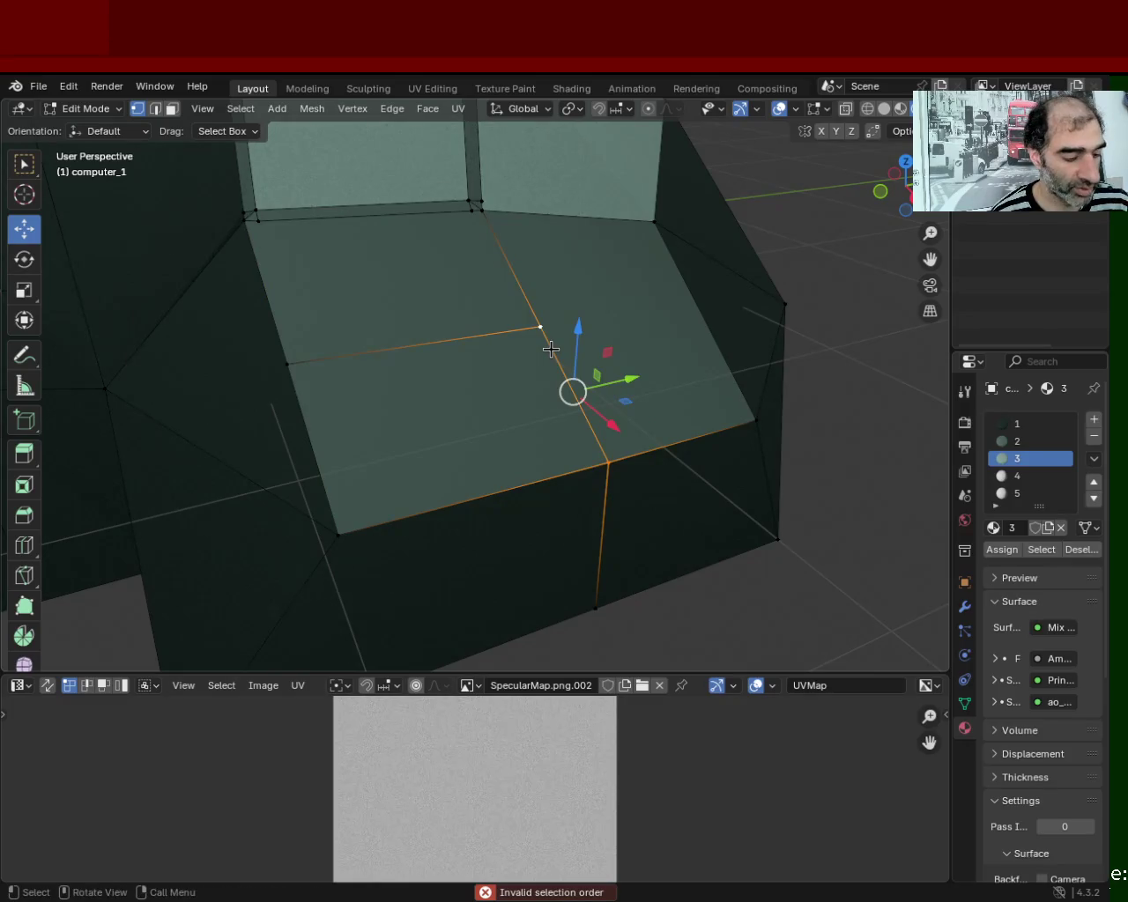
# Subdivide the panel's left edge and connect its midpoint to the right-edge midpoint
pyautogui.click(288, 363)
pyautogui.keyDown('shift'); pyautogui.click(338, 533); pyautogui.keyUp('shift')
pyautogui.hotkey('ctrl', 'e')
pyautogui.click(342, 528)
pyautogui.click(310, 447)
pyautogui.keyDown('shift'); pyautogui.click(573, 392); pyautogui.keyUp('shift')
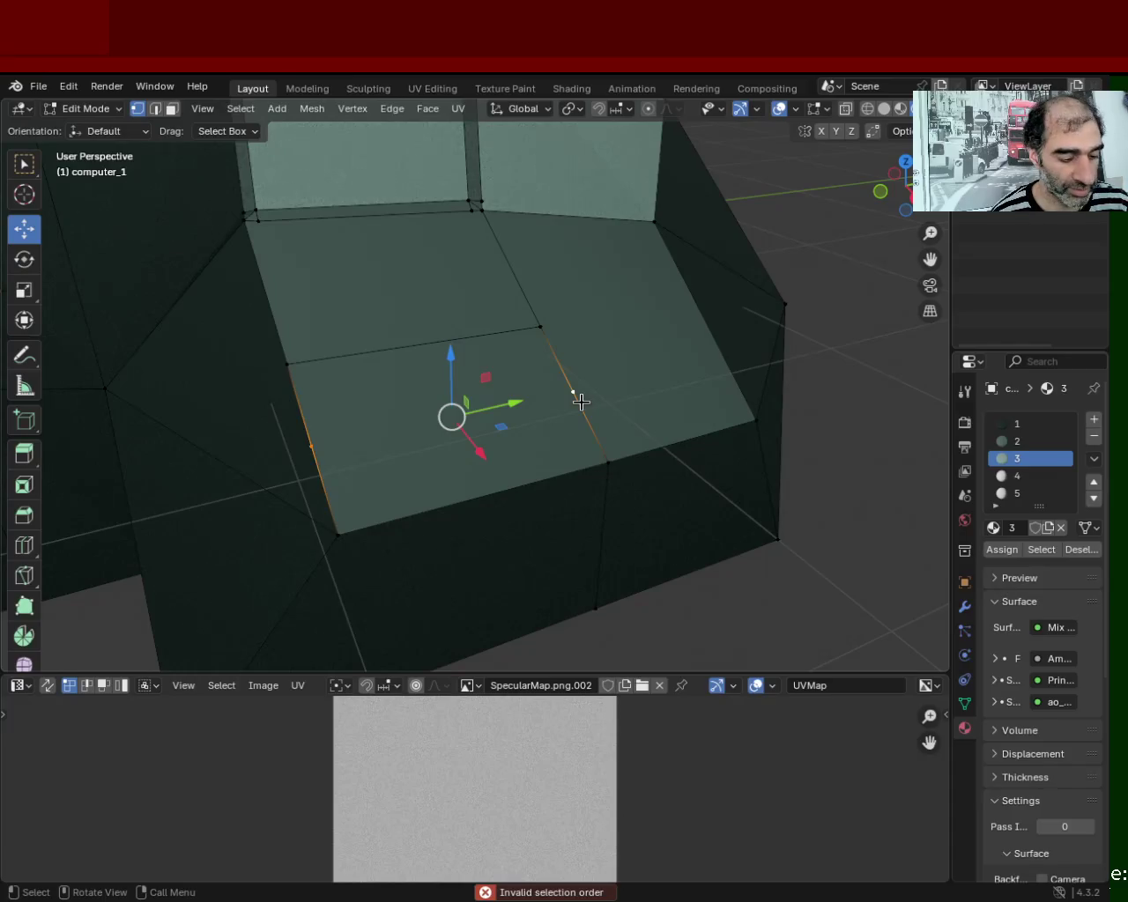
pyautogui.press('j')
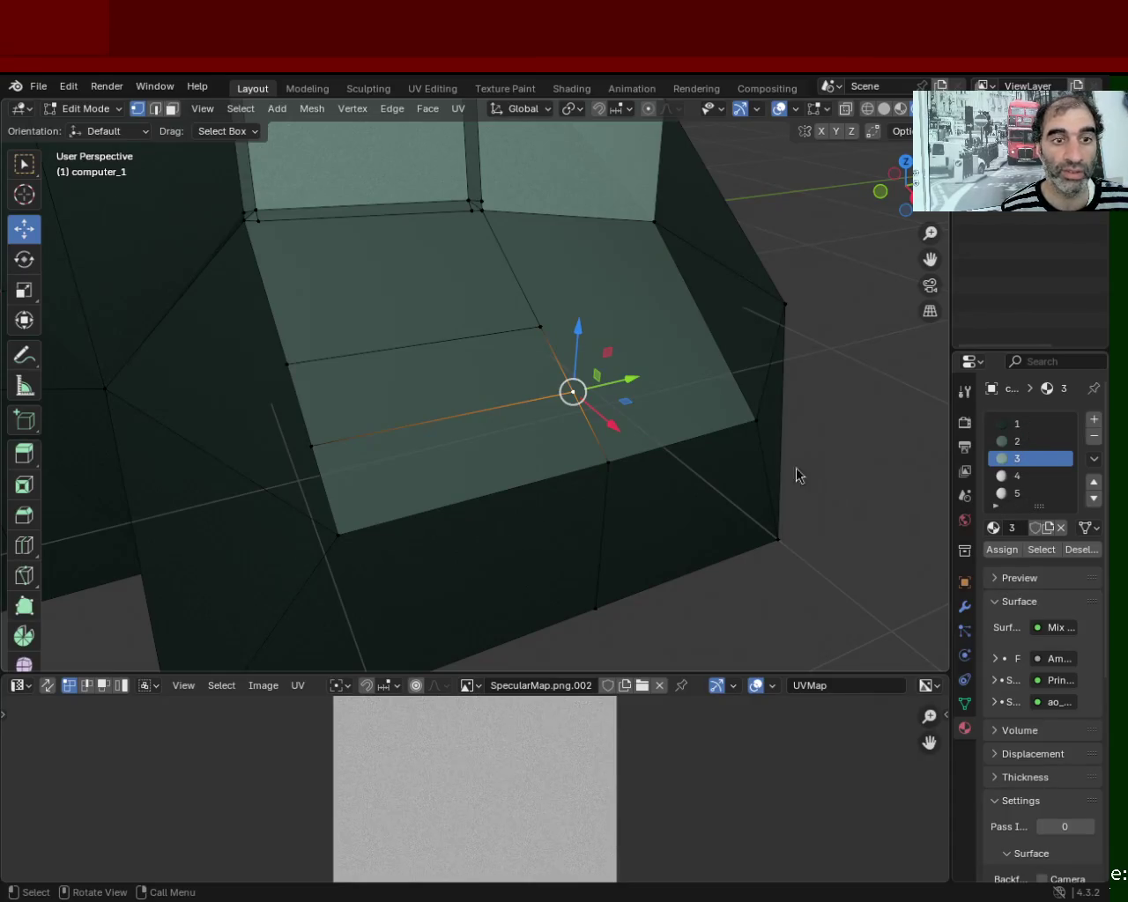
pyautogui.scroll(5, 464, 317)
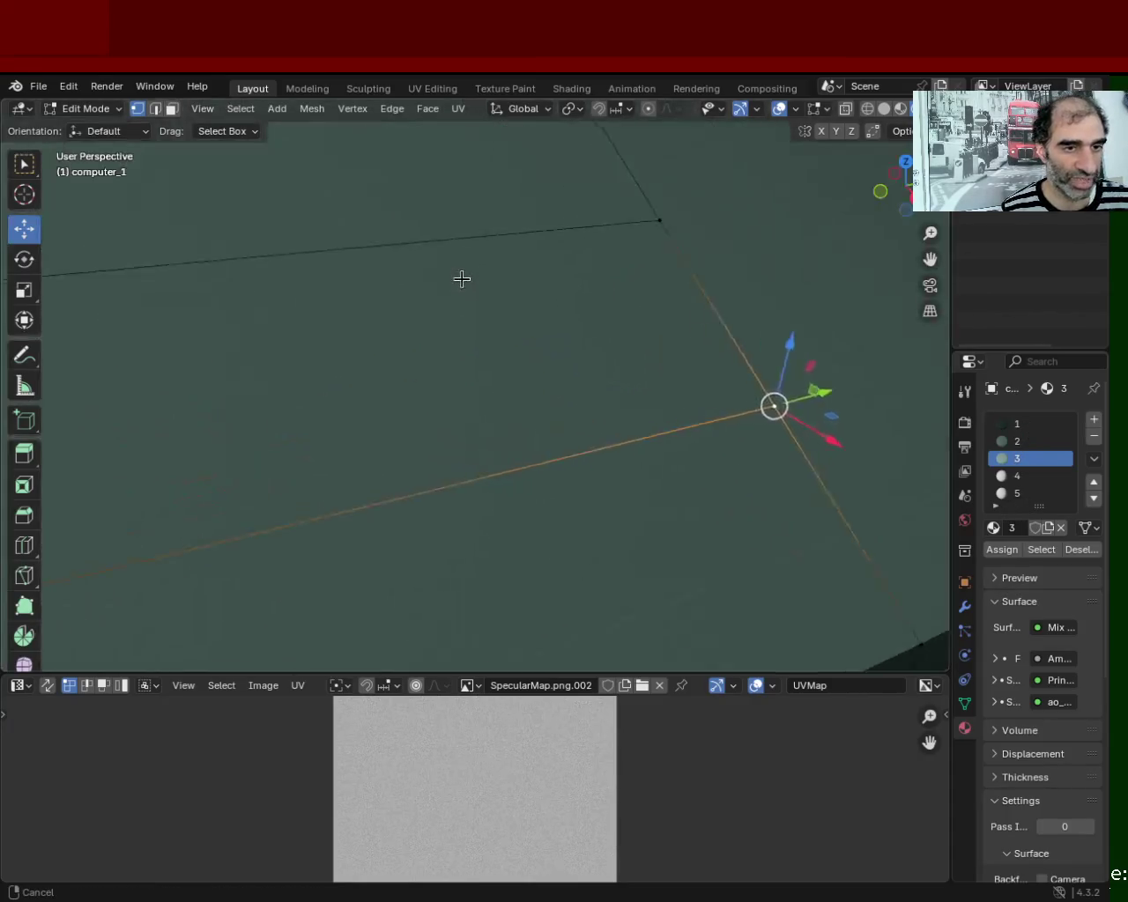
pyautogui.scroll(2, 508, 286)
pyautogui.scroll(2, 584, 291)
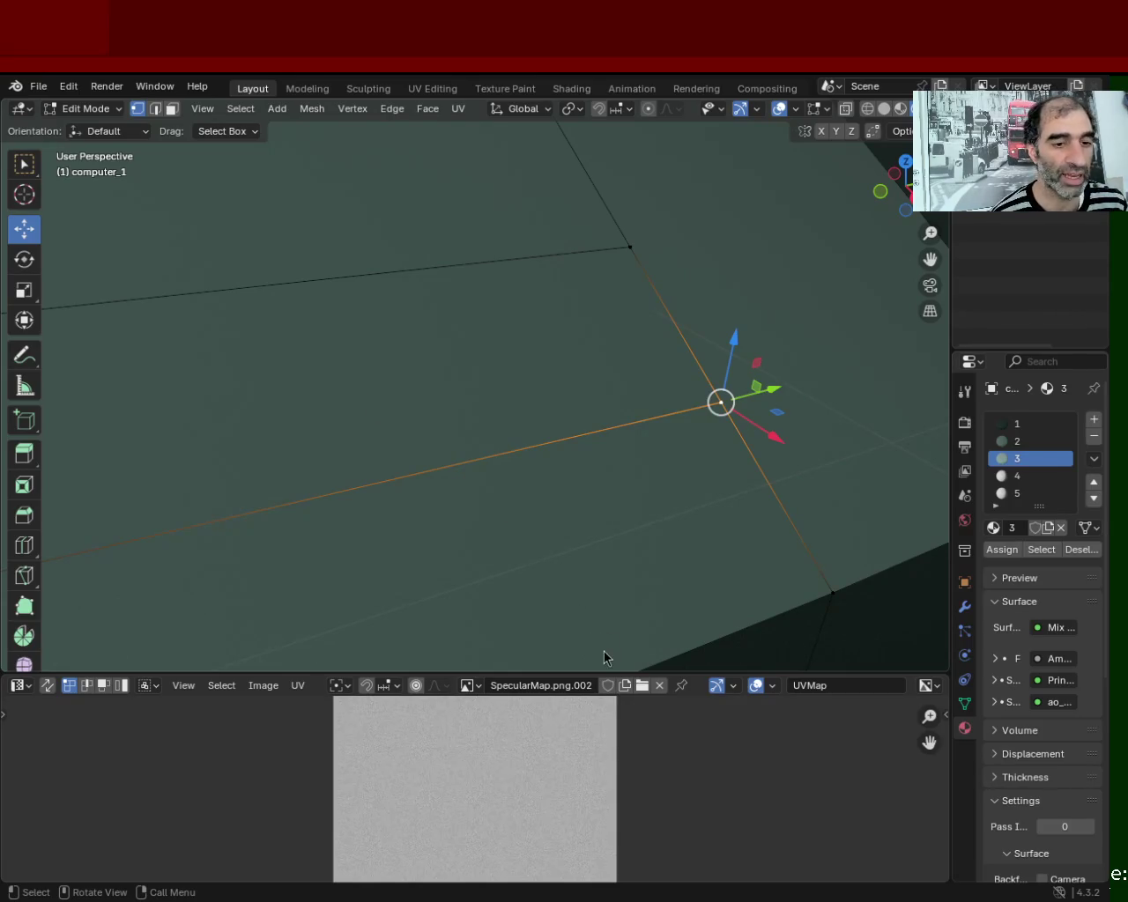
pyautogui.moveTo(458, 410)
pyautogui.keyDown('ctrl'); pyautogui.mouseDown(button='middle')
pyautogui.moveTo(397, 305)
pyautogui.moveTo(521, 239)
pyautogui.moveTo(489, 340)
pyautogui.moveTo(456, 294)
pyautogui.moveTo(443, 320)
pyautogui.moveTo(292, 295)
pyautogui.moveTo(408, 249)
pyautogui.moveTo(468, 305)
pyautogui.moveTo(443, 229)
pyautogui.moveTo(450, 308)
pyautogui.moveTo(503, 365)
pyautogui.moveTo(440, 332)
pyautogui.moveTo(506, 415)
pyautogui.moveTo(543, 443)
pyautogui.moveTo(559, 435)
pyautogui.moveTo(459, 402)
pyautogui.moveTo(538, 434)
pyautogui.mouseUp(button='middle'); pyautogui.keyUp('ctrl')
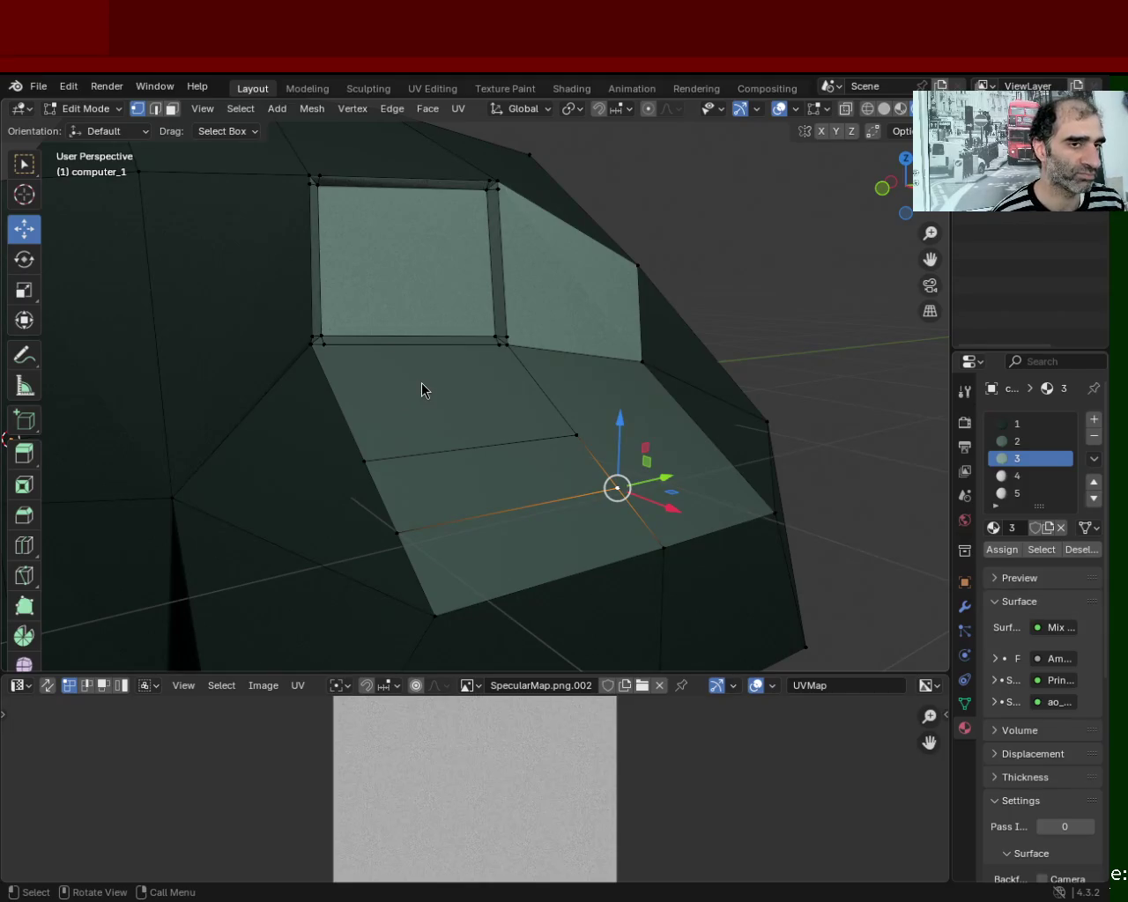
pyautogui.moveTo(364, 281)
pyautogui.mouseDown(button='middle')
pyautogui.moveTo(523, 335)
pyautogui.moveTo(534, 282)
pyautogui.moveTo(486, 294)
pyautogui.moveTo(359, 285)
pyautogui.moveTo(403, 400)
pyautogui.moveTo(352, 296)
pyautogui.moveTo(362, 360)
pyautogui.moveTo(316, 358)
pyautogui.moveTo(541, 395)
pyautogui.moveTo(355, 391)
pyautogui.moveTo(391, 361)
pyautogui.moveTo(529, 307)
pyautogui.moveTo(670, 411)
pyautogui.moveTo(574, 402)
pyautogui.moveTo(512, 367)
pyautogui.mouseUp(button='middle')
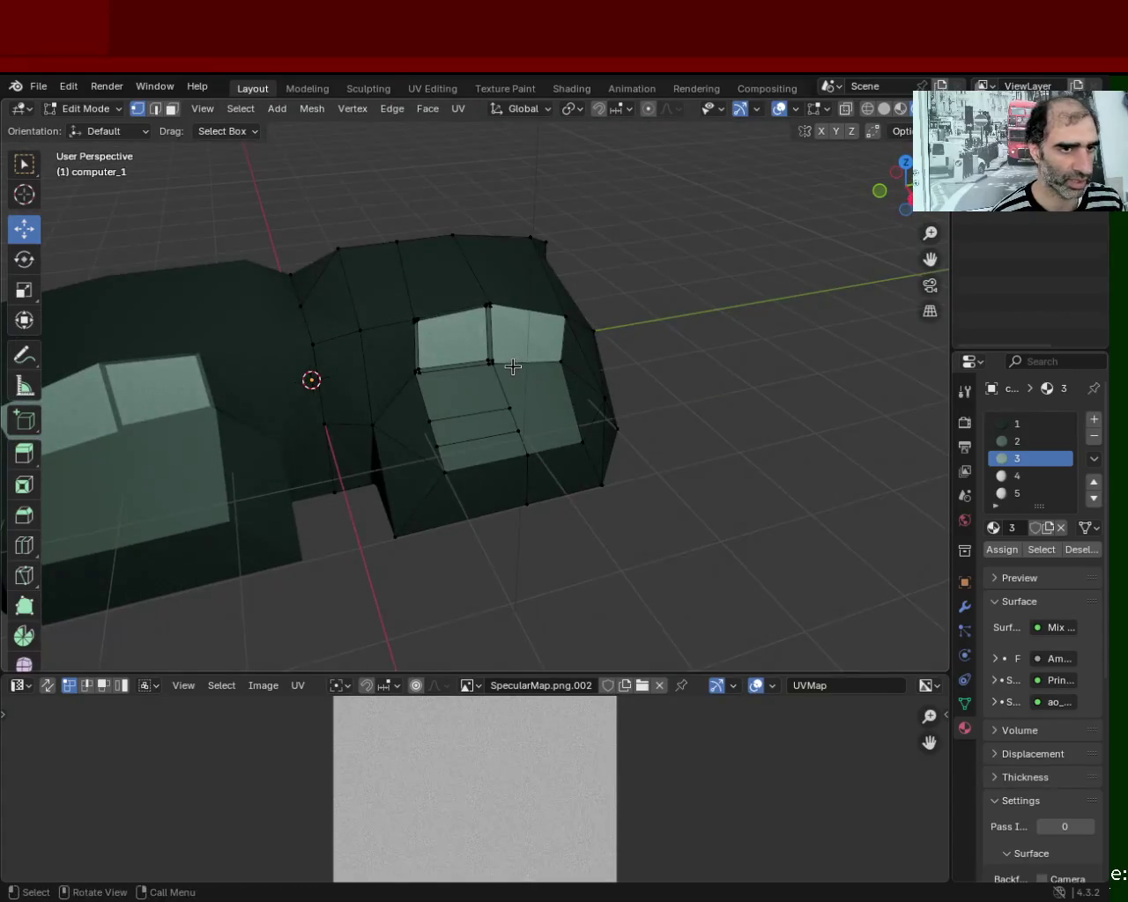
pyautogui.press('a')
# Unwrap computer_1's mesh using Smart UV Project
pyautogui.click(458, 109)
pyautogui.moveTo(491, 128)
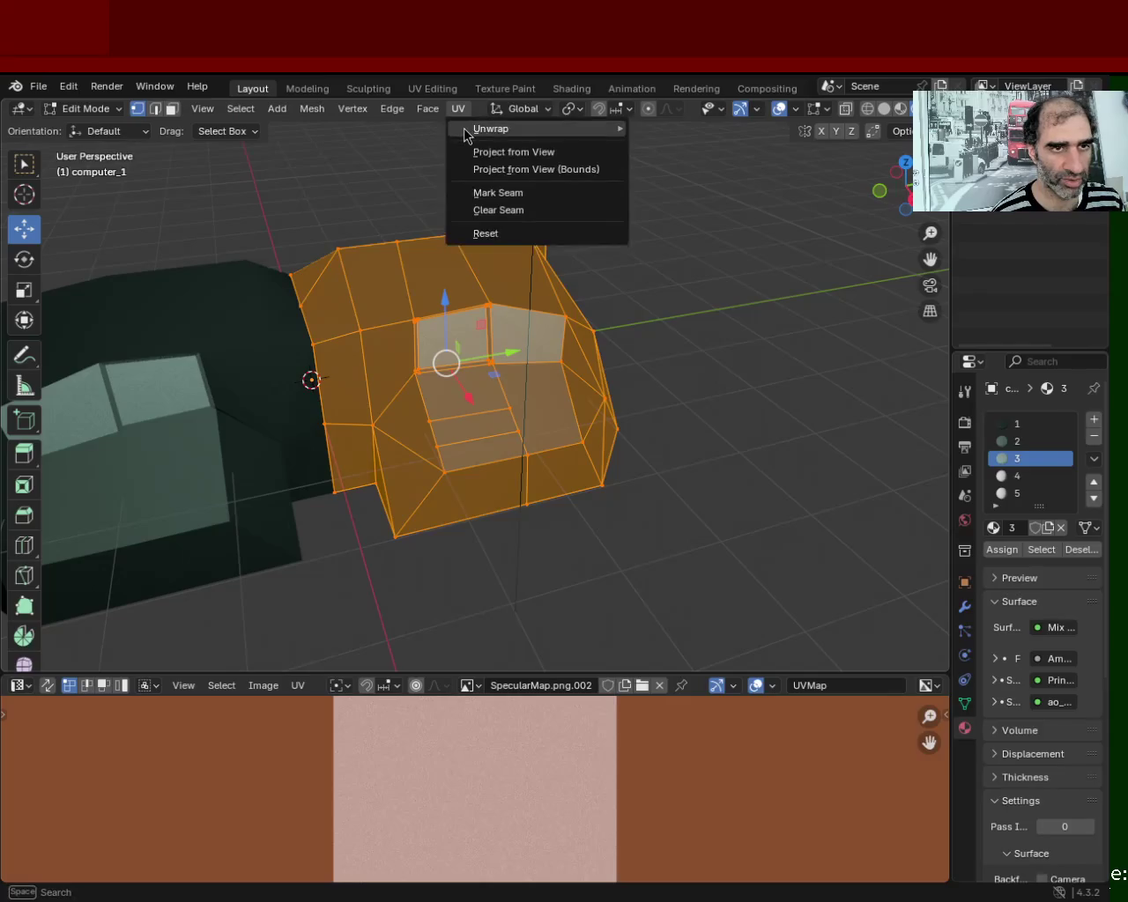
pyautogui.click(631, 147)
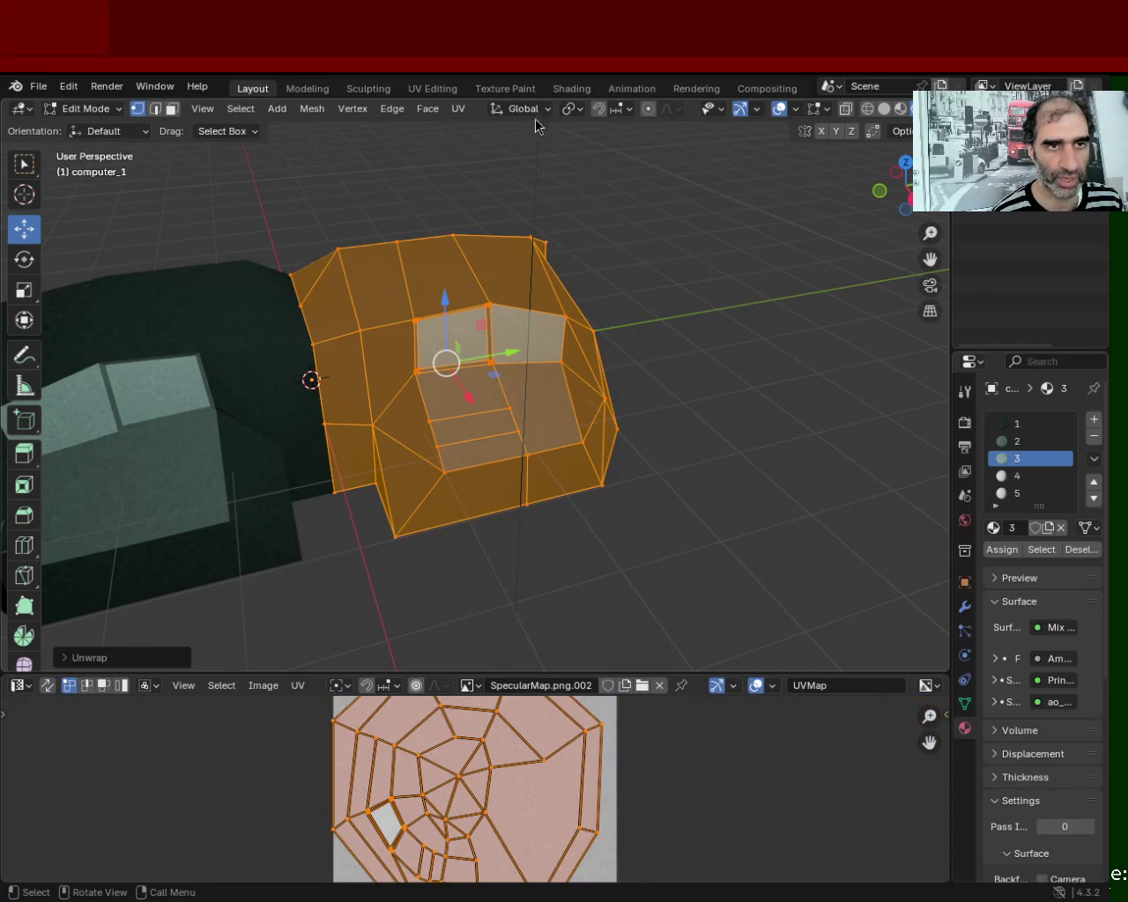
pyautogui.click(451, 109)
pyautogui.click(693, 186)
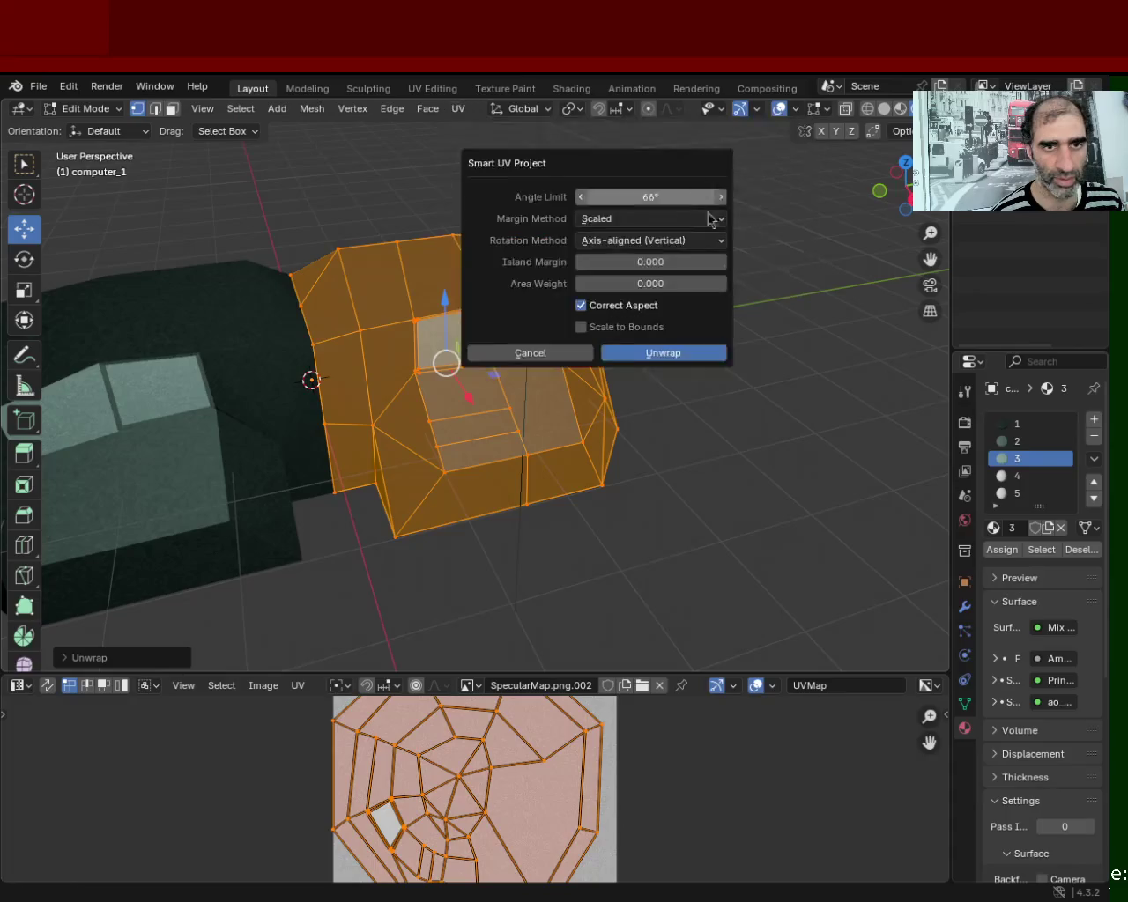
pyautogui.click(696, 356)
# Select the whole mesh and scale its UV layout up
pyautogui.hotkey('alt', 'a')
pyautogui.scroll(6, 514, 267)
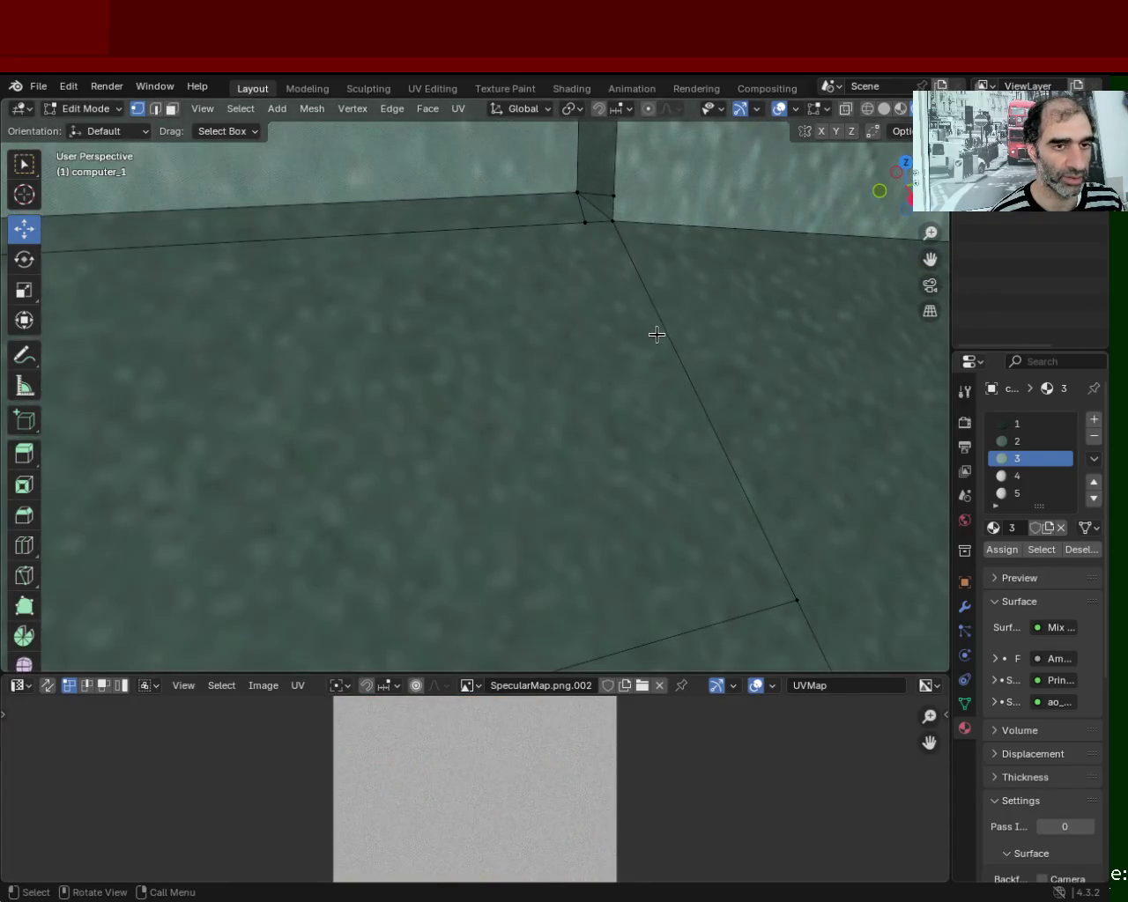
pyautogui.press('a')
pyautogui.press('s')
pyautogui.click(84, 799)
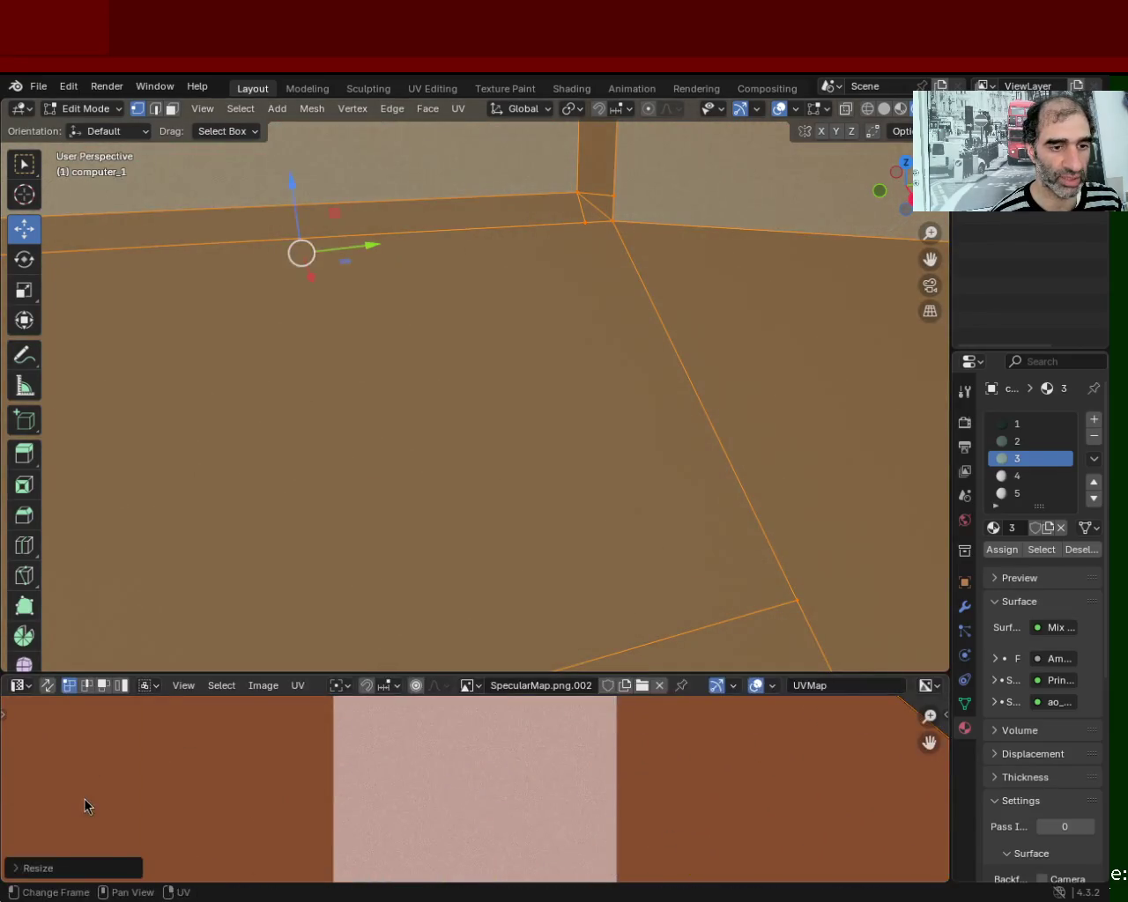
pyautogui.hotkey('alt', 'a')
# View the mesh from below and switch between material slots 2 and 3
pyautogui.moveTo(343, 438)
pyautogui.mouseDown(button='middle')
pyautogui.moveTo(537, 393)
pyautogui.moveTo(582, 408)
pyautogui.moveTo(517, 291)
pyautogui.moveTo(664, 232)
pyautogui.moveTo(675, 378)
pyautogui.moveTo(537, 309)
pyautogui.moveTo(456, 284)
pyautogui.mouseUp(button='middle')
pyautogui.moveTo(488, 388)
pyautogui.mouseDown(button='middle')
pyautogui.moveTo(484, 303)
pyautogui.moveTo(575, 393)
pyautogui.moveTo(629, 383)
pyautogui.moveTo(553, 447)
pyautogui.mouseUp(button='middle')
pyautogui.click(1037, 438)
pyautogui.click(1035, 457)
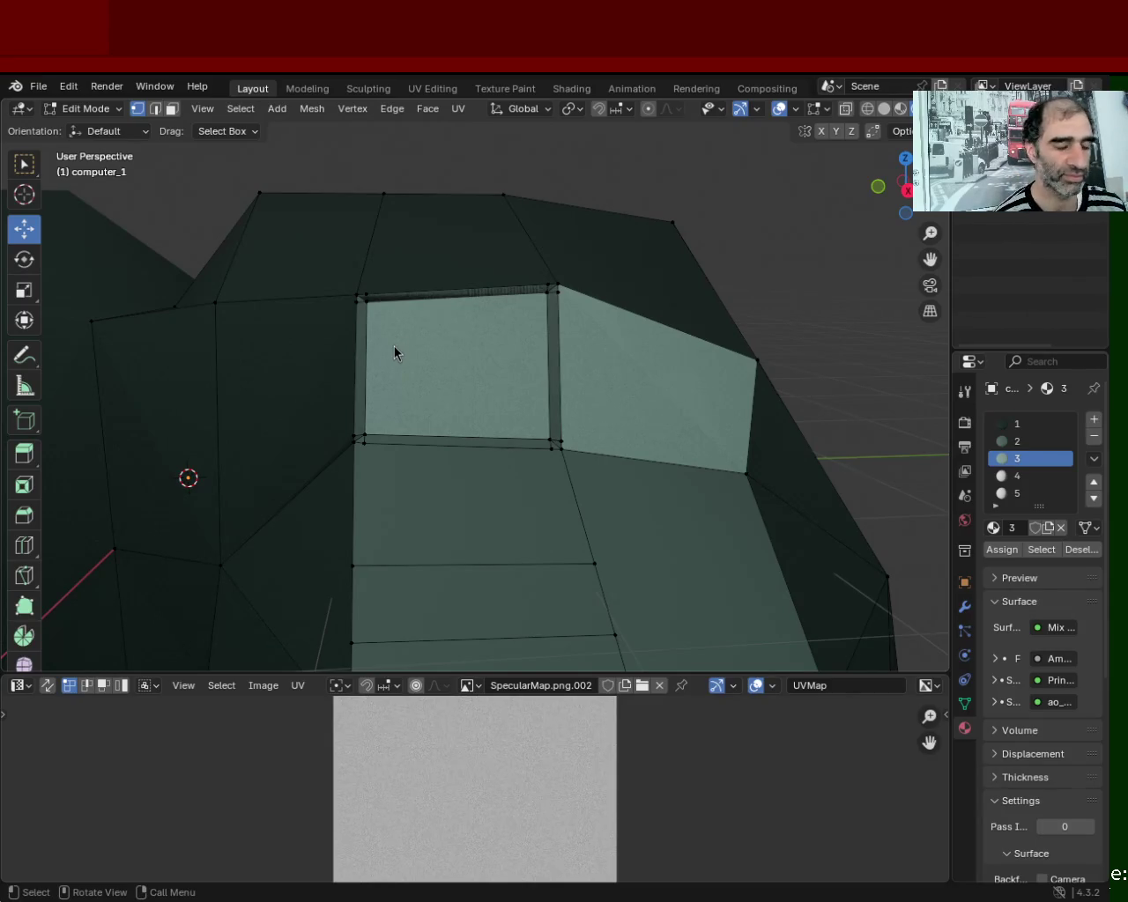
pyautogui.keyDown('ctrl'); pyautogui.moveTo(443, 344); pyautogui.dragTo(599, 503, button='middle'); pyautogui.keyUp('ctrl')
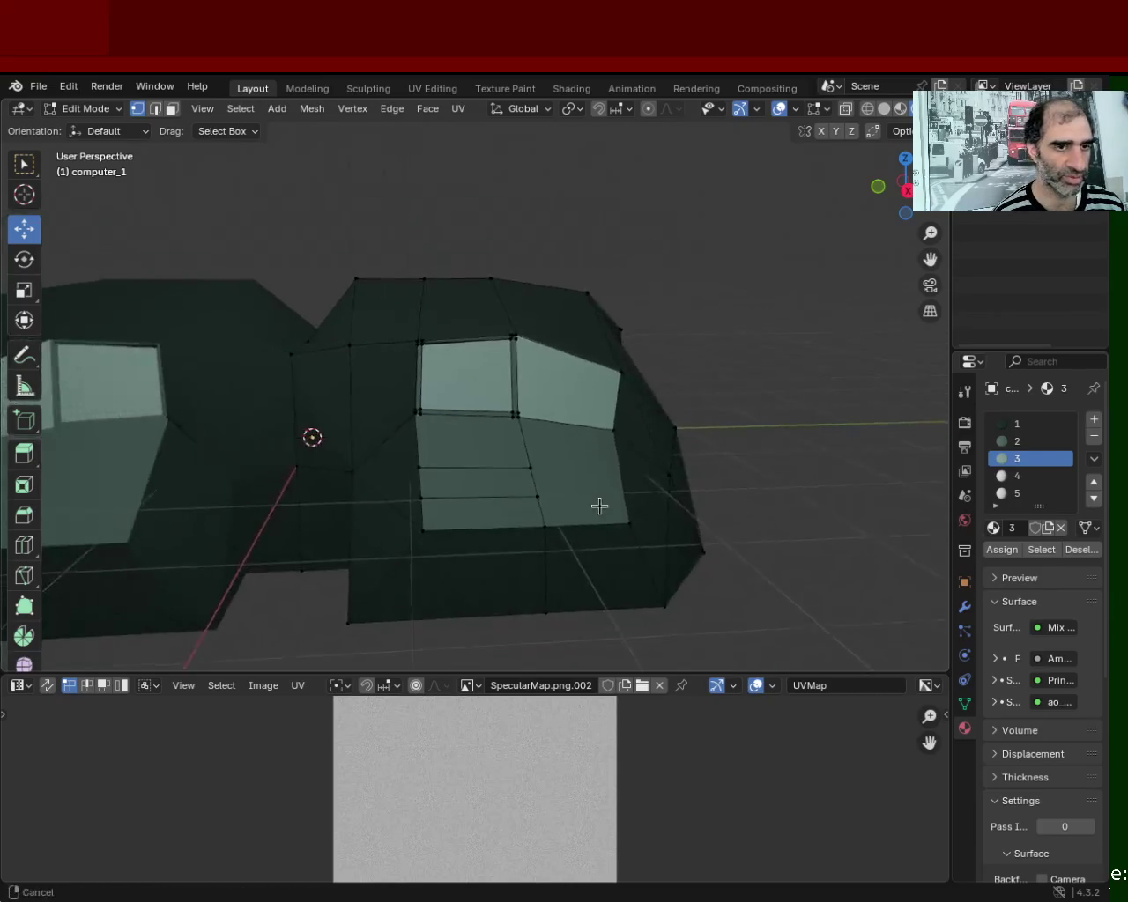
pyautogui.moveTo(513, 433)
pyautogui.keyDown('ctrl'); pyautogui.mouseDown(button='middle')
pyautogui.moveTo(484, 314)
pyautogui.moveTo(484, 326)
pyautogui.moveTo(526, 291)
pyautogui.mouseUp(button='middle'); pyautogui.keyUp('ctrl')
pyautogui.scroll(-3, 485, 314)
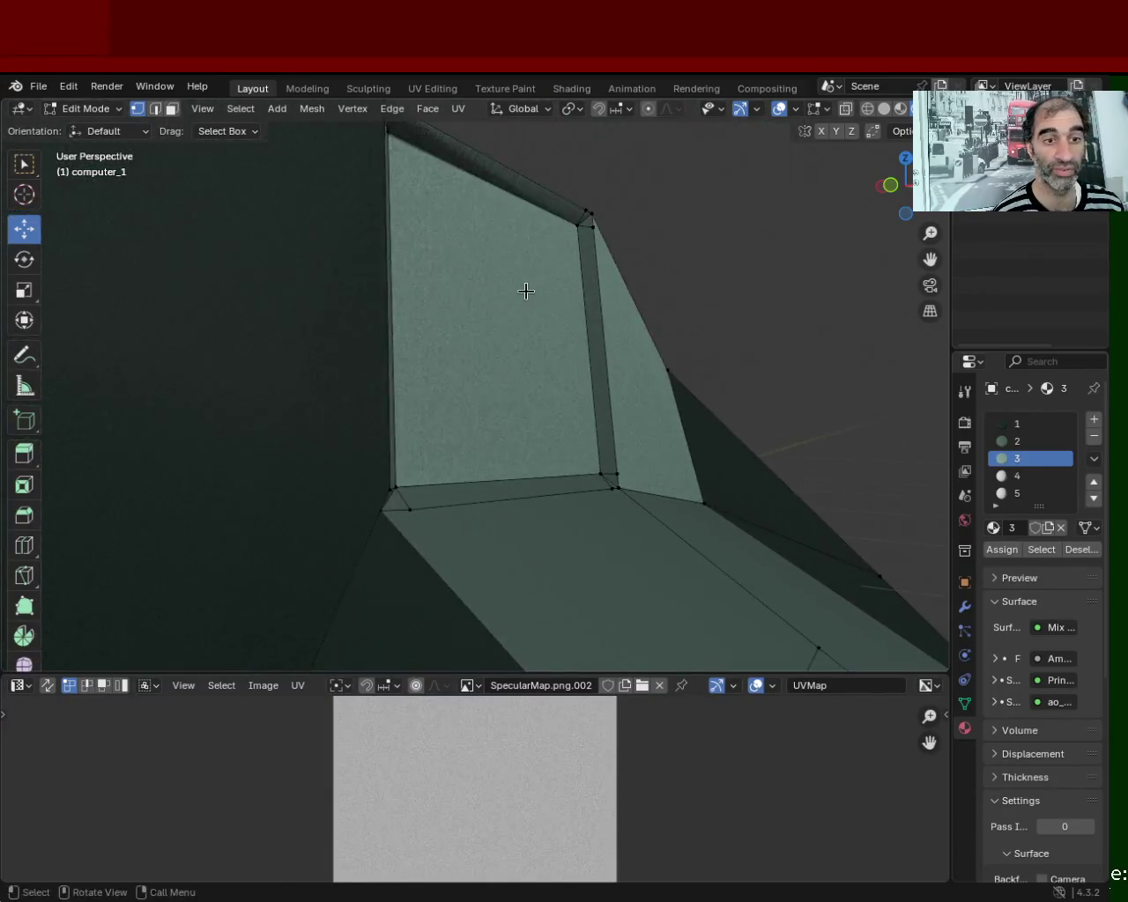
pyautogui.scroll(-5, 526, 291)
pyautogui.moveTo(541, 365); pyautogui.dragTo(533, 429, button='middle')
pyautogui.scroll(3, 534, 429)
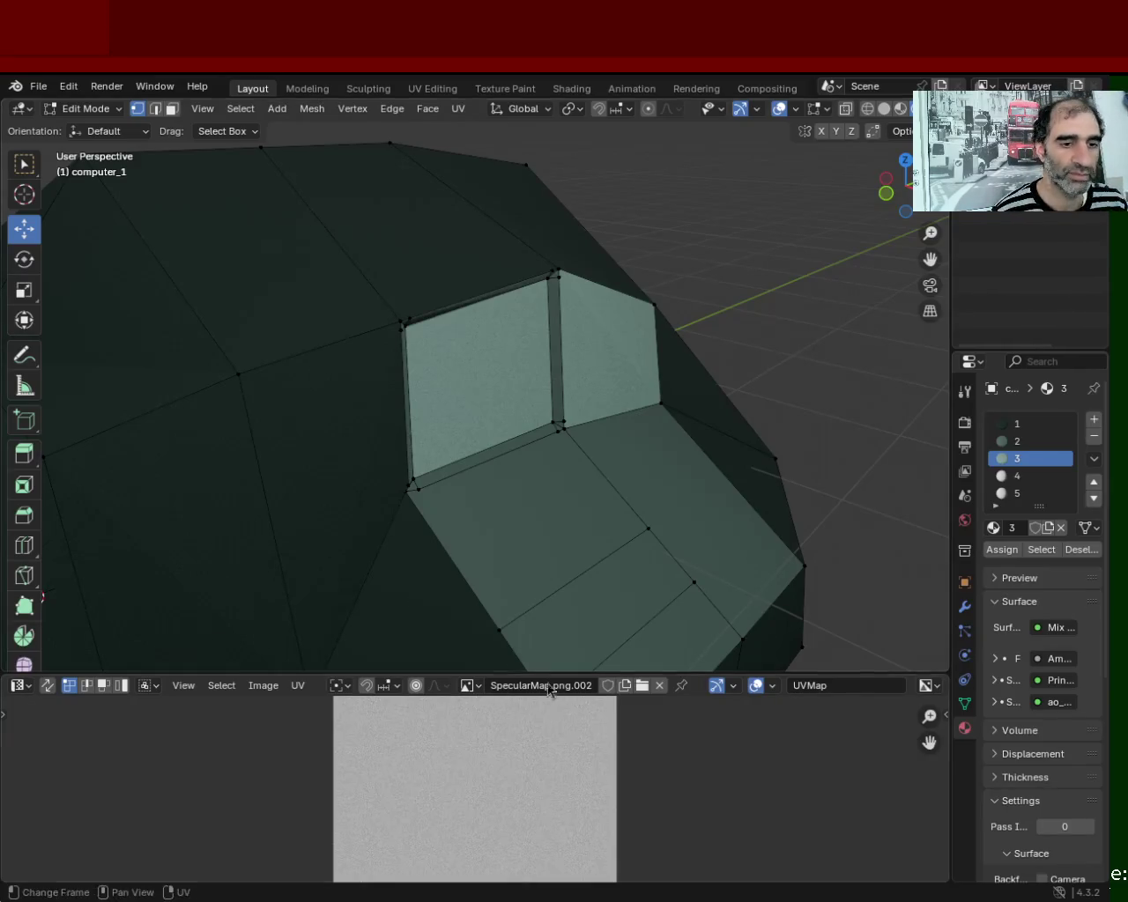
pyautogui.moveTo(584, 382)
pyautogui.mouseDown(button='middle')
pyautogui.moveTo(508, 428)
pyautogui.moveTo(413, 415)
pyautogui.moveTo(464, 388)
pyautogui.moveTo(327, 402)
pyautogui.mouseUp(button='middle')
pyautogui.scroll(3, 327, 403)
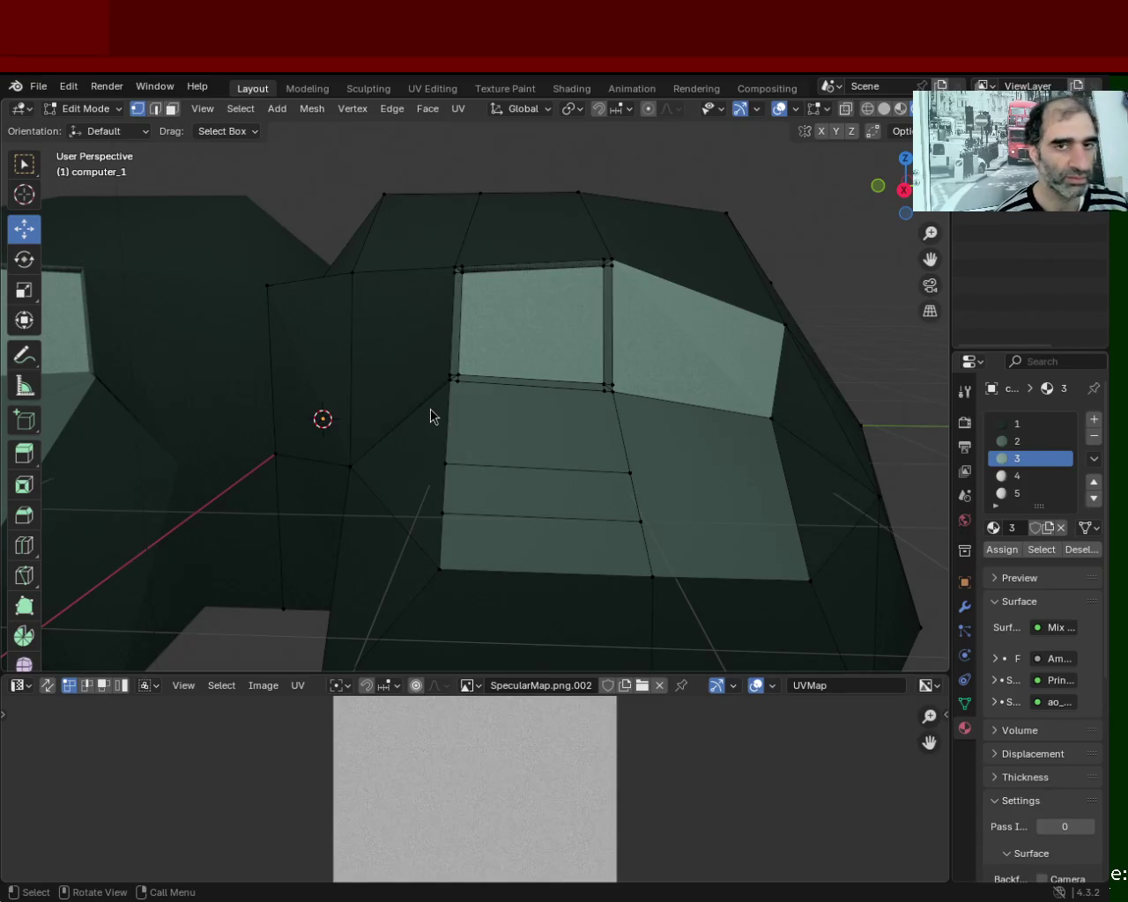
pyautogui.hotkey('shift', 'b')
pyautogui.scroll(-5, 644, 479)
pyautogui.scroll(5, 526, 340)
pyautogui.moveTo(526, 340)
pyautogui.mouseDown(button='middle')
pyautogui.moveTo(699, 375)
pyautogui.moveTo(579, 333)
pyautogui.moveTo(620, 327)
pyautogui.moveTo(637, 365)
pyautogui.mouseUp(button='middle')
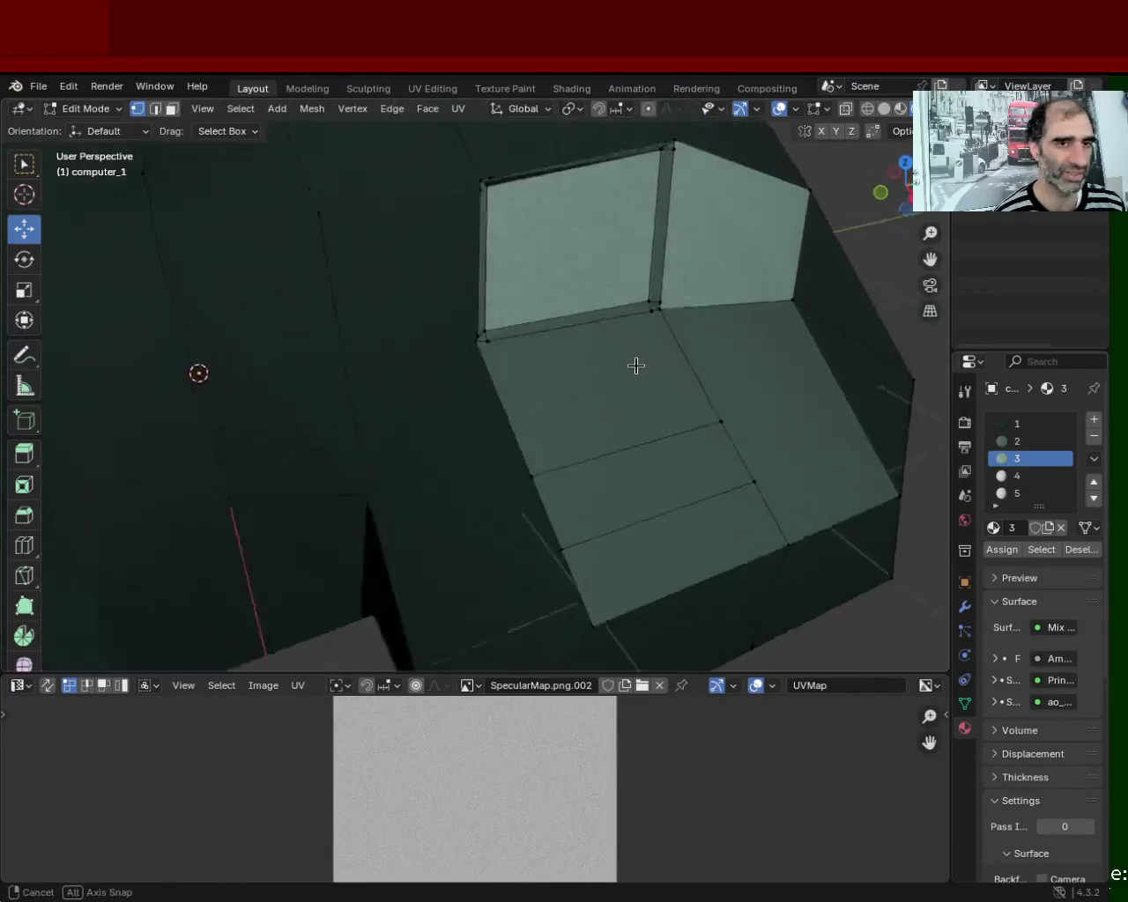
pyautogui.scroll(-4, 619, 467)
pyautogui.moveTo(619, 467)
pyautogui.mouseDown(button='middle')
pyautogui.moveTo(312, 449)
pyautogui.moveTo(461, 348)
pyautogui.mouseUp(button='middle')
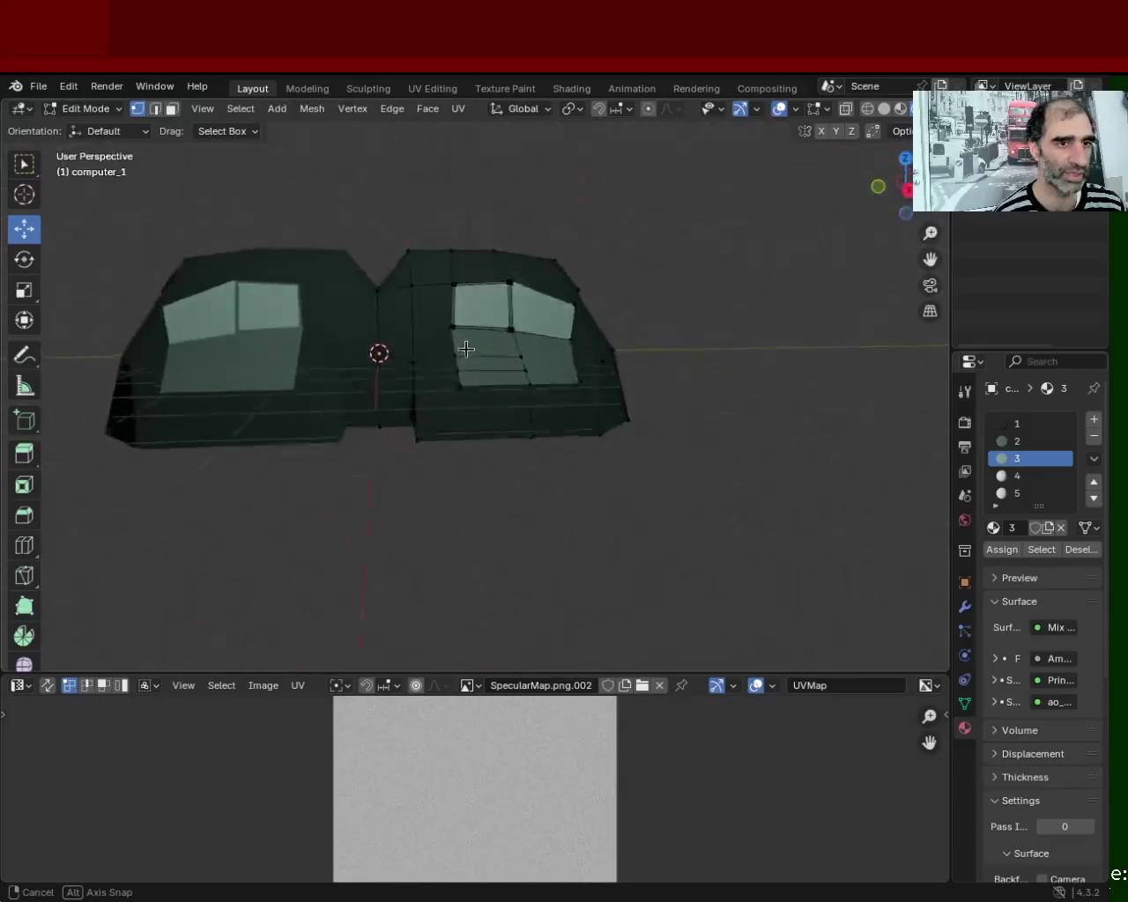
pyautogui.scroll(3, 562, 319)
pyautogui.scroll(2, 562, 319)
pyautogui.moveTo(584, 355)
pyautogui.mouseDown(button='middle')
pyautogui.moveTo(624, 363)
pyautogui.moveTo(549, 335)
pyautogui.mouseUp(button='middle')
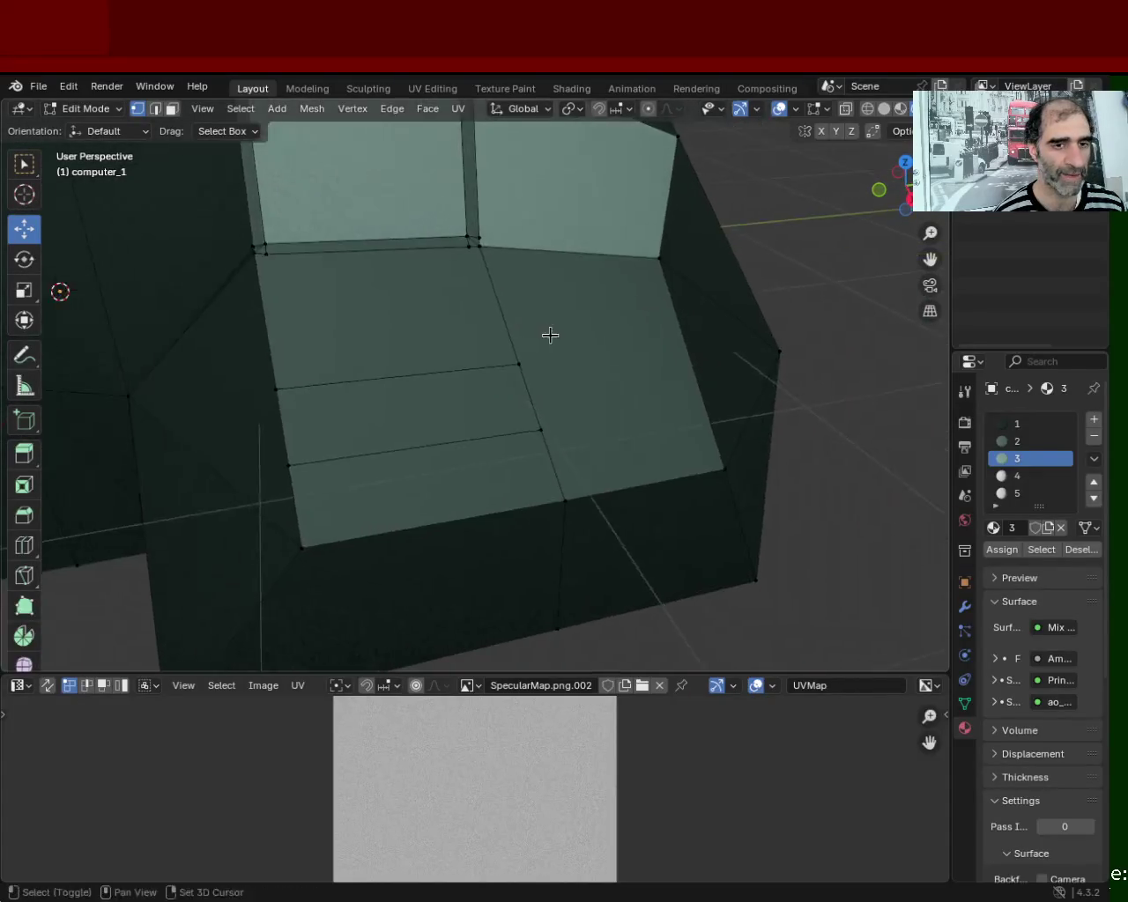
pyautogui.click(561, 335)
pyautogui.keyDown('shift'); pyautogui.click(593, 396); pyautogui.keyUp('shift')
pyautogui.click(331, 368)
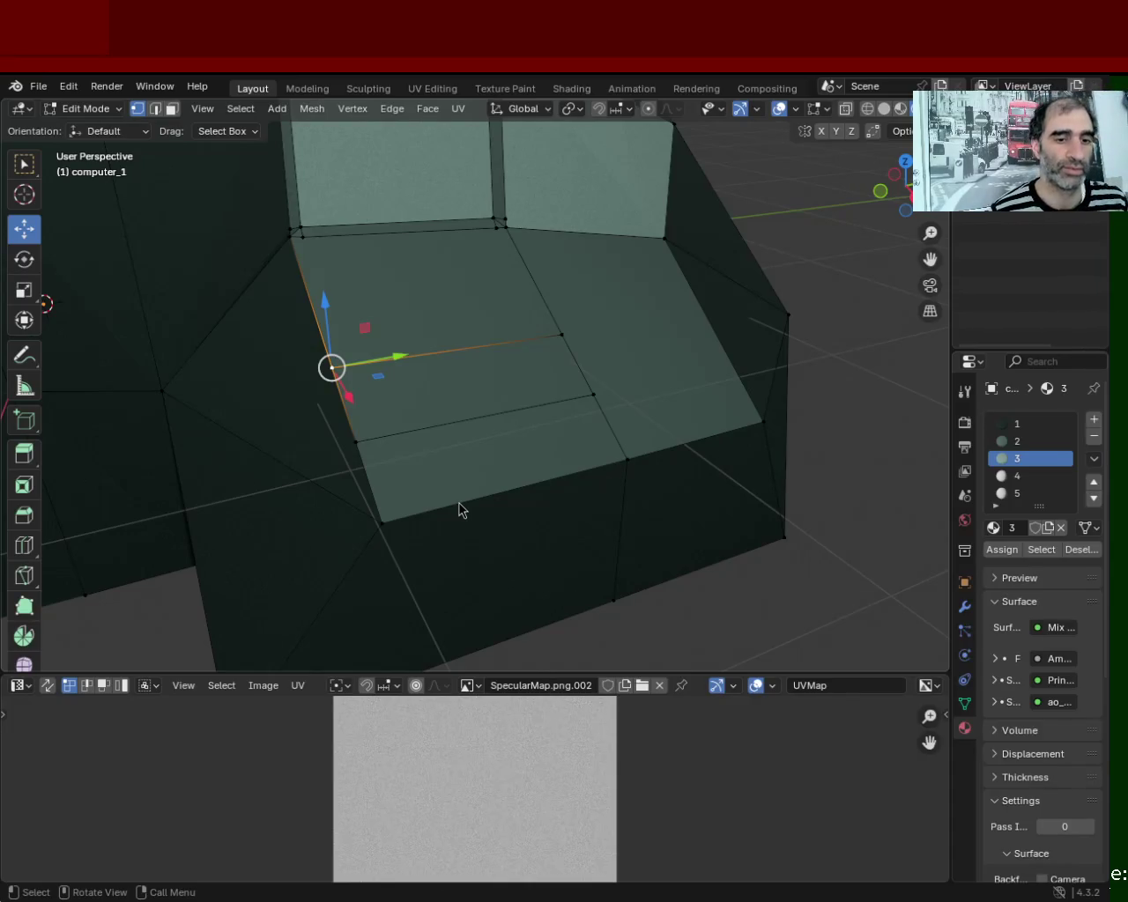
pyautogui.moveTo(637, 370)
pyautogui.mouseDown(button='middle')
pyautogui.moveTo(597, 296)
pyautogui.moveTo(569, 332)
pyautogui.moveTo(495, 295)
pyautogui.moveTo(132, 202)
pyautogui.mouseUp(button='middle')
# Subdivide the keyboard panel's left and right side edges
pyautogui.scroll(5, 544, 297)
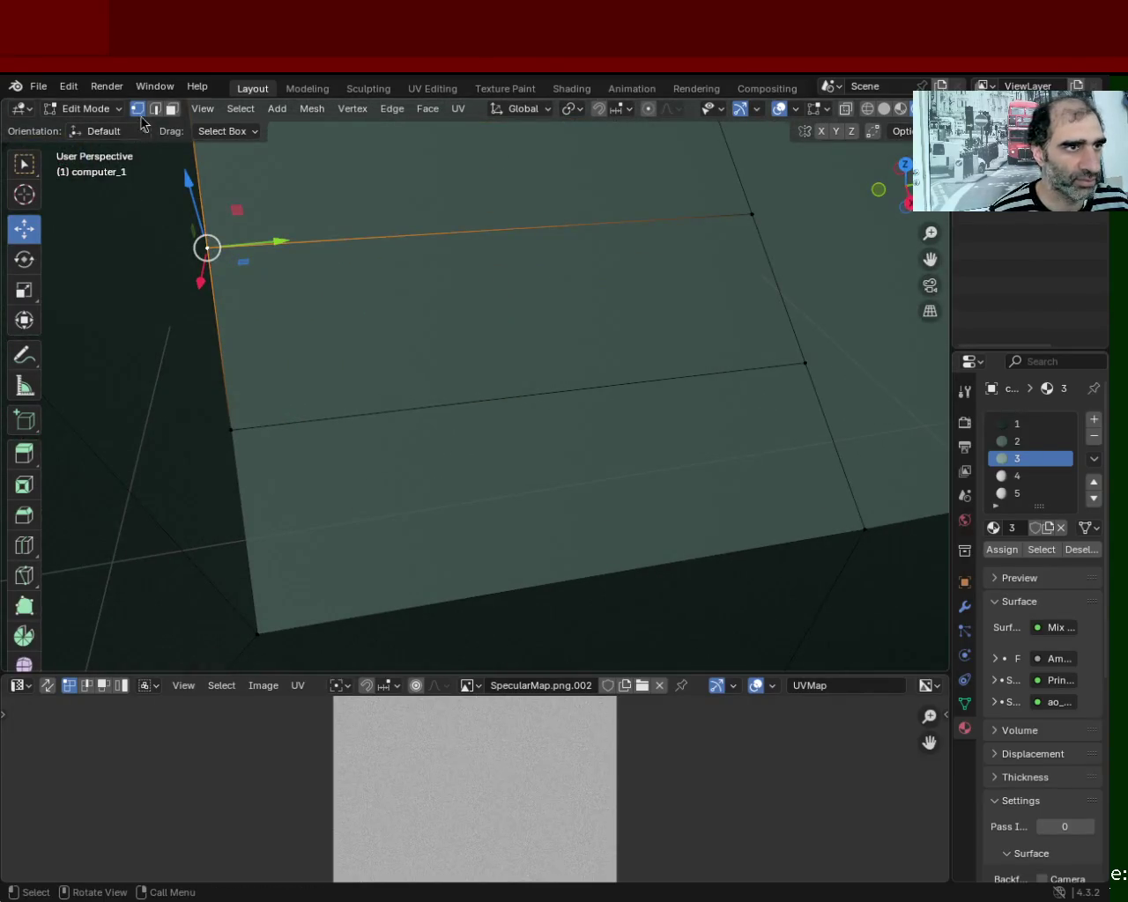
pyautogui.click(267, 327)
pyautogui.click(208, 247)
pyautogui.keyDown('ctrl'); pyautogui.click(231, 430); pyautogui.keyUp('ctrl')
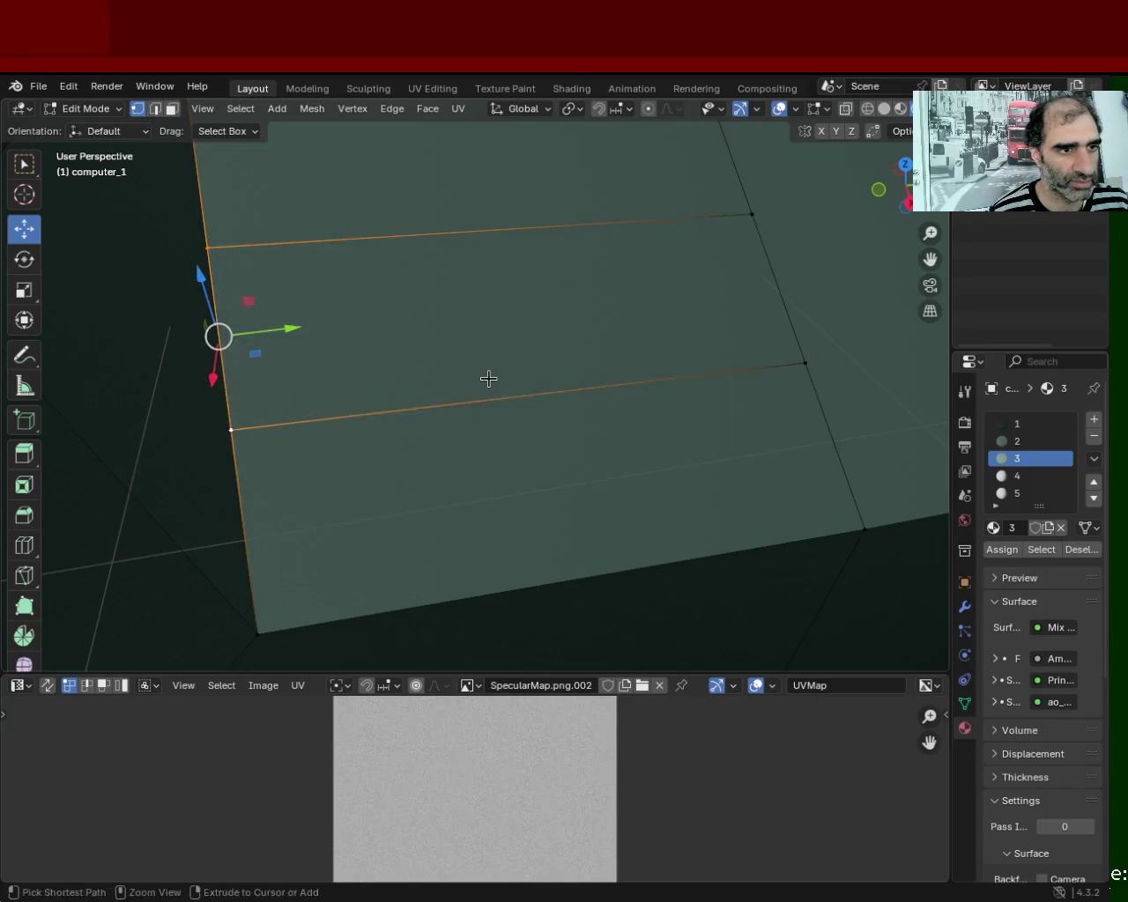
pyautogui.hotkey('ctrl', 'e')
pyautogui.press('d')
pyautogui.hotkey('ctrl', 'e')
pyautogui.hotkey('ctrl', 'e')
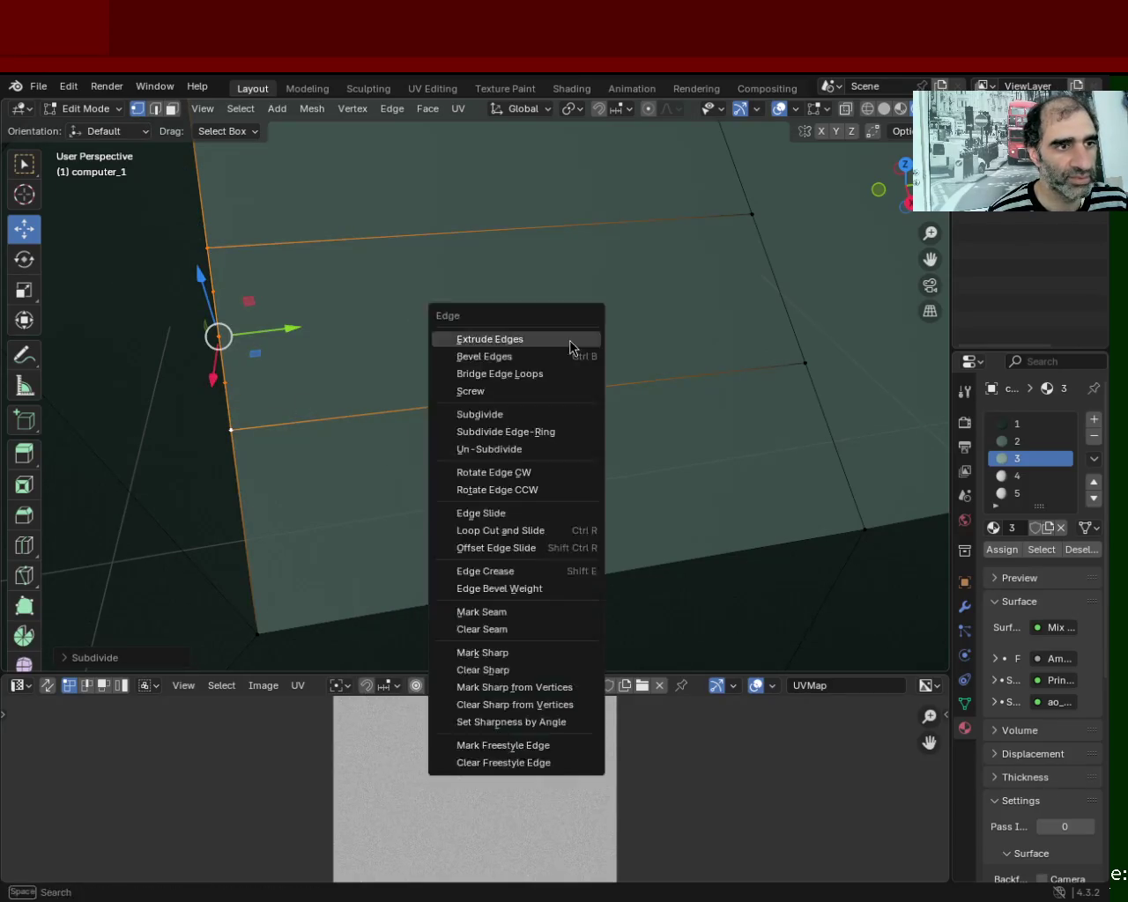
pyautogui.click(750, 215)
pyautogui.keyDown('shift'); pyautogui.click(788, 361); pyautogui.keyUp('shift')
pyautogui.hotkey('ctrl', 'e')
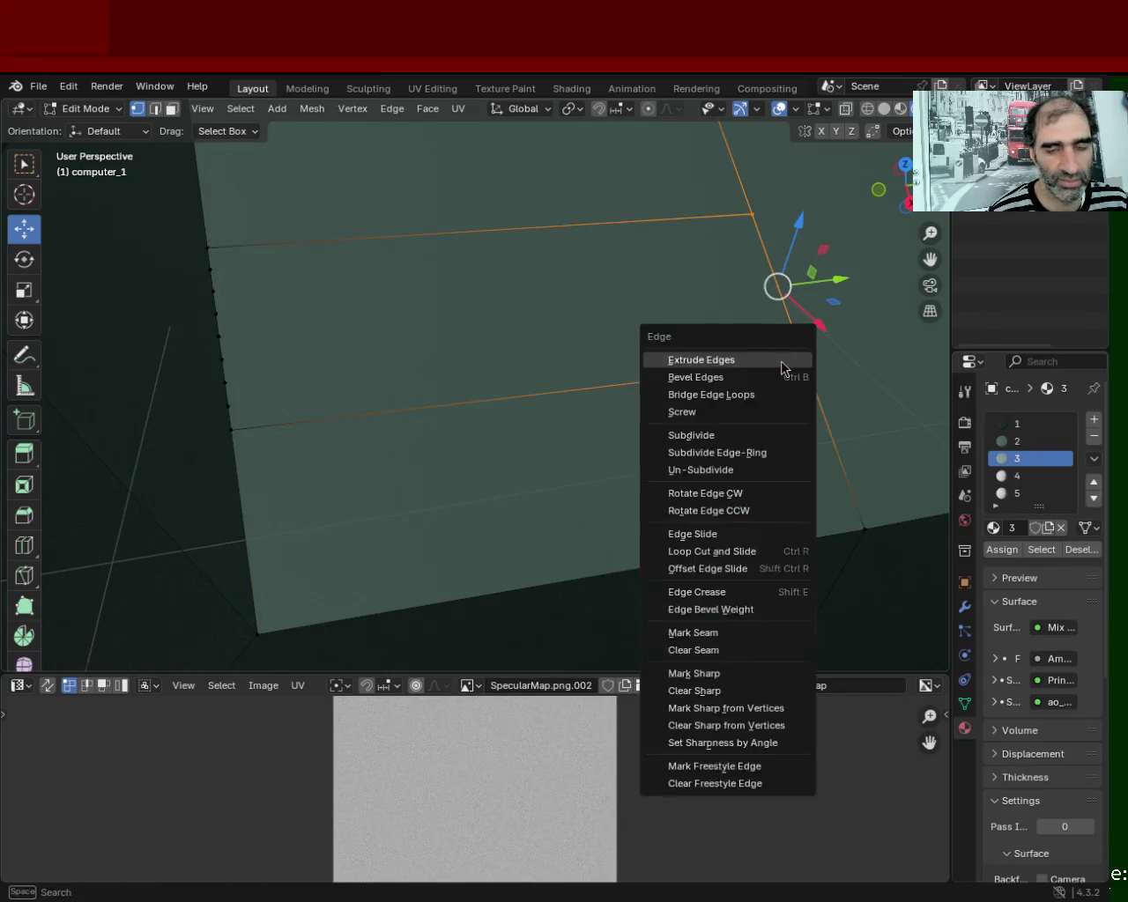
pyautogui.press('d')
# Join the top three facing left-right vertex pairs with new cross edges
pyautogui.click(763, 249)
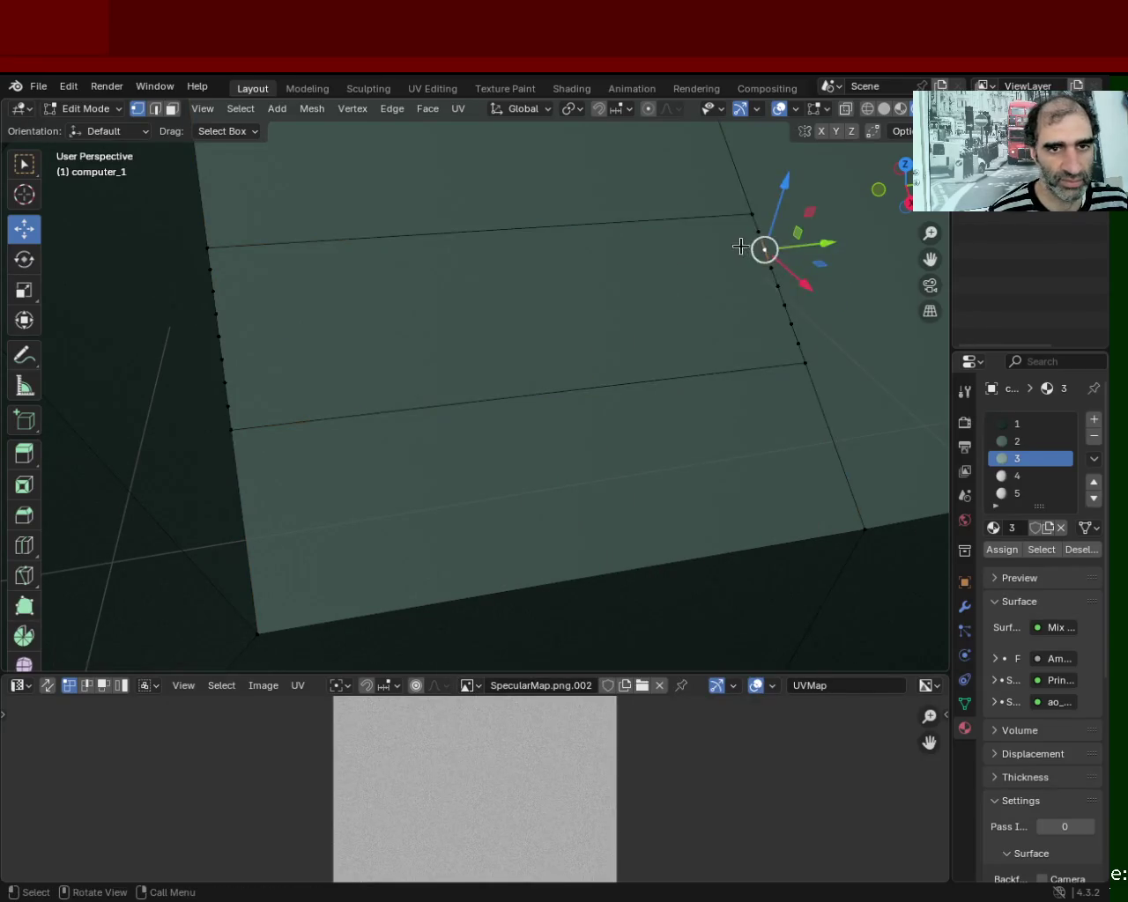
pyautogui.keyDown('shift'); pyautogui.click(211, 271); pyautogui.keyUp('shift')
pyautogui.press('j')
pyautogui.click(210, 268)
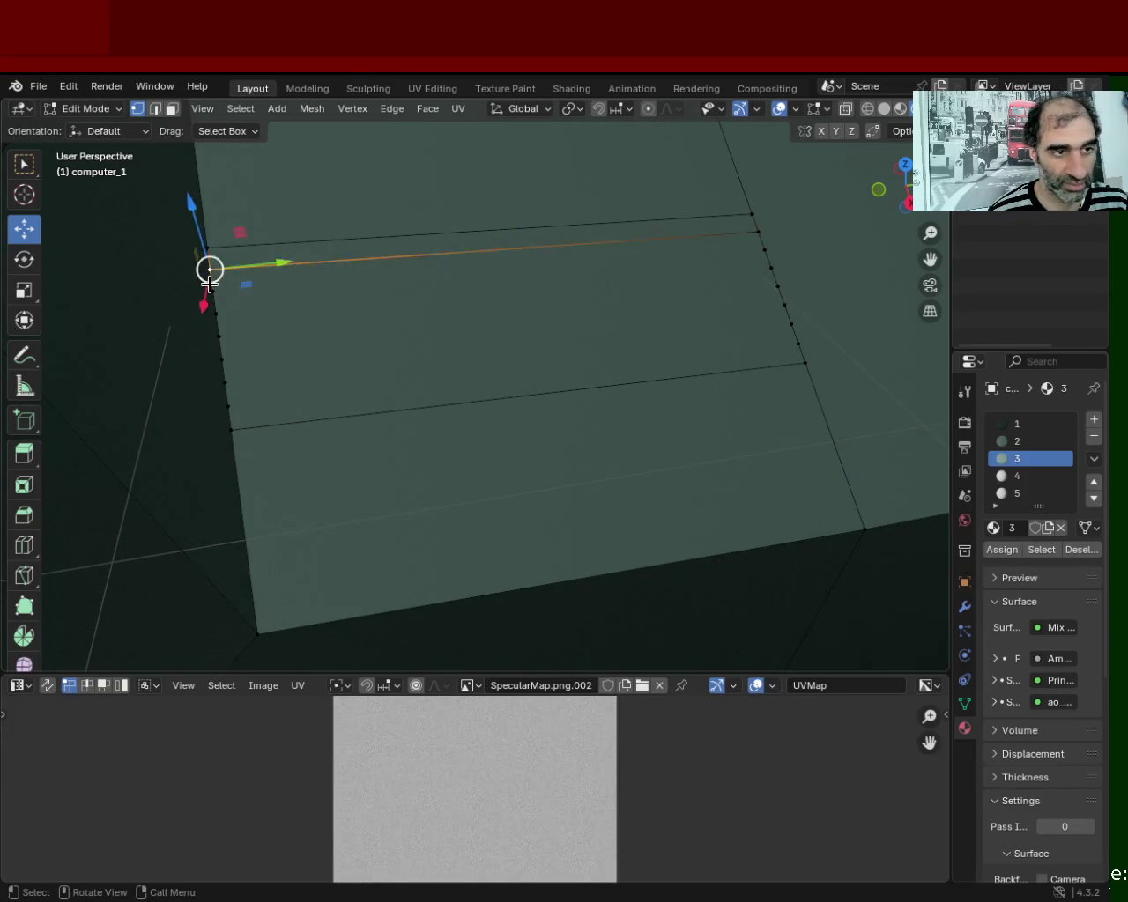
pyautogui.click(212, 290)
pyautogui.keyDown('shift'); pyautogui.click(770, 254); pyautogui.keyUp('shift')
pyautogui.press('j')
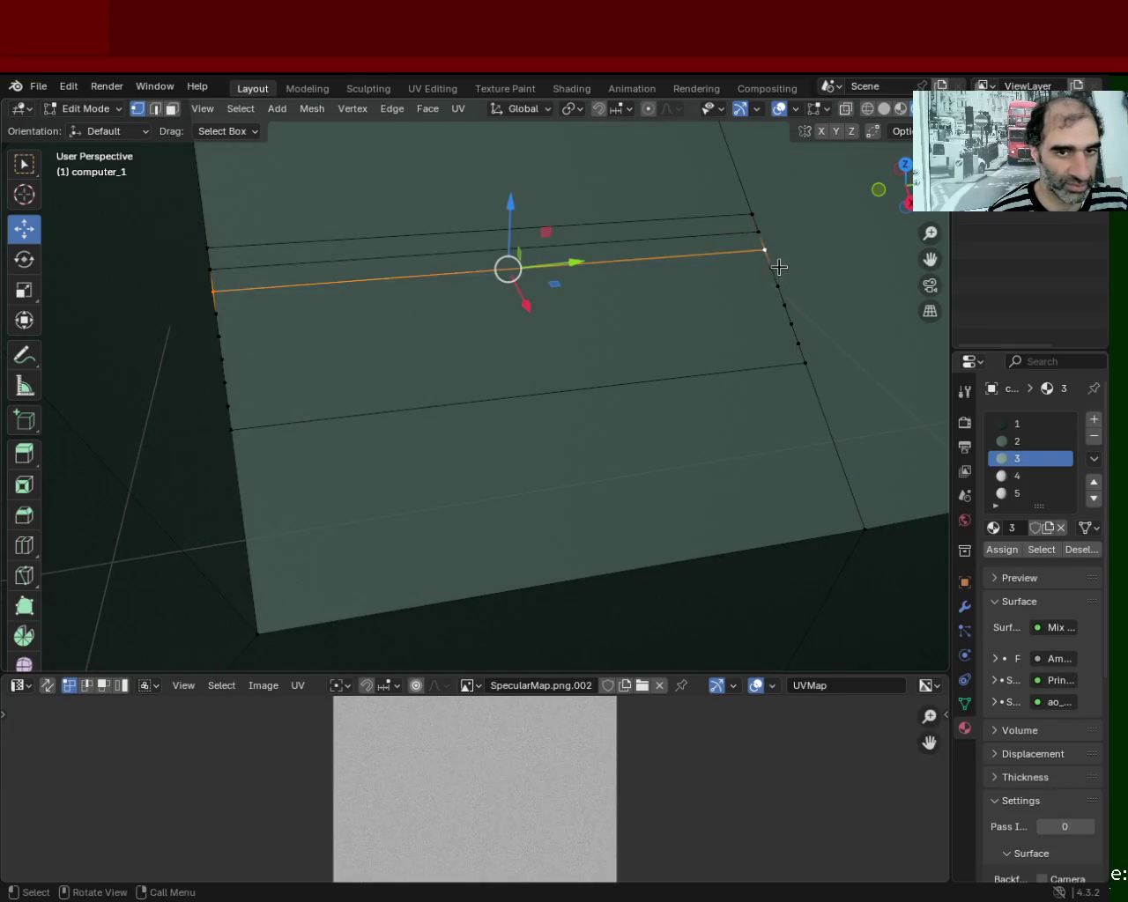
pyautogui.click(772, 265)
pyautogui.keyDown('shift'); pyautogui.click(217, 315); pyautogui.keyUp('shift')
pyautogui.press('j')
# Connect the next two vertex pairs across the panel with cross edges
pyautogui.click(218, 337)
pyautogui.keyDown('shift'); pyautogui.click(777, 285); pyautogui.keyUp('shift')
pyautogui.click(777, 285)
pyautogui.keyDown('shift'); pyautogui.click(221, 335); pyautogui.keyUp('shift')
pyautogui.press('j')
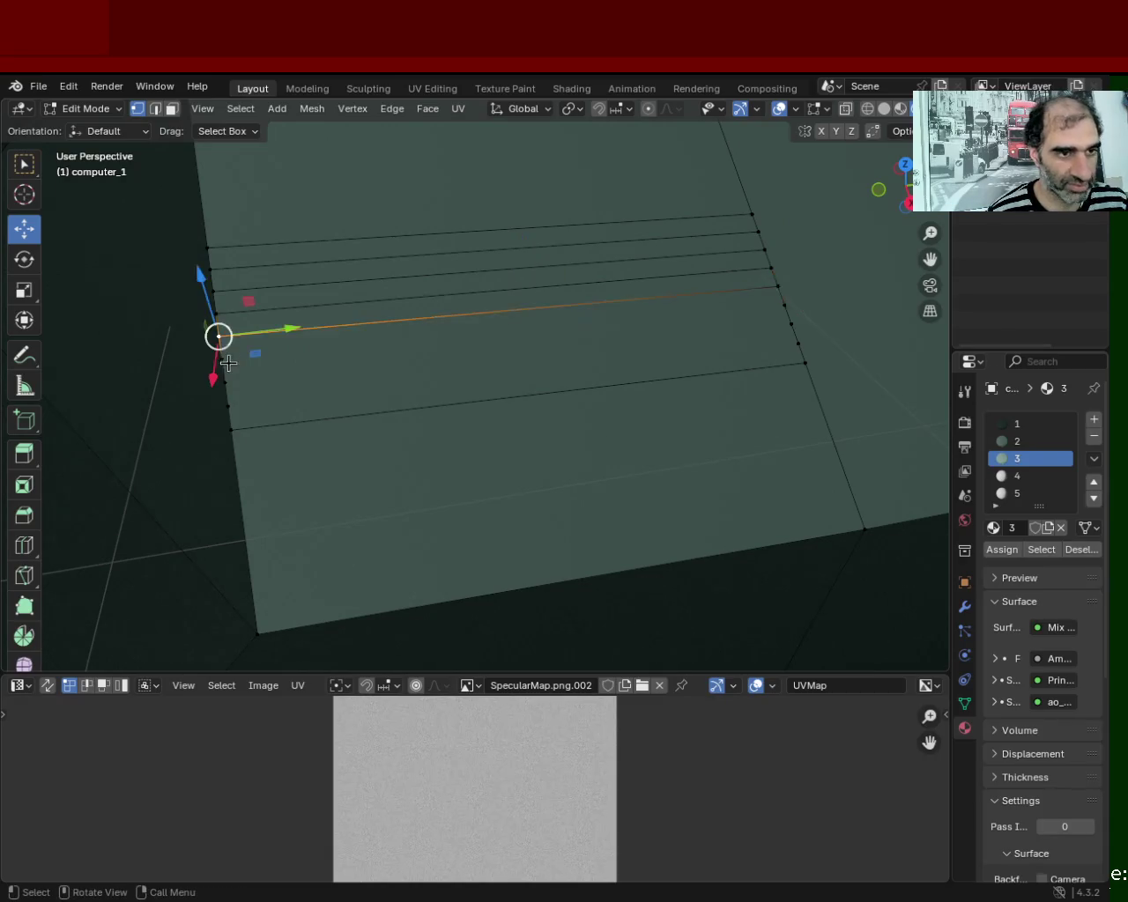
pyautogui.click(221, 358)
pyautogui.keyDown('shift'); pyautogui.click(788, 308); pyautogui.keyUp('shift')
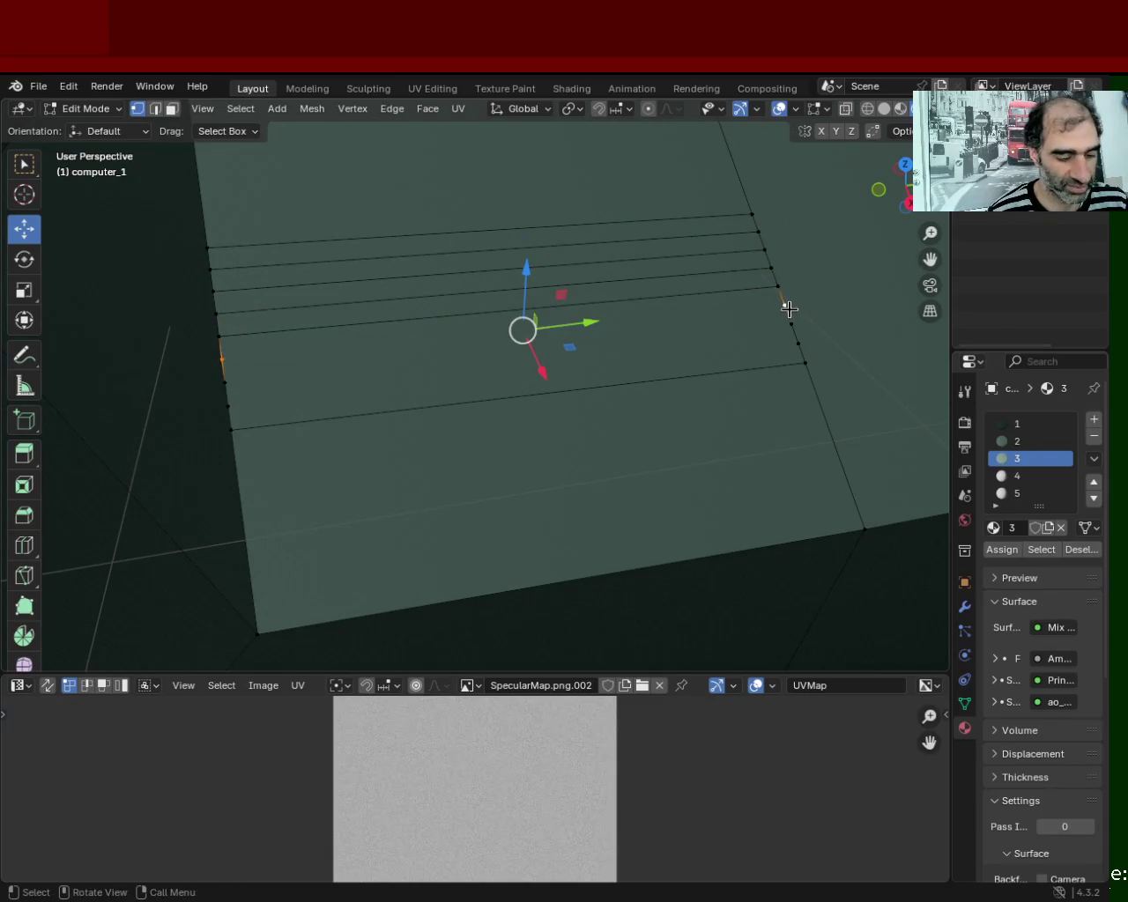
pyautogui.press('j')
# Connect the lowest two vertex pairs, completing the stack of thin strips
pyautogui.click(790, 324)
pyautogui.keyDown('shift'); pyautogui.click(226, 382); pyautogui.keyUp('shift')
pyautogui.press('j')
pyautogui.click(227, 405)
pyautogui.keyDown('shift'); pyautogui.click(804, 362); pyautogui.keyUp('shift')
pyautogui.click(798, 343)
pyautogui.keyDown('shift'); pyautogui.click(227, 405); pyautogui.keyUp('shift')
pyautogui.press('j')
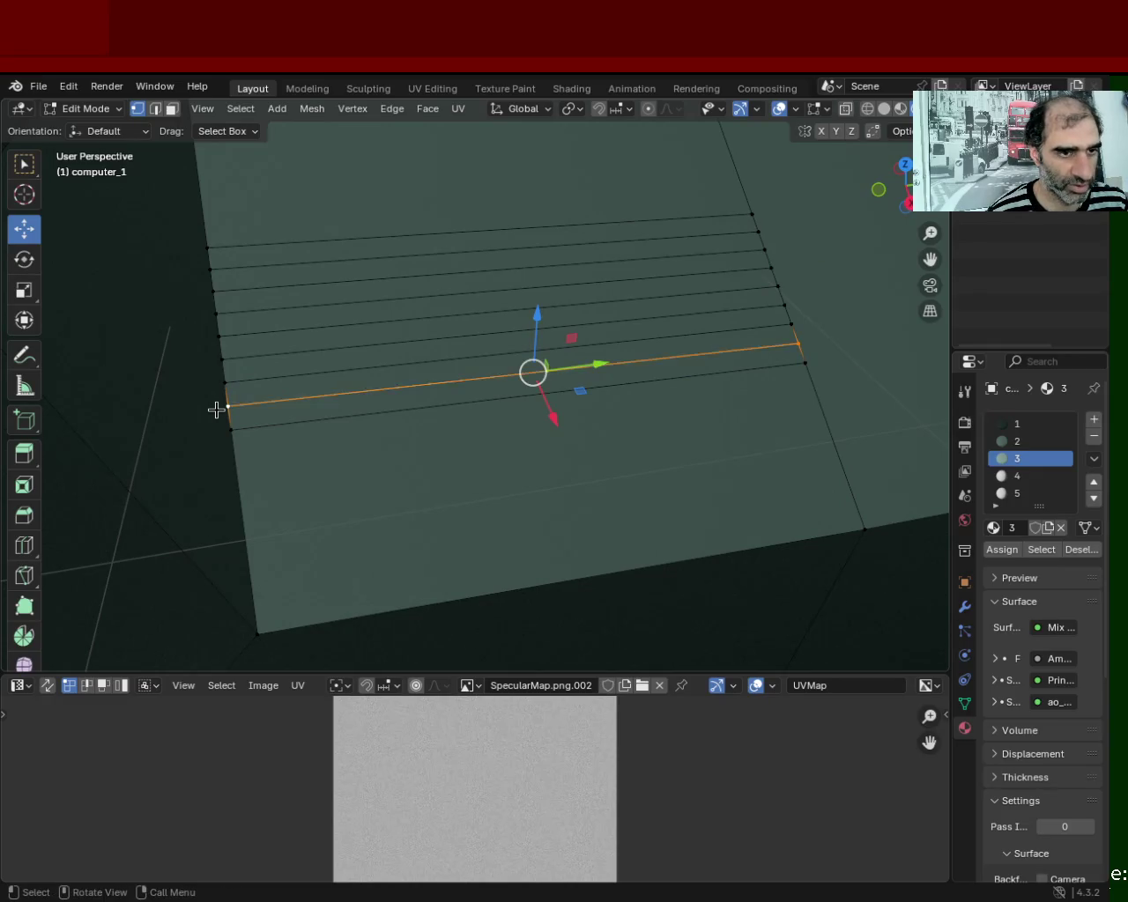
pyautogui.click(228, 405)
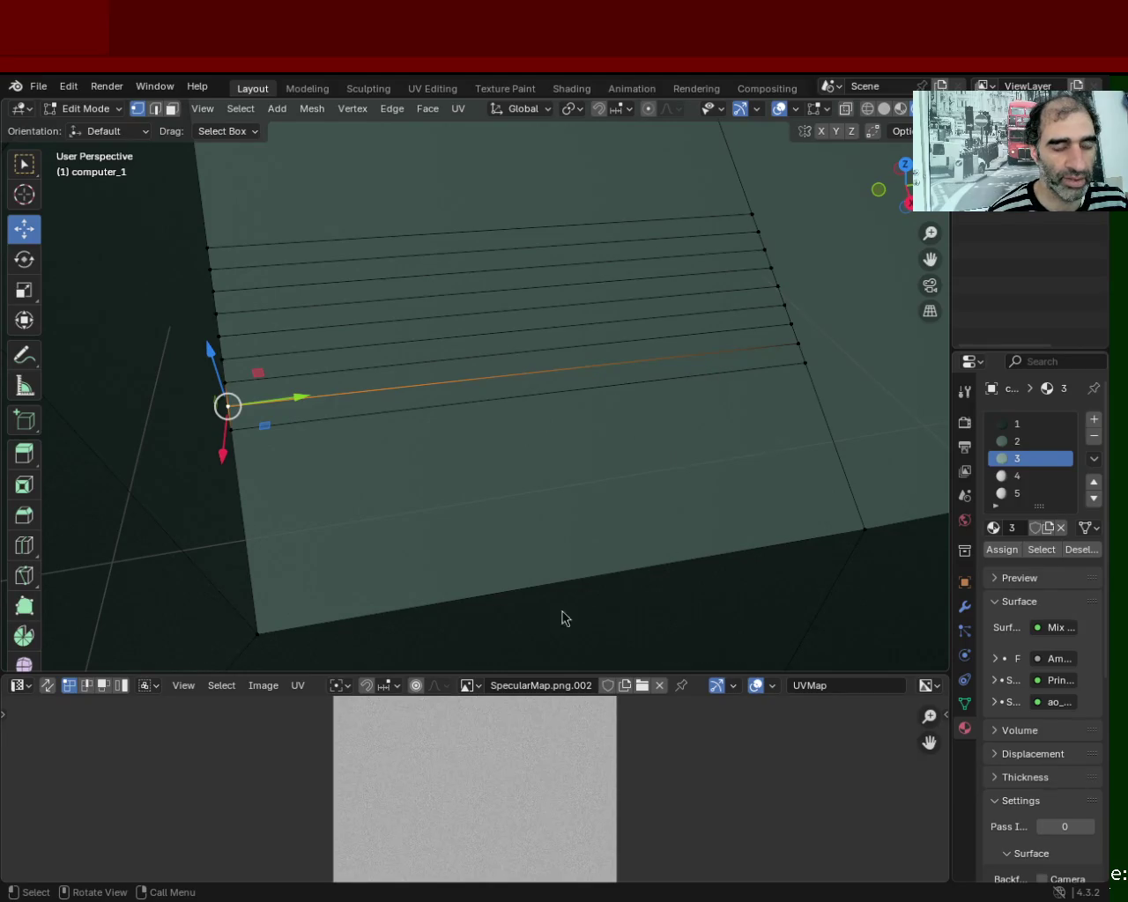
# Select the panel's top edge and subdivide it repeatedly into many evenly spaced vertices
pyautogui.click(212, 256)
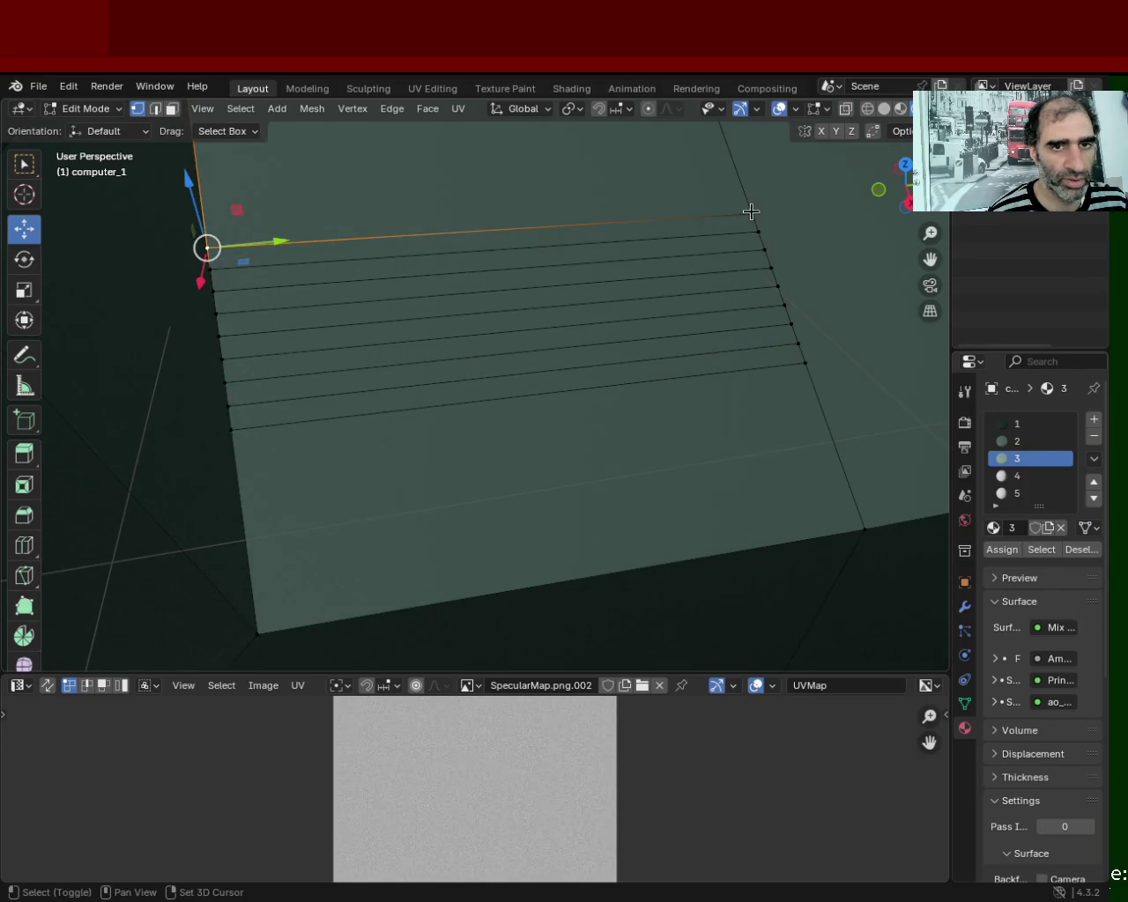
pyautogui.keyDown('shift'); pyautogui.click(750, 212); pyautogui.keyUp('shift')
pyautogui.hotkey('ctrl', 'e')
pyautogui.click(781, 227)
pyautogui.hotkey('ctrl', 'e')
pyautogui.click(781, 228)
pyautogui.hotkey('ctrl', 'e')
pyautogui.click(780, 227)
pyautogui.hotkey('ctrl', 'e')
pyautogui.click(781, 227)
pyautogui.hotkey('ctrl', 'e')
pyautogui.click(780, 227)
# Select the panel's lower edge and subdivide it to match the top edge's vertices
pyautogui.click(258, 469)
pyautogui.click(231, 429)
pyautogui.keyDown('shift'); pyautogui.click(804, 363); pyautogui.keyUp('shift')
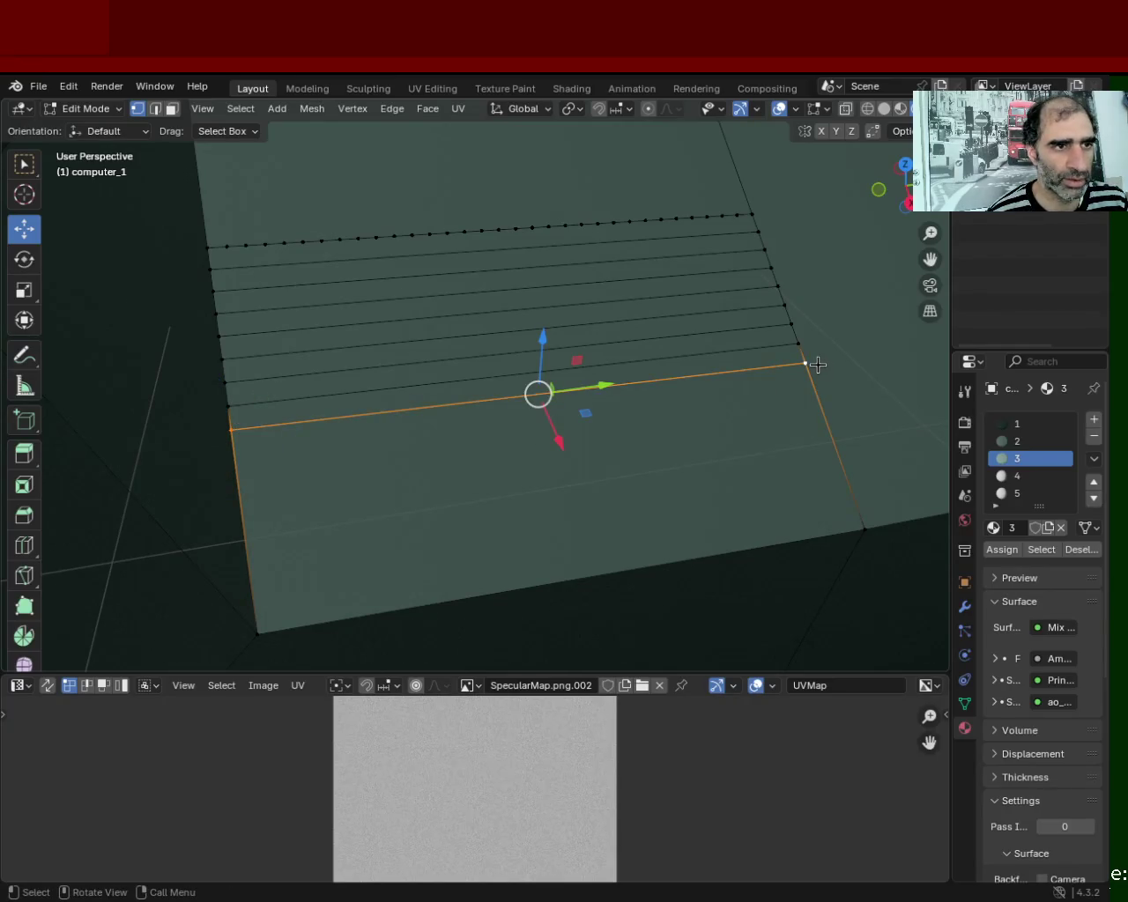
pyautogui.hotkey('ctrl', 'z')
pyautogui.hotkey('ctrl', 'z')
pyautogui.hotkey('ctrl', 'z')
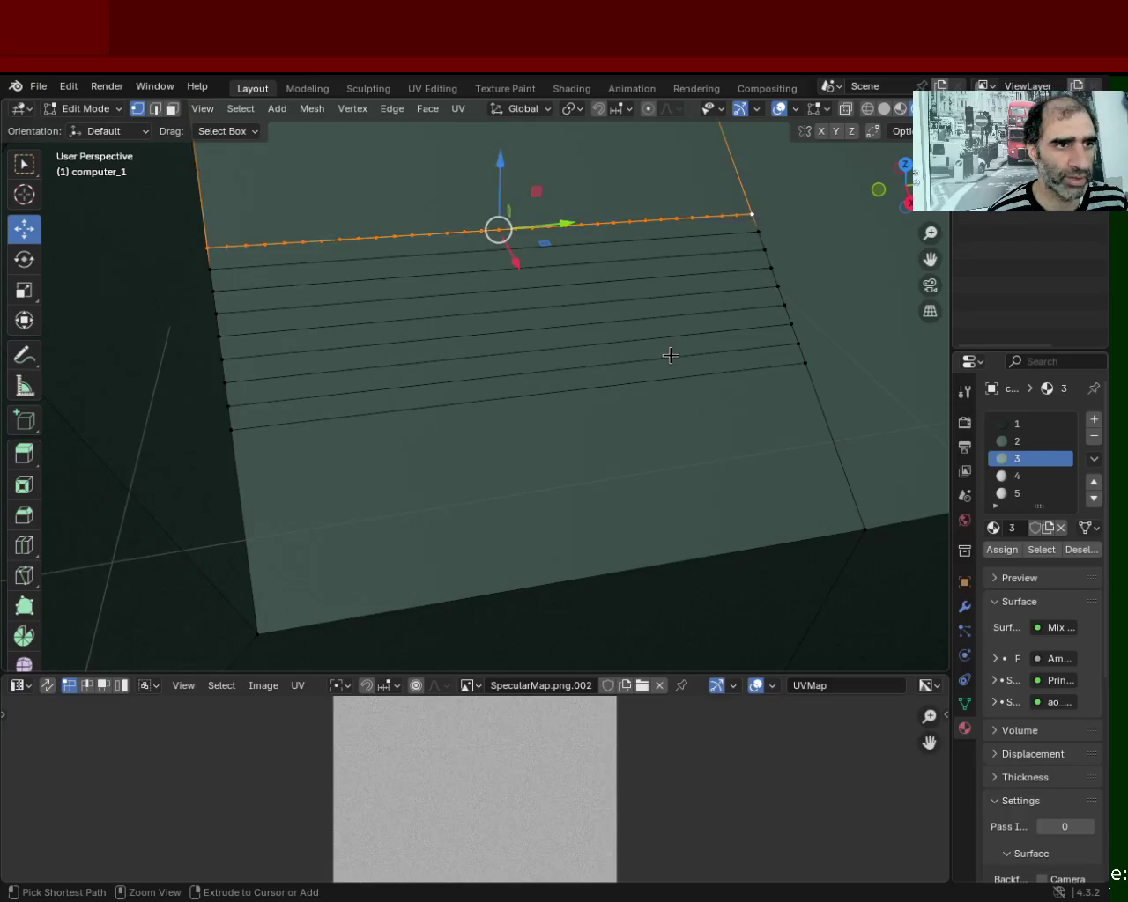
pyautogui.hotkey('ctrl', 'z')
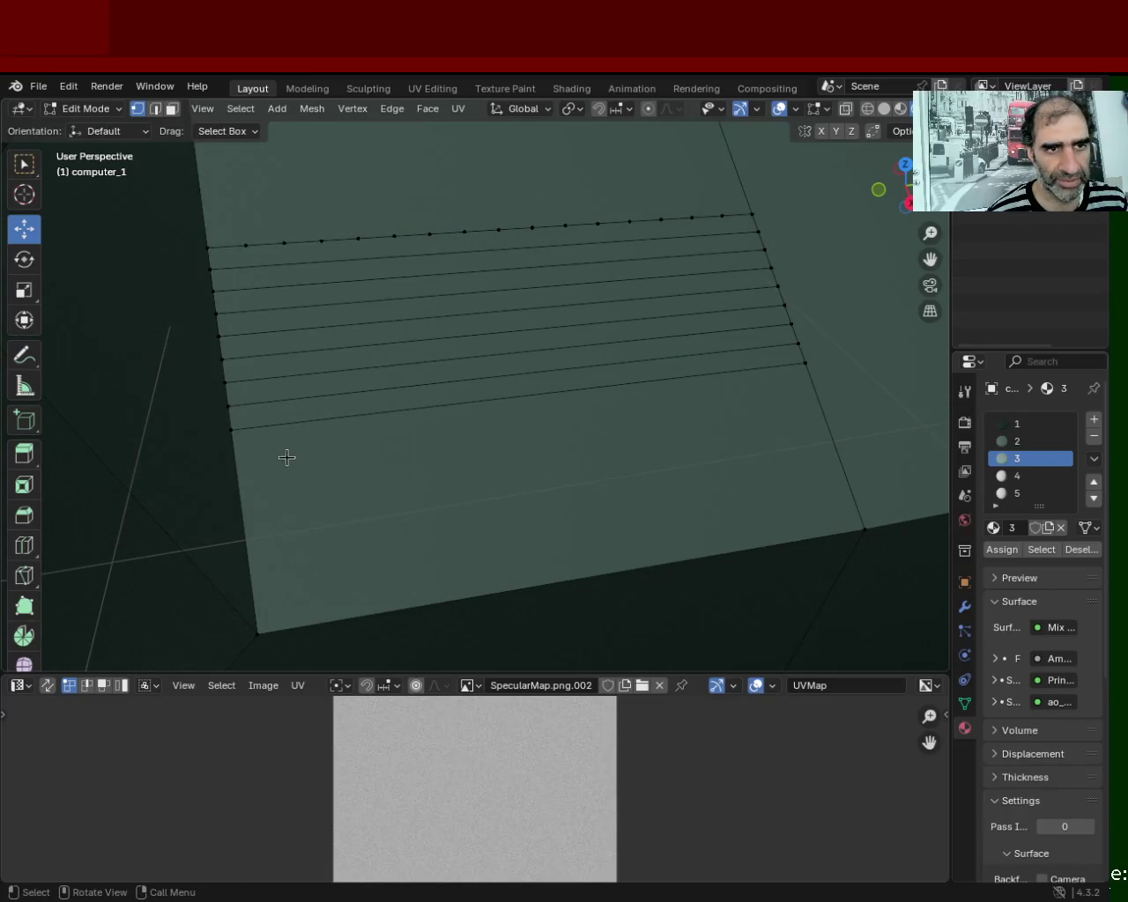
pyautogui.click(236, 437)
pyautogui.keyDown('shift'); pyautogui.click(808, 377); pyautogui.keyUp('shift')
pyautogui.hotkey('ctrl', 'e')
pyautogui.press('d')
pyautogui.hotkey('ctrl', 'e')
pyautogui.press('d')
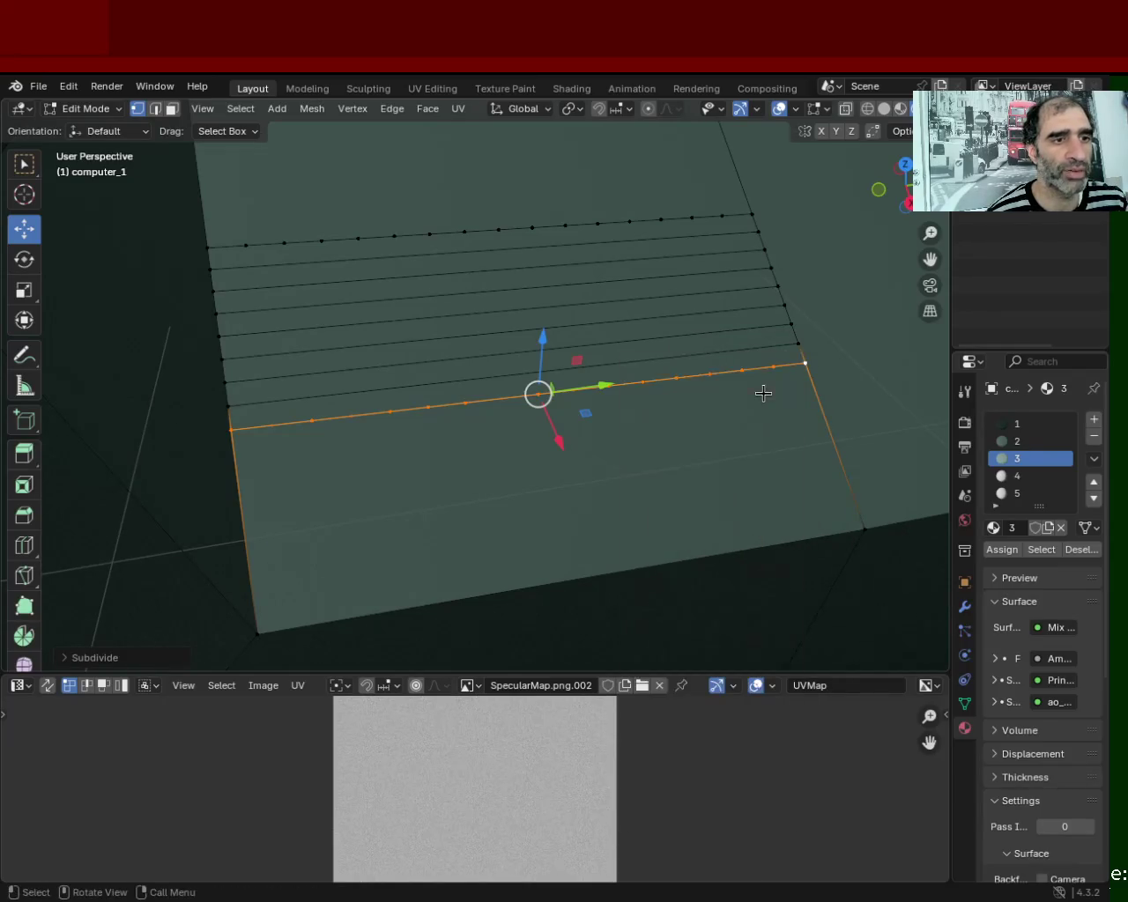
# Select the panel's top-left and bottom-left corner vertices
pyautogui.hotkey('ctrl', 'e')
pyautogui.press('Escape')
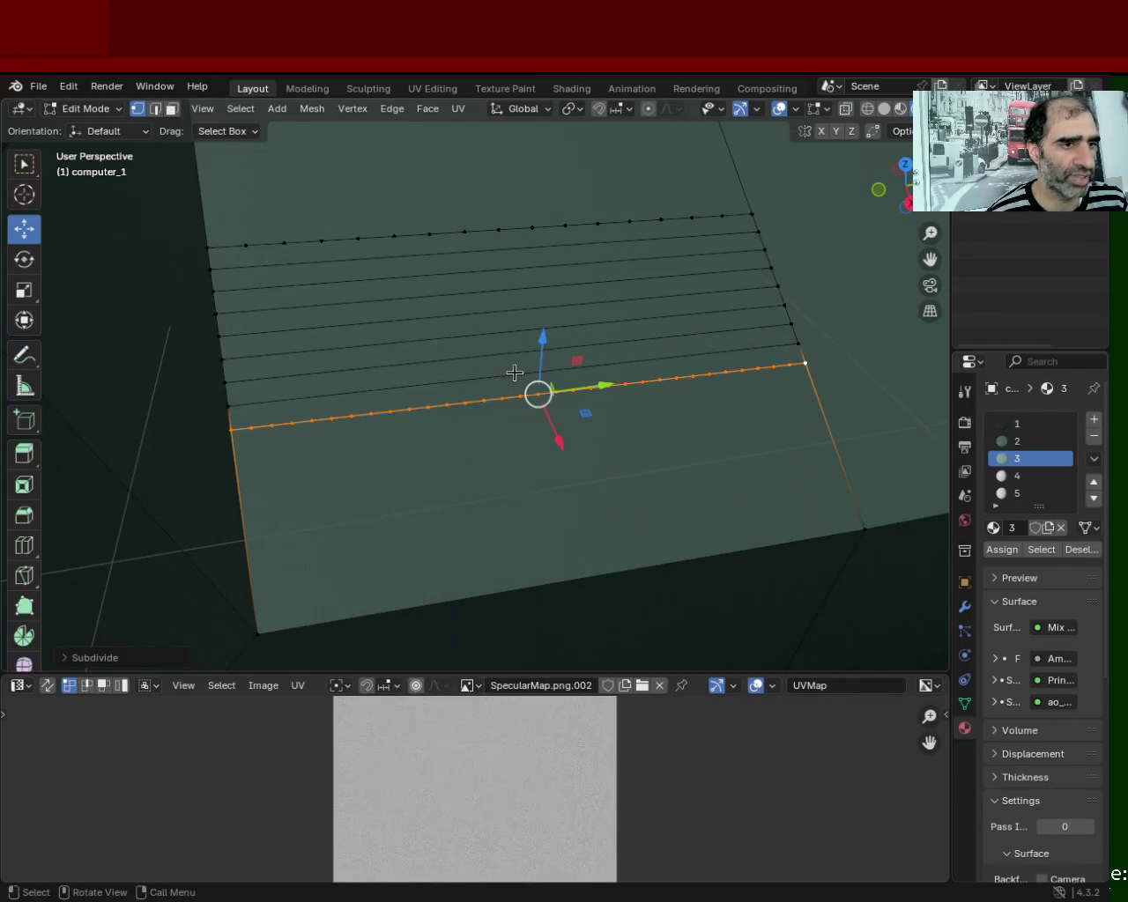
pyautogui.click(246, 245)
pyautogui.keyDown('shift'); pyautogui.click(270, 426); pyautogui.keyUp('shift')
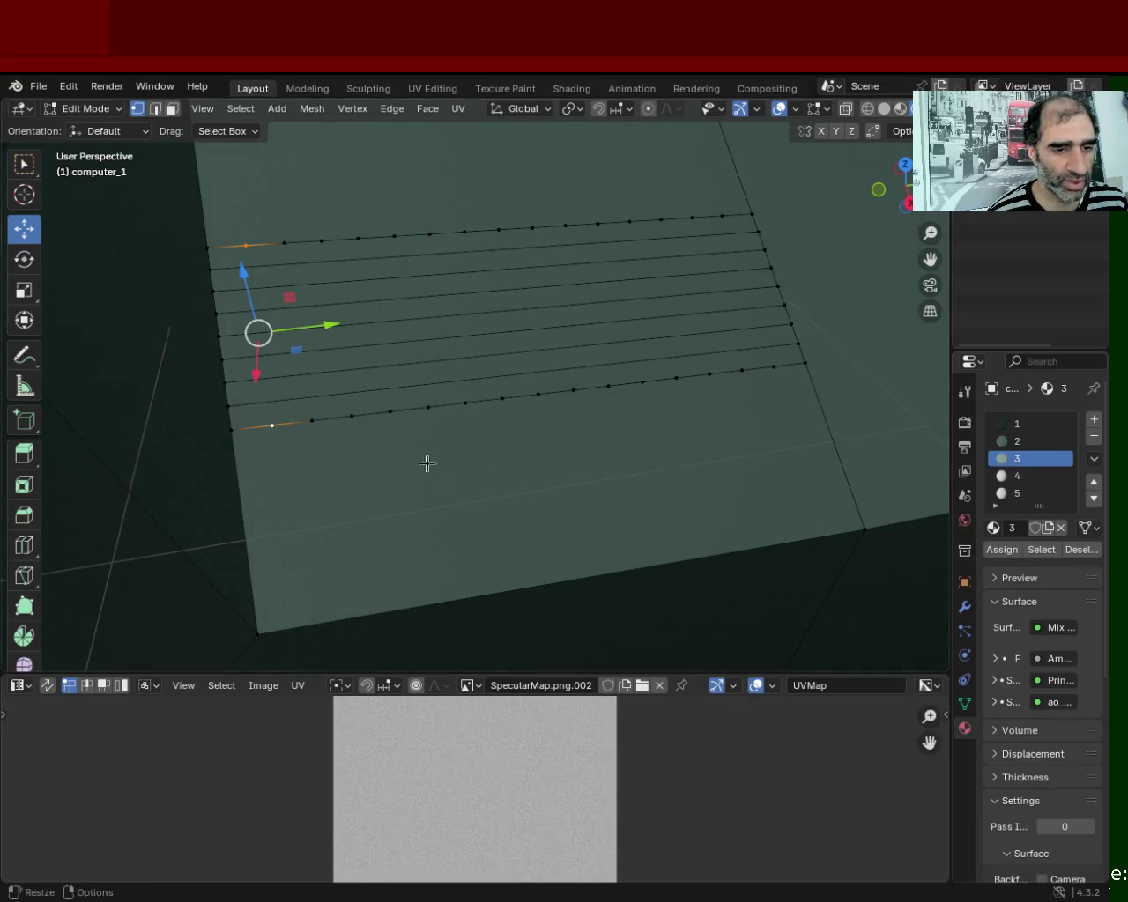
# Join the first four top/bottom vertex pairs on the left with vertical edges using J
pyautogui.keyDown('ctrl'); pyautogui.click(410, 391); pyautogui.keyUp('ctrl')
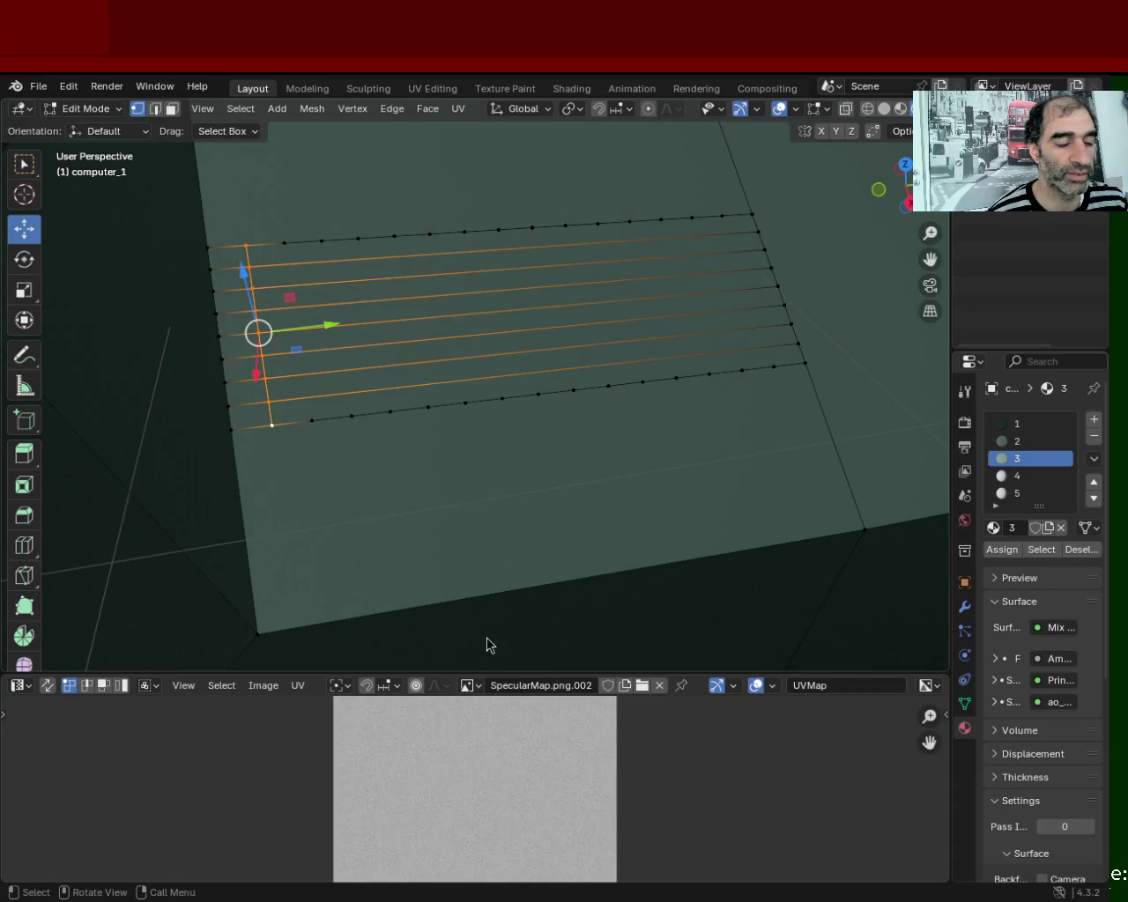
pyautogui.click(438, 483)
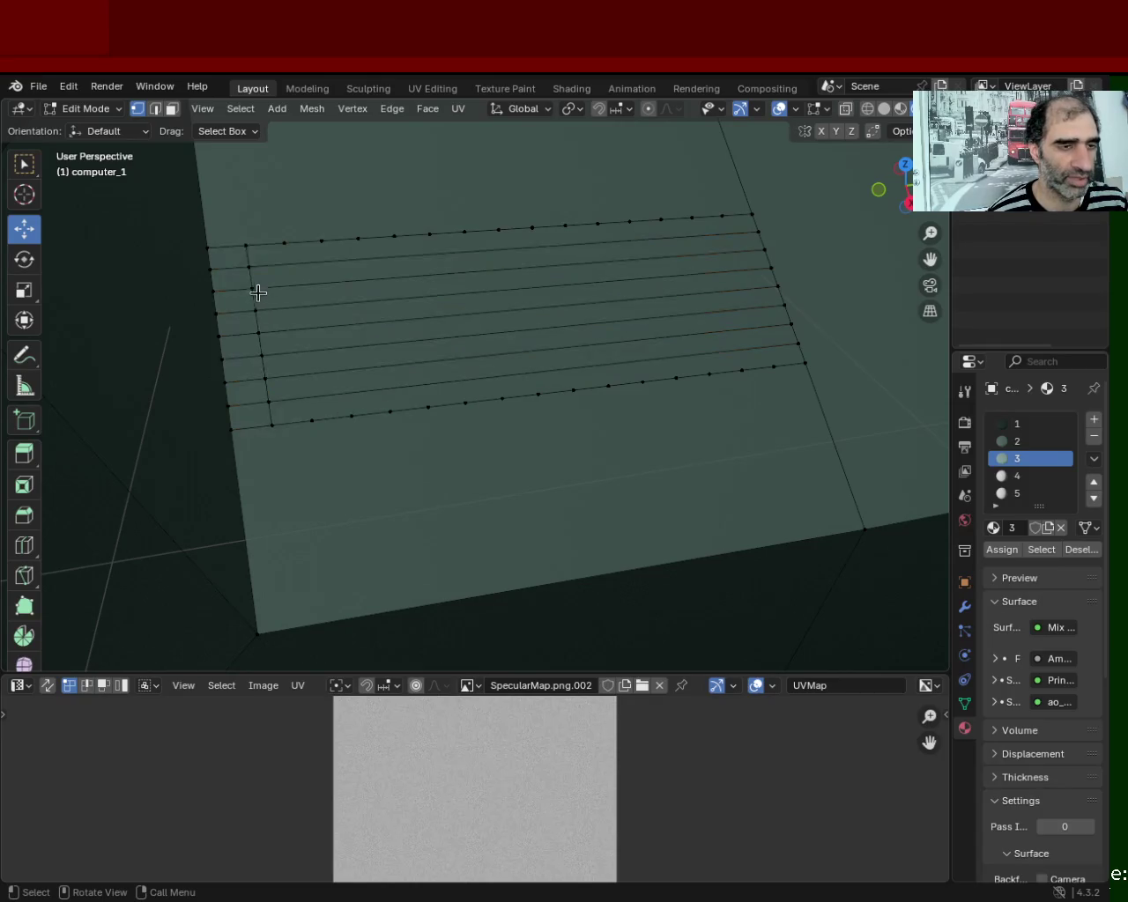
pyautogui.click(246, 244)
pyautogui.click(283, 242)
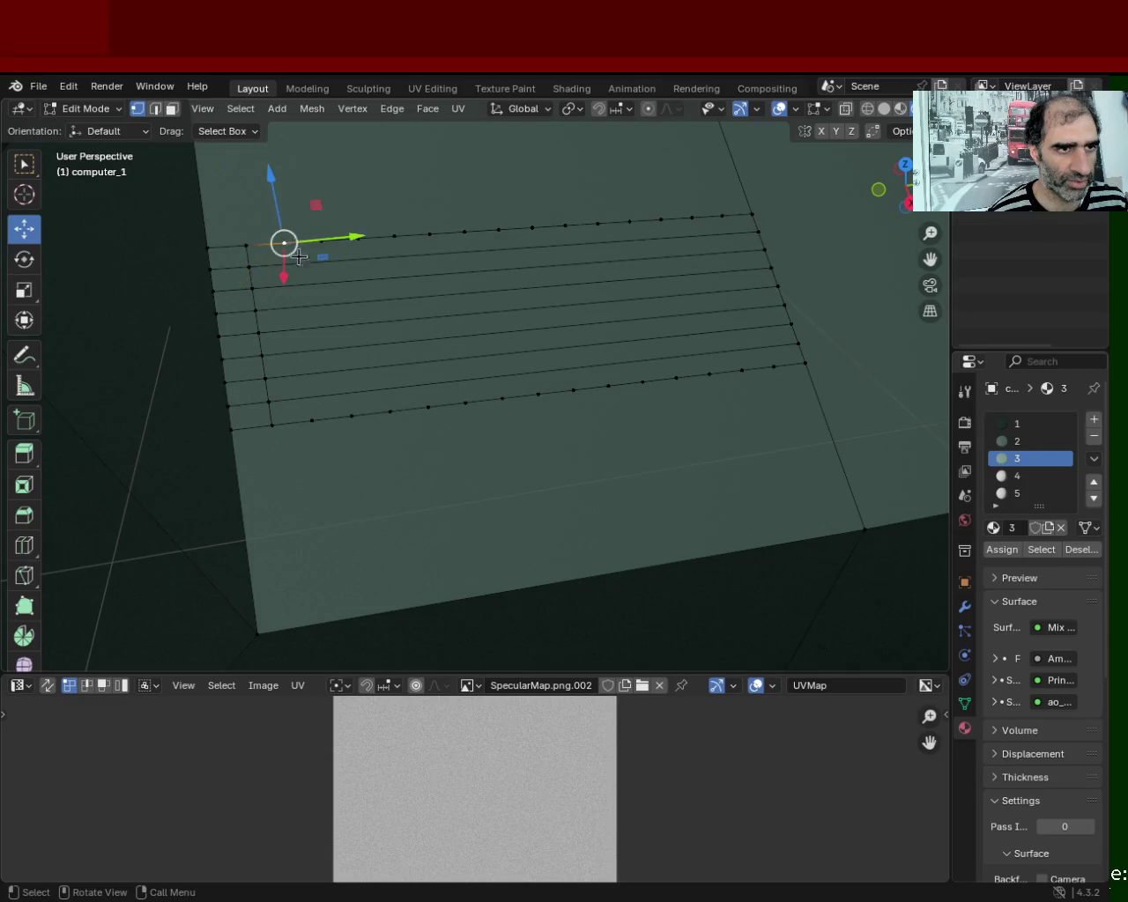
pyautogui.keyDown('shift'); pyautogui.click(311, 426); pyautogui.keyUp('shift')
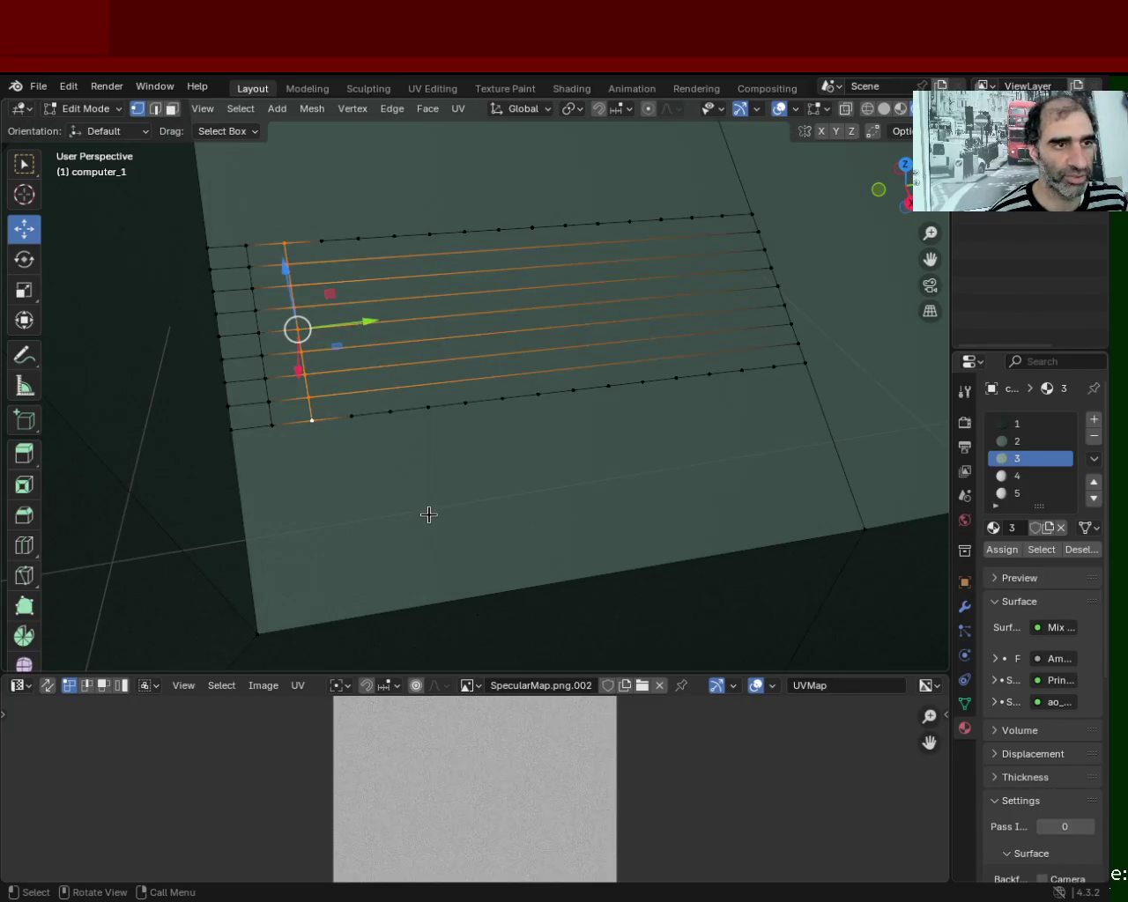
pyautogui.press('j')
pyautogui.click(390, 411)
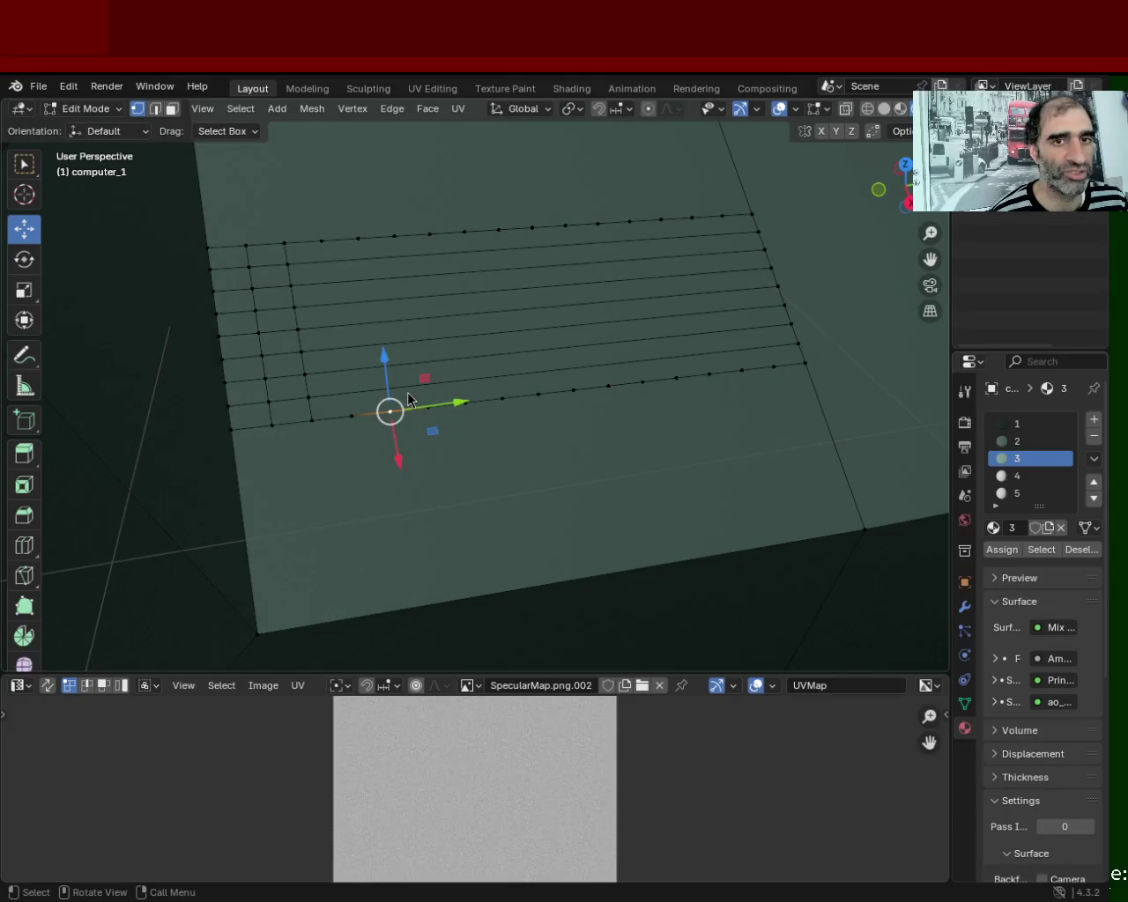
pyautogui.click(322, 239)
pyautogui.keyDown('shift'); pyautogui.click(351, 415); pyautogui.keyUp('shift')
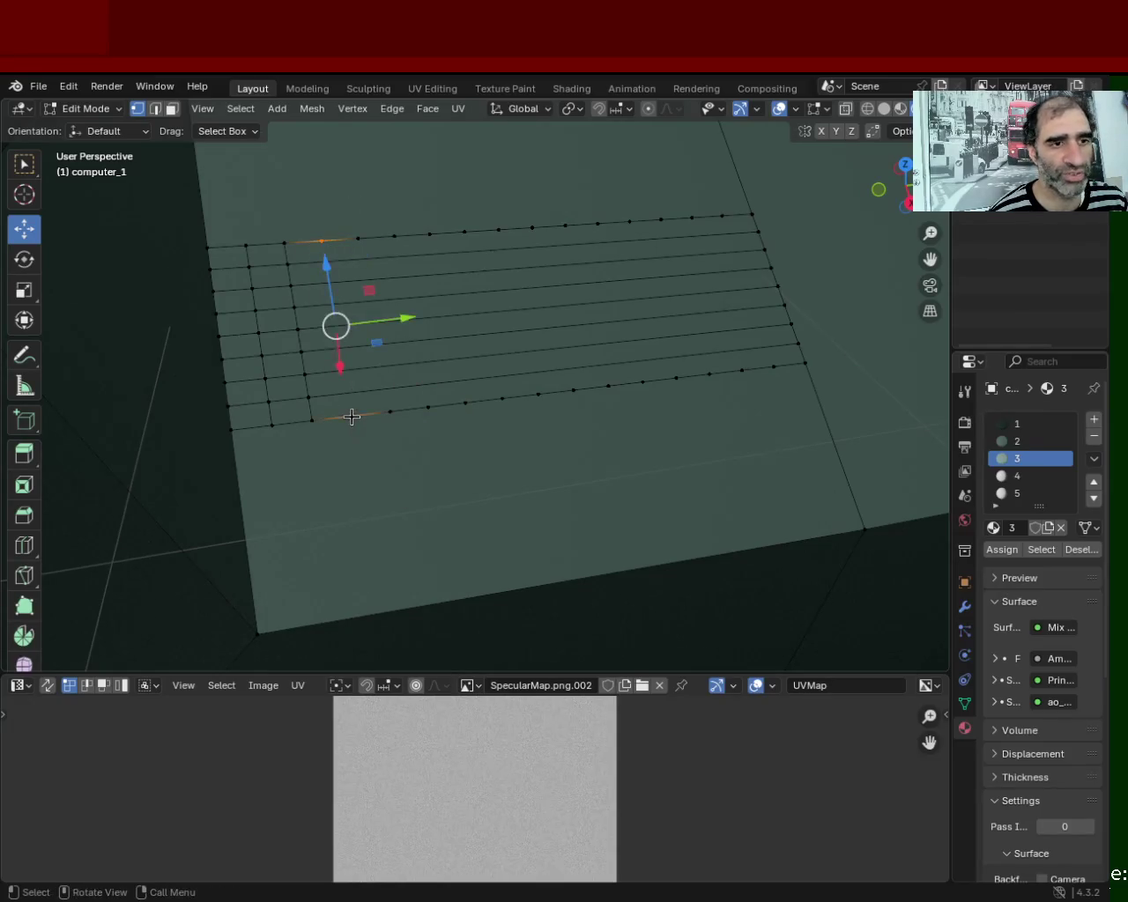
pyautogui.press('j')
pyautogui.click(358, 238)
pyautogui.keyDown('shift'); pyautogui.click(389, 413); pyautogui.keyUp('shift')
pyautogui.press('j')
pyautogui.click(394, 236)
pyautogui.keyDown('shift'); pyautogui.click(427, 407); pyautogui.keyUp('shift')
pyautogui.press('j')
# Connect the next five vertex pairs across the middle of the panel with vertical edges
pyautogui.click(429, 233)
pyautogui.keyDown('shift'); pyautogui.click(466, 405); pyautogui.keyUp('shift')
pyautogui.press('j')
pyautogui.click(464, 232)
pyautogui.keyDown('shift'); pyautogui.click(500, 400); pyautogui.keyUp('shift')
pyautogui.press('j')
pyautogui.click(499, 229)
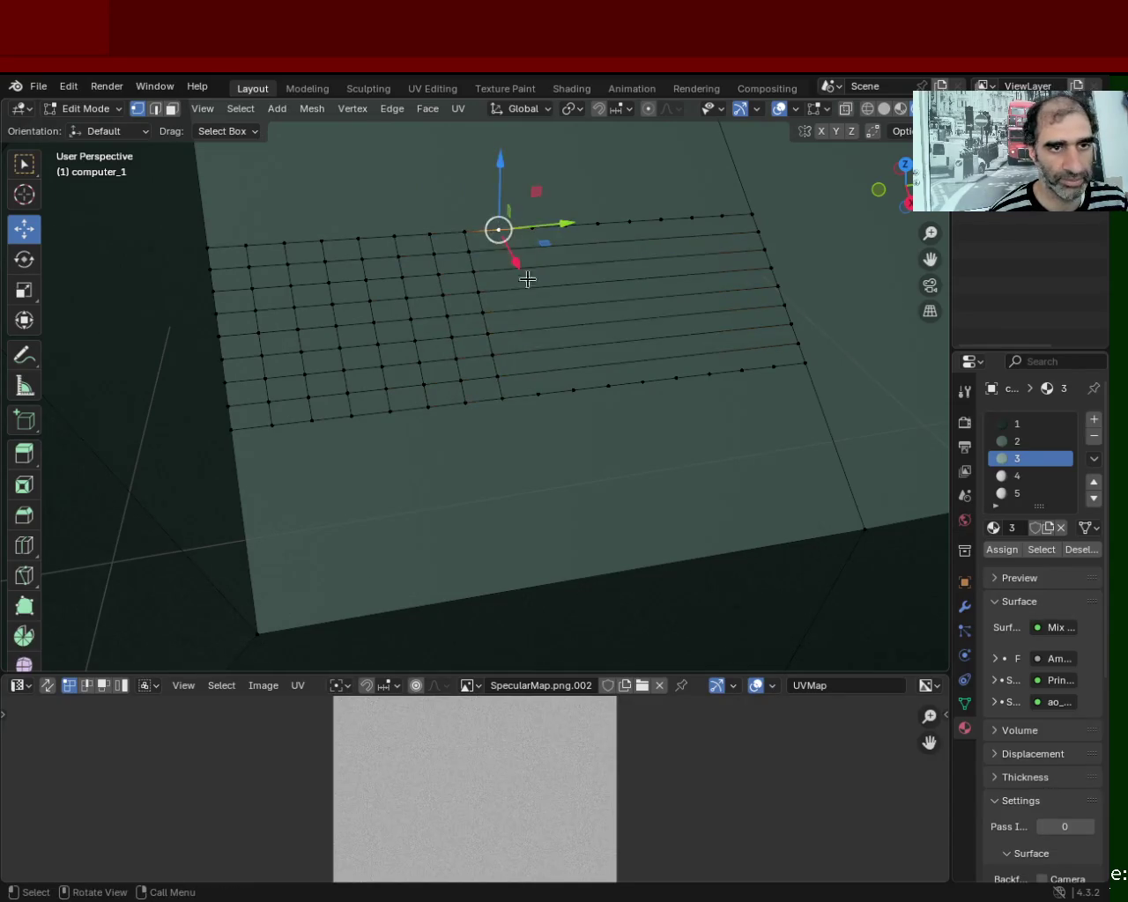
pyautogui.keyDown('shift'); pyautogui.click(539, 395); pyautogui.keyUp('shift')
pyautogui.press('j')
pyautogui.click(531, 227)
pyautogui.keyDown('shift'); pyautogui.click(573, 391); pyautogui.keyUp('shift')
pyautogui.press('j')
pyautogui.click(565, 226)
pyautogui.keyDown('shift'); pyautogui.click(608, 387); pyautogui.keyUp('shift')
pyautogui.press('j')
# Connect the remaining four vertex pairs up to the right end, then clear the selection
pyautogui.click(597, 223)
pyautogui.keyDown('shift'); pyautogui.click(641, 379); pyautogui.keyUp('shift')
pyautogui.press('j')
pyautogui.click(630, 221)
pyautogui.keyDown('shift'); pyautogui.click(675, 378); pyautogui.keyUp('shift')
pyautogui.press('j')
pyautogui.click(660, 219)
pyautogui.keyDown('shift'); pyautogui.click(702, 383); pyautogui.keyUp('shift')
pyautogui.press('j')
pyautogui.click(692, 217)
pyautogui.keyDown('shift'); pyautogui.click(748, 367); pyautogui.keyUp('shift')
pyautogui.press('j')
pyautogui.click(722, 216)
pyautogui.keyDown('shift'); pyautogui.click(774, 368); pyautogui.keyUp('shift')
pyautogui.press('j')
pyautogui.click(670, 440)
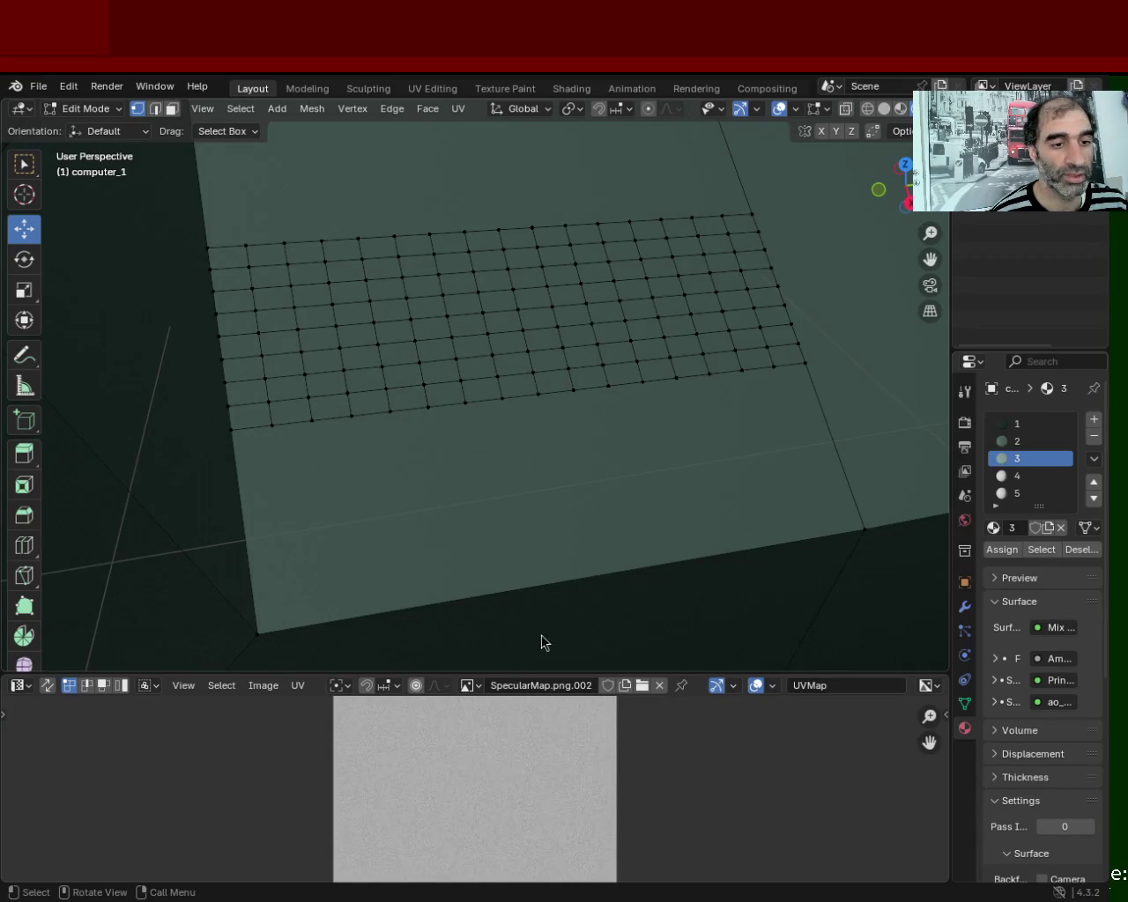
# In face select mode, pick the top-left grid square and test moving it, then undo
pyautogui.click(172, 109)
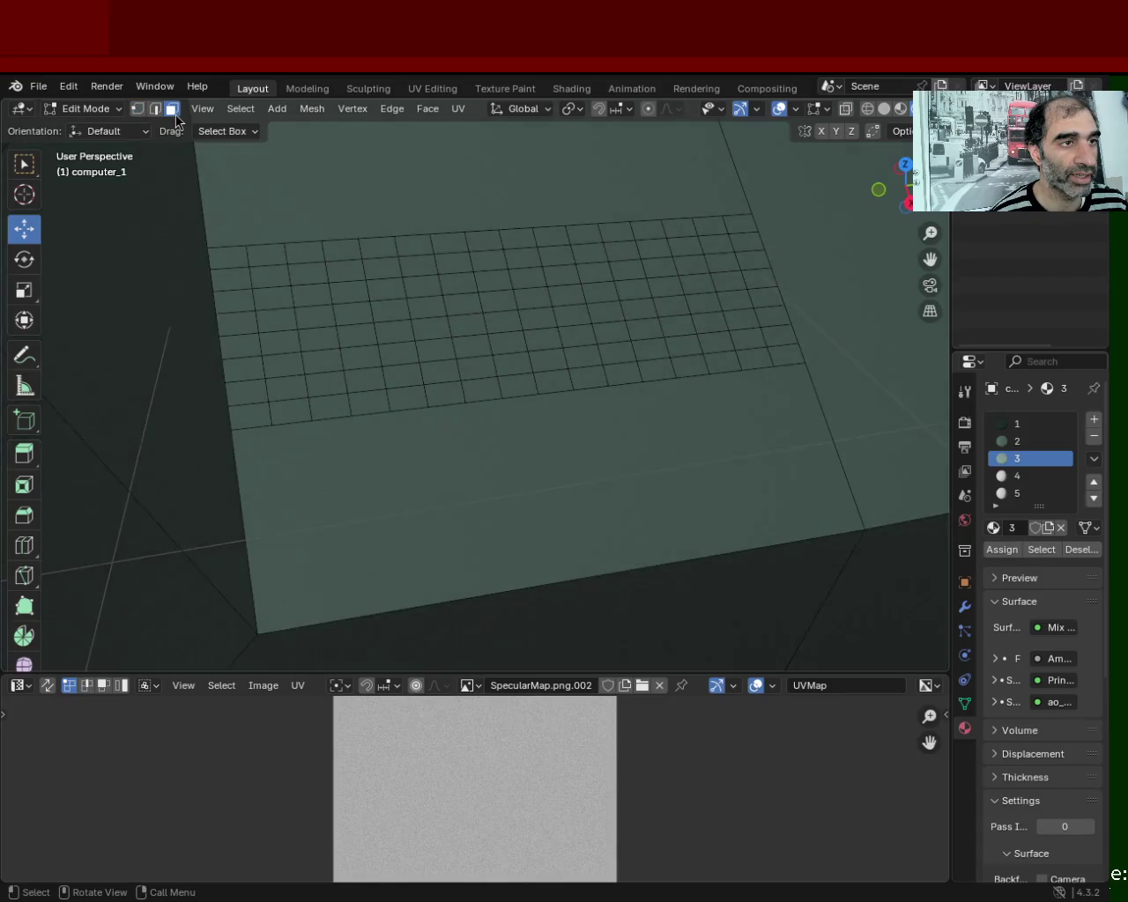
pyautogui.click(271, 273)
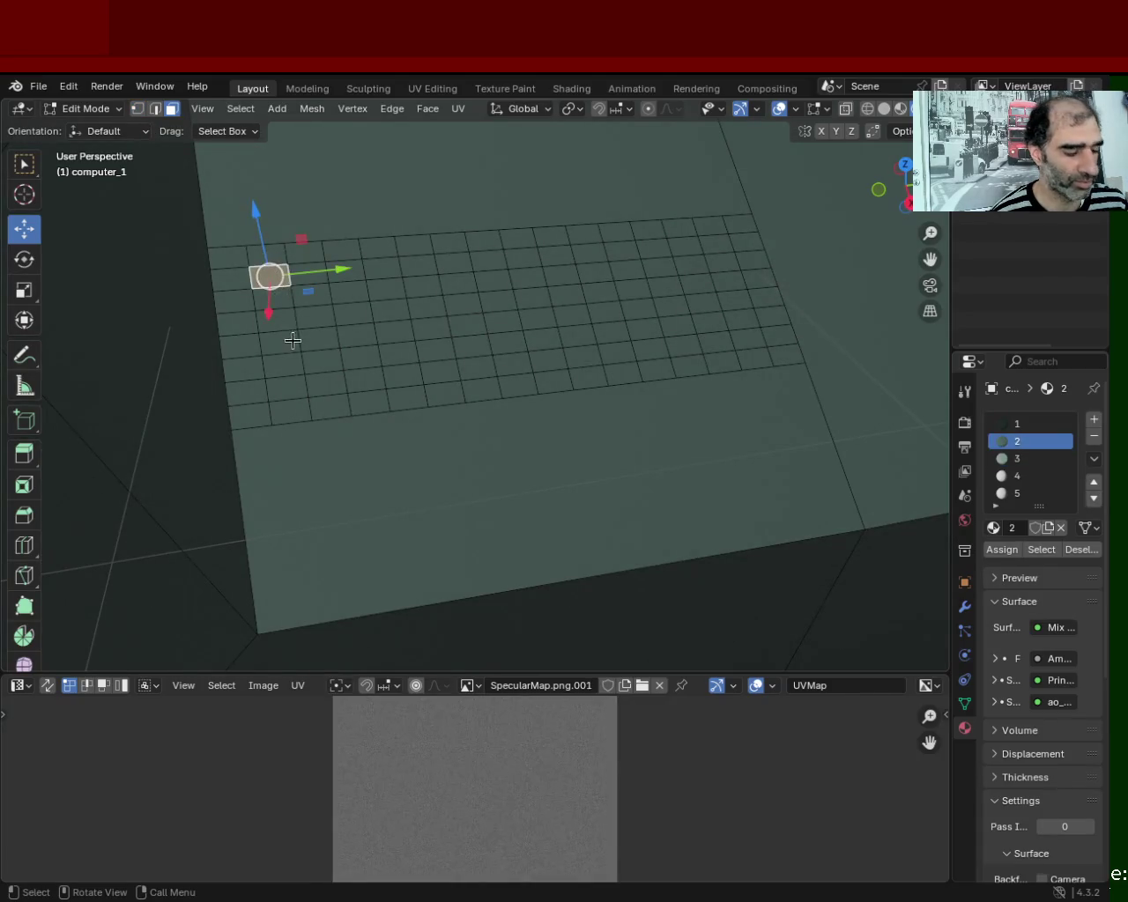
pyautogui.press('g')
pyautogui.press('x')
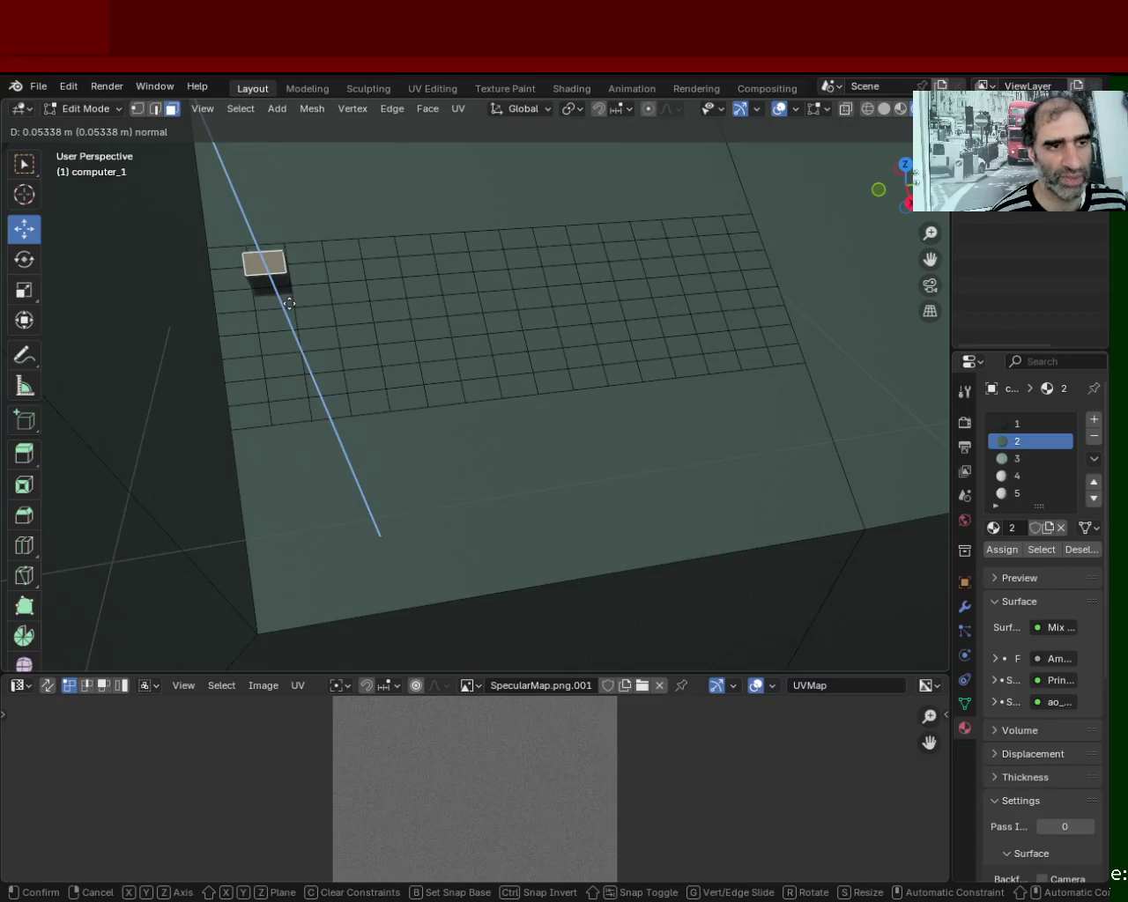
pyautogui.click(289, 303)
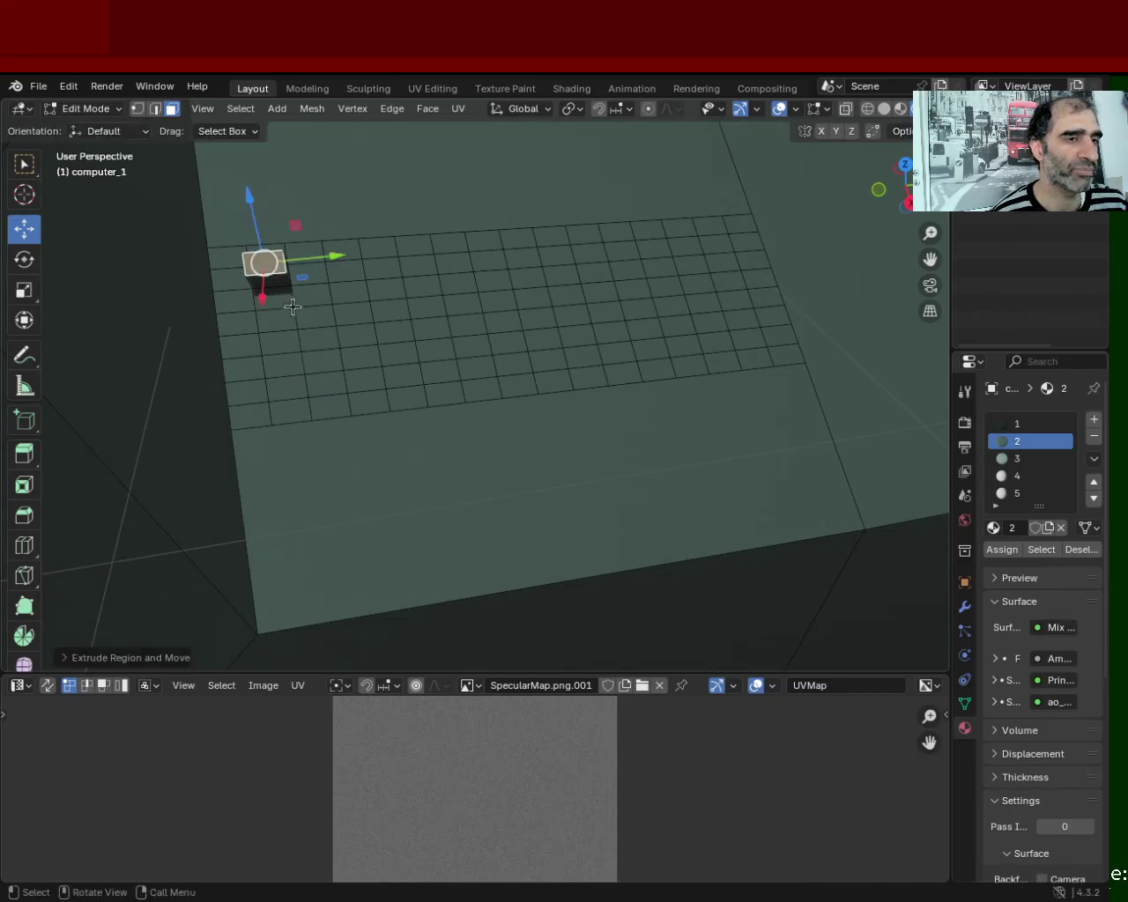
pyautogui.hotkey('ctrl', 'z')
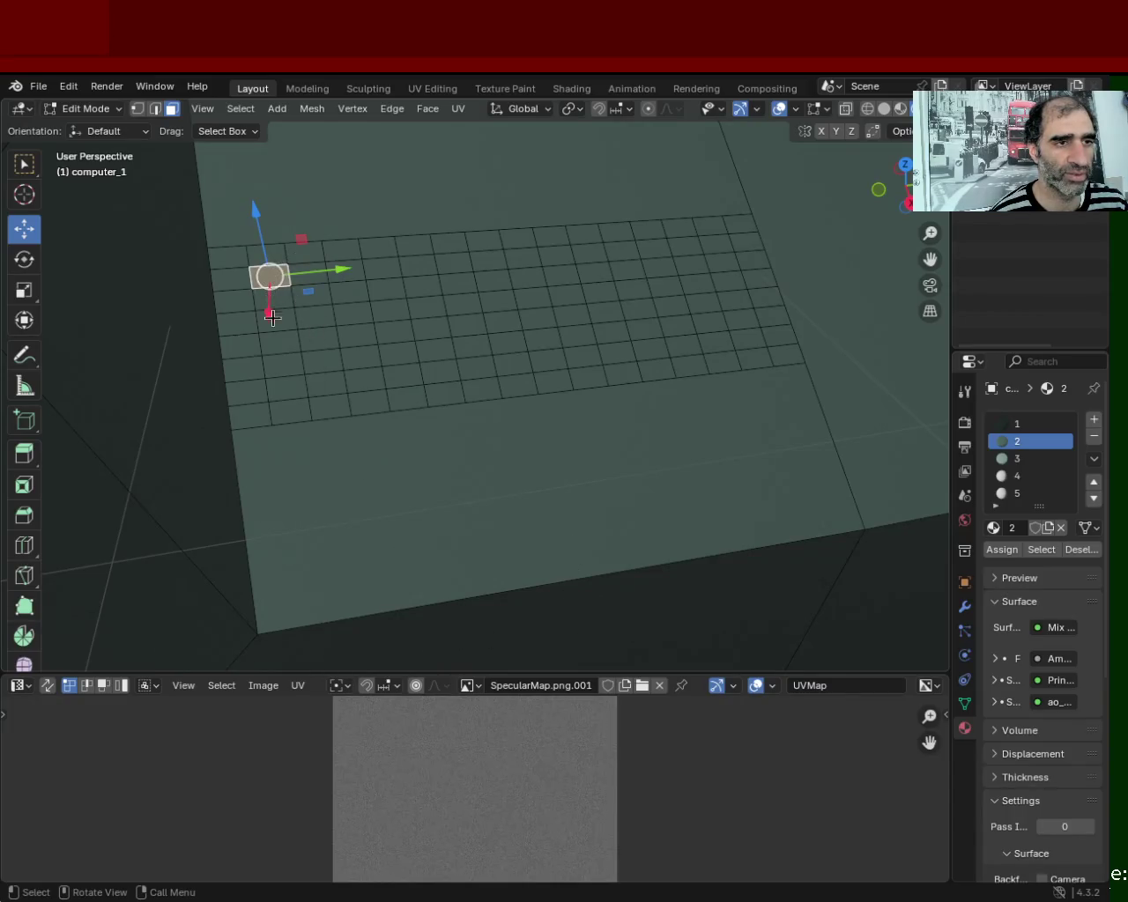
# Add five more spaced grid faces across the first columns to the key selection
pyautogui.keyDown('ctrl'); pyautogui.click(293, 335); pyautogui.keyUp('ctrl')
pyautogui.hotkey('ctrl', 'z')
pyautogui.hotkey('ctrl', 'shift', 'z')
pyautogui.keyDown('shift'); pyautogui.click(286, 366); pyautogui.keyUp('shift')
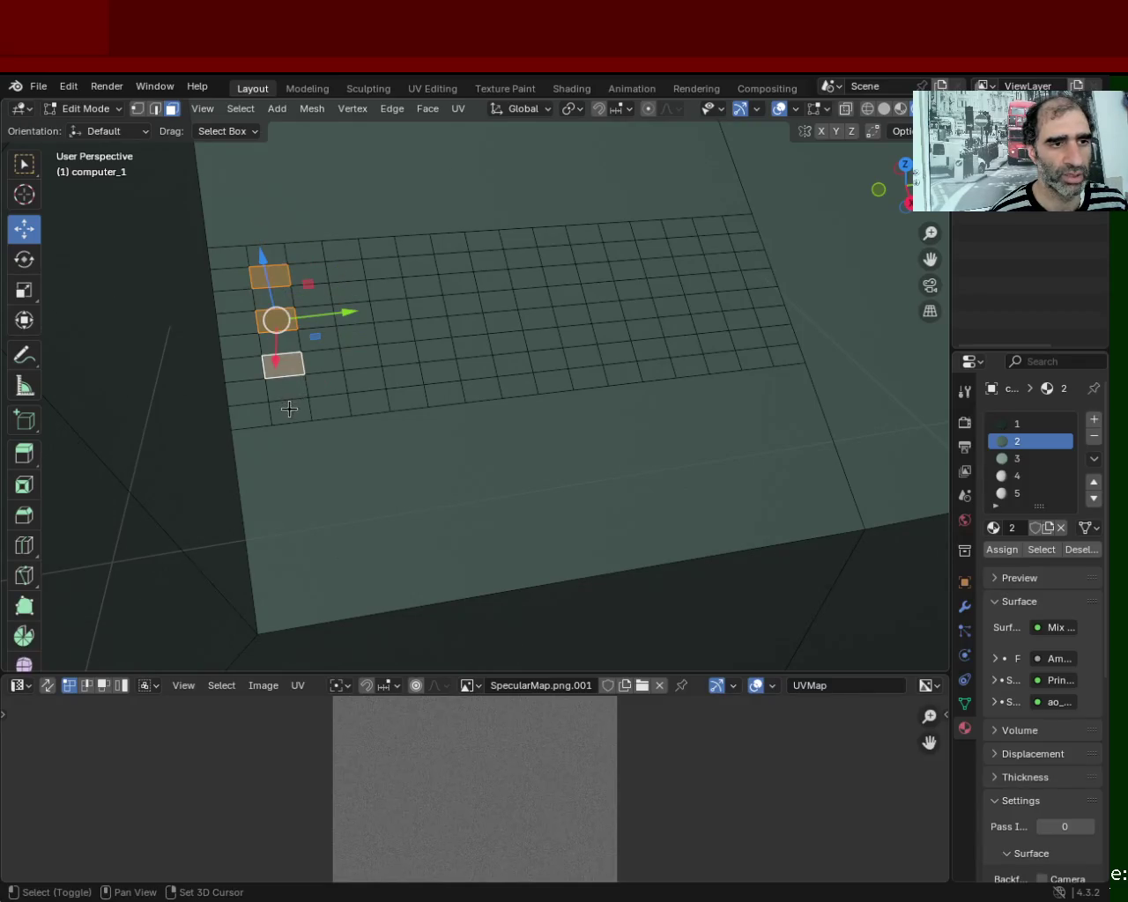
pyautogui.keyDown('shift'); pyautogui.click(360, 358); pyautogui.keyUp('shift')
pyautogui.keyDown('shift'); pyautogui.click(355, 313); pyautogui.keyUp('shift')
pyautogui.keyDown('shift'); pyautogui.click(349, 272); pyautogui.keyUp('shift')
pyautogui.keyDown('shift'); pyautogui.click(382, 268); pyautogui.keyUp('shift')
pyautogui.press('z')
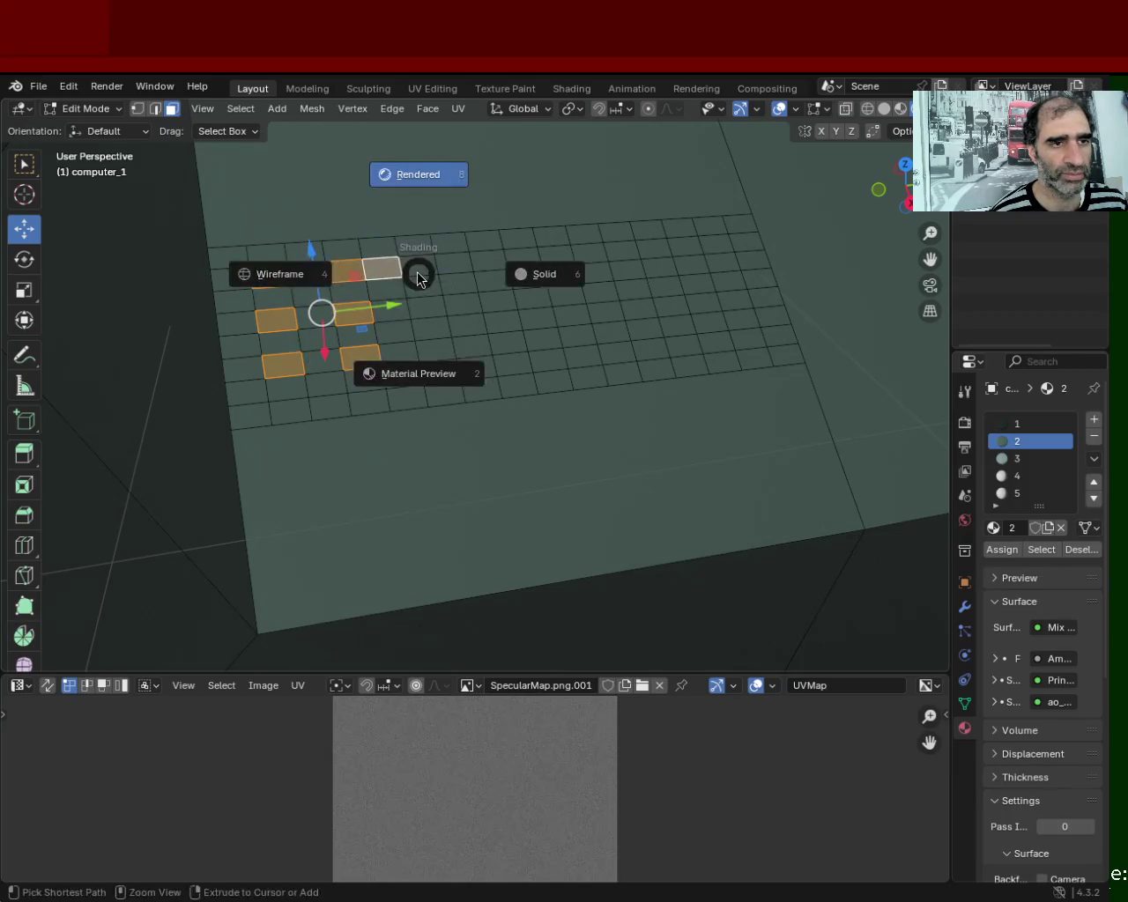
pyautogui.click(283, 216)
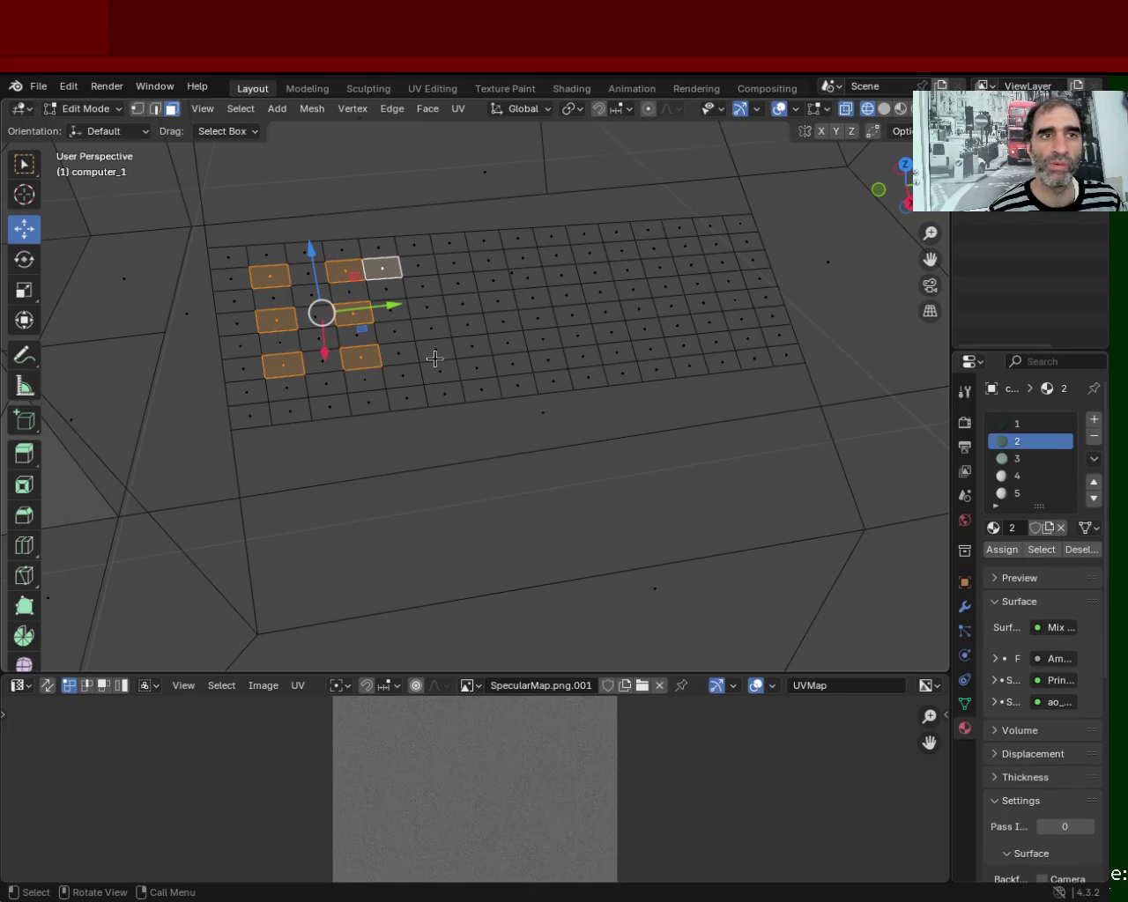
pyautogui.hotkey('ctrl', 'z')
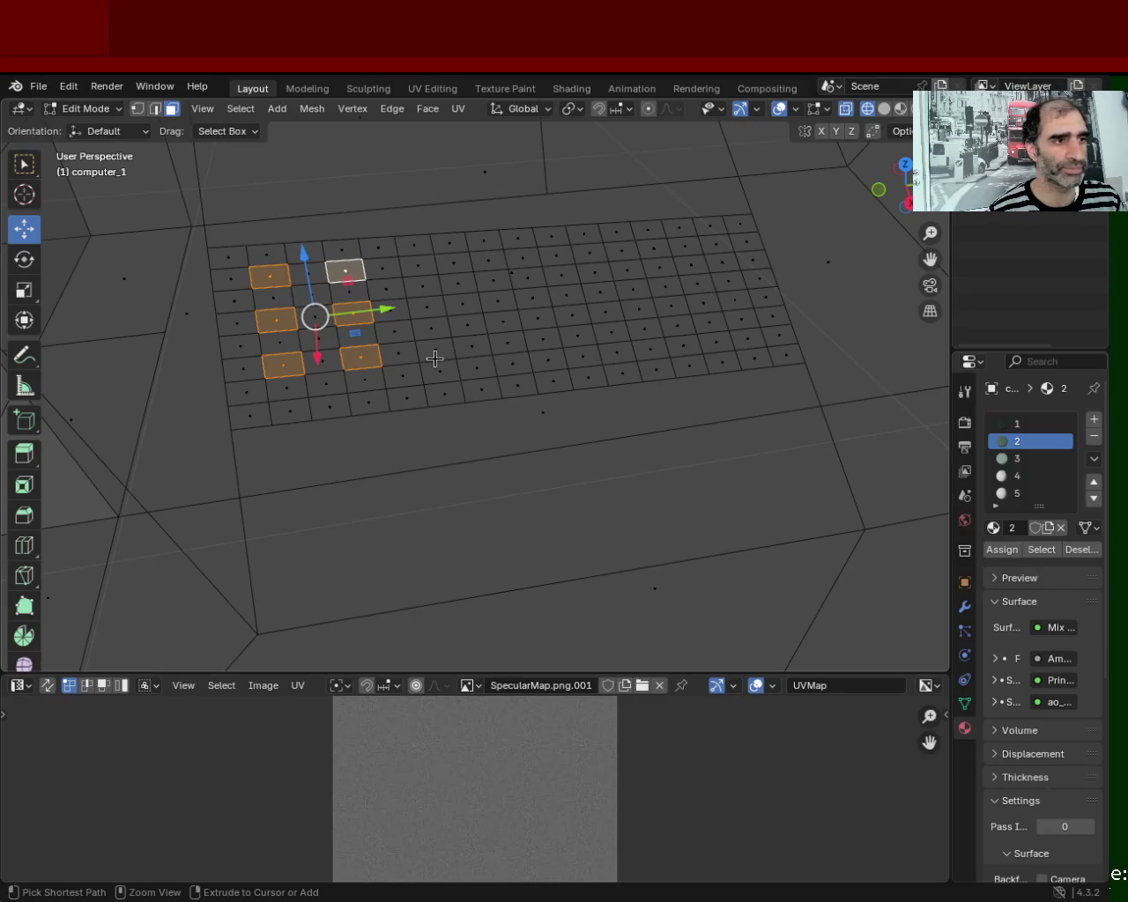
pyautogui.press('g')
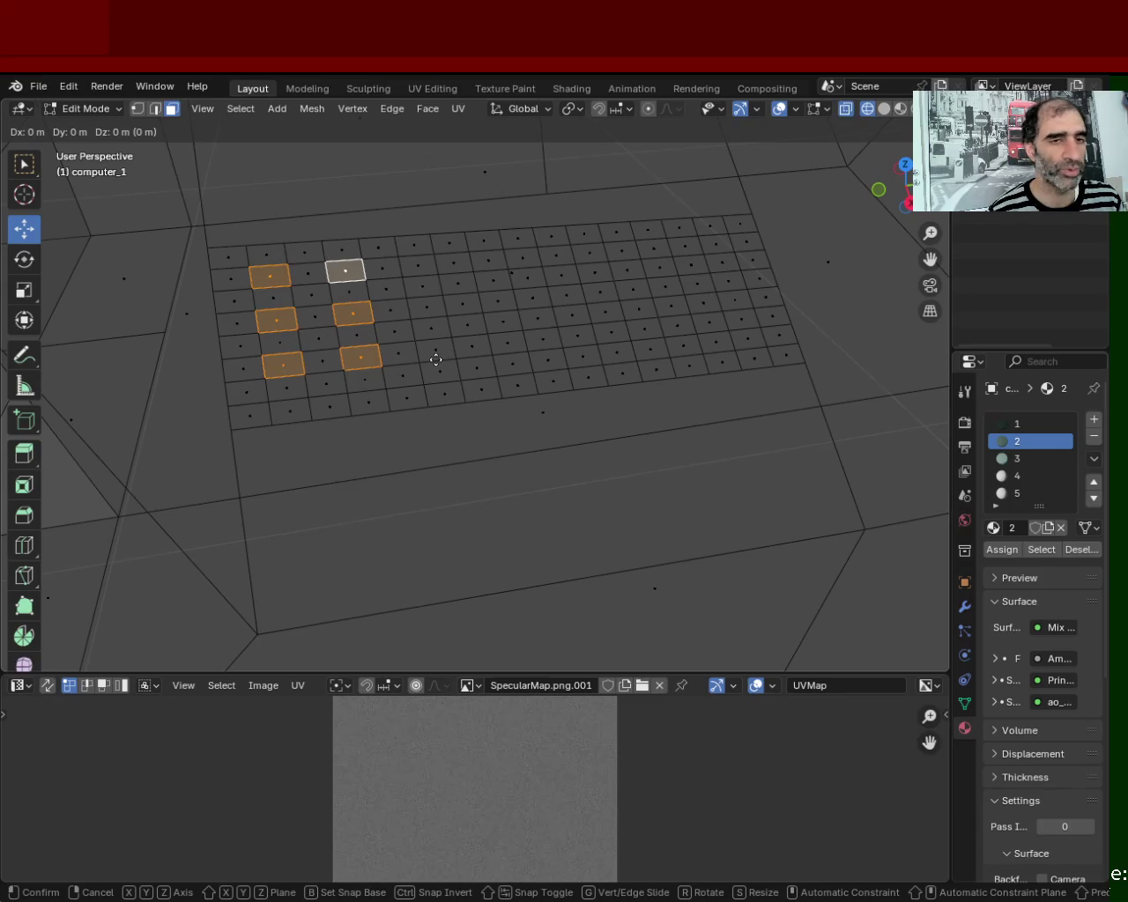
pyautogui.rightClick(445, 353)
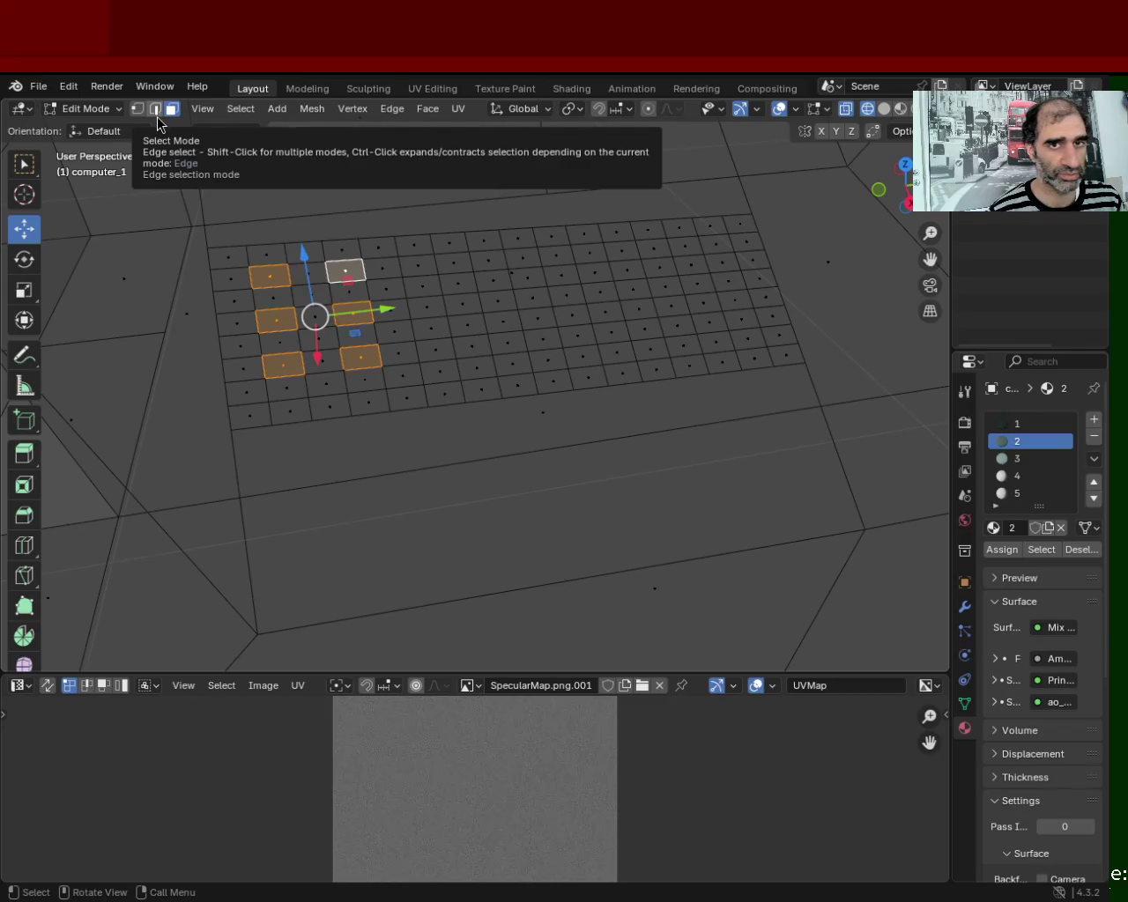
pyautogui.click(885, 108)
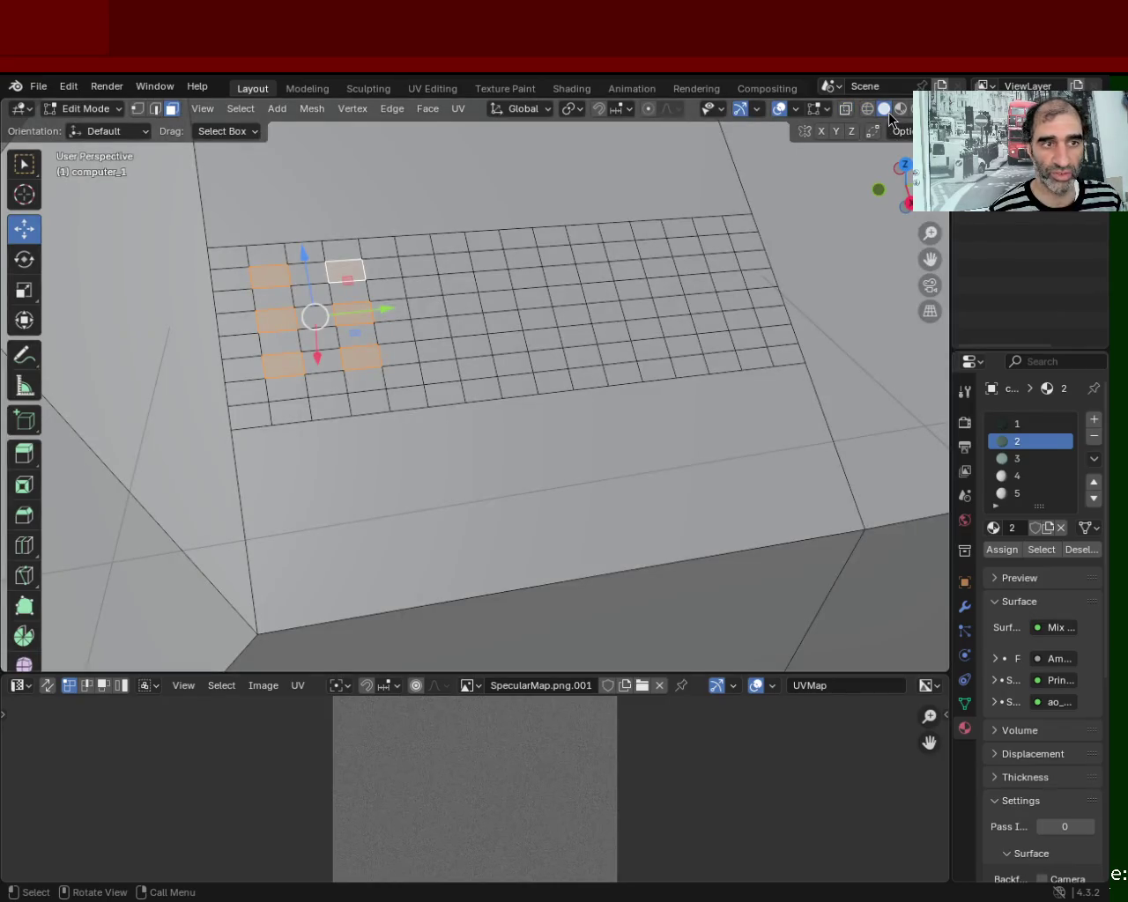
pyautogui.click(868, 109)
pyautogui.click(883, 108)
pyautogui.click(901, 108)
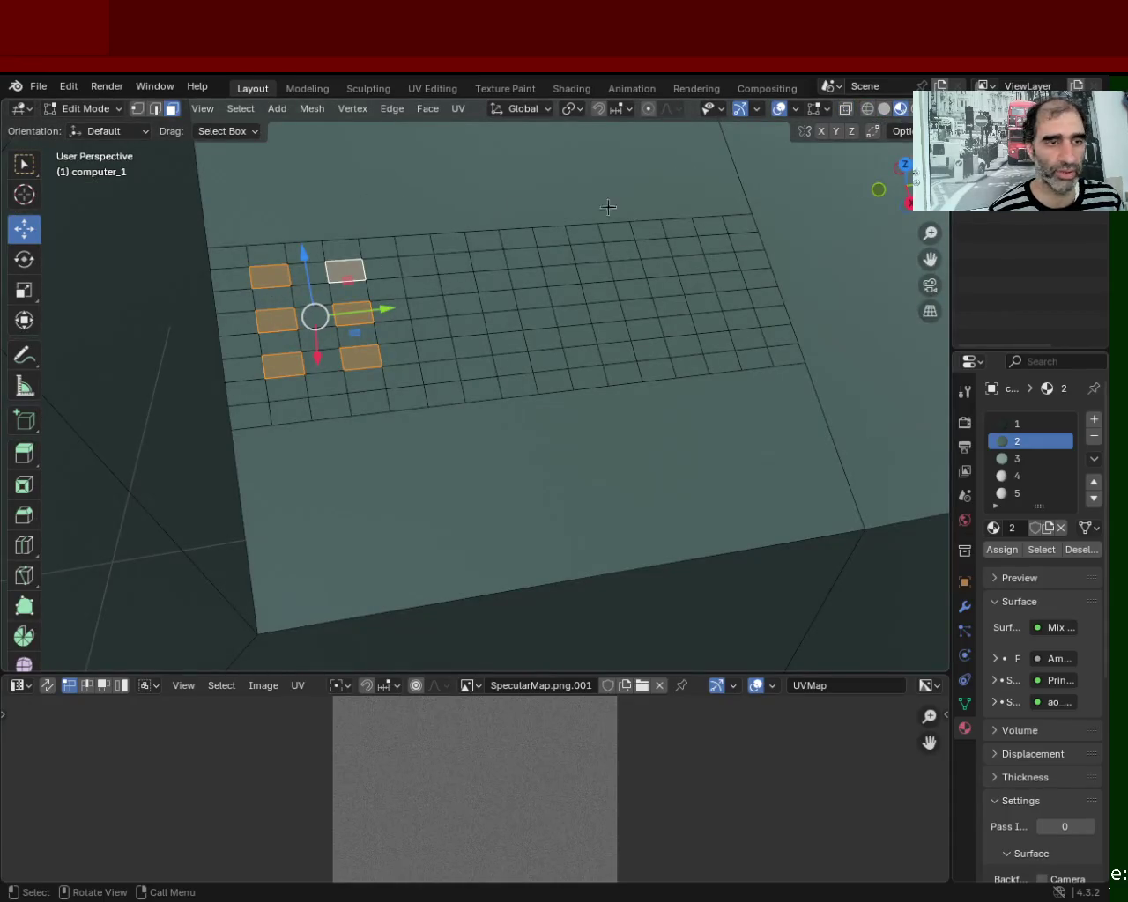
pyautogui.click(232, 199)
# Select alternating key faces across three rows in the left half of the grid
pyautogui.click(271, 278)
pyautogui.keyDown('ctrl'); pyautogui.click(348, 275); pyautogui.keyUp('ctrl')
pyautogui.hotkey('ctrl', 'z')
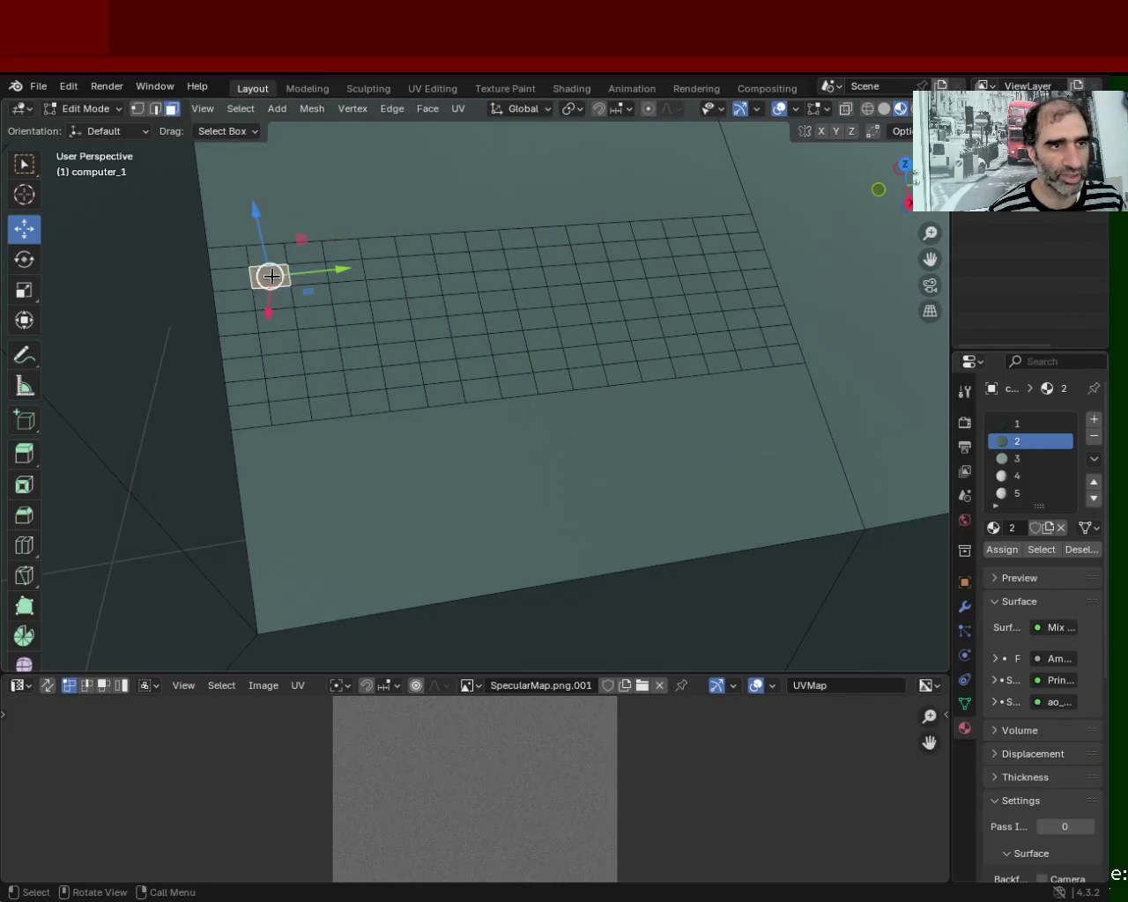
pyautogui.keyDown('shift'); pyautogui.click(355, 289); pyautogui.keyUp('shift')
pyautogui.keyDown('shift'); pyautogui.click(354, 313); pyautogui.keyUp('shift')
pyautogui.keyDown('shift'); pyautogui.click(276, 320); pyautogui.keyUp('shift')
pyautogui.keyDown('shift'); pyautogui.click(283, 364); pyautogui.keyUp('shift')
pyautogui.keyDown('shift'); pyautogui.click(360, 357); pyautogui.keyUp('shift')
pyautogui.keyDown('shift'); pyautogui.click(435, 350); pyautogui.keyUp('shift')
pyautogui.keyDown('shift'); pyautogui.click(426, 307); pyautogui.keyUp('shift')
pyautogui.keyDown('shift'); pyautogui.click(417, 265); pyautogui.keyUp('shift')
pyautogui.keyDown('shift'); pyautogui.click(488, 266); pyautogui.keyUp('shift')
# Extend the staggered key-face selection across the right half, fixing one mistaken pick
pyautogui.keyDown('shift'); pyautogui.click(498, 303); pyautogui.keyUp('shift')
pyautogui.keyDown('shift'); pyautogui.click(508, 343); pyautogui.keyUp('shift')
pyautogui.keyDown('shift'); pyautogui.click(574, 336); pyautogui.keyUp('shift')
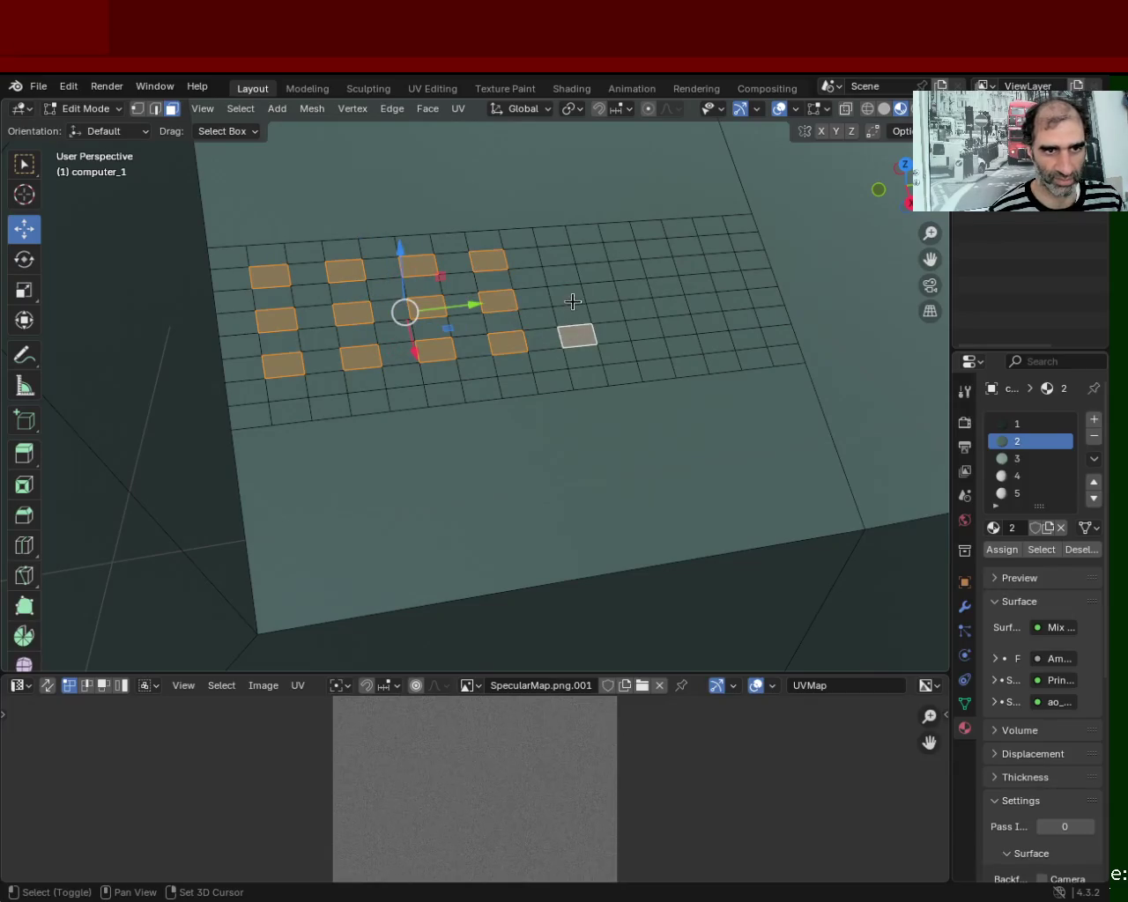
pyautogui.keyDown('shift'); pyautogui.click(567, 296); pyautogui.keyUp('shift')
pyautogui.keyDown('shift'); pyautogui.click(555, 256); pyautogui.keyUp('shift')
pyautogui.keyDown('shift'); pyautogui.click(621, 253); pyautogui.keyUp('shift')
pyautogui.keyDown('shift'); pyautogui.click(631, 289); pyautogui.keyUp('shift')
pyautogui.keyDown('shift'); pyautogui.click(648, 343); pyautogui.keyUp('shift')
pyautogui.hotkey('ctrl', 'z')
pyautogui.keyDown('shift'); pyautogui.click(650, 328); pyautogui.keyUp('shift')
pyautogui.keyDown('shift'); pyautogui.click(709, 323); pyautogui.keyUp('shift')
pyautogui.keyDown('shift'); pyautogui.click(696, 284); pyautogui.keyUp('shift')
pyautogui.keyDown('shift'); pyautogui.click(685, 247); pyautogui.keyUp('shift')
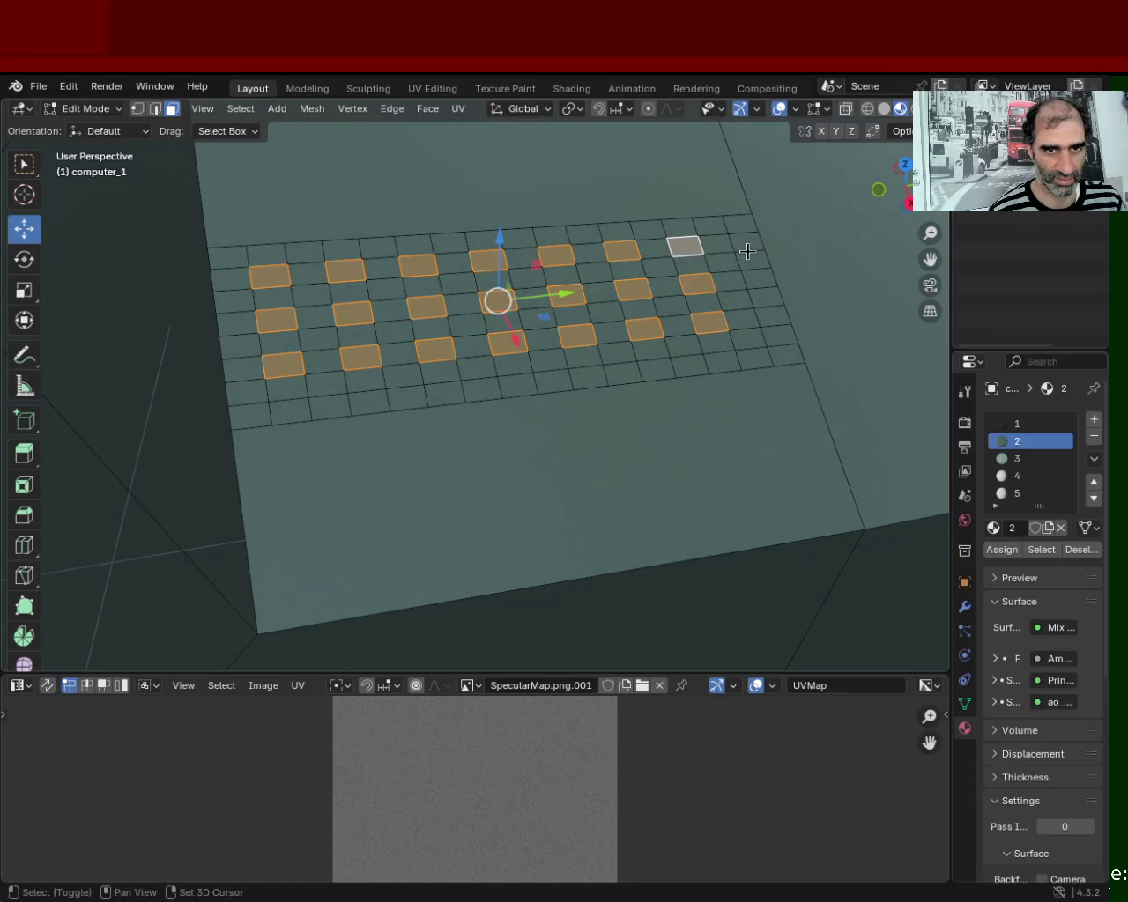
# Try lifting and extruding the selected key faces, undoing each attempt
pyautogui.press('g')
pyautogui.press('z')
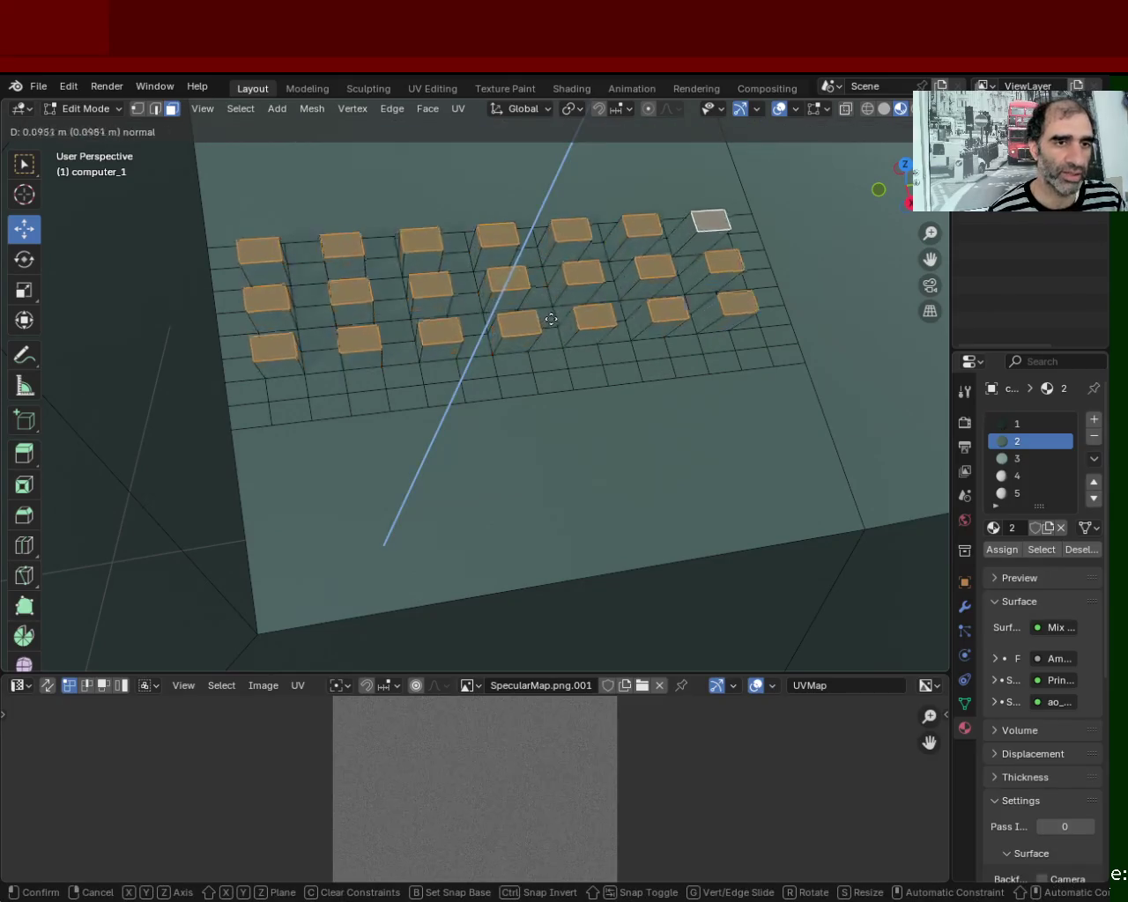
pyautogui.press('Escape')
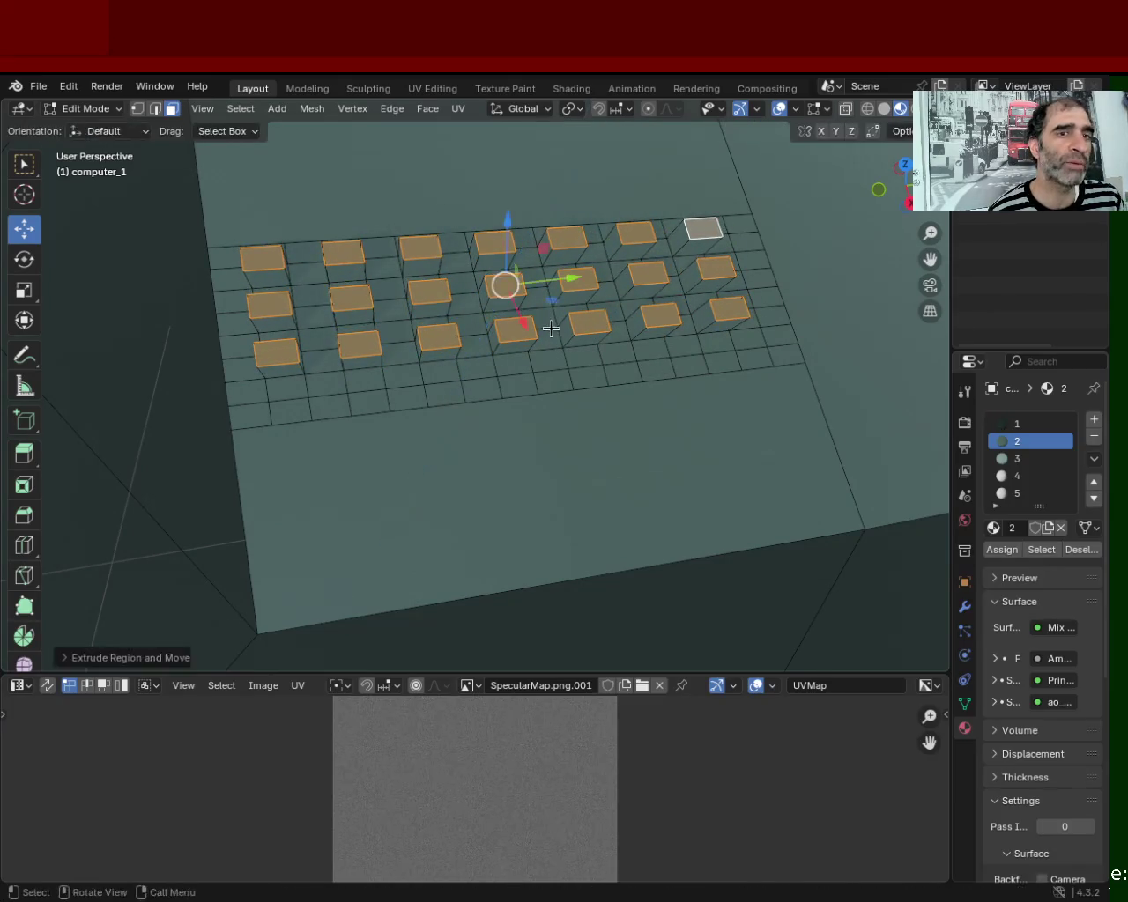
pyautogui.moveTo(496, 262); pyautogui.dragTo(495, 250)
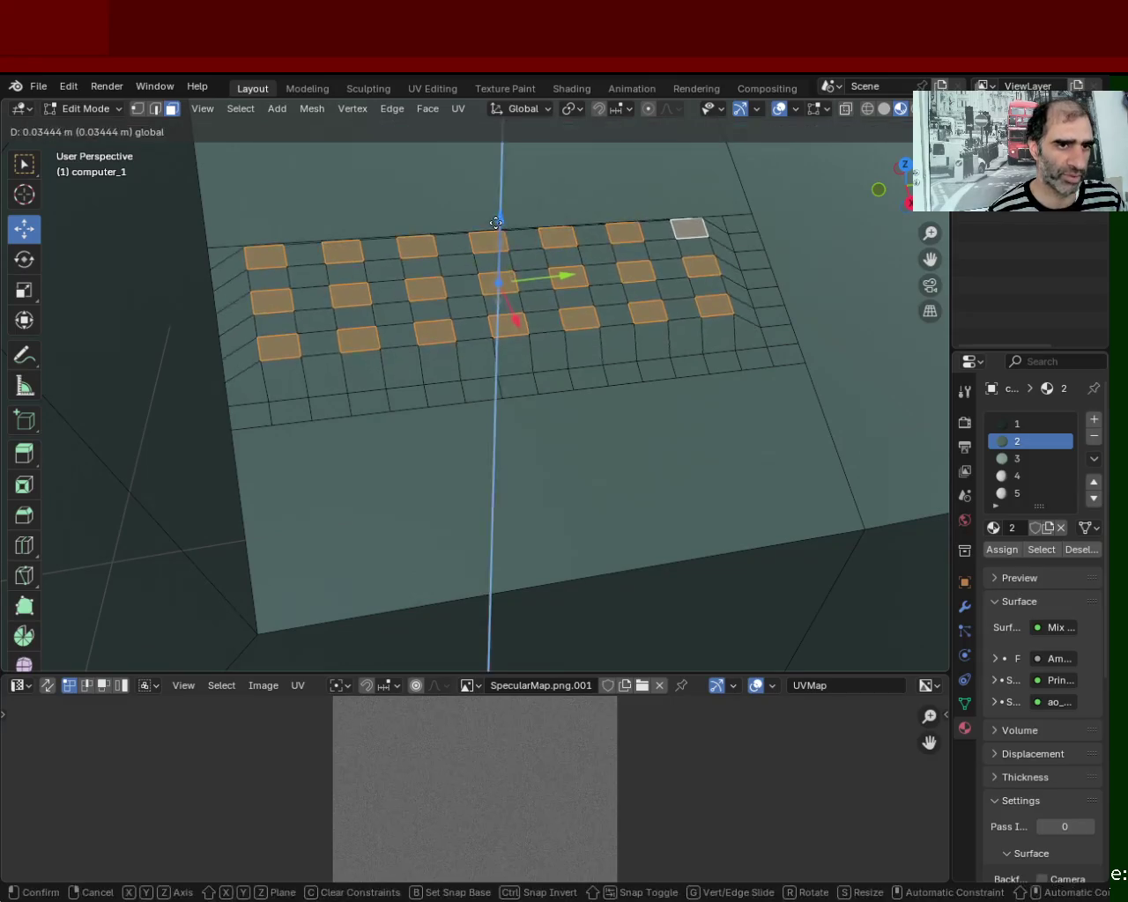
pyautogui.hotkey('ctrl', 'z')
pyautogui.press('e')
pyautogui.click(494, 252)
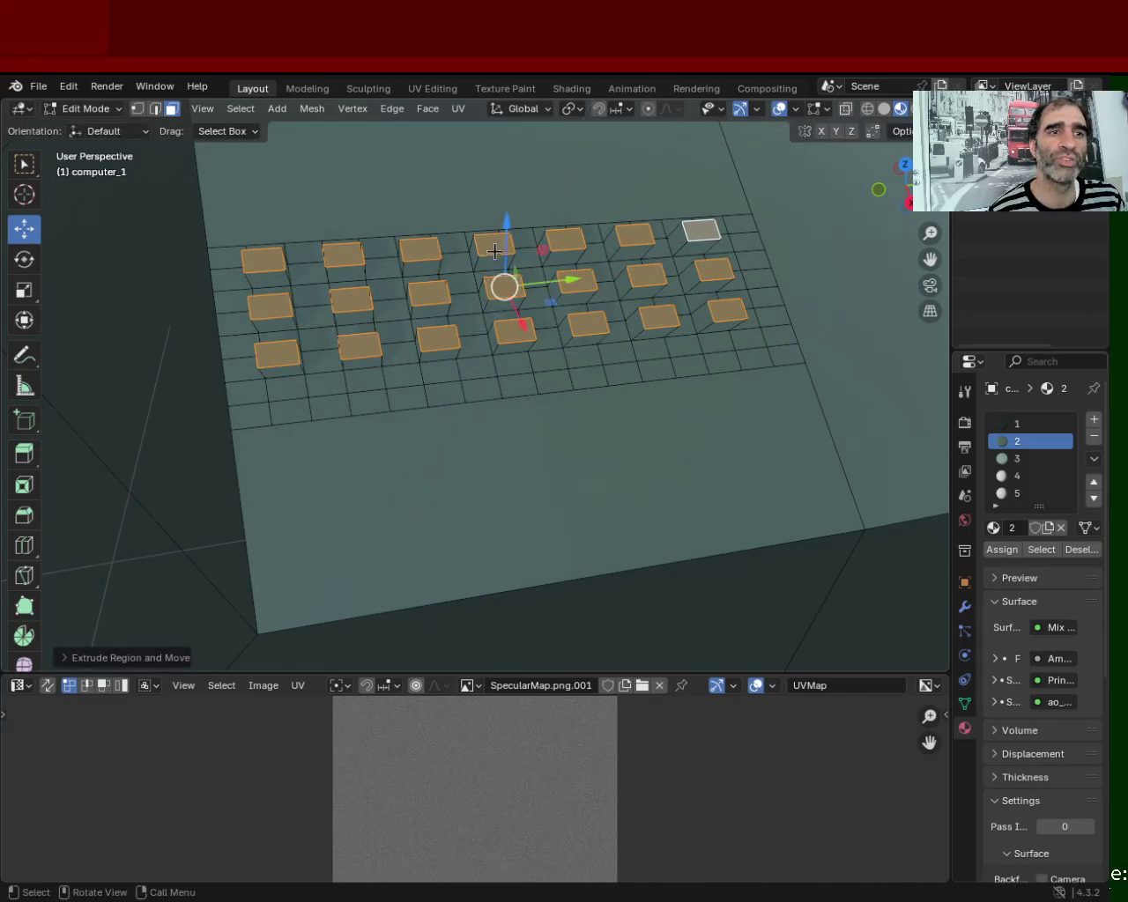
pyautogui.moveTo(505, 222); pyautogui.dragTo(536, 367)
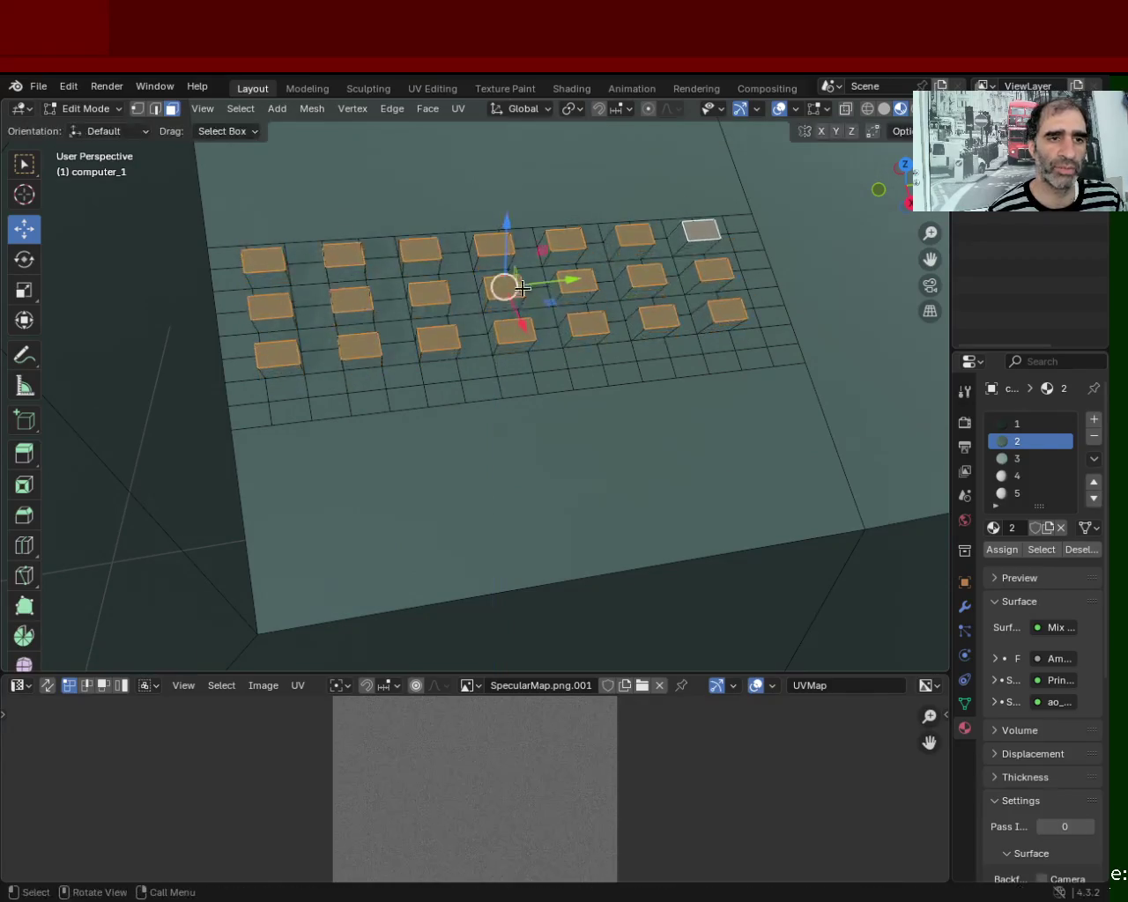
pyautogui.hotkey('ctrl', 'z')
# Lift the key faces about 0.07 m above the grid, then move one right-end face down
pyautogui.moveTo(536, 367); pyautogui.dragTo(477, 403, button='middle')
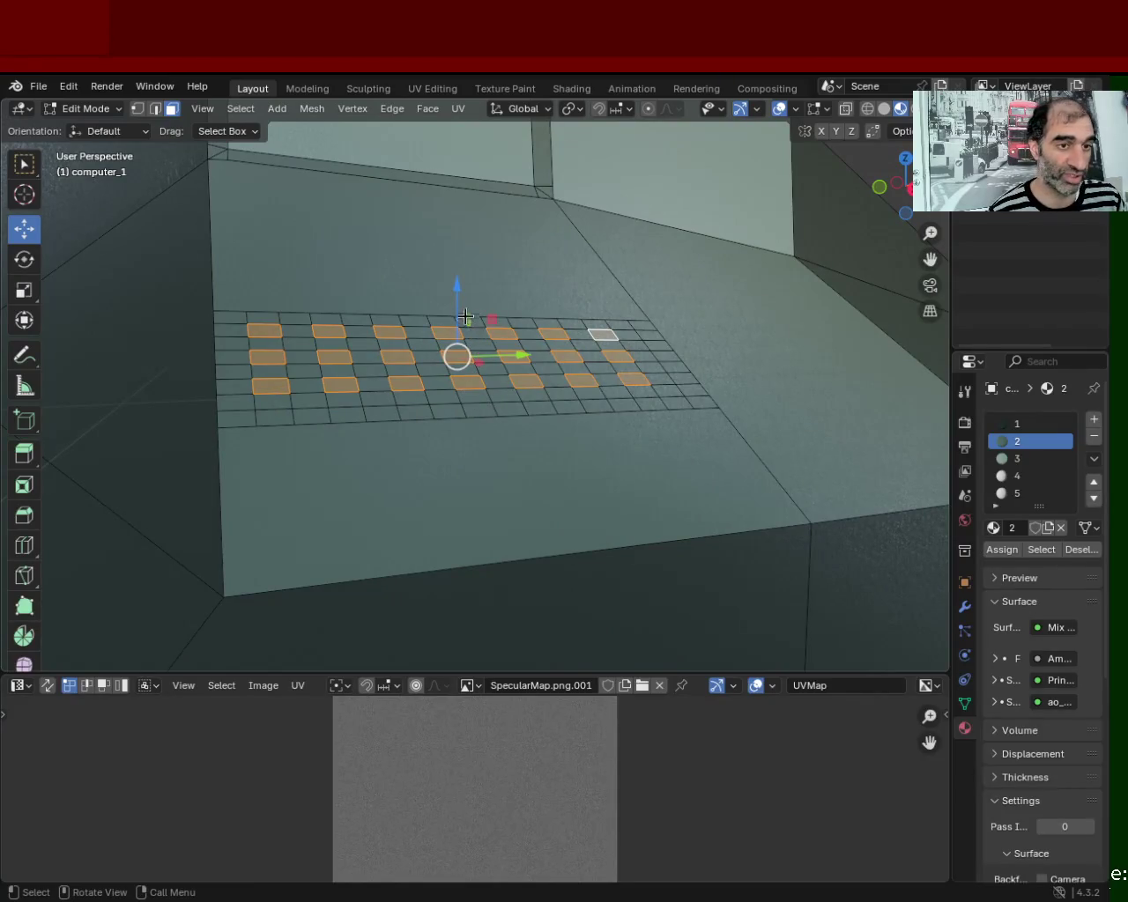
pyautogui.moveTo(465, 317); pyautogui.dragTo(455, 265)
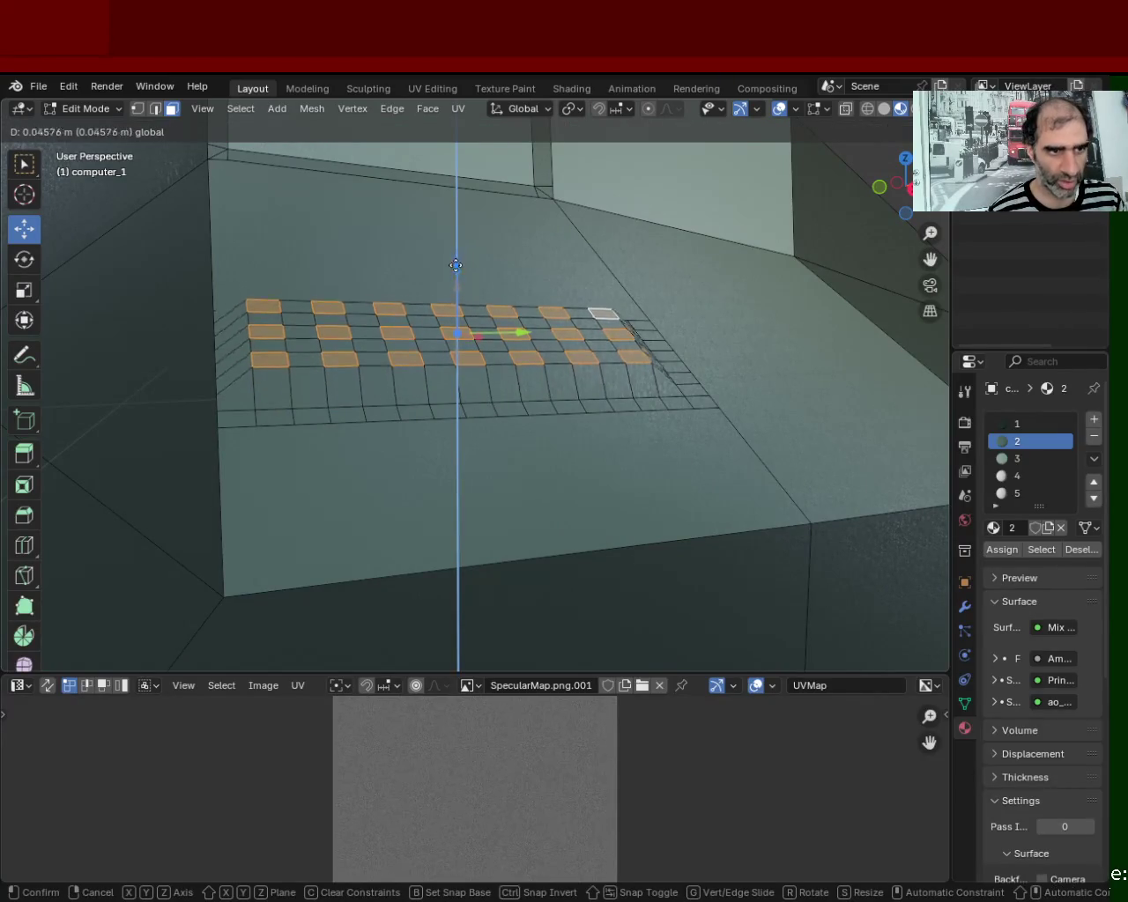
pyautogui.moveTo(456, 265)
pyautogui.mouseDown()
pyautogui.moveTo(456, 281)
pyautogui.moveTo(455, 263)
pyautogui.mouseUp()
pyautogui.moveTo(503, 378); pyautogui.dragTo(504, 382, button='middle')
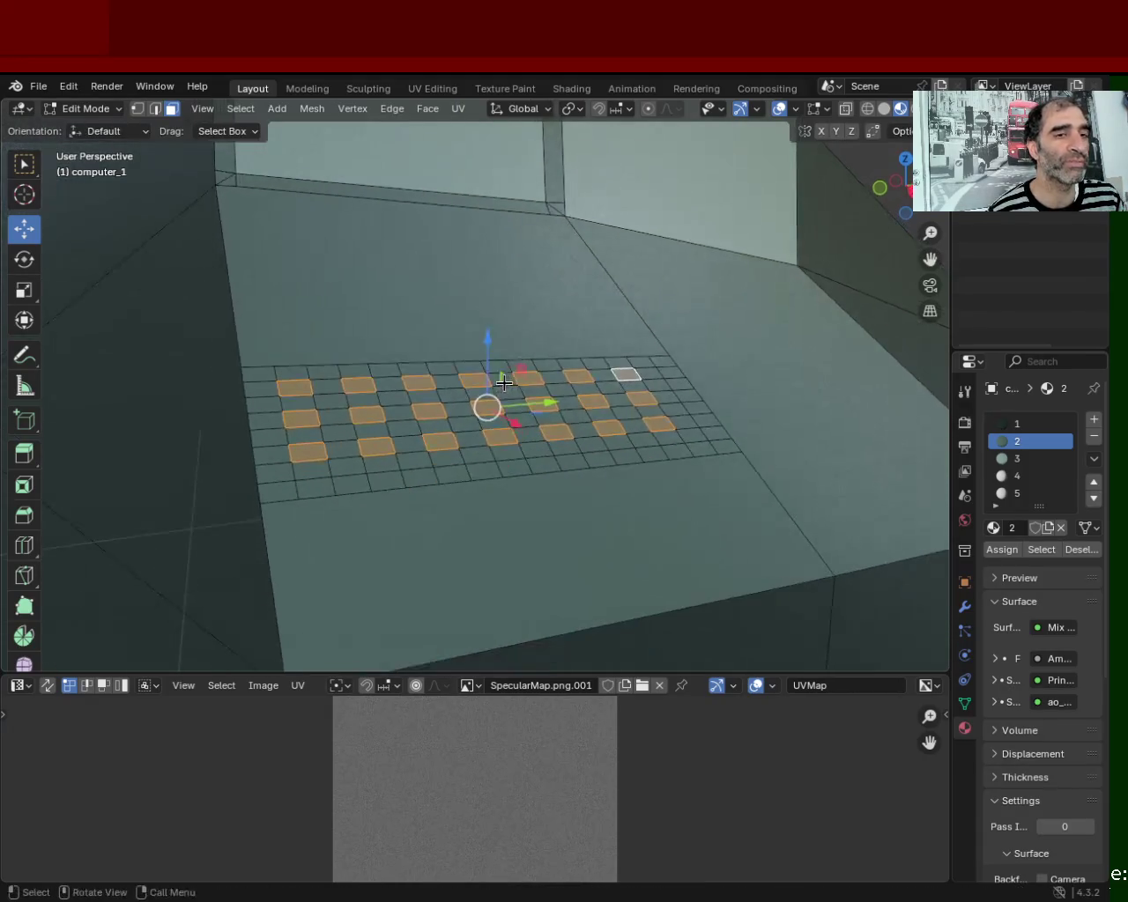
pyautogui.moveTo(488, 344)
pyautogui.mouseDown()
pyautogui.moveTo(494, 301)
pyautogui.moveTo(483, 331)
pyautogui.moveTo(480, 309)
pyautogui.mouseUp()
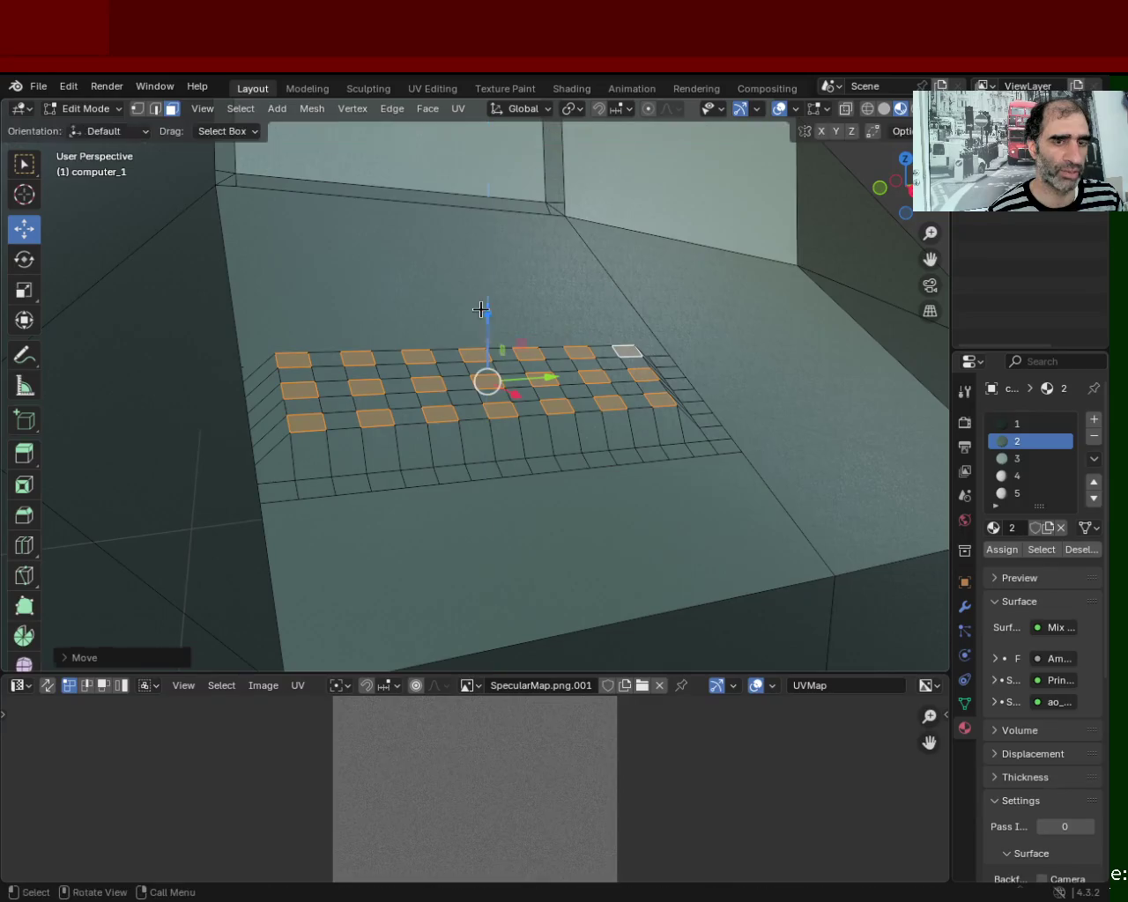
pyautogui.click(627, 387)
pyautogui.moveTo(628, 327); pyautogui.dragTo(626, 346)
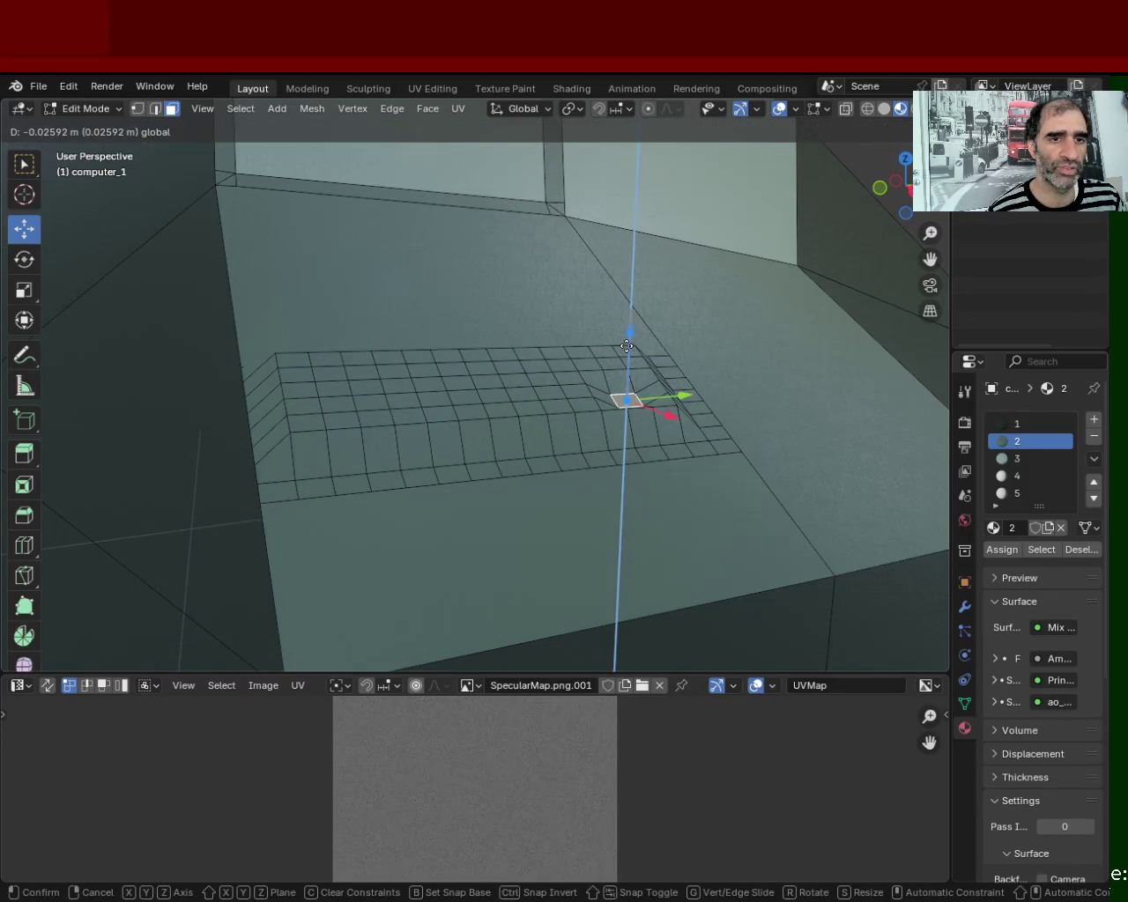
# Push the face at the grid's right end outward along its normal
pyautogui.rightClick(626, 346)
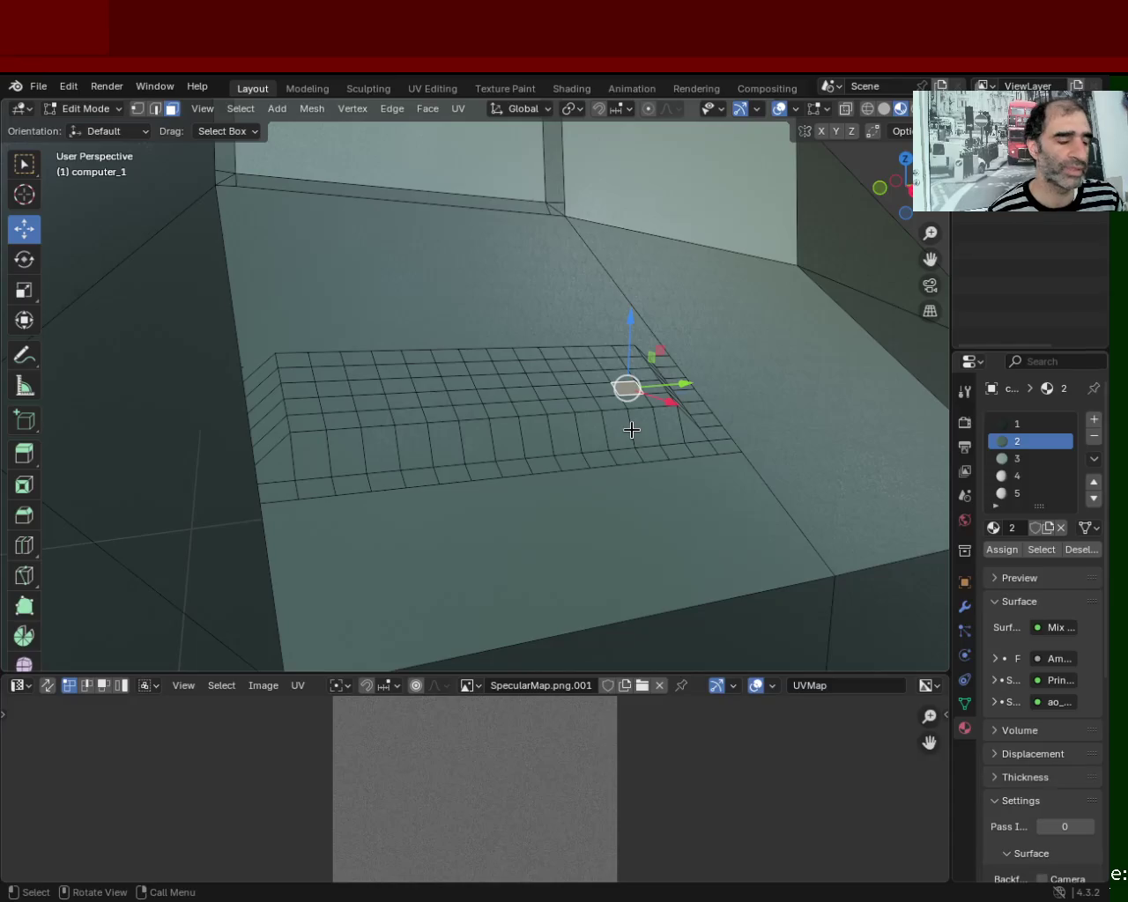
pyautogui.press('g')
pyautogui.press('z')
pyautogui.press('z')
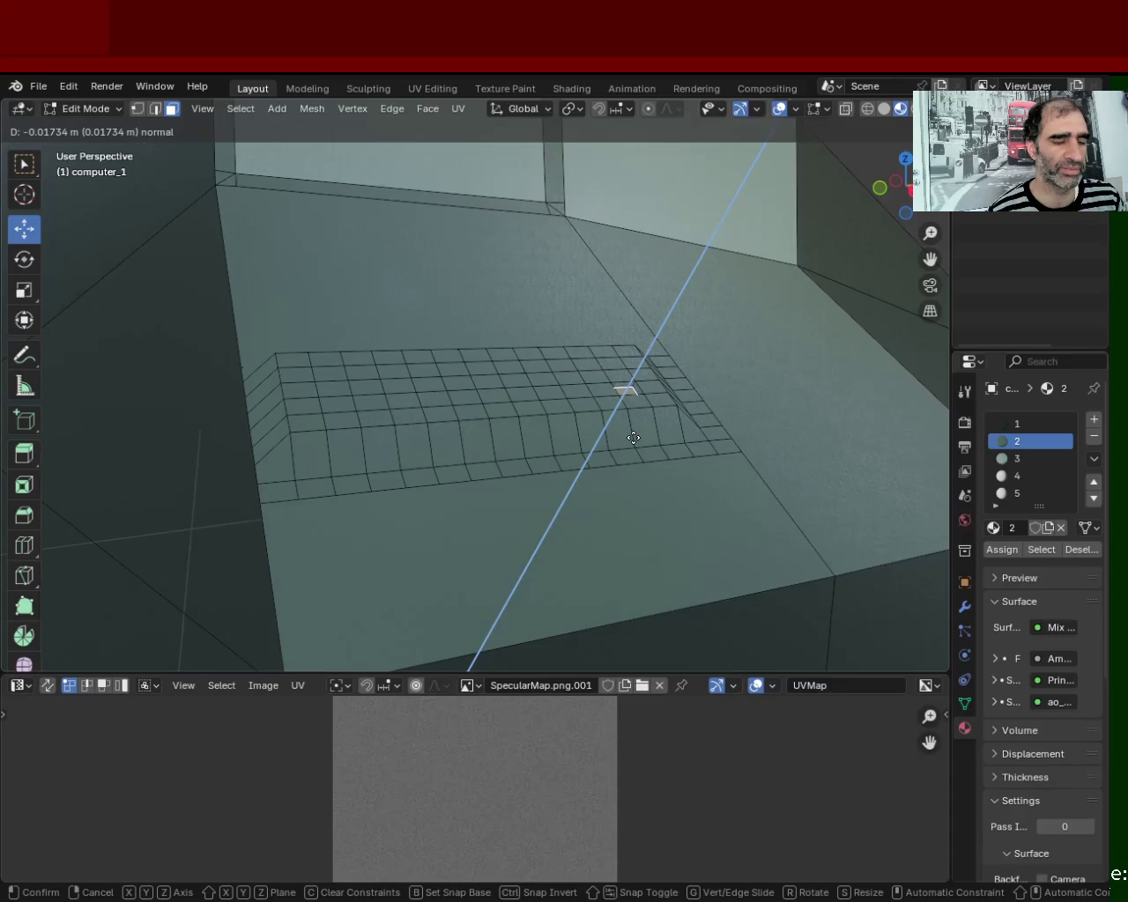
pyautogui.click(634, 438)
pyautogui.moveTo(605, 433)
pyautogui.mouseDown(button='middle')
pyautogui.moveTo(655, 492)
pyautogui.moveTo(594, 440)
pyautogui.moveTo(443, 431)
pyautogui.moveTo(562, 442)
pyautogui.moveTo(586, 482)
pyautogui.moveTo(559, 390)
pyautogui.moveTo(573, 502)
pyautogui.moveTo(605, 382)
pyautogui.mouseUp(button='middle')
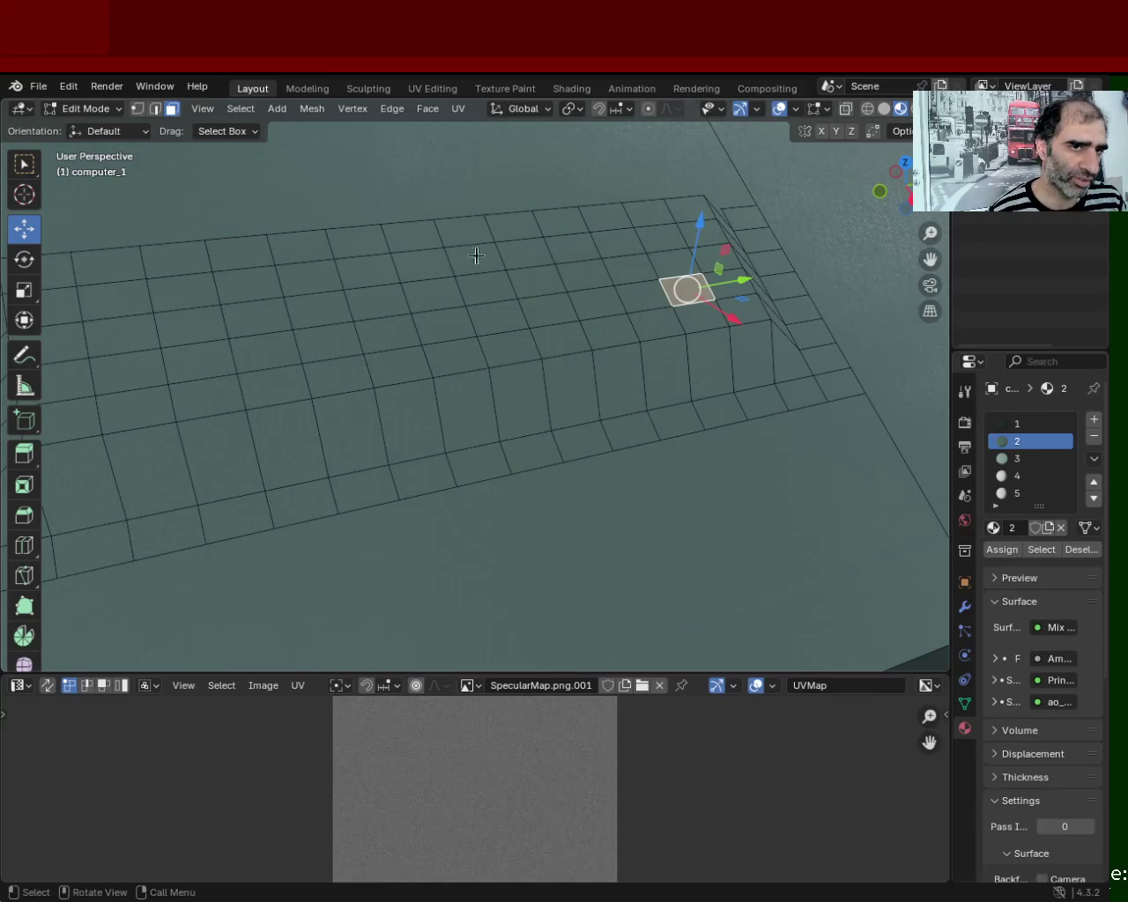
pyautogui.keyDown('shift'); pyautogui.moveTo(169, 297); pyautogui.dragTo(455, 317, button='middle'); pyautogui.keyUp('shift')
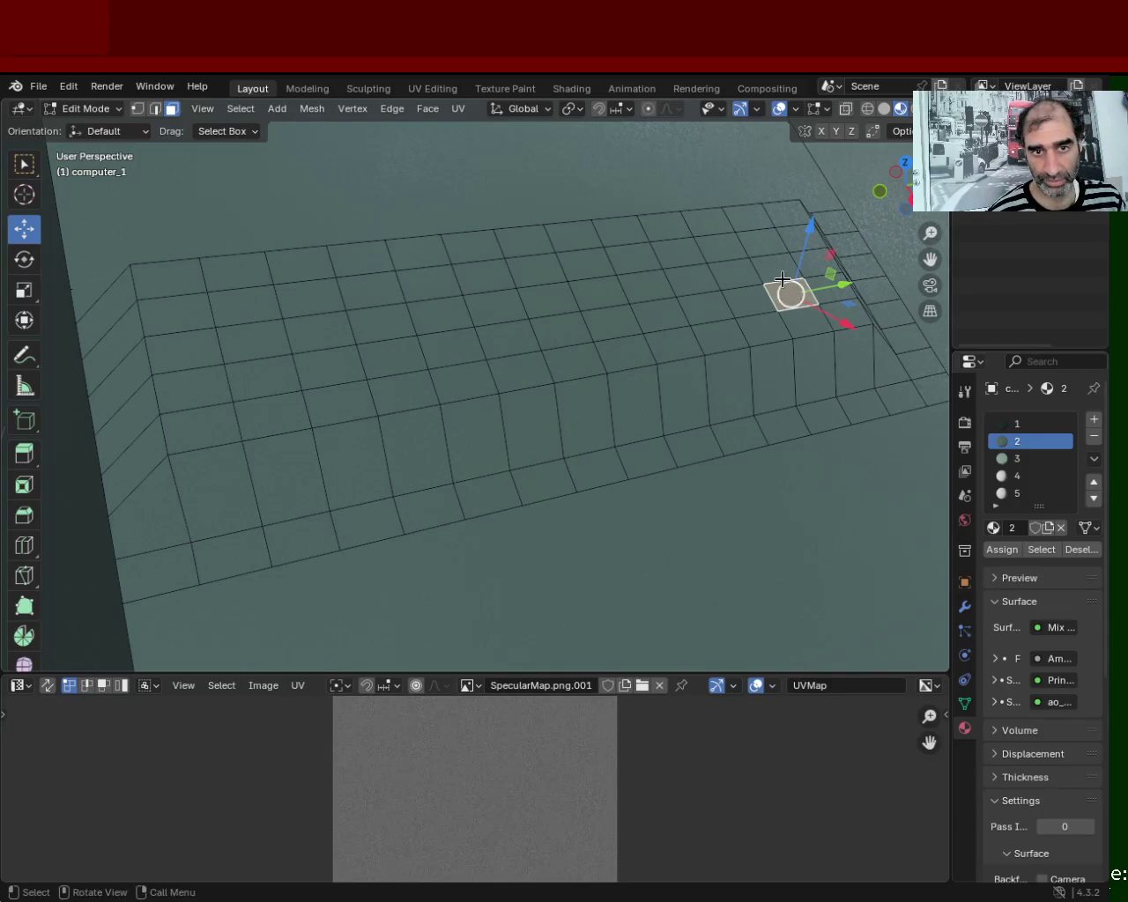
# Raise three more right-end faces along their normals, redoing the move once
pyautogui.keyDown('shift'); pyautogui.click(760, 243); pyautogui.keyUp('shift')
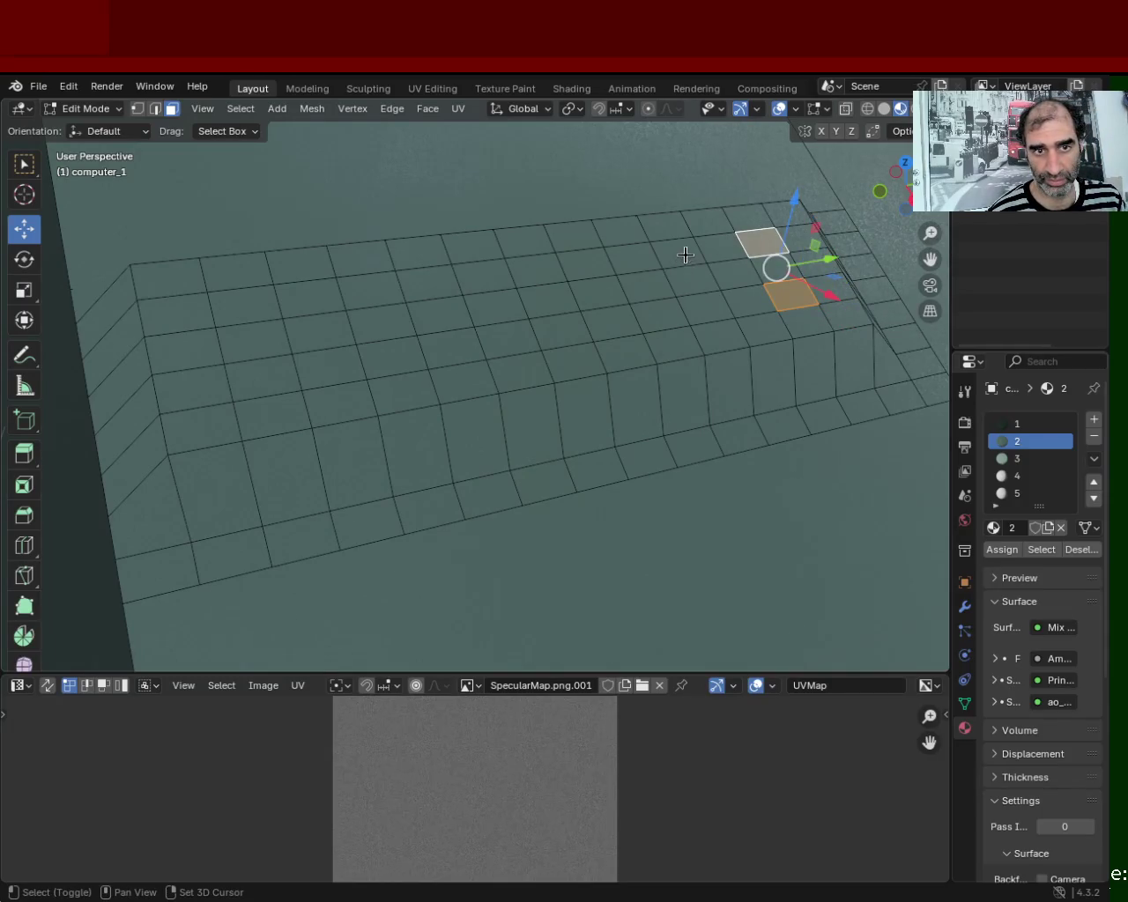
pyautogui.keyDown('shift'); pyautogui.click(685, 254); pyautogui.keyUp('shift')
pyautogui.keyDown('shift'); pyautogui.click(699, 306); pyautogui.keyUp('shift')
pyautogui.press('g')
pyautogui.press('z')
pyautogui.click(743, 236)
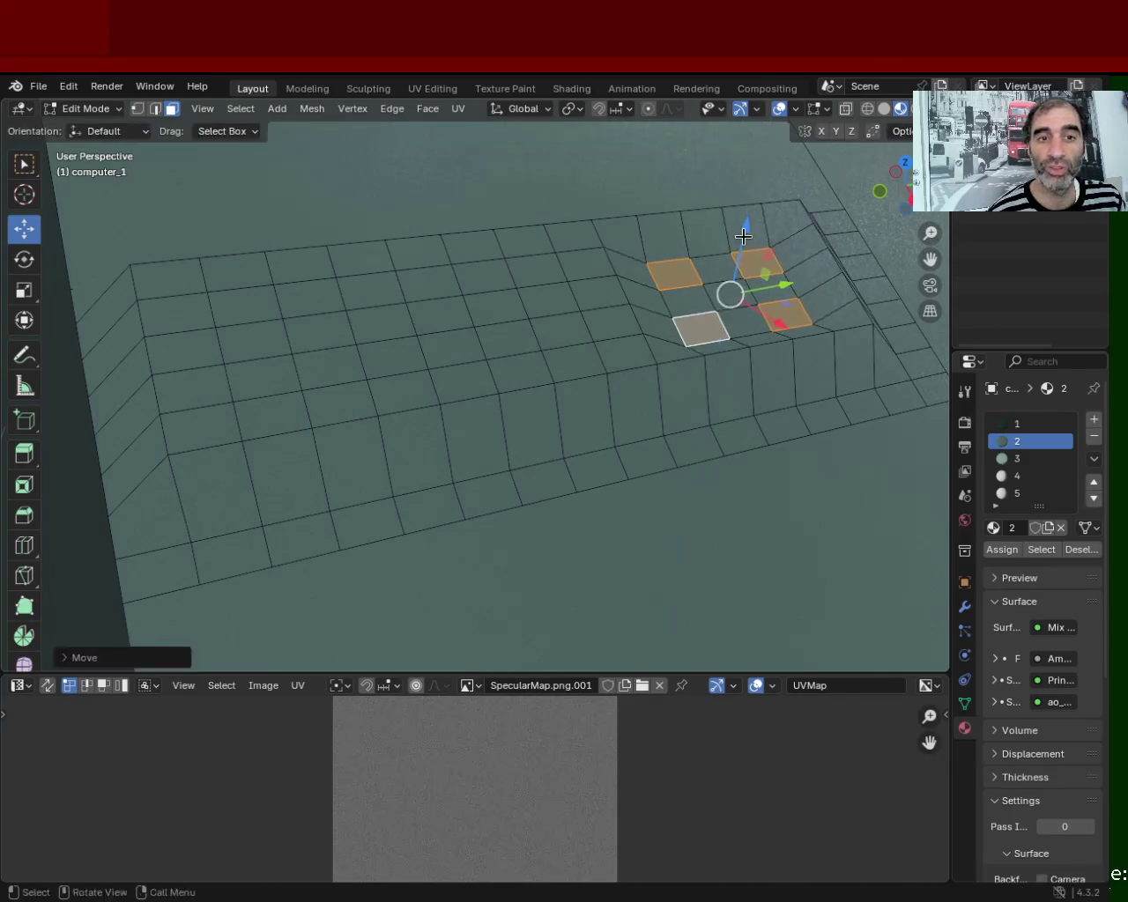
pyautogui.hotkey('ctrl', 'z')
pyautogui.press('g')
pyautogui.press('z')
pyautogui.press('z')
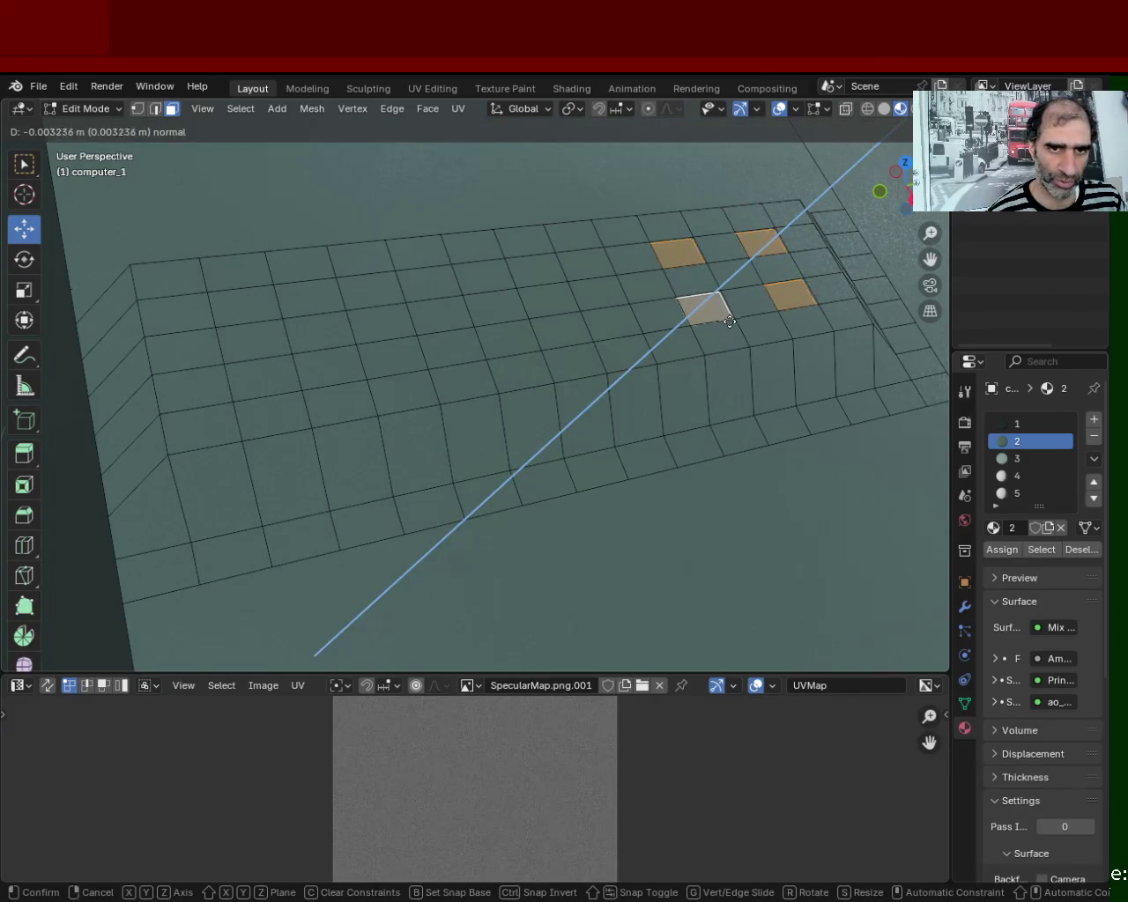
pyautogui.click(729, 323)
pyautogui.click(781, 426)
# Select the grid's top-row faces from the right end to the leftmost face
pyautogui.moveTo(779, 459); pyautogui.dragTo(778, 468, button='middle')
pyautogui.moveTo(729, 388); pyautogui.dragTo(649, 366, button='middle')
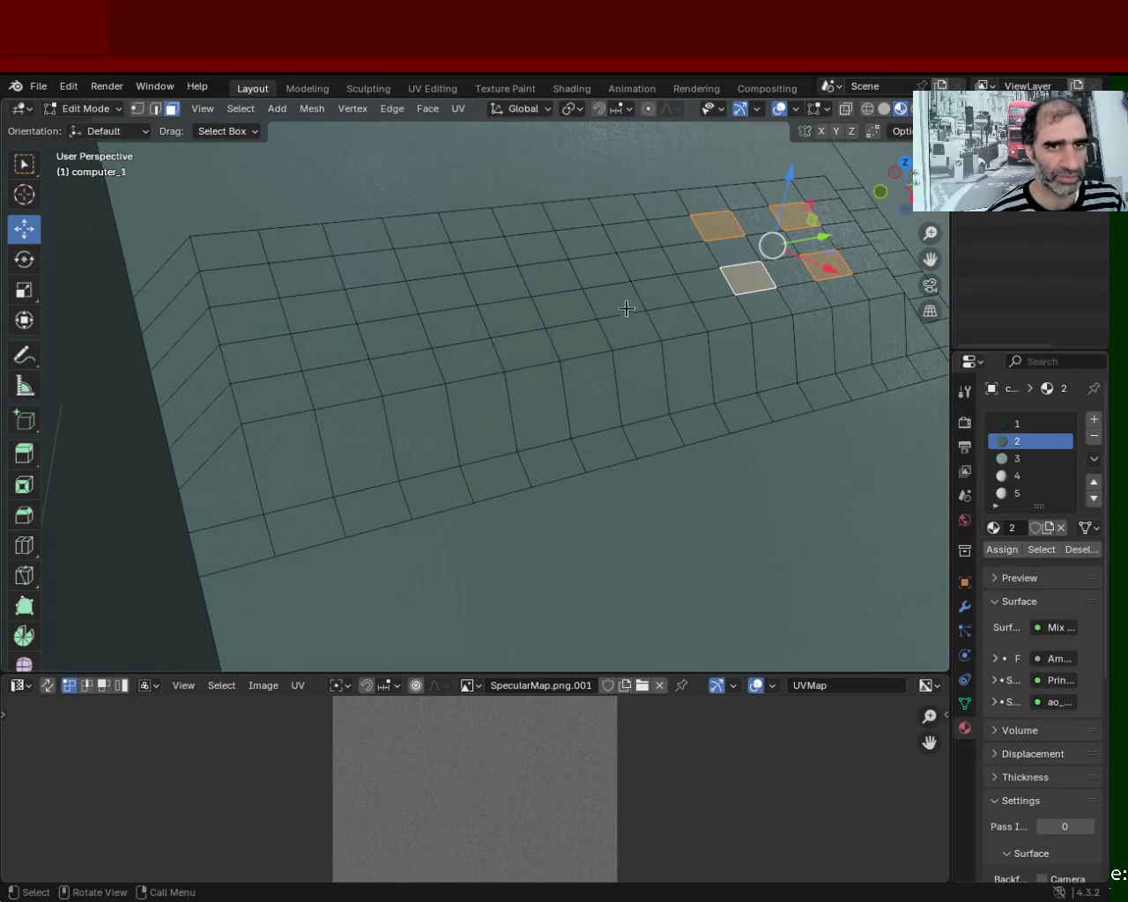
pyautogui.click(758, 219)
pyautogui.click(820, 211)
pyautogui.keyDown('shift'); pyautogui.click(756, 221); pyautogui.keyUp('shift')
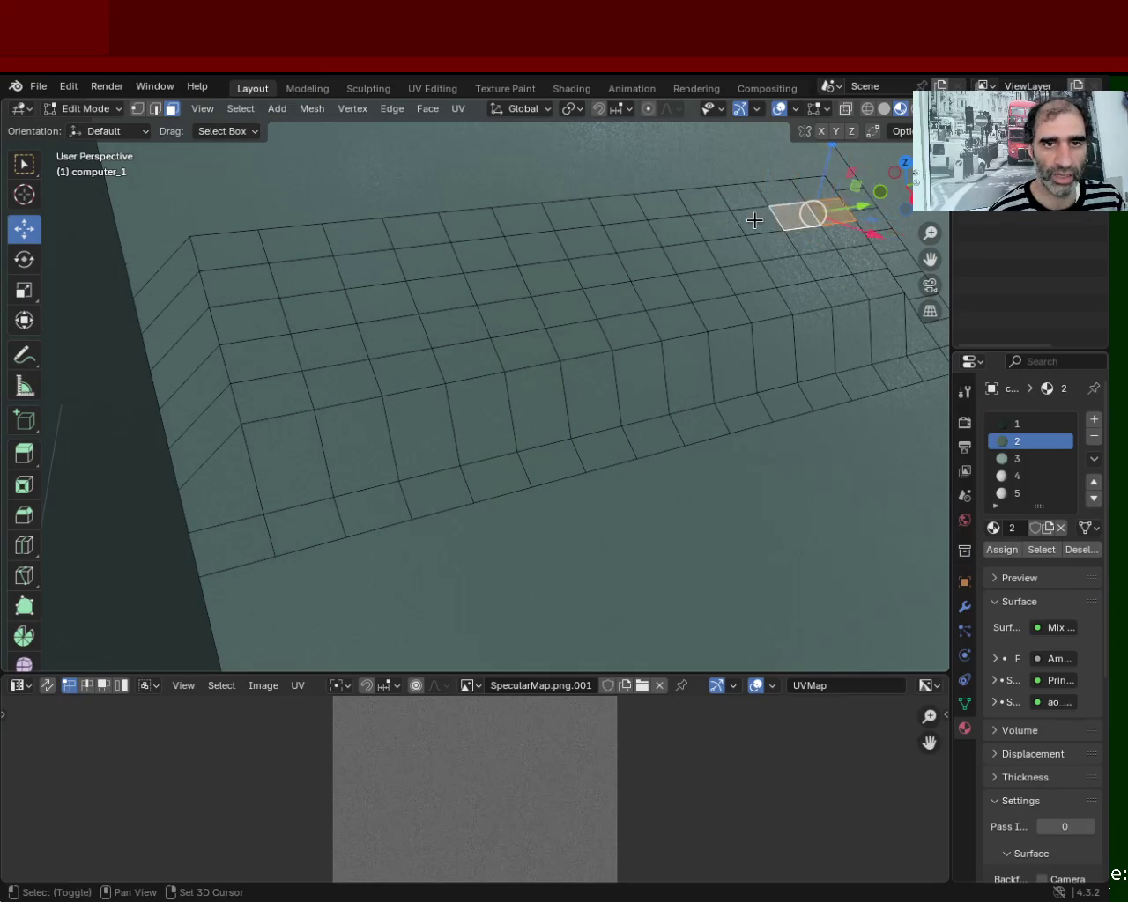
pyautogui.keyDown('ctrl'); pyautogui.click(674, 229); pyautogui.keyUp('ctrl')
pyautogui.keyDown('ctrl'); pyautogui.click(629, 235); pyautogui.keyUp('ctrl')
pyautogui.keyDown('ctrl'); pyautogui.click(534, 248); pyautogui.keyUp('ctrl')
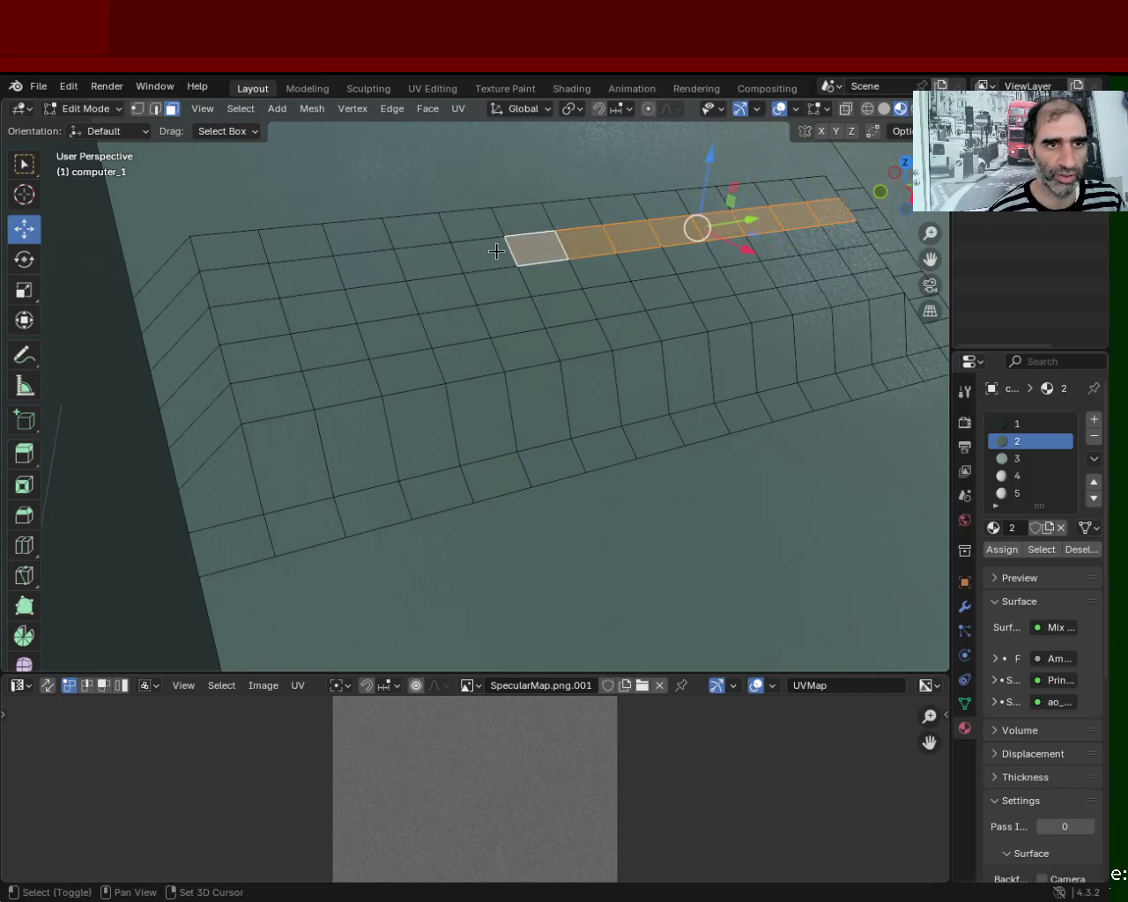
pyautogui.keyDown('ctrl'); pyautogui.click(484, 254); pyautogui.keyUp('ctrl')
pyautogui.keyDown('ctrl'); pyautogui.click(430, 260); pyautogui.keyUp('ctrl')
pyautogui.keyDown('ctrl'); pyautogui.click(370, 273); pyautogui.keyUp('ctrl')
pyautogui.keyDown('ctrl'); pyautogui.click(309, 279); pyautogui.keyUp('ctrl')
pyautogui.keyDown('ctrl'); pyautogui.click(238, 284); pyautogui.keyUp('ctrl')
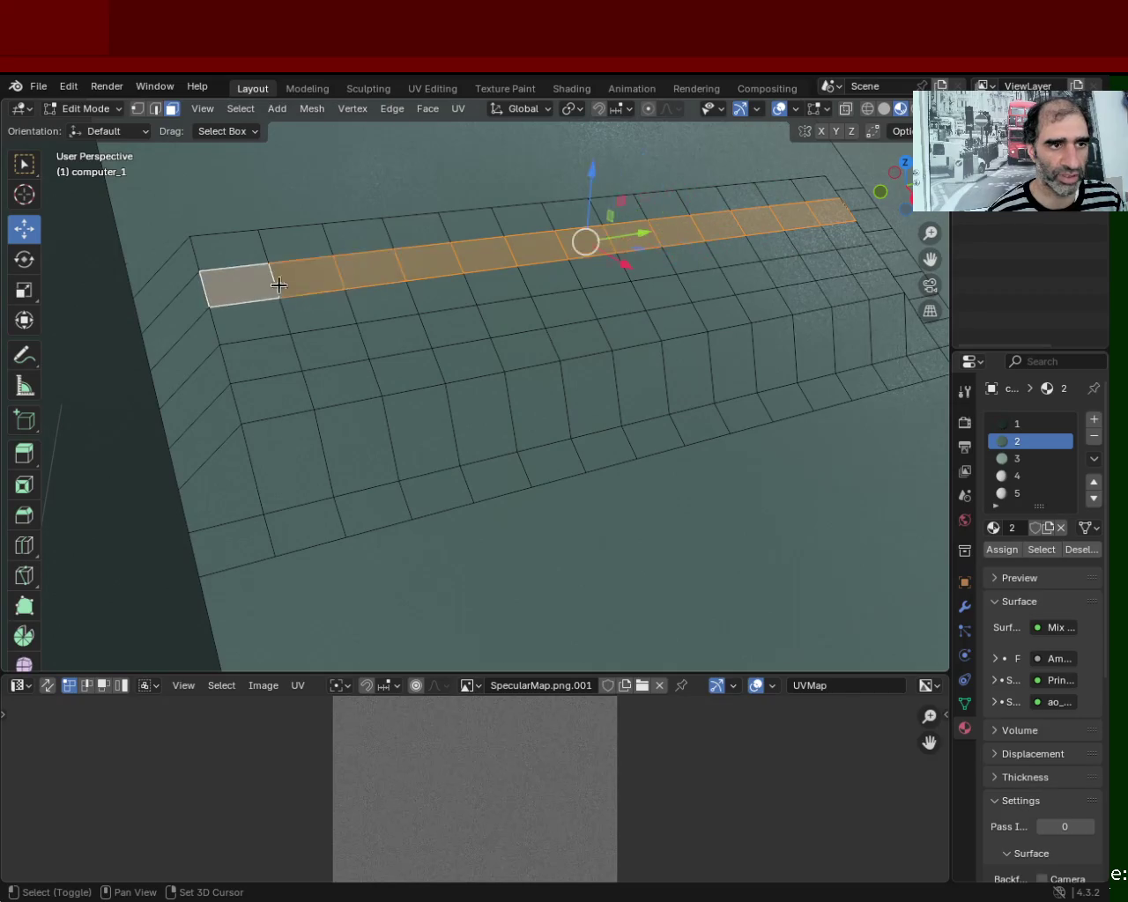
# Move the top-row strip along its normals, then undo back to the row selection
pyautogui.press('g')
pyautogui.press('z')
pyautogui.press('z')
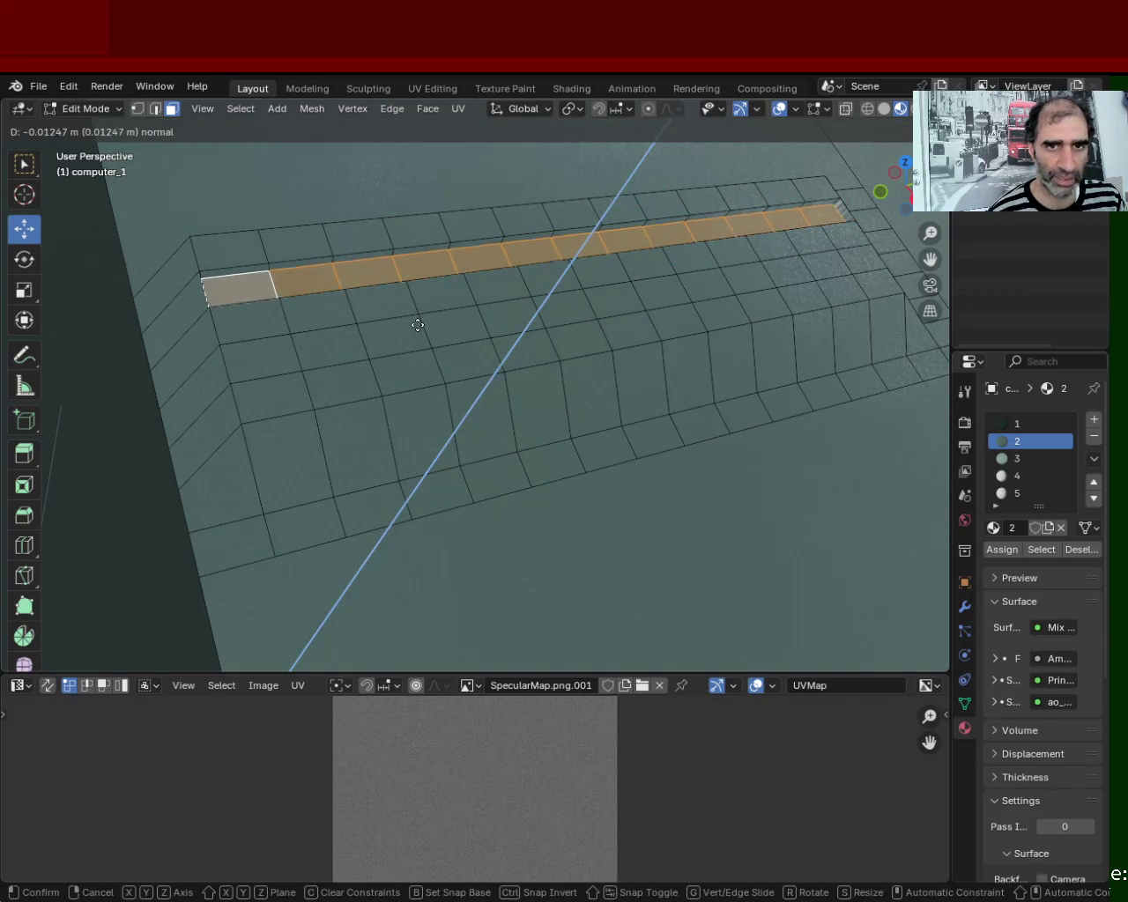
pyautogui.click(417, 322)
pyautogui.scroll(5, 699, 365)
pyautogui.scroll(-5, 358, 365)
pyautogui.moveTo(358, 364)
pyautogui.mouseDown(button='middle')
pyautogui.moveTo(590, 351)
pyautogui.moveTo(700, 320)
pyautogui.moveTo(692, 244)
pyautogui.moveTo(573, 249)
pyautogui.moveTo(490, 325)
pyautogui.moveTo(627, 232)
pyautogui.moveTo(619, 331)
pyautogui.moveTo(587, 365)
pyautogui.moveTo(579, 408)
pyautogui.moveTo(588, 373)
pyautogui.mouseUp(button='middle')
pyautogui.hotkey('ctrl', 'z')
pyautogui.hotkey('ctrl', 'z')
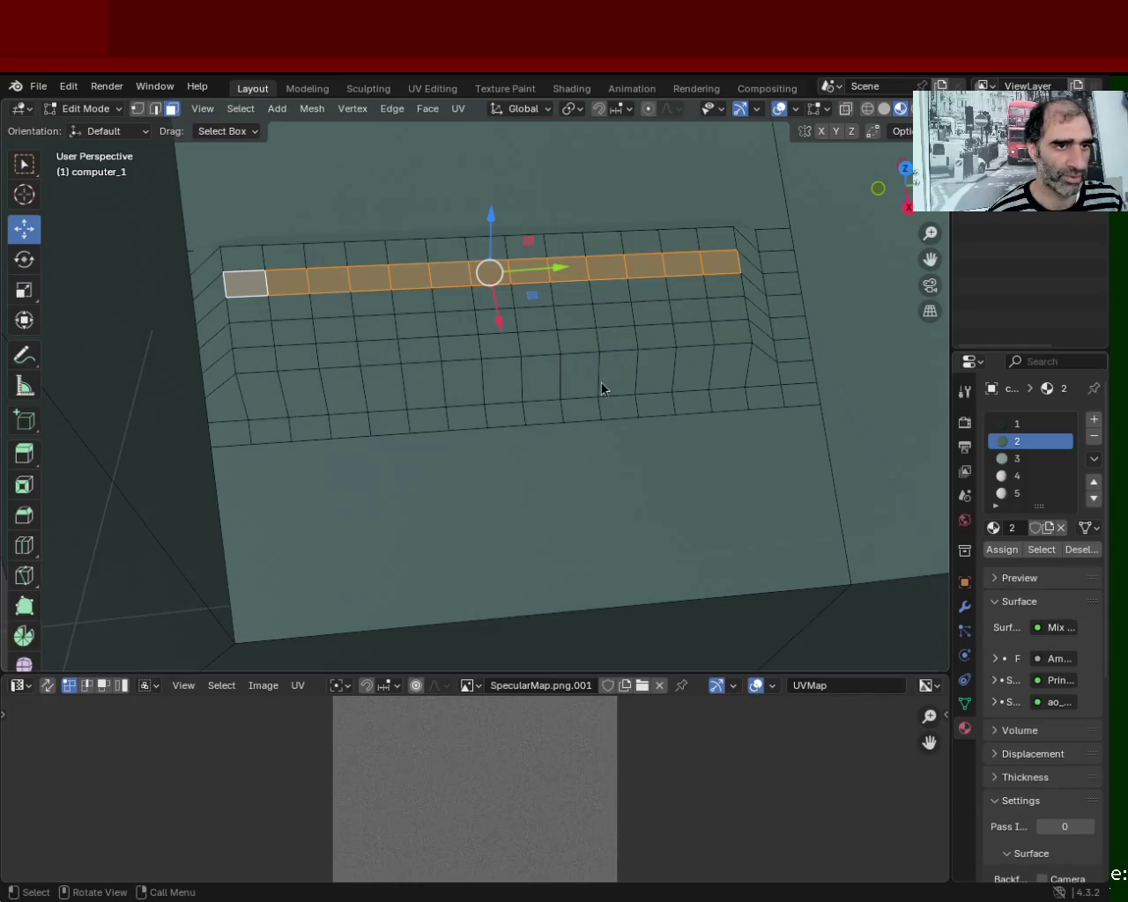
# Select the large front face, make material slot 4 active, and open the Editor Type menu
pyautogui.click(585, 535)
pyautogui.moveTo(596, 478)
pyautogui.mouseDown(button='middle')
pyautogui.moveTo(426, 450)
pyautogui.moveTo(738, 410)
pyautogui.moveTo(499, 424)
pyautogui.moveTo(514, 423)
pyautogui.mouseUp(button='middle')
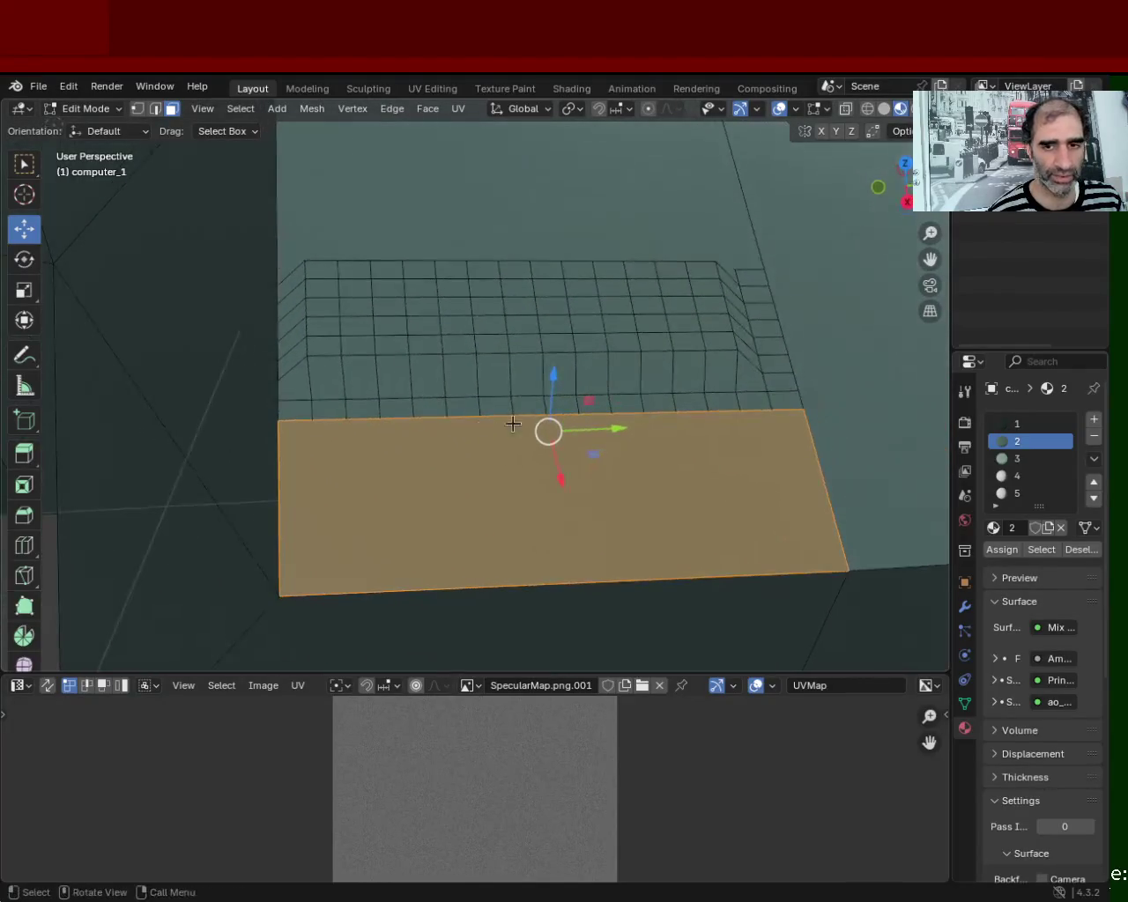
pyautogui.click(1029, 480)
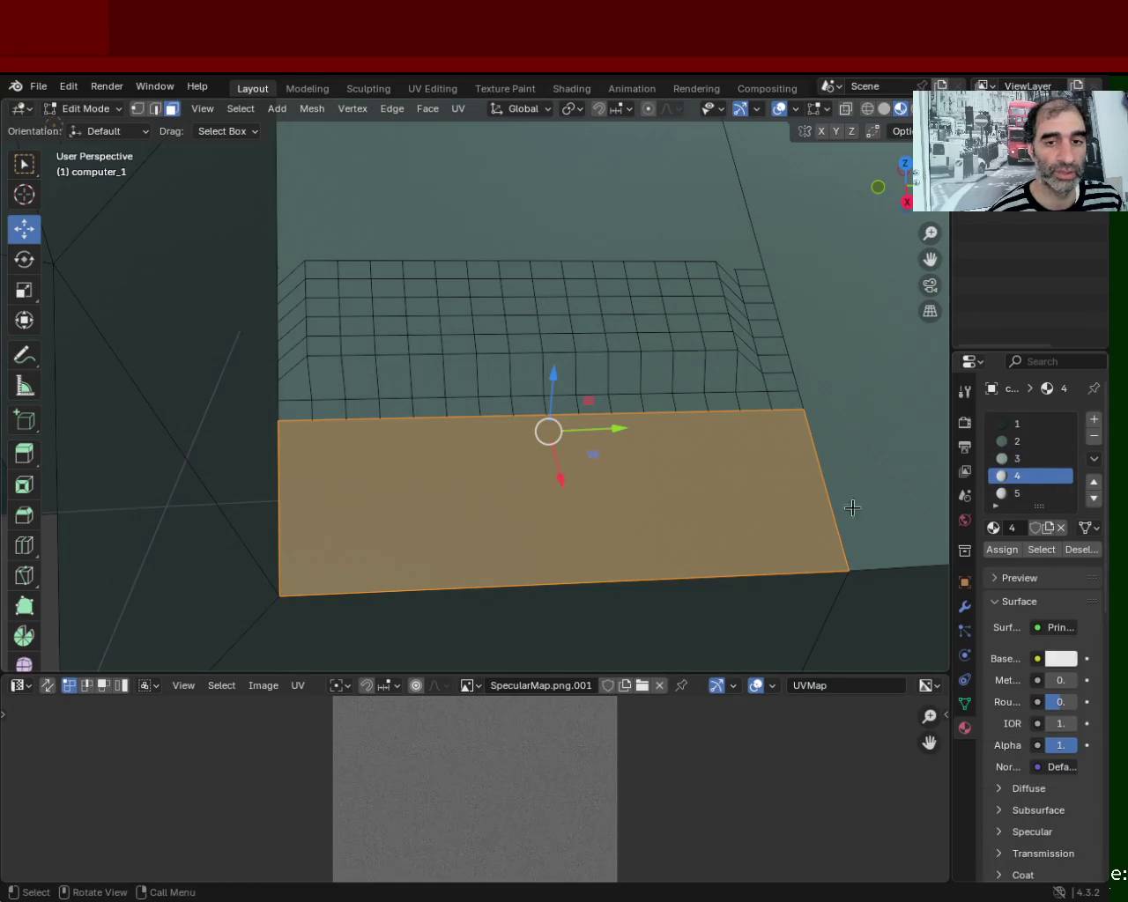
pyautogui.click(19, 687)
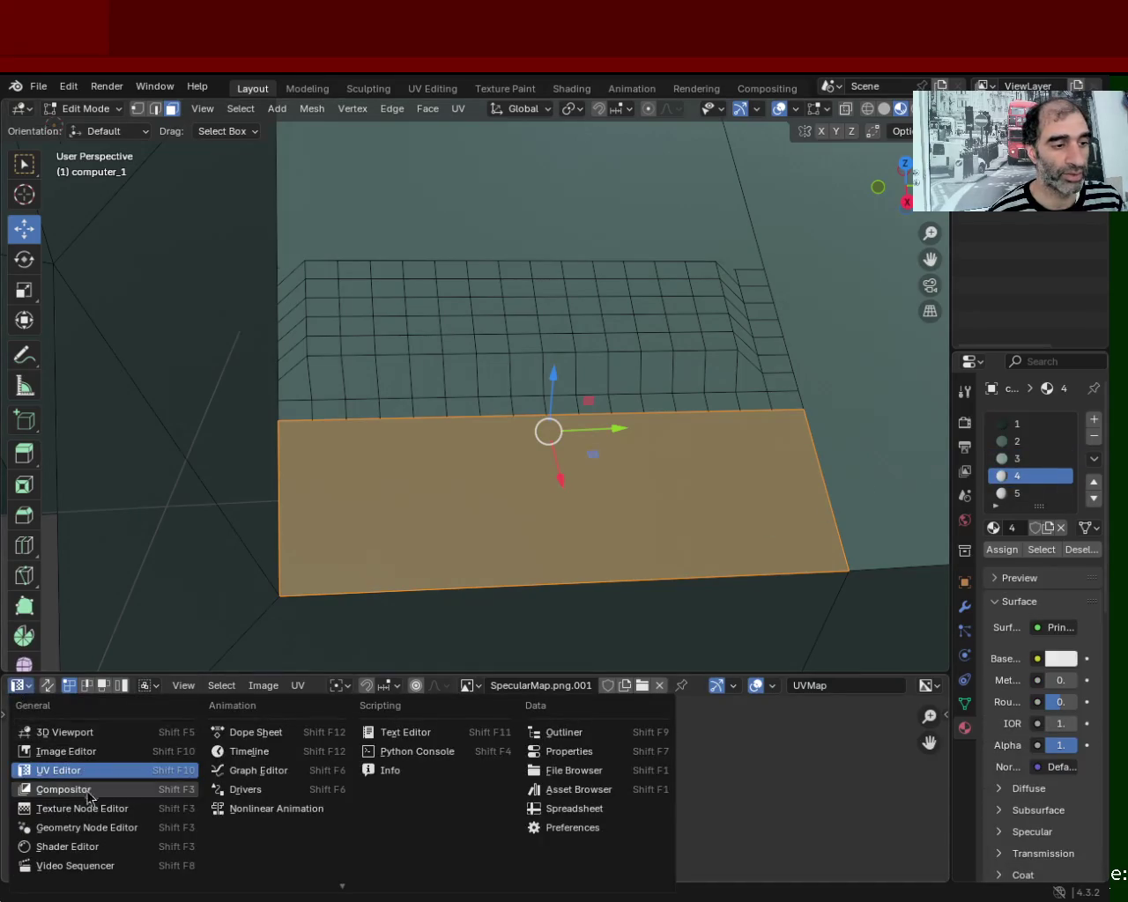
# Turn the image editor into an enlarged Shader Editor and select all of slot 3's nodes
pyautogui.click(96, 850)
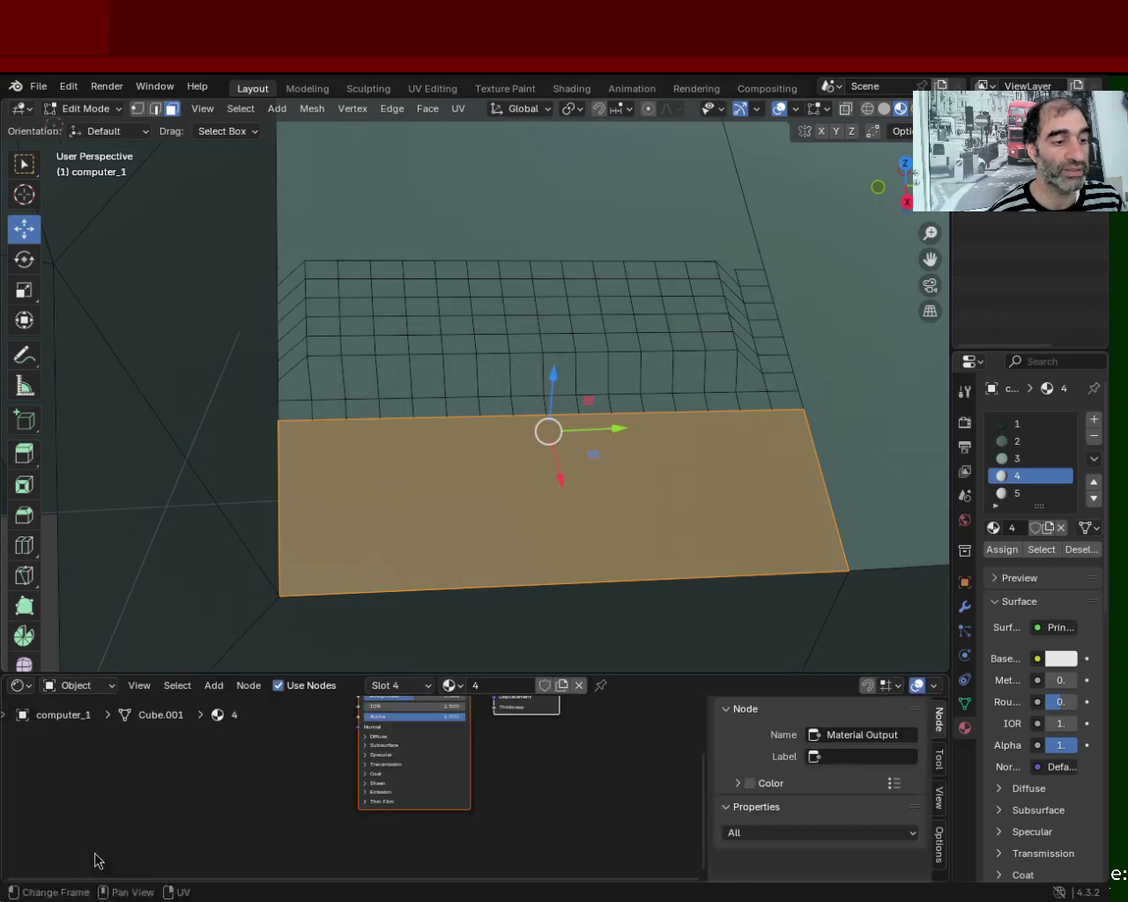
pyautogui.moveTo(430, 675); pyautogui.dragTo(464, 261)
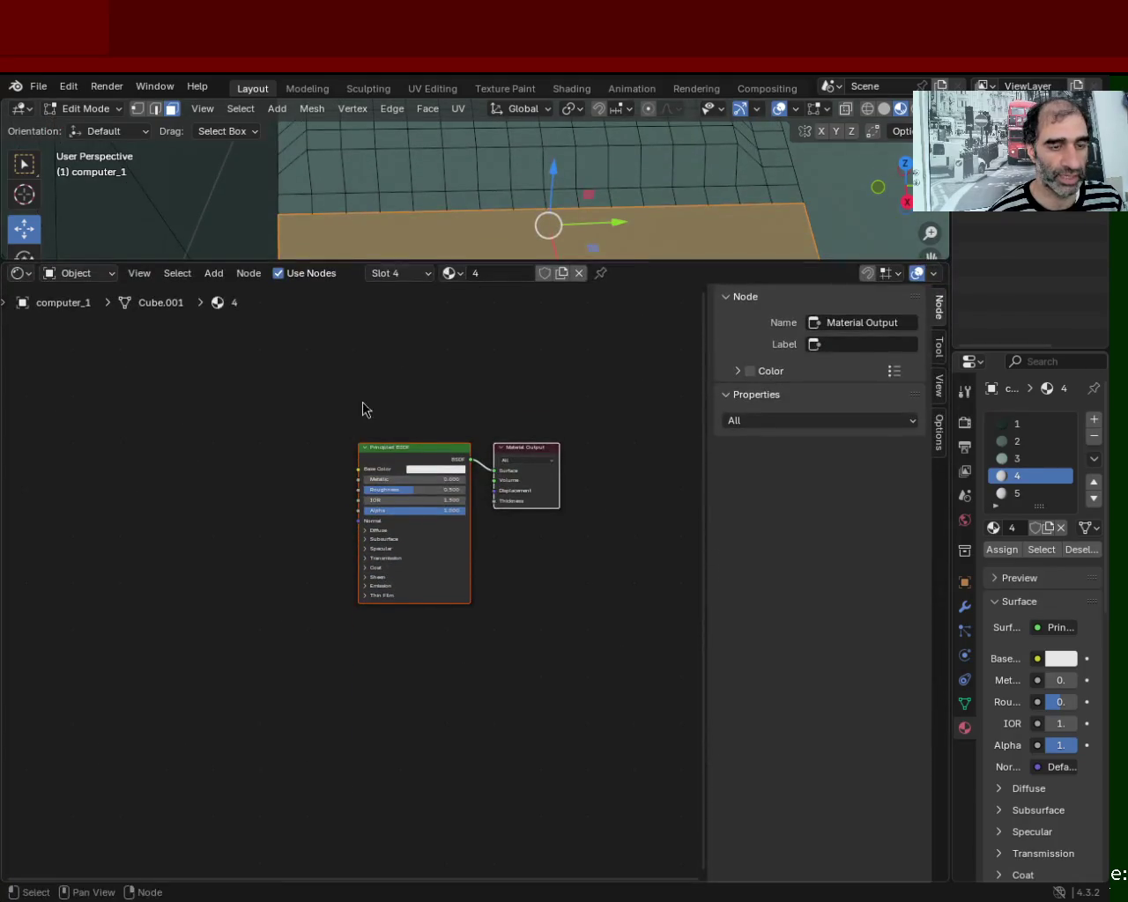
pyautogui.click(1028, 458)
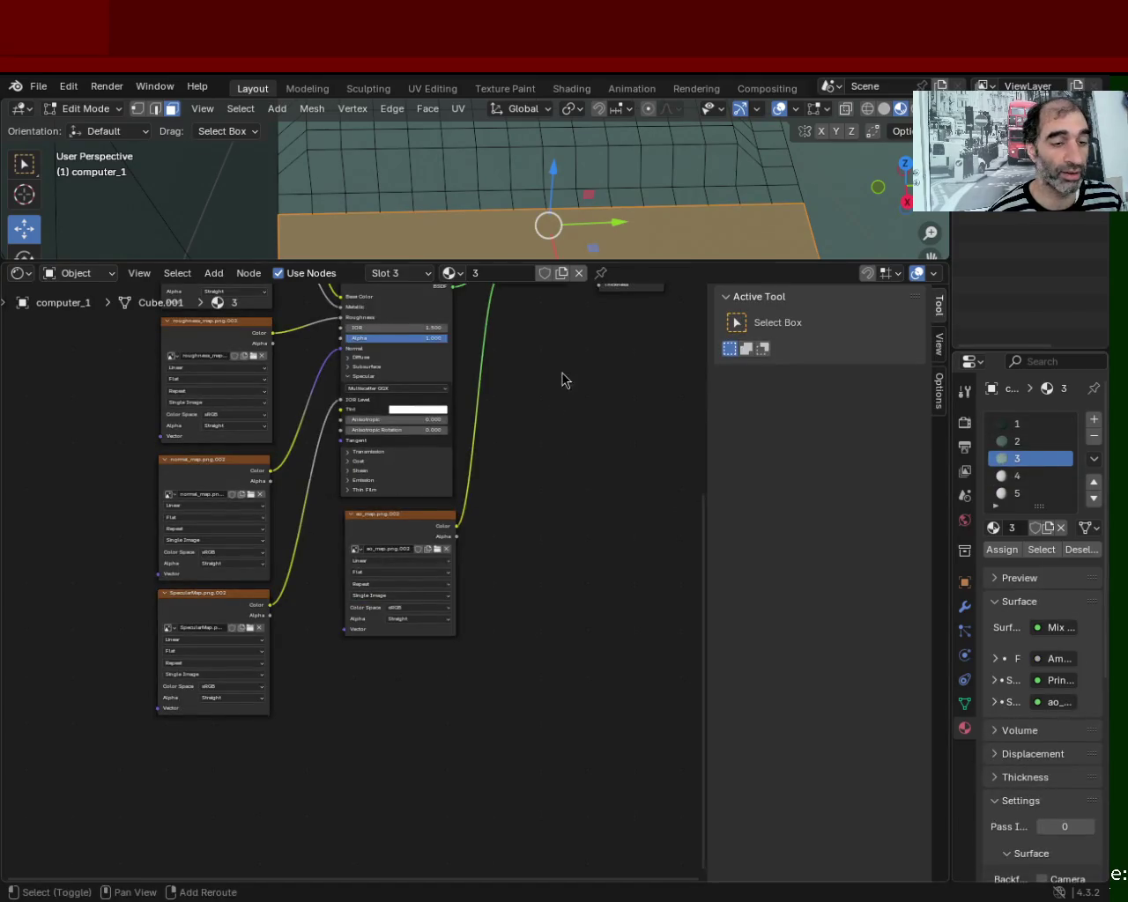
pyautogui.scroll(-2, 561, 380)
pyautogui.scroll(-3, 484, 493)
pyautogui.moveTo(189, 346)
pyautogui.mouseDown()
pyautogui.moveTo(518, 693)
pyautogui.moveTo(569, 604)
pyautogui.mouseUp()
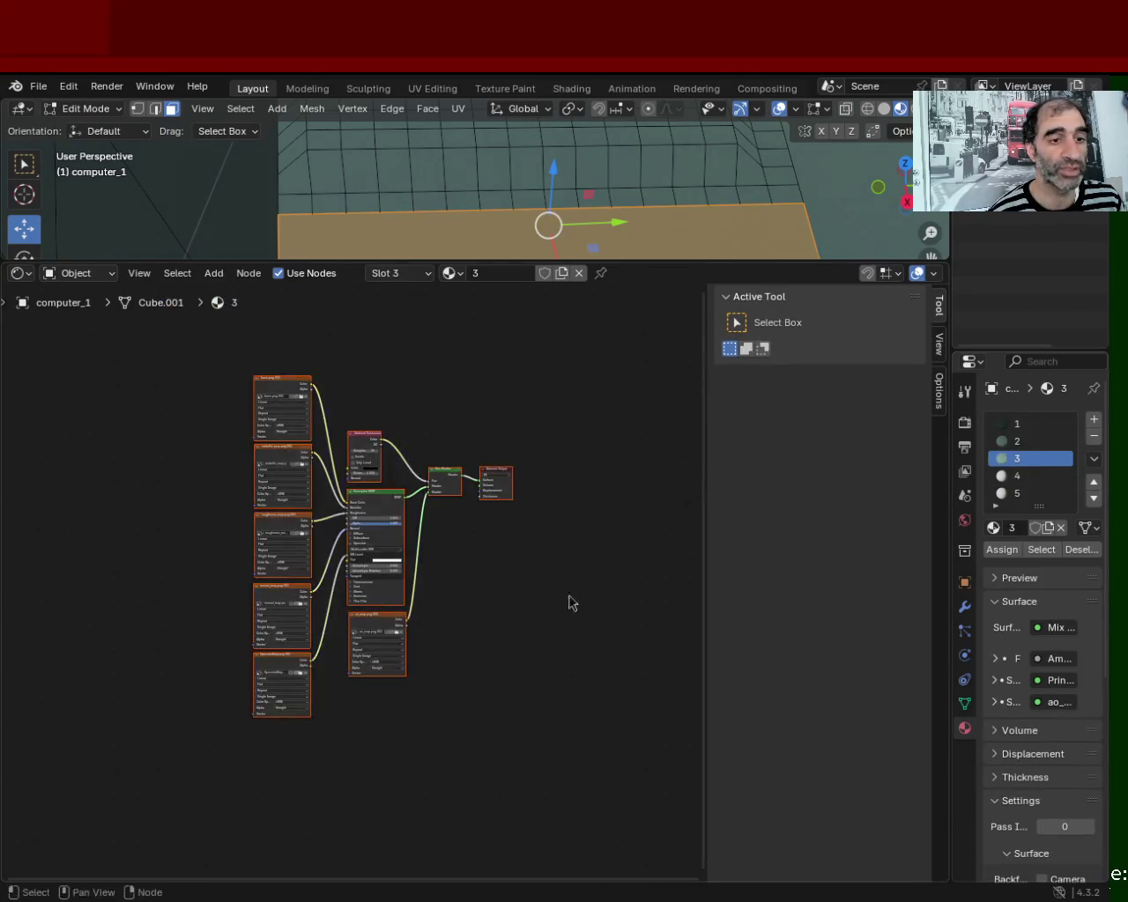
# Paste slot 3's node tree into slot 4, deleting slot 4's original BSDF and output nodes
pyautogui.click(1031, 475)
pyautogui.hotkey('ctrl', 'v')
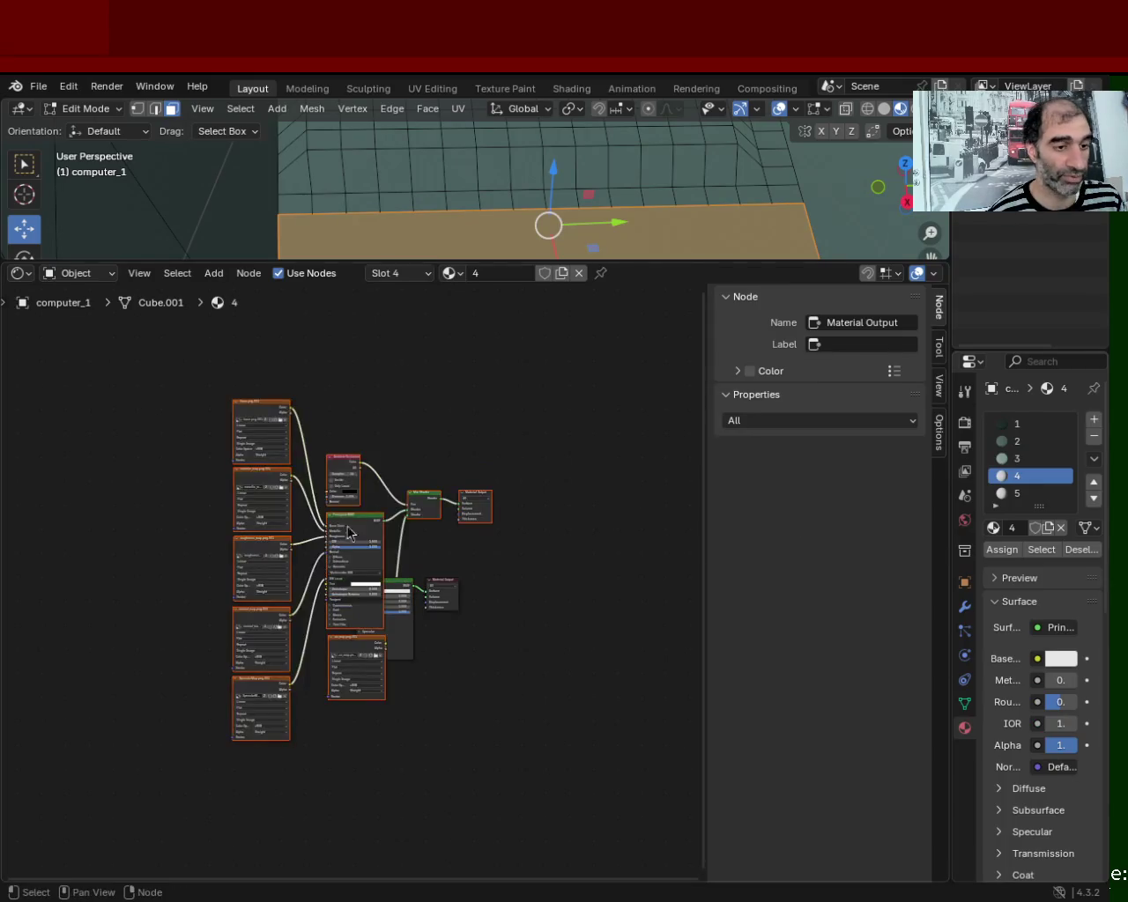
pyautogui.moveTo(273, 411); pyautogui.dragTo(205, 401)
pyautogui.moveTo(499, 716); pyautogui.dragTo(366, 573)
pyautogui.press('Delete')
pyautogui.moveTo(485, 385); pyautogui.dragTo(103, 738)
pyautogui.moveTo(141, 364); pyautogui.dragTo(450, 837)
pyautogui.moveTo(405, 497); pyautogui.dragTo(468, 553)
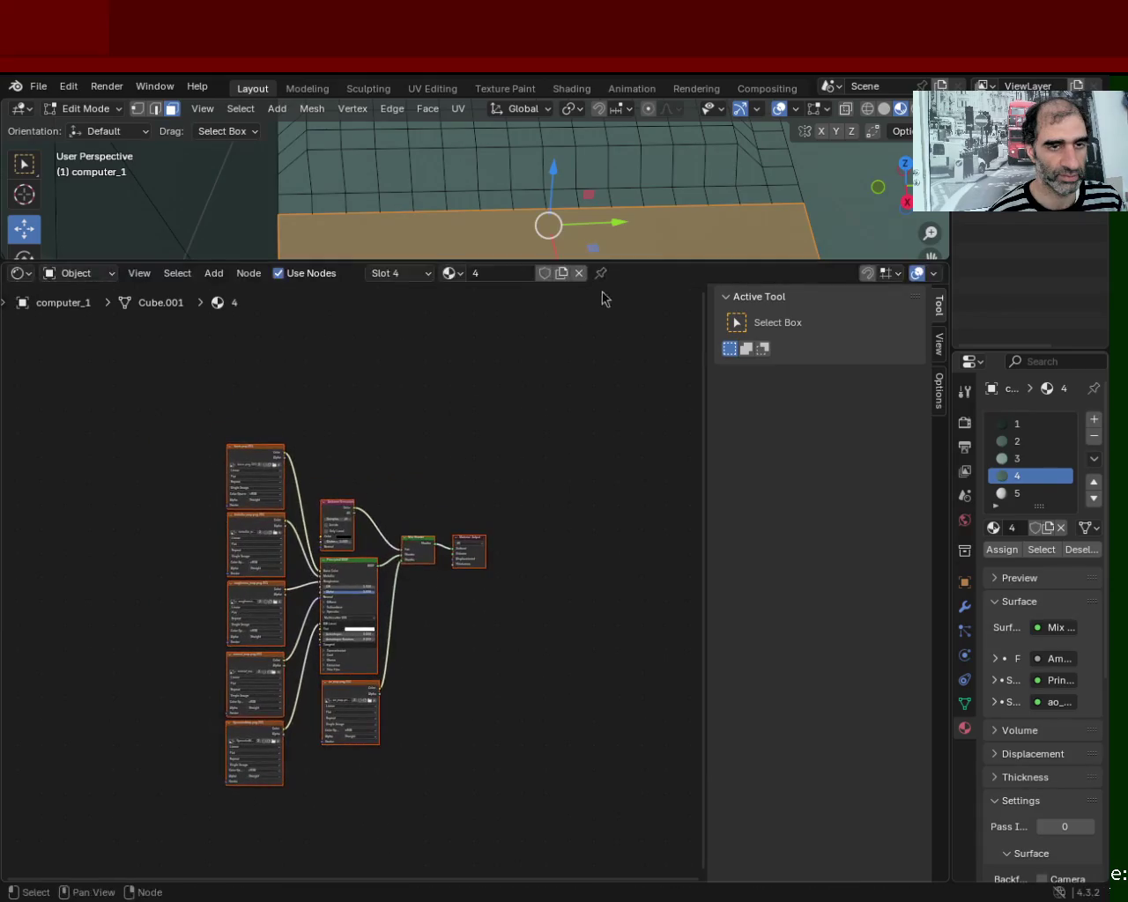
# Enlarge the 3D view over the node editor and zoom onto the selected face
pyautogui.moveTo(642, 261); pyautogui.dragTo(657, 686)
pyautogui.moveTo(611, 390)
pyautogui.keyDown('ctrl'); pyautogui.mouseDown(button='middle')
pyautogui.moveTo(601, 432)
pyautogui.moveTo(579, 376)
pyautogui.moveTo(649, 340)
pyautogui.moveTo(574, 284)
pyautogui.moveTo(474, 438)
pyautogui.moveTo(532, 406)
pyautogui.moveTo(627, 427)
pyautogui.mouseUp(button='middle'); pyautogui.keyUp('ctrl')
pyautogui.scroll(5, 573, 414)
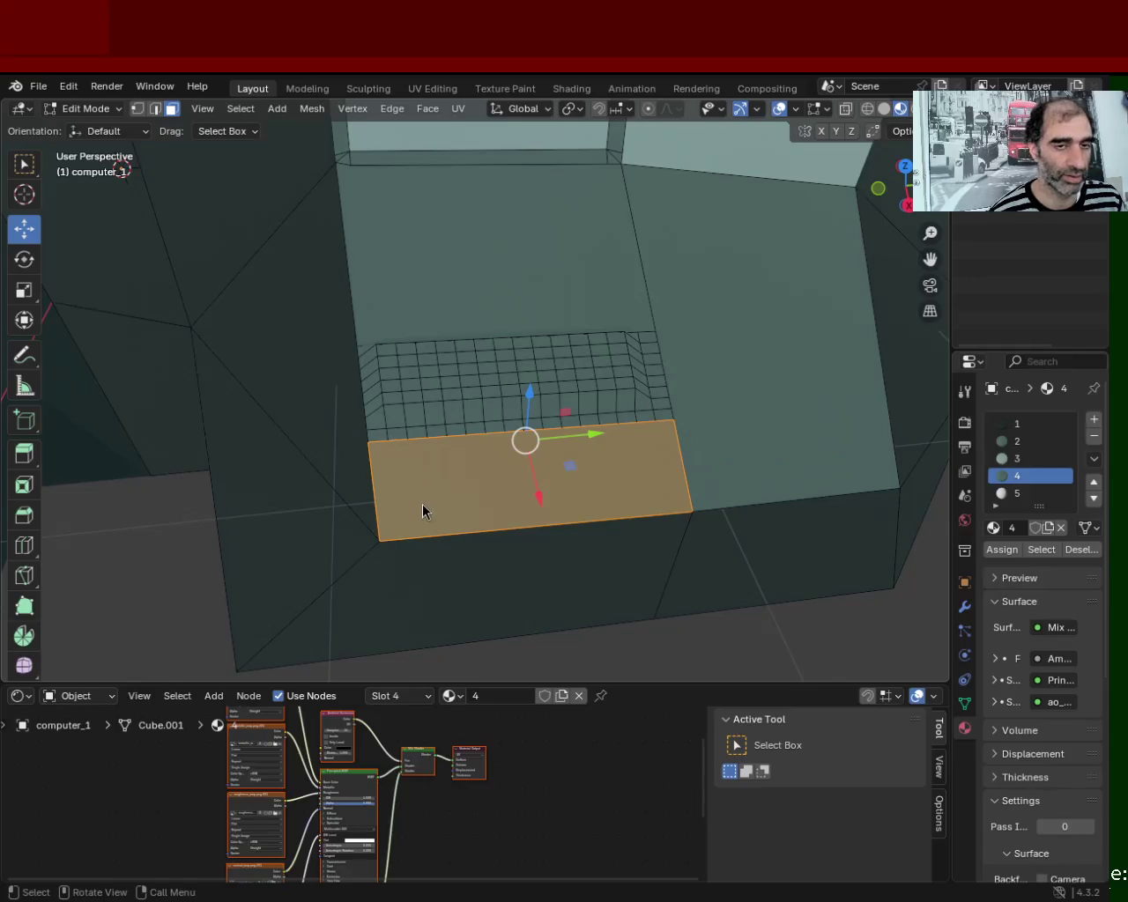
# Orbit around the face below the keyboard, then enlarge the node editor to read material 4's nodes
pyautogui.moveTo(491, 678)
pyautogui.mouseDown(button='middle')
pyautogui.moveTo(547, 339)
pyautogui.moveTo(570, 316)
pyautogui.moveTo(696, 398)
pyautogui.moveTo(513, 244)
pyautogui.moveTo(496, 252)
pyautogui.moveTo(476, 305)
pyautogui.moveTo(559, 333)
pyautogui.moveTo(358, 301)
pyautogui.moveTo(418, 287)
pyautogui.moveTo(435, 448)
pyautogui.moveTo(495, 306)
pyautogui.moveTo(500, 328)
pyautogui.mouseUp(button='middle')
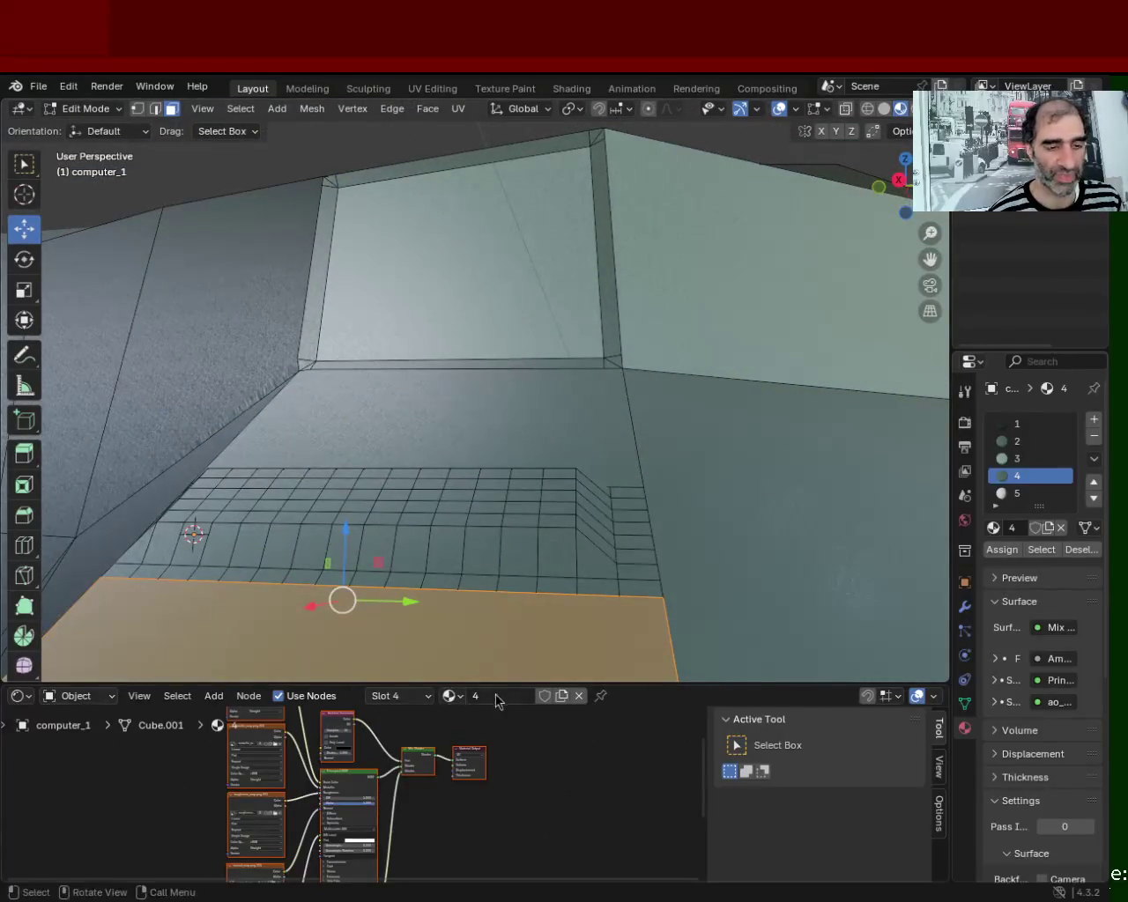
pyautogui.moveTo(528, 685); pyautogui.dragTo(549, 298)
pyautogui.moveTo(426, 408)
pyautogui.keyDown('ctrl'); pyautogui.mouseDown(button='middle')
pyautogui.moveTo(262, 445)
pyautogui.moveTo(472, 460)
pyautogui.moveTo(428, 522)
pyautogui.moveTo(435, 549)
pyautogui.moveTo(446, 455)
pyautogui.mouseUp(button='middle'); pyautogui.keyUp('ctrl')
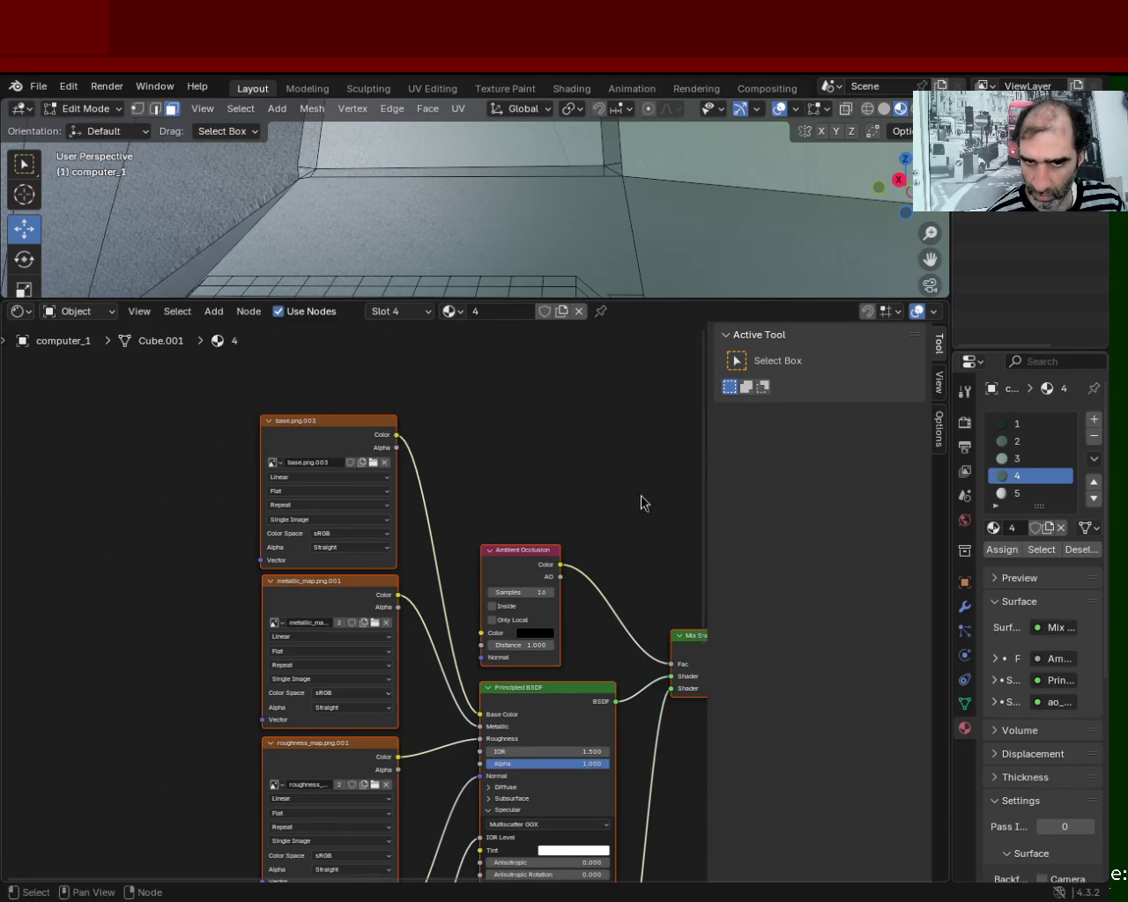
# Pan through material 4's texture nodes and shader connections, then frame the whole tree
pyautogui.moveTo(524, 562); pyautogui.dragTo(542, 408, button='middle')
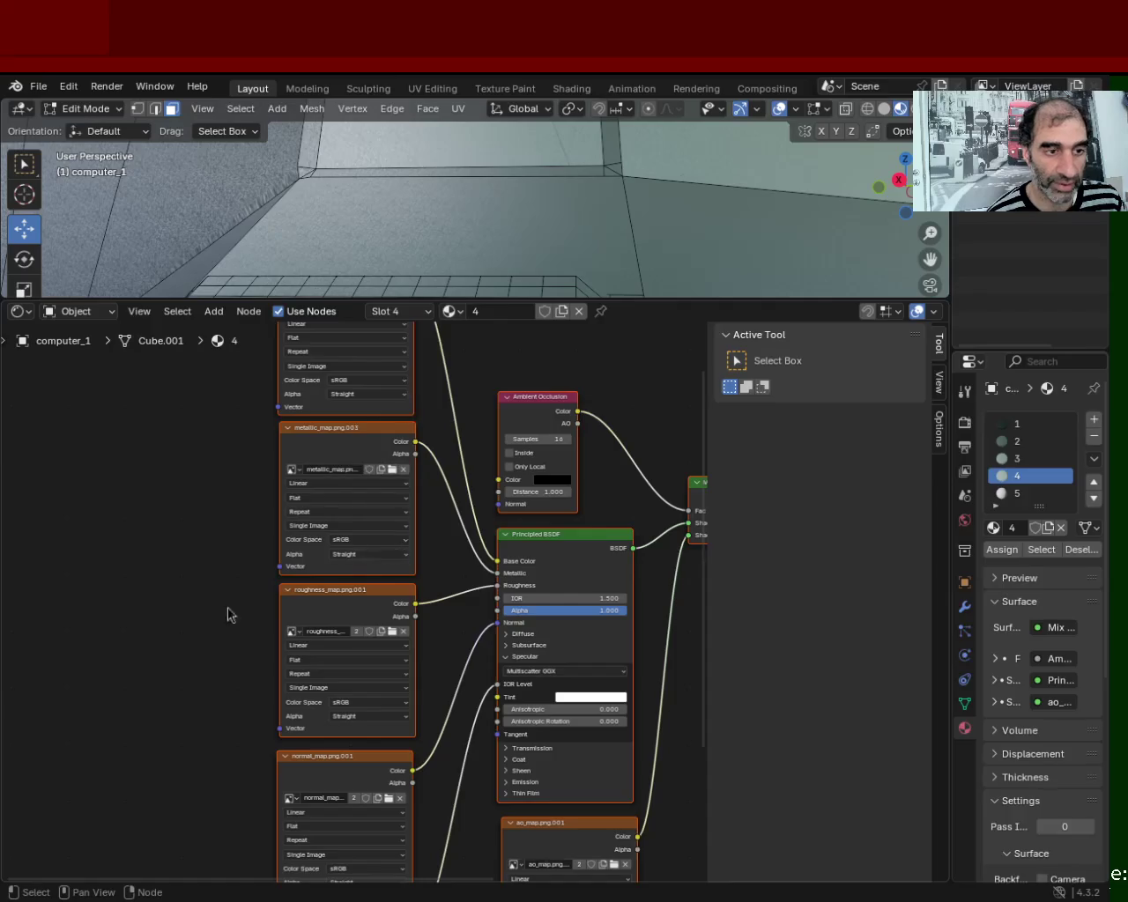
pyautogui.keyDown('shift'); pyautogui.scroll(-3, 370, 540); pyautogui.keyUp('shift')
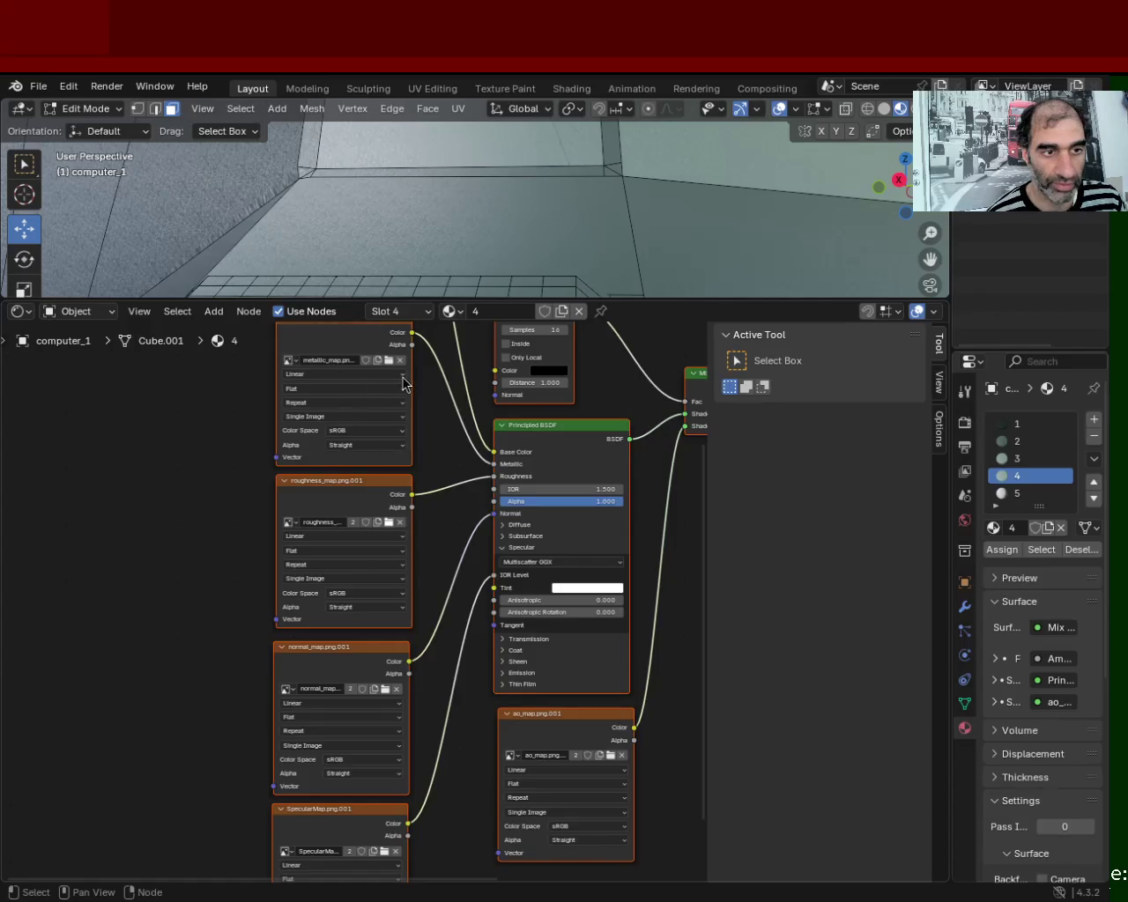
pyautogui.keyDown('shift'); pyautogui.scroll(-3, 137, 532); pyautogui.keyUp('shift')
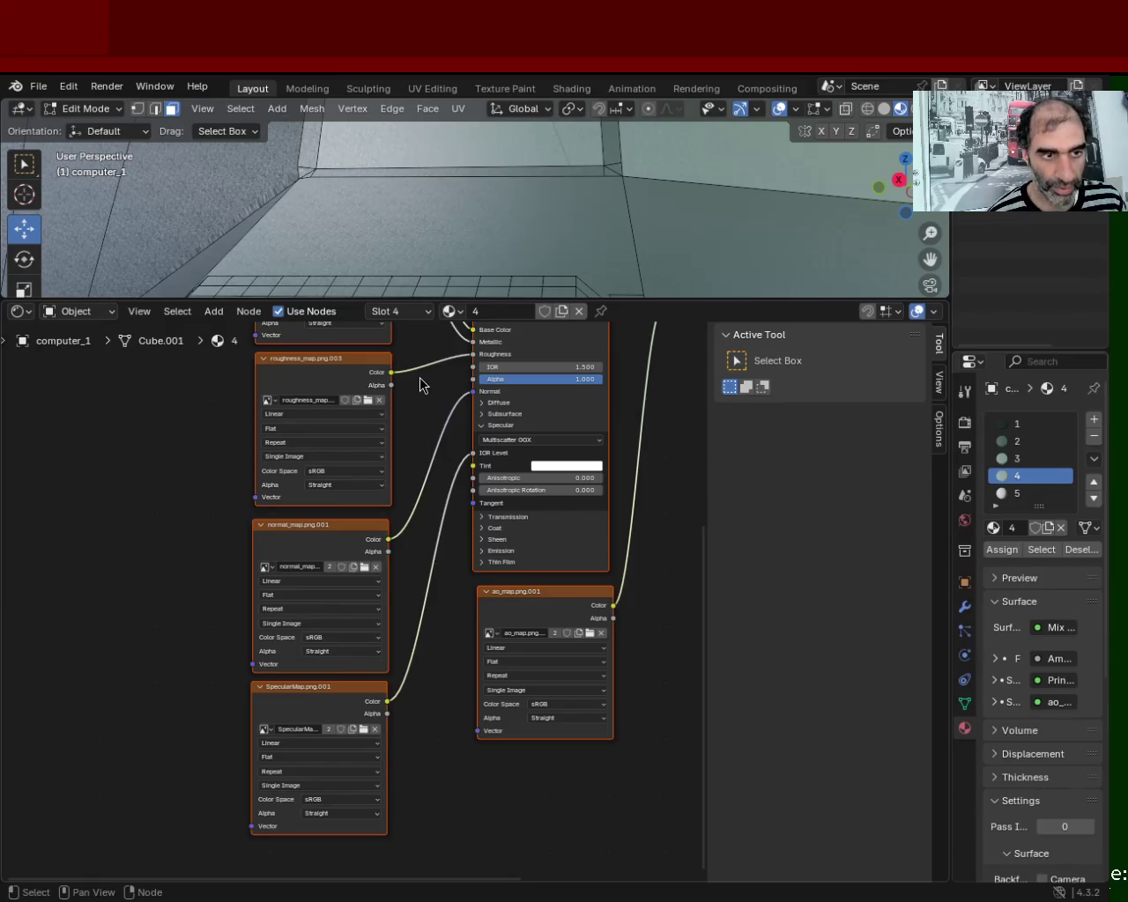
pyautogui.moveTo(195, 645); pyautogui.dragTo(144, 597, button='middle')
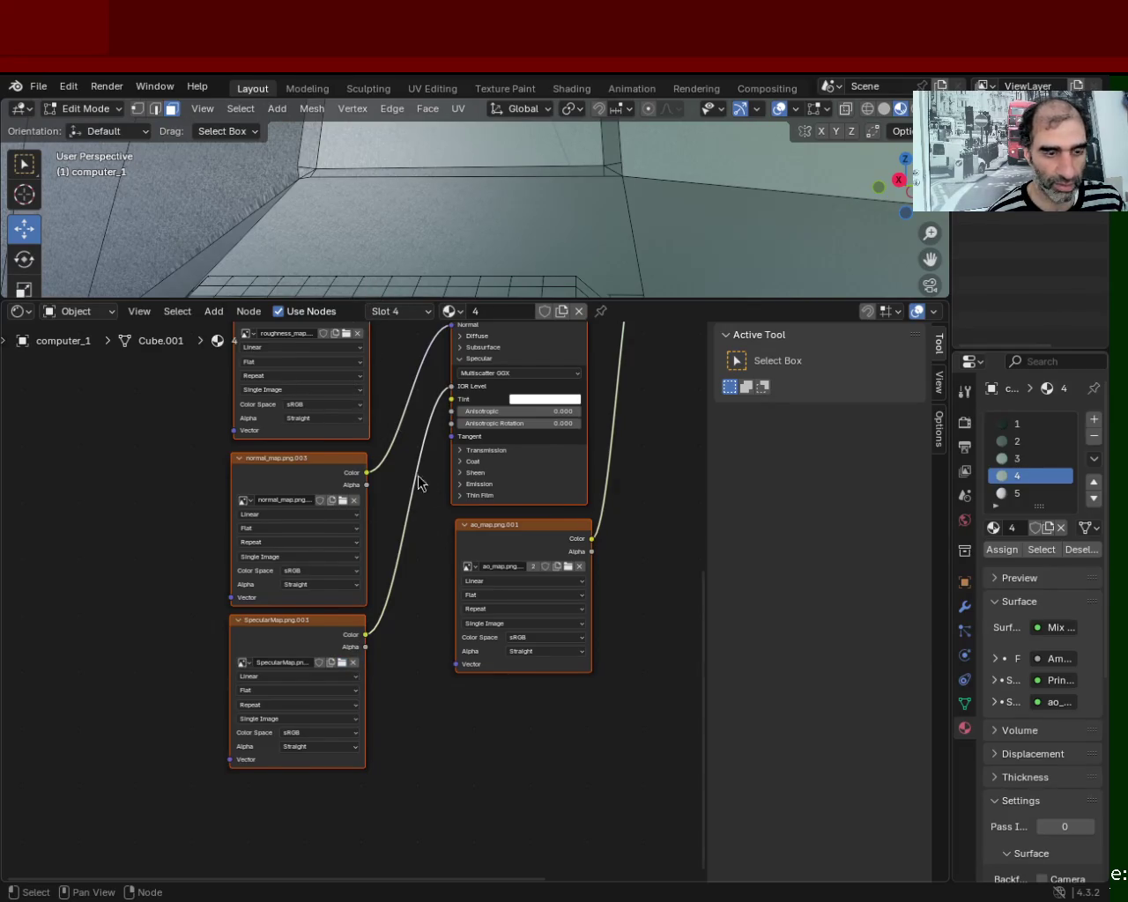
pyautogui.moveTo(419, 483); pyautogui.dragTo(301, 667, button='middle')
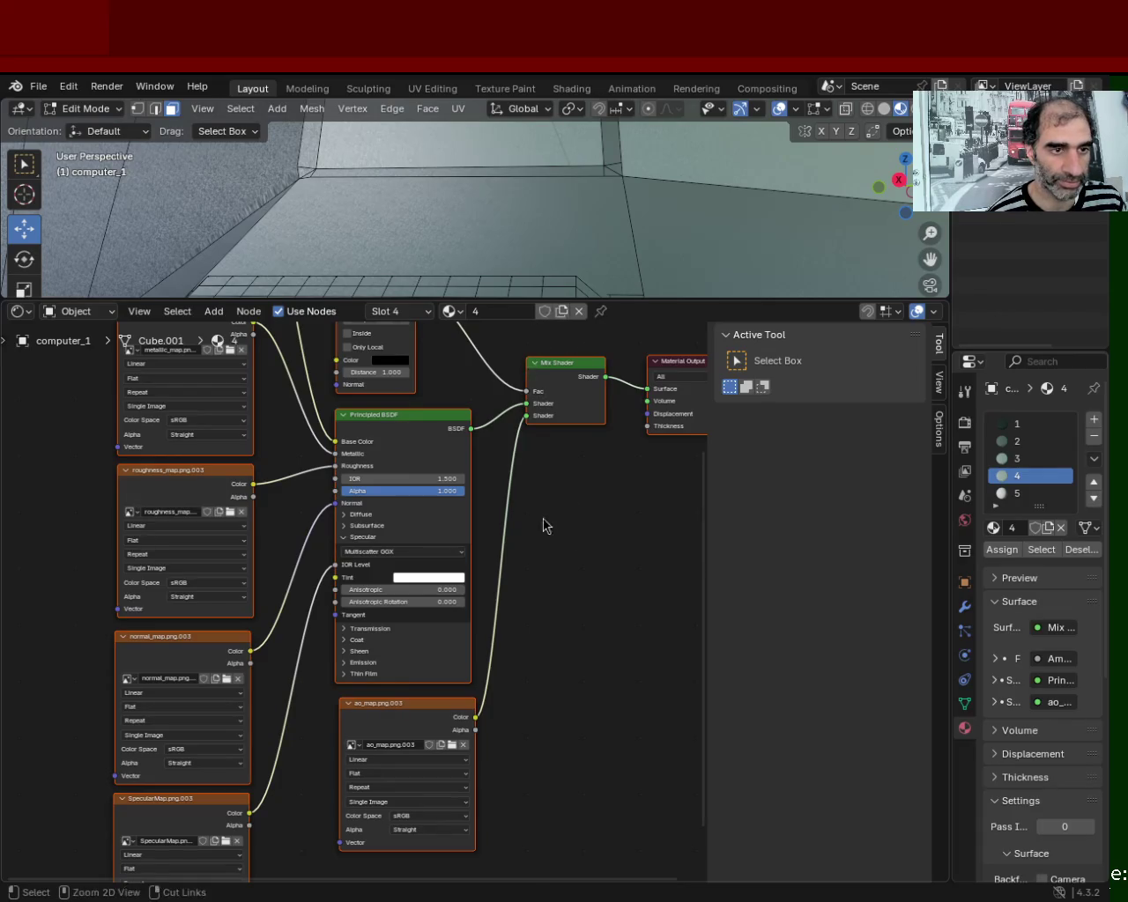
pyautogui.press('Home')
# Compare with material 1's nodes, return to material 4, and enlarge the 3D view on the keyboard grid
pyautogui.click(1026, 424)
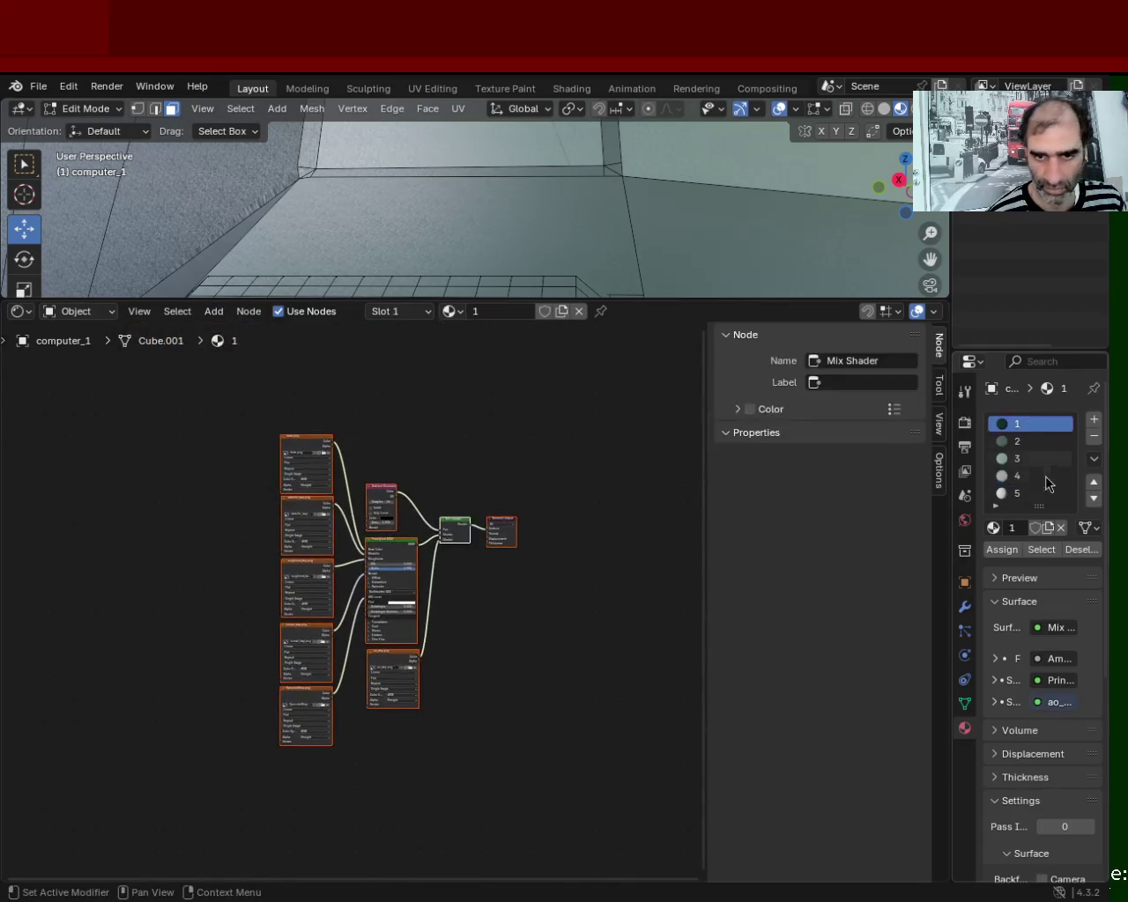
pyautogui.click(1030, 475)
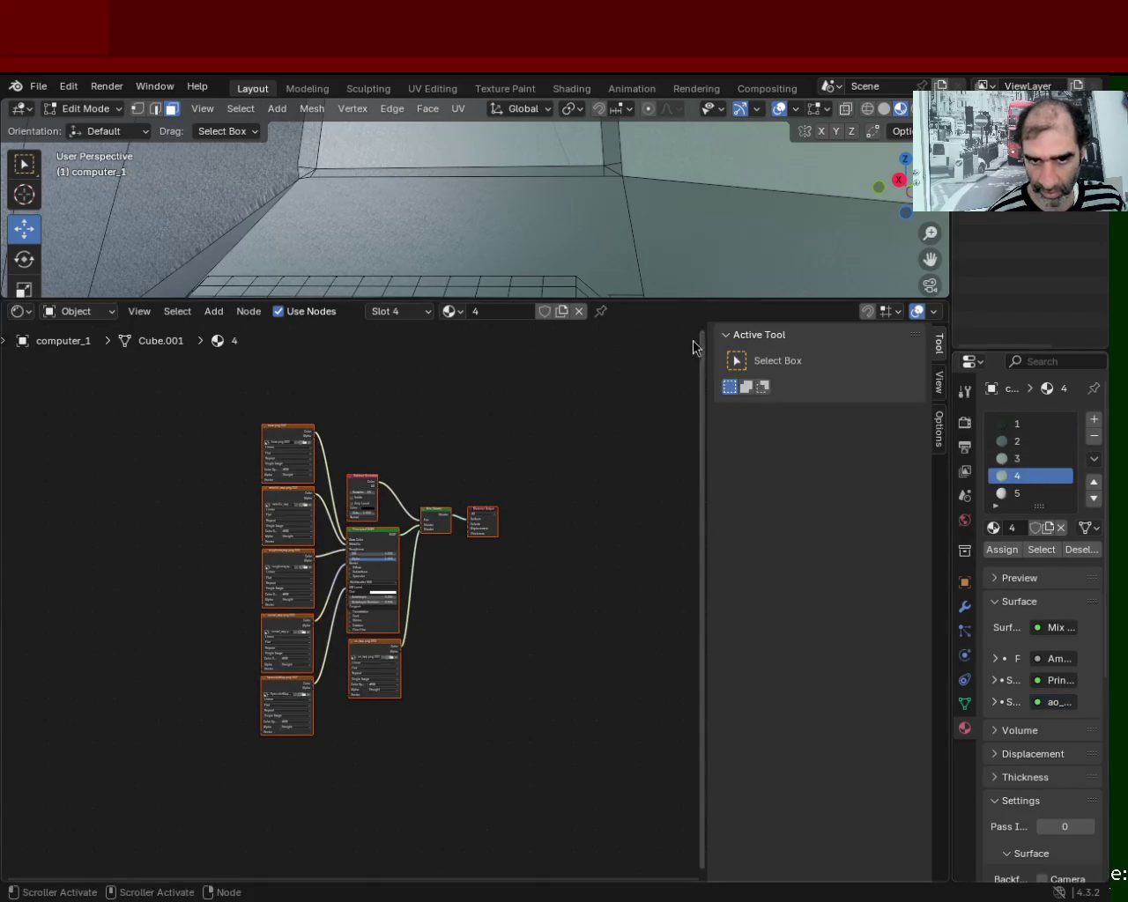
pyautogui.moveTo(559, 298); pyautogui.dragTo(626, 528)
pyautogui.moveTo(626, 520)
pyautogui.mouseDown(button='middle')
pyautogui.moveTo(445, 298)
pyautogui.moveTo(206, 228)
pyautogui.mouseUp(button='middle')
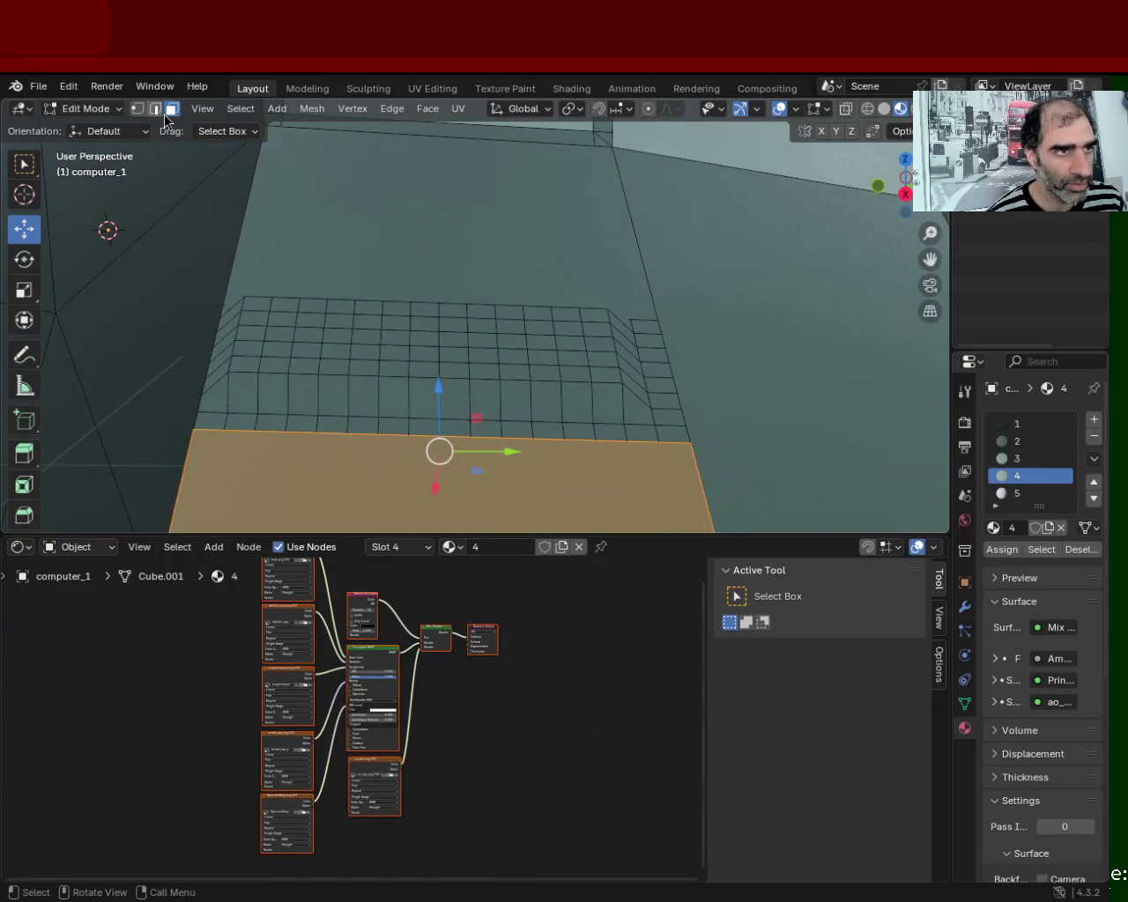
# Select the keyboard grid's faces column by column across the first six columns
pyautogui.click(252, 305)
pyautogui.keyDown('shift'); pyautogui.click(252, 319); pyautogui.keyUp('shift')
pyautogui.keyDown('shift'); pyautogui.click(252, 333); pyautogui.keyUp('shift')
pyautogui.keyDown('shift'); pyautogui.click(251, 348); pyautogui.keyUp('shift')
pyautogui.keyDown('shift'); pyautogui.click(269, 363); pyautogui.keyUp('shift')
pyautogui.keyDown('shift'); pyautogui.click(275, 348); pyautogui.keyUp('shift')
pyautogui.keyDown('shift'); pyautogui.click(280, 333); pyautogui.keyUp('shift')
pyautogui.keyDown('shift'); pyautogui.click(283, 318); pyautogui.keyUp('shift')
pyautogui.keyDown('shift'); pyautogui.click(310, 306); pyautogui.keyUp('shift')
pyautogui.keyDown('shift'); pyautogui.click(309, 320); pyautogui.keyUp('shift')
pyautogui.keyDown('shift'); pyautogui.click(307, 336); pyautogui.keyUp('shift')
pyautogui.keyDown('shift'); pyautogui.click(305, 351); pyautogui.keyUp('shift')
pyautogui.keyDown('shift'); pyautogui.click(335, 364); pyautogui.keyUp('shift')
pyautogui.keyDown('shift'); pyautogui.click(337, 350); pyautogui.keyUp('shift')
pyautogui.keyDown('shift'); pyautogui.click(340, 334); pyautogui.keyUp('shift')
pyautogui.keyDown('shift'); pyautogui.click(342, 321); pyautogui.keyUp('shift')
pyautogui.keyDown('shift'); pyautogui.click(345, 305); pyautogui.keyUp('shift')
pyautogui.keyDown('shift'); pyautogui.click(366, 306); pyautogui.keyUp('shift')
pyautogui.keyDown('shift'); pyautogui.click(367, 321); pyautogui.keyUp('shift')
pyautogui.keyDown('shift'); pyautogui.click(366, 335); pyautogui.keyUp('shift')
pyautogui.keyDown('shift'); pyautogui.click(364, 350); pyautogui.keyUp('shift')
pyautogui.keyDown('shift'); pyautogui.click(363, 365); pyautogui.keyUp('shift')
pyautogui.keyDown('shift'); pyautogui.click(396, 366); pyautogui.keyUp('shift')
pyautogui.keyDown('shift'); pyautogui.click(397, 352); pyautogui.keyUp('shift')
pyautogui.keyDown('shift'); pyautogui.click(398, 337); pyautogui.keyUp('shift')
pyautogui.keyDown('shift'); pyautogui.click(399, 322); pyautogui.keyUp('shift')
pyautogui.keyDown('shift'); pyautogui.click(400, 307); pyautogui.keyUp('shift')
# Add the remaining grid columns, seven through thirteen, to the face selection
pyautogui.keyDown('shift'); pyautogui.click(425, 310); pyautogui.keyUp('shift')
pyautogui.keyDown('shift'); pyautogui.click(426, 323); pyautogui.keyUp('shift')
pyautogui.keyDown('shift'); pyautogui.click(425, 338); pyautogui.keyUp('shift')
pyautogui.keyDown('shift'); pyautogui.click(424, 353); pyautogui.keyUp('shift')
pyautogui.keyDown('shift'); pyautogui.click(423, 369); pyautogui.keyUp('shift')
pyautogui.keyDown('shift'); pyautogui.click(453, 369); pyautogui.keyUp('shift')
pyautogui.keyDown('shift'); pyautogui.click(453, 354); pyautogui.keyUp('shift')
pyautogui.keyDown('shift'); pyautogui.click(454, 340); pyautogui.keyUp('shift')
pyautogui.keyDown('shift'); pyautogui.click(453, 325); pyautogui.keyUp('shift')
pyautogui.keyDown('shift'); pyautogui.click(453, 310); pyautogui.keyUp('shift')
pyautogui.keyDown('shift'); pyautogui.click(480, 310); pyautogui.keyUp('shift')
pyautogui.keyDown('shift'); pyautogui.click(484, 327); pyautogui.keyUp('shift')
pyautogui.keyDown('shift'); pyautogui.click(482, 341); pyautogui.keyUp('shift')
pyautogui.keyDown('shift'); pyautogui.click(483, 356); pyautogui.keyUp('shift')
pyautogui.keyDown('shift'); pyautogui.click(484, 371); pyautogui.keyUp('shift')
pyautogui.keyDown('shift'); pyautogui.click(514, 371); pyautogui.keyUp('shift')
pyautogui.keyDown('shift'); pyautogui.click(514, 355); pyautogui.keyUp('shift')
pyautogui.keyDown('shift'); pyautogui.click(511, 339); pyautogui.keyUp('shift')
pyautogui.keyDown('shift'); pyautogui.click(512, 326); pyautogui.keyUp('shift')
pyautogui.keyDown('shift'); pyautogui.click(512, 310); pyautogui.keyUp('shift')
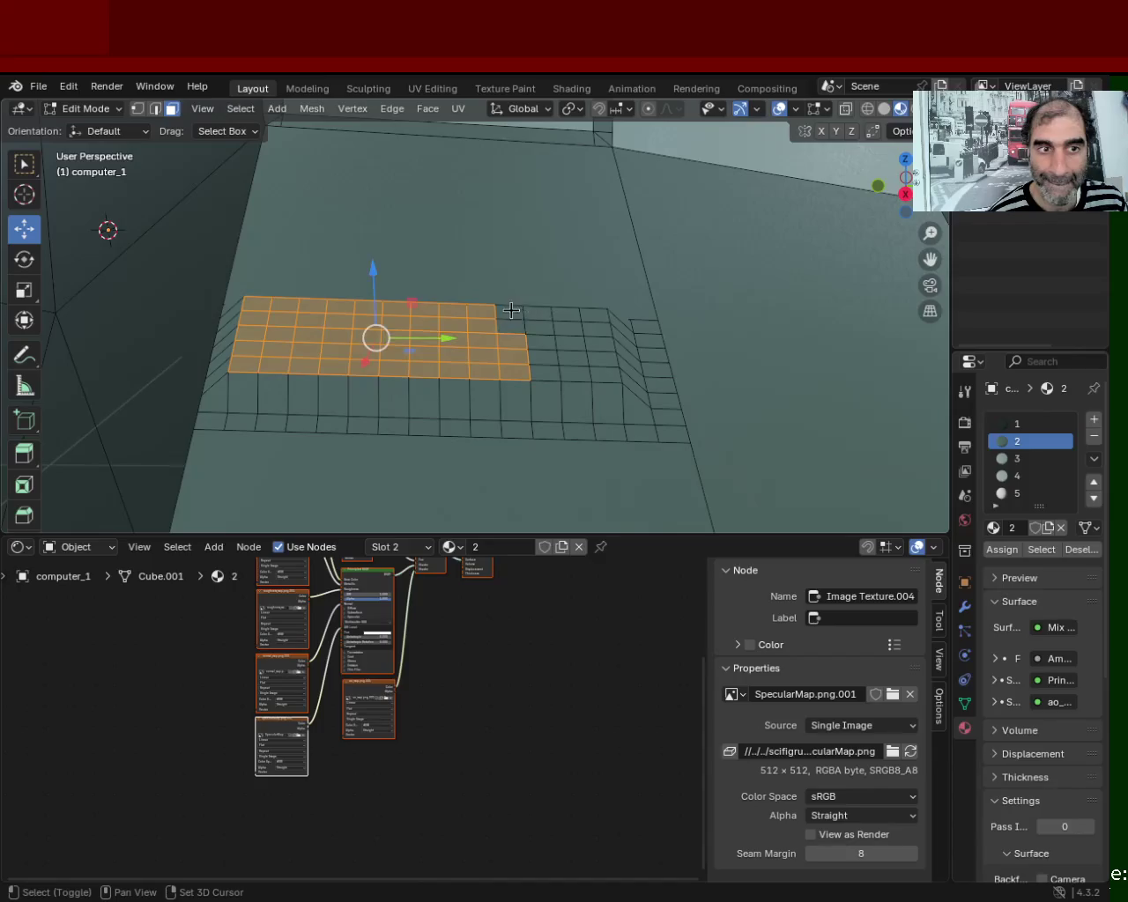
pyautogui.keyDown('shift'); pyautogui.click(511, 326); pyautogui.keyUp('shift')
pyautogui.keyDown('shift'); pyautogui.click(539, 314); pyautogui.keyUp('shift')
pyautogui.keyDown('shift'); pyautogui.click(567, 315); pyautogui.keyUp('shift')
pyautogui.keyDown('shift'); pyautogui.click(538, 327); pyautogui.keyUp('shift')
pyautogui.keyDown('shift'); pyautogui.click(540, 342); pyautogui.keyUp('shift')
pyautogui.keyDown('shift'); pyautogui.click(543, 356); pyautogui.keyUp('shift')
pyautogui.keyDown('shift'); pyautogui.click(544, 371); pyautogui.keyUp('shift')
pyautogui.keyDown('shift'); pyautogui.click(575, 372); pyautogui.keyUp('shift')
pyautogui.keyDown('shift'); pyautogui.click(571, 358); pyautogui.keyUp('shift')
pyautogui.keyDown('shift'); pyautogui.click(568, 342); pyautogui.keyUp('shift')
pyautogui.keyDown('shift'); pyautogui.click(567, 328); pyautogui.keyUp('shift')
pyautogui.keyDown('shift'); pyautogui.click(595, 315); pyautogui.keyUp('shift')
pyautogui.keyDown('shift'); pyautogui.click(597, 330); pyautogui.keyUp('shift')
pyautogui.keyDown('shift'); pyautogui.click(599, 344); pyautogui.keyUp('shift')
pyautogui.keyDown('shift'); pyautogui.click(601, 360); pyautogui.keyUp('shift')
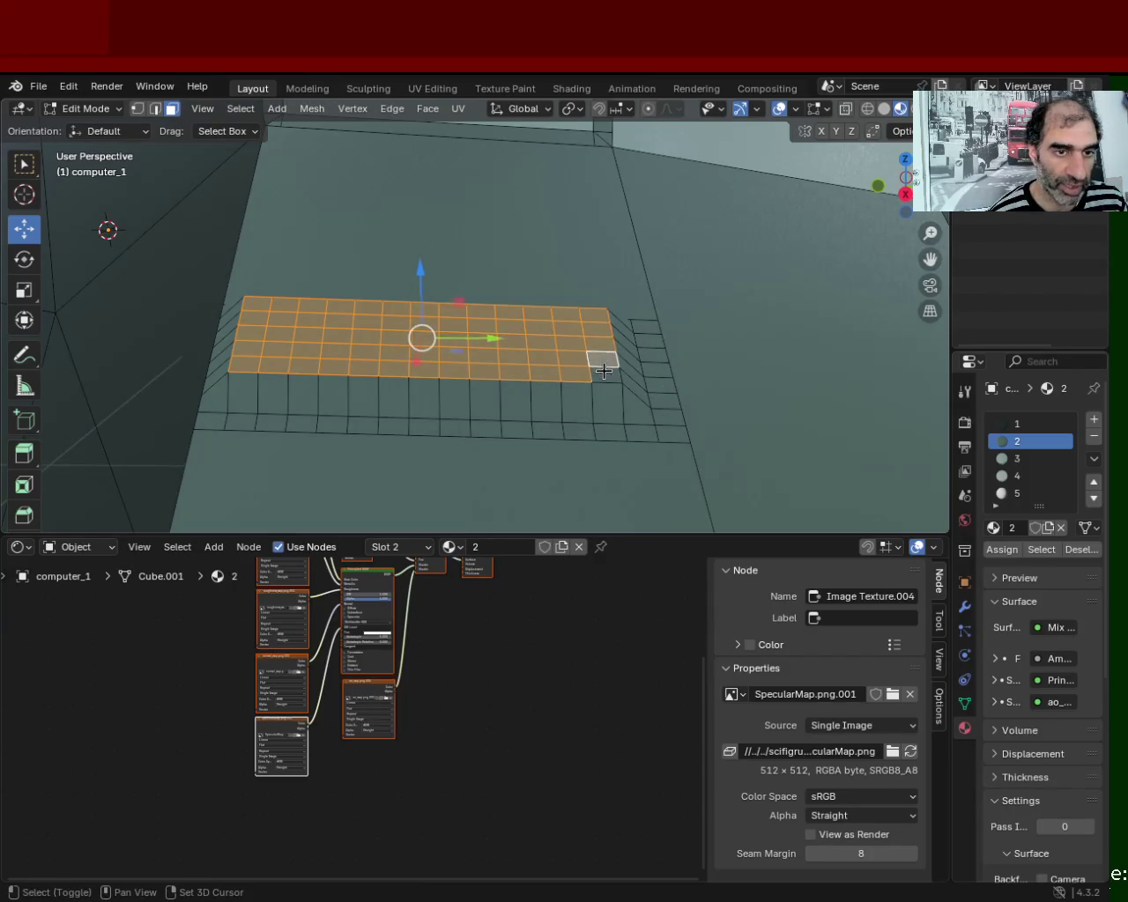
pyautogui.keyDown('shift'); pyautogui.click(605, 373); pyautogui.keyUp('shift')
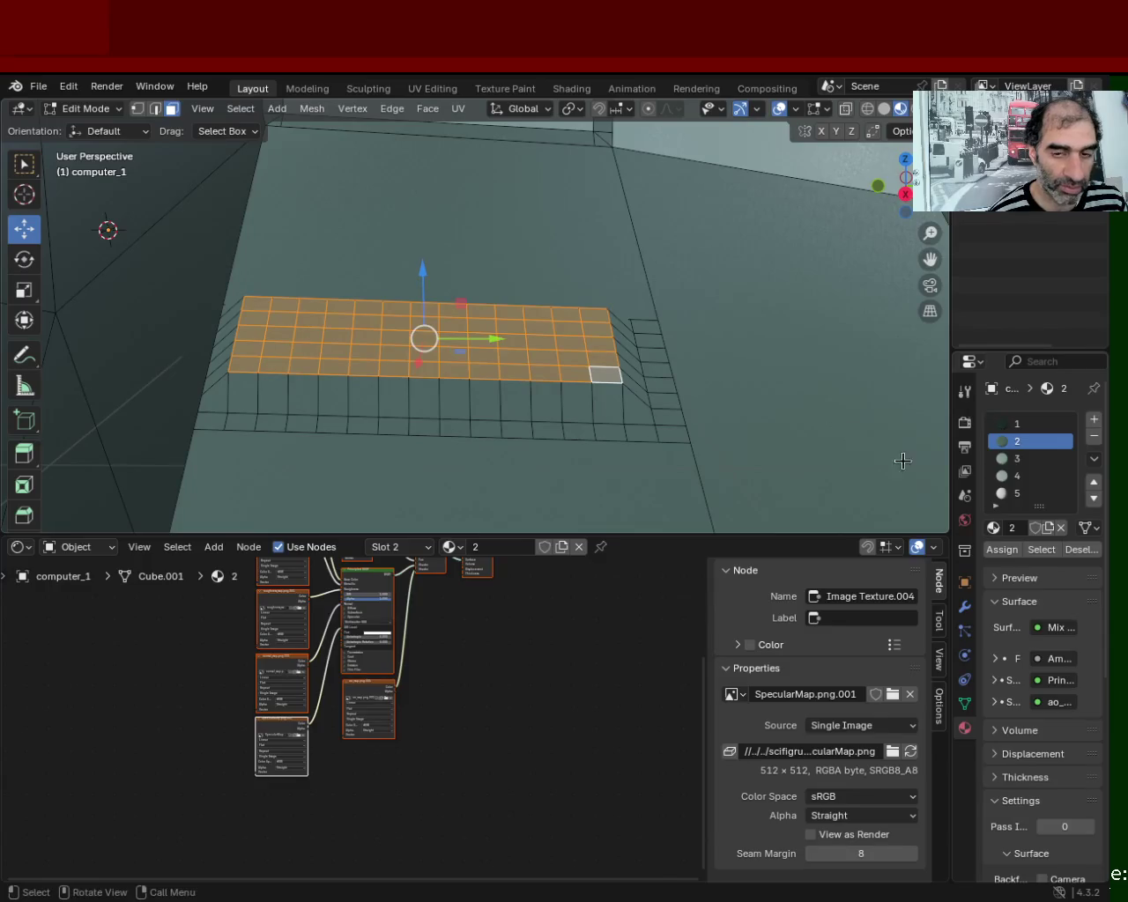
# Assign material slot 4 to the selected grid faces, then select the large face beside the grid
pyautogui.click(1036, 476)
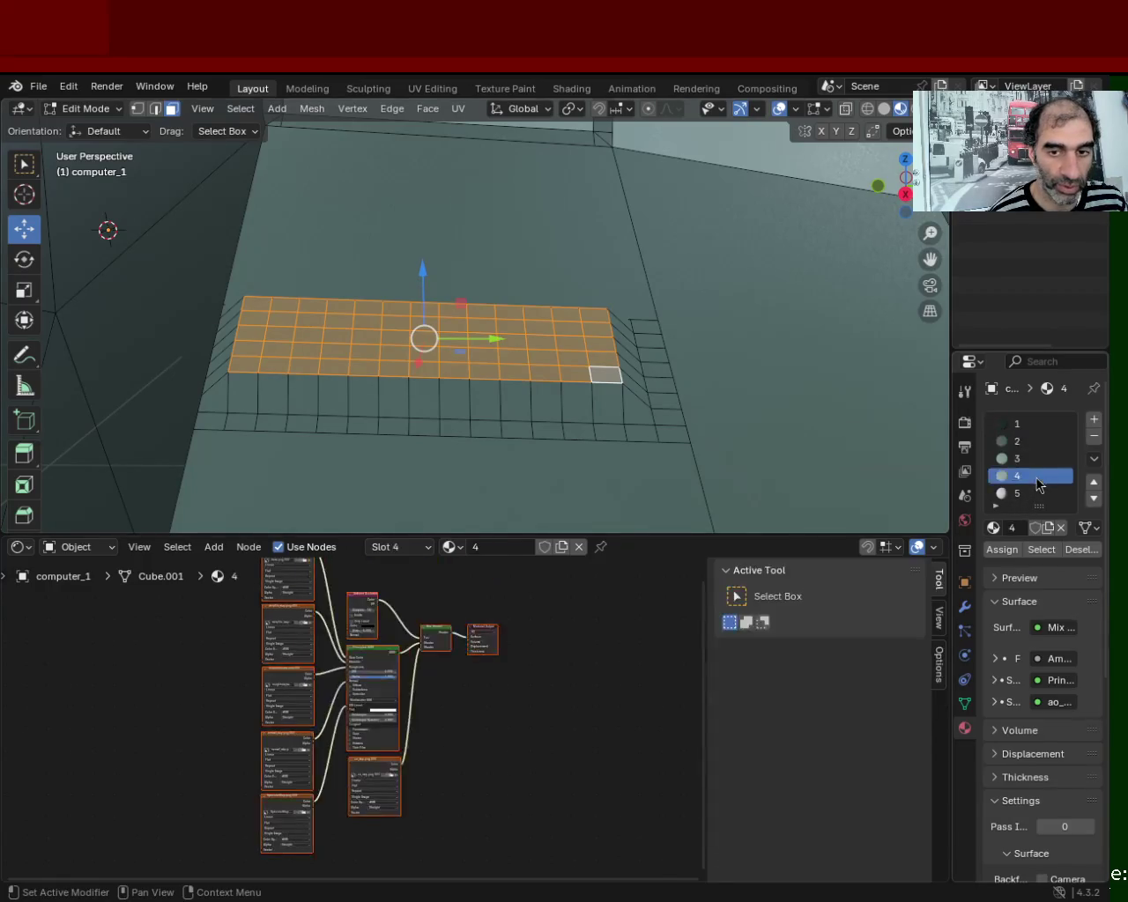
pyautogui.click(1007, 553)
pyautogui.click(775, 291)
# Orbit and zoom out to inspect the recoloured keyboard grid on the whole mesh
pyautogui.moveTo(775, 291)
pyautogui.mouseDown(button='middle')
pyautogui.moveTo(637, 346)
pyautogui.moveTo(630, 365)
pyautogui.moveTo(646, 171)
pyautogui.moveTo(637, 194)
pyautogui.moveTo(558, 186)
pyautogui.moveTo(561, 325)
pyautogui.moveTo(358, 305)
pyautogui.moveTo(349, 277)
pyautogui.moveTo(370, 229)
pyautogui.moveTo(380, 247)
pyautogui.moveTo(349, 237)
pyautogui.moveTo(305, 304)
pyautogui.moveTo(312, 244)
pyautogui.moveTo(339, 236)
pyautogui.mouseUp(button='middle')
pyautogui.scroll(3, 367, 242)
pyautogui.scroll(2, 371, 228)
pyautogui.moveTo(390, 238)
pyautogui.mouseDown(button='middle')
pyautogui.moveTo(629, 335)
pyautogui.moveTo(652, 413)
pyautogui.mouseUp(button='middle')
# Hide viewport overlays and gizmos, then orbit to inspect the shaded keyboard panel
pyautogui.click(778, 108)
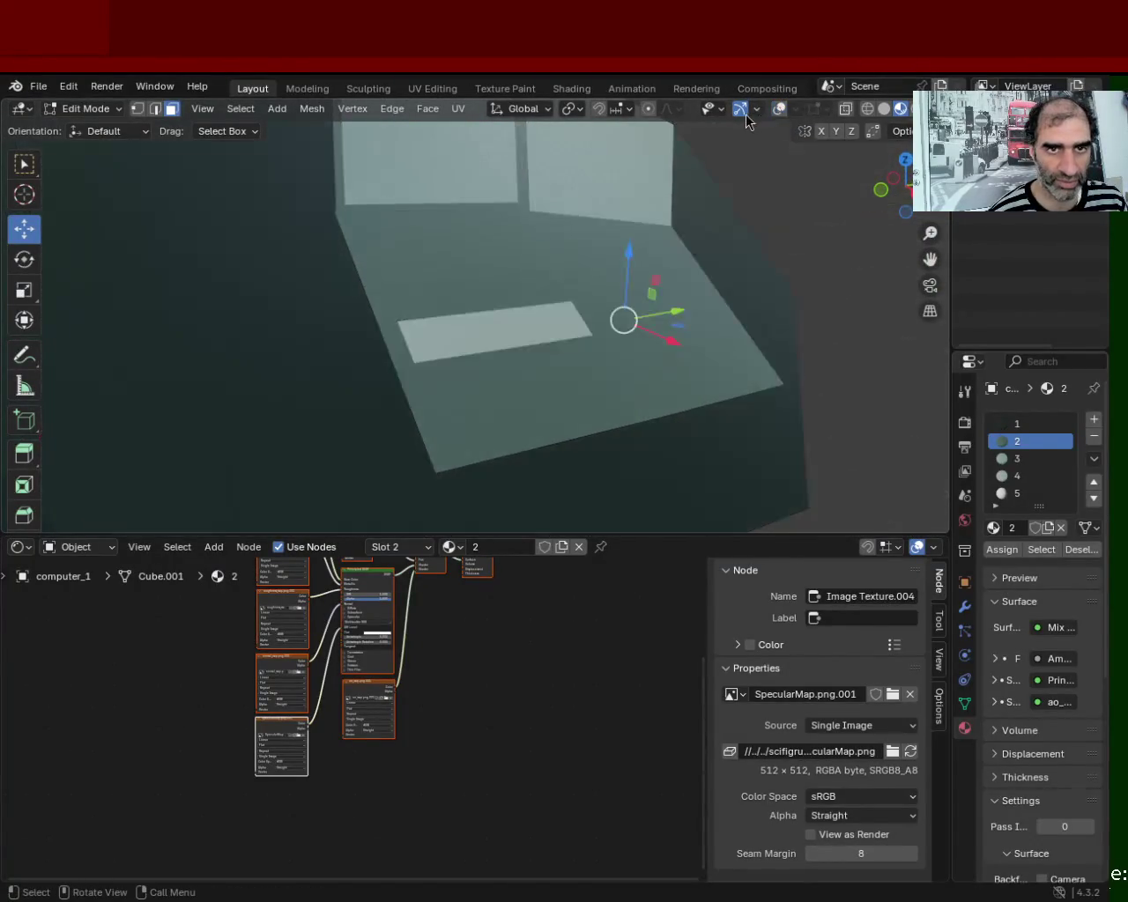
pyautogui.click(740, 108)
pyautogui.moveTo(590, 315)
pyautogui.mouseDown(button='middle')
pyautogui.moveTo(475, 255)
pyautogui.moveTo(485, 254)
pyautogui.mouseUp(button='middle')
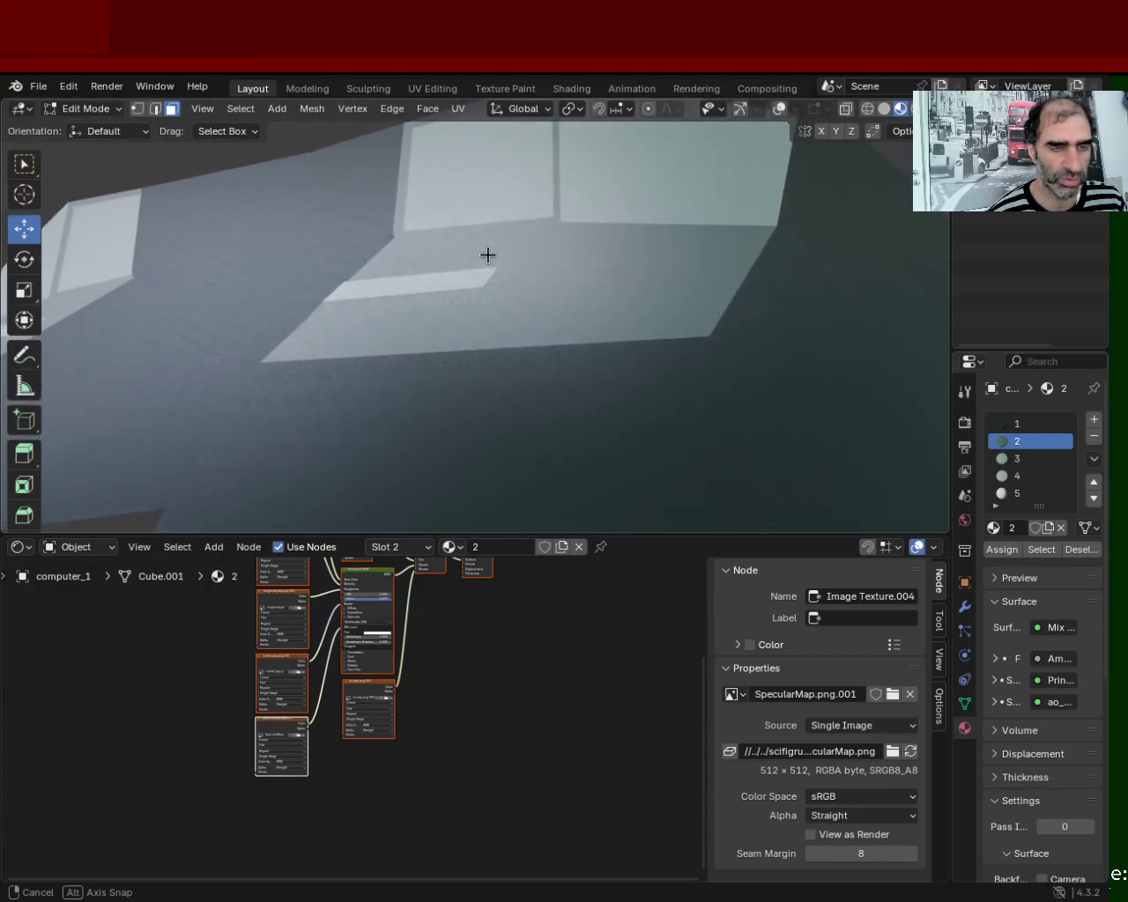
pyautogui.moveTo(491, 323); pyautogui.dragTo(470, 330, button='middle')
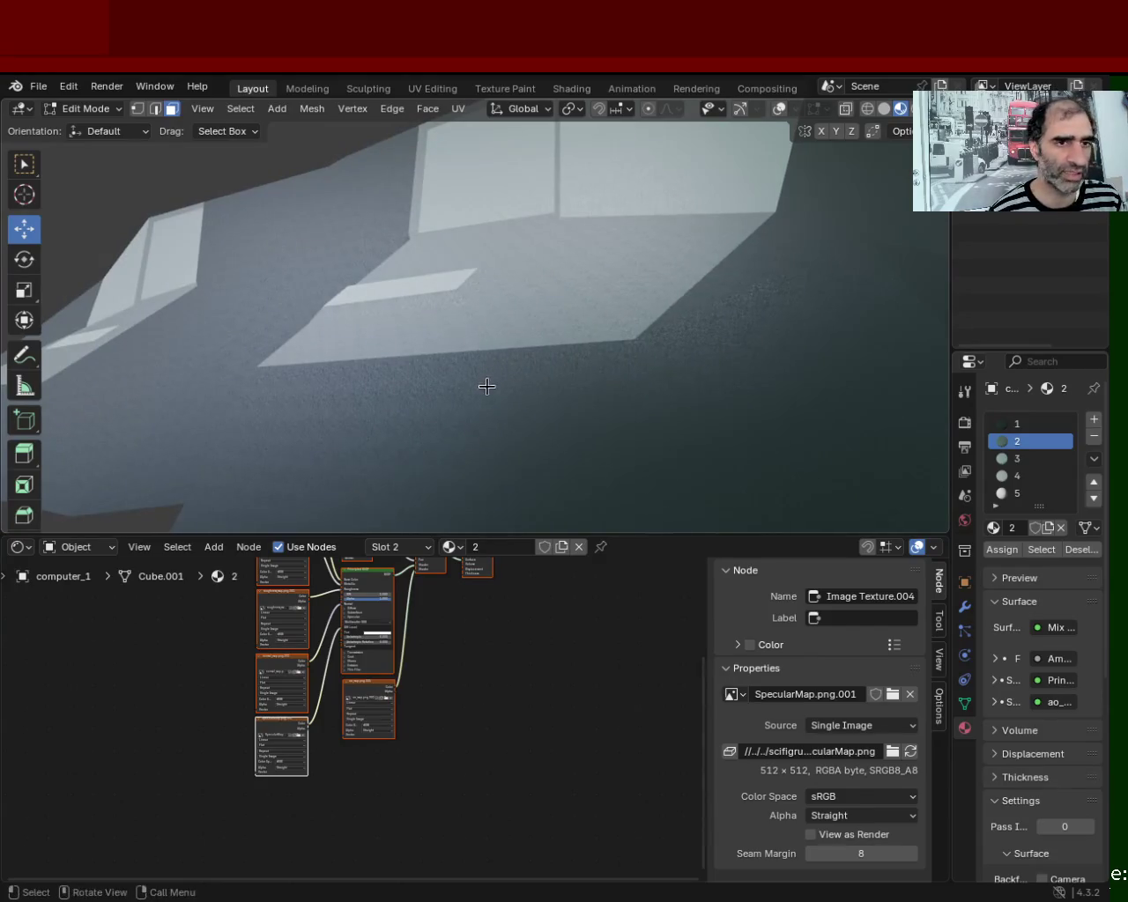
pyautogui.moveTo(486, 408); pyautogui.dragTo(608, 344, button='middle')
pyautogui.moveTo(831, 171)
pyautogui.mouseDown(button='middle')
pyautogui.moveTo(486, 390)
pyautogui.moveTo(451, 293)
pyautogui.moveTo(378, 337)
pyautogui.moveTo(411, 355)
pyautogui.moveTo(579, 378)
pyautogui.moveTo(709, 368)
pyautogui.moveTo(594, 329)
pyautogui.moveTo(634, 309)
pyautogui.mouseUp(button='middle')
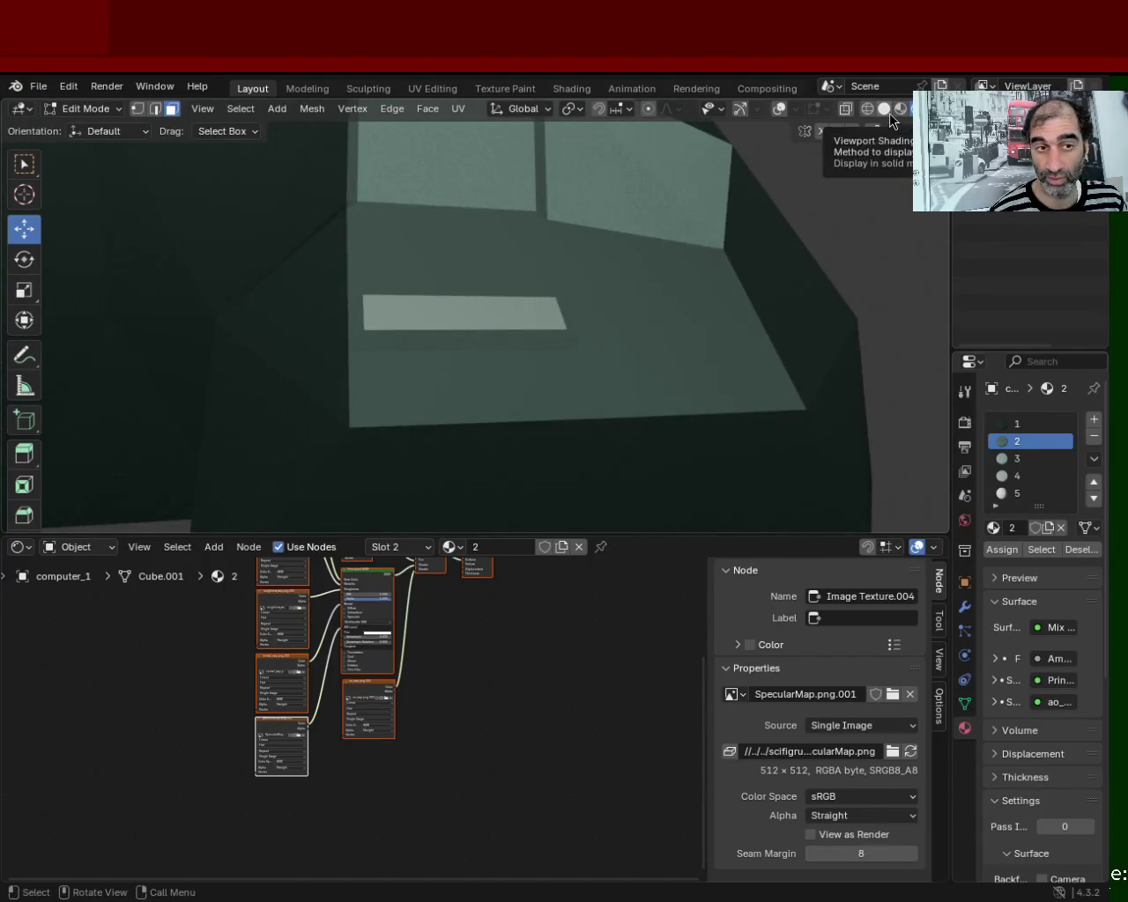
pyautogui.moveTo(535, 343)
pyautogui.mouseDown(button='middle')
pyautogui.moveTo(522, 362)
pyautogui.moveTo(781, 184)
pyautogui.mouseUp(button='middle')
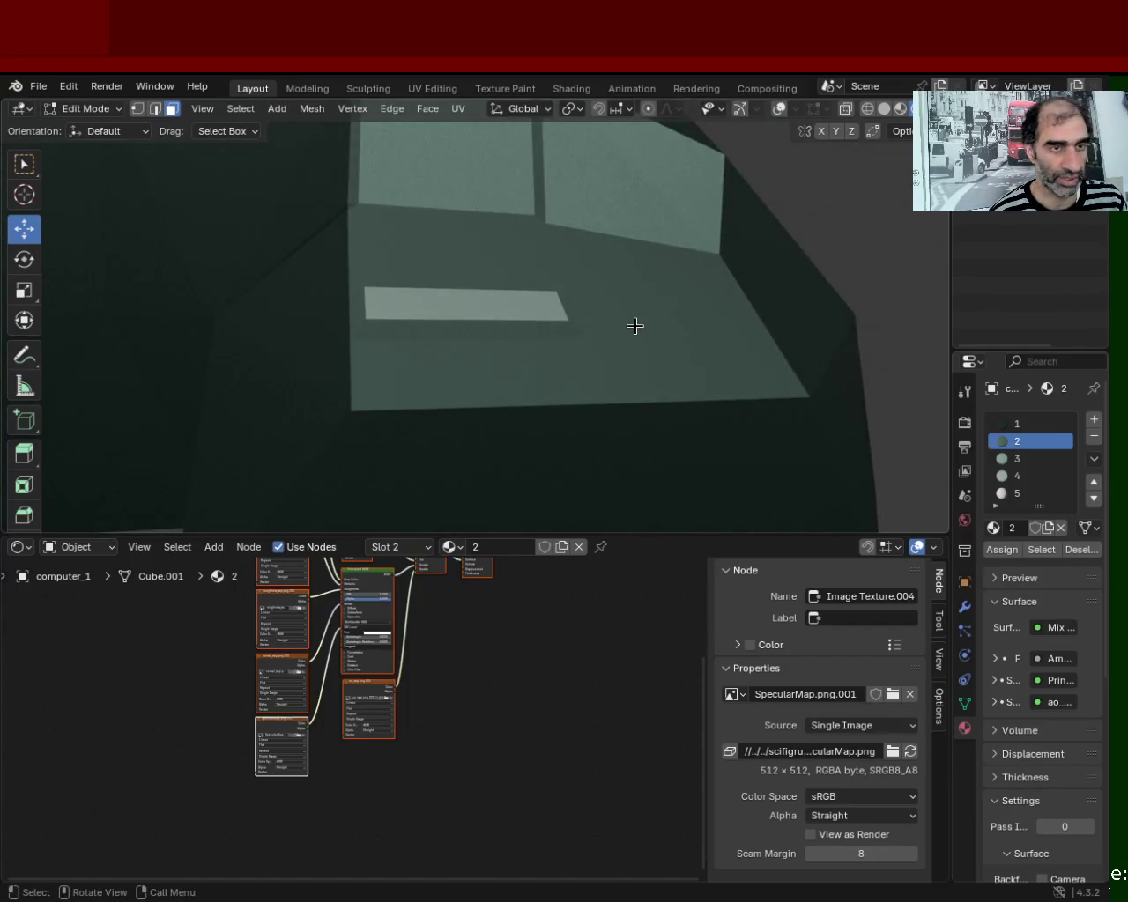
# Switch to Object Mode and back to Edit Mode, then zoom around the keyboard panel
pyautogui.press('Tab')
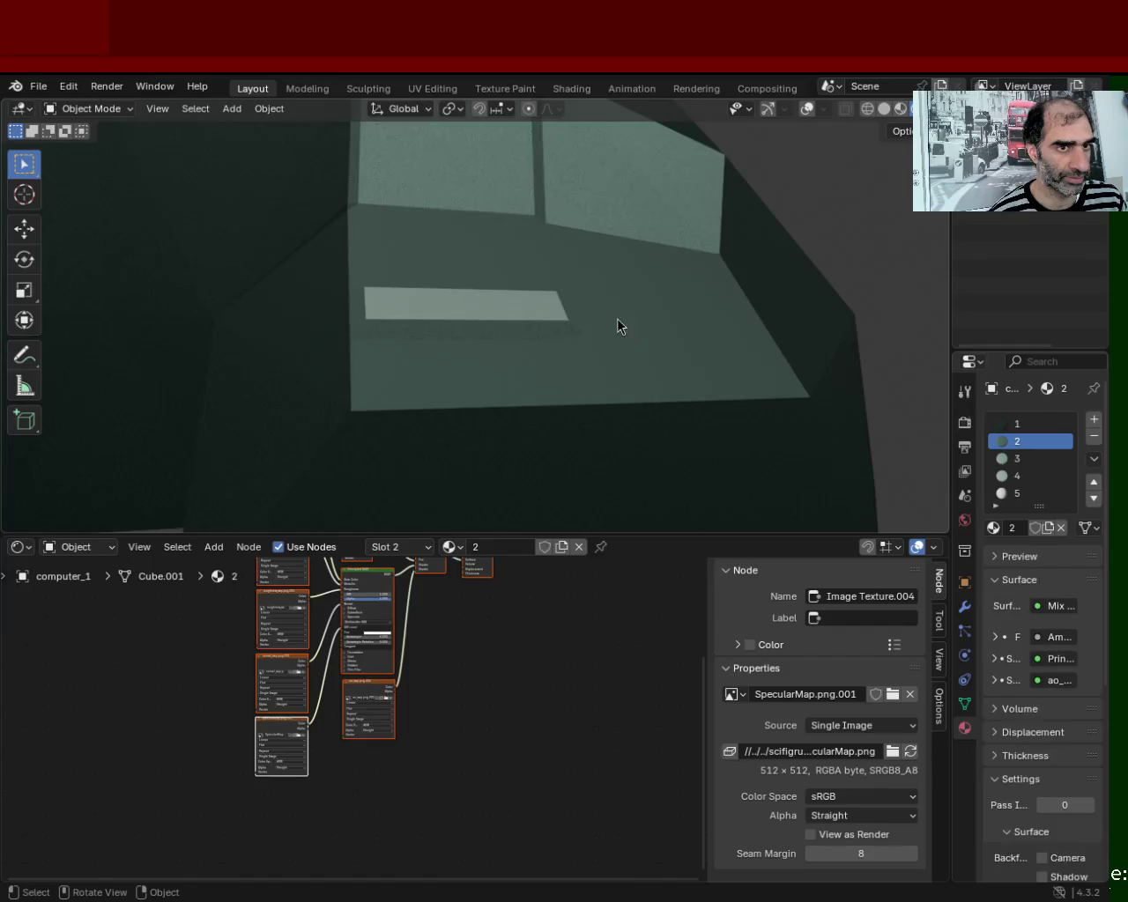
pyautogui.press('Tab')
pyautogui.scroll(3, 511, 299)
pyautogui.scroll(3, 490, 264)
pyautogui.moveTo(495, 256)
pyautogui.mouseDown(button='middle')
pyautogui.moveTo(551, 320)
pyautogui.moveTo(481, 309)
pyautogui.moveTo(531, 302)
pyautogui.mouseUp(button='middle')
pyautogui.scroll(-3, 528, 331)
pyautogui.scroll(5, 534, 277)
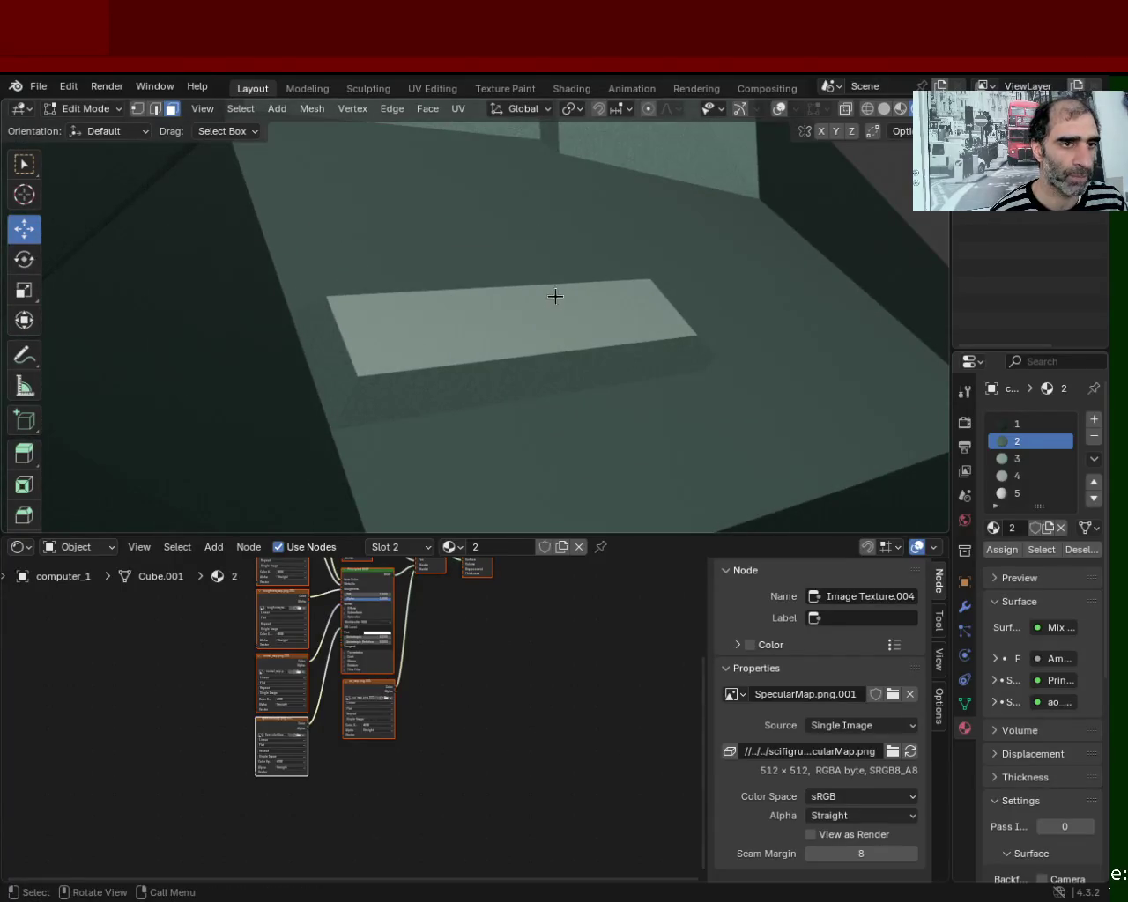
# Orbit and zoom to view both shaded computers from a high angle
pyautogui.moveTo(649, 352)
pyautogui.mouseDown(button='middle')
pyautogui.moveTo(567, 312)
pyautogui.moveTo(524, 240)
pyautogui.mouseUp(button='middle')
pyautogui.scroll(-5, 524, 240)
pyautogui.moveTo(493, 332)
pyautogui.mouseDown(button='middle')
pyautogui.moveTo(466, 302)
pyautogui.moveTo(520, 373)
pyautogui.moveTo(424, 310)
pyautogui.moveTo(473, 294)
pyautogui.moveTo(355, 309)
pyautogui.moveTo(476, 259)
pyautogui.mouseUp(button='middle')
pyautogui.scroll(5, 503, 194)
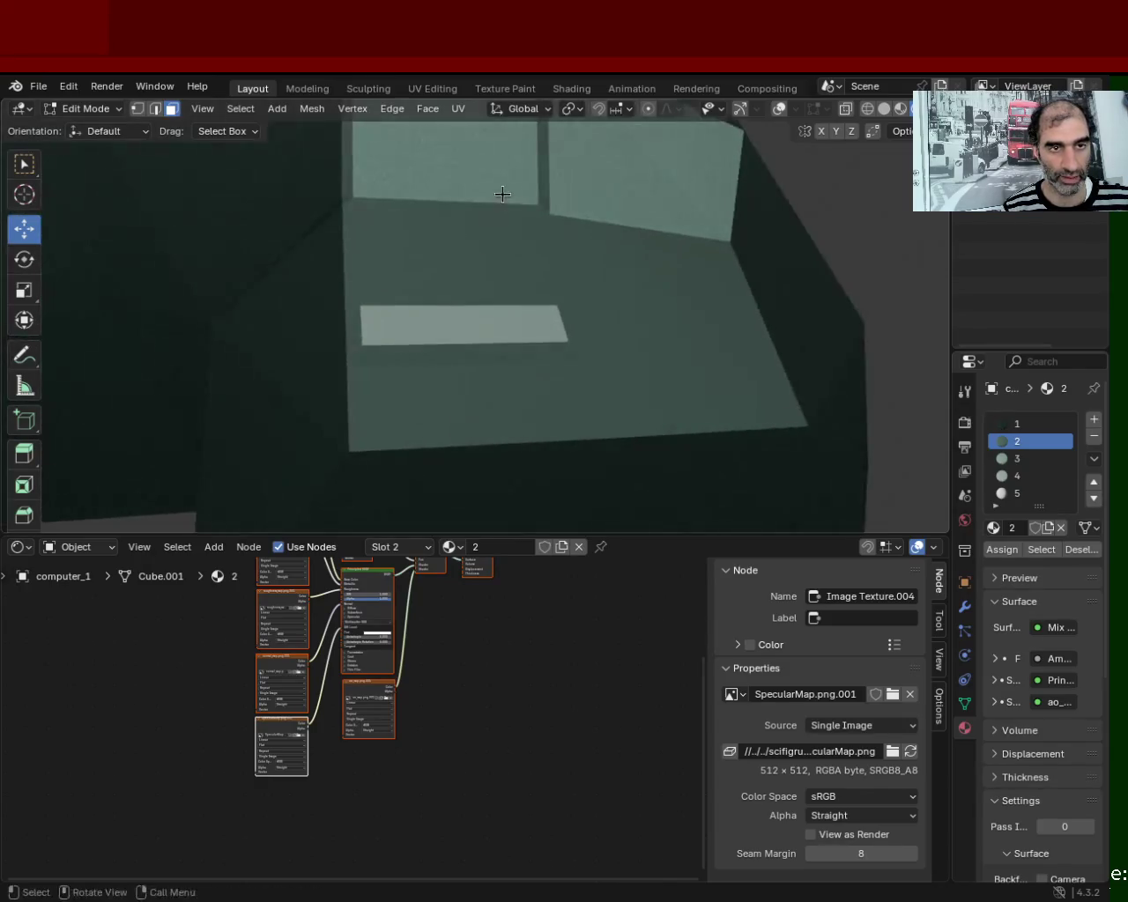
pyautogui.moveTo(504, 194); pyautogui.dragTo(436, 355, button='middle')
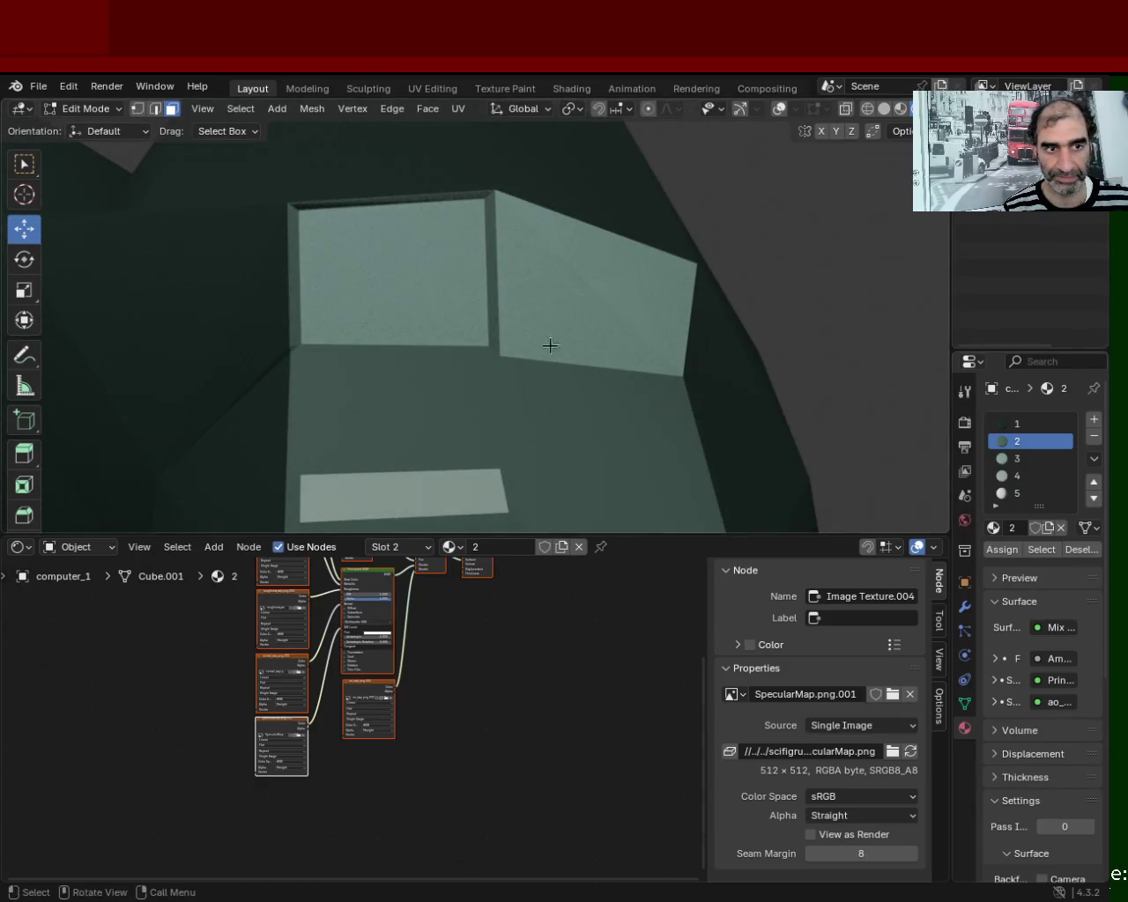
pyautogui.scroll(-3, 549, 345)
pyautogui.scroll(-3, 551, 299)
pyautogui.moveTo(551, 300)
pyautogui.mouseDown(button='middle')
pyautogui.moveTo(546, 259)
pyautogui.moveTo(534, 308)
pyautogui.moveTo(506, 325)
pyautogui.moveTo(466, 308)
pyautogui.mouseUp(button='middle')
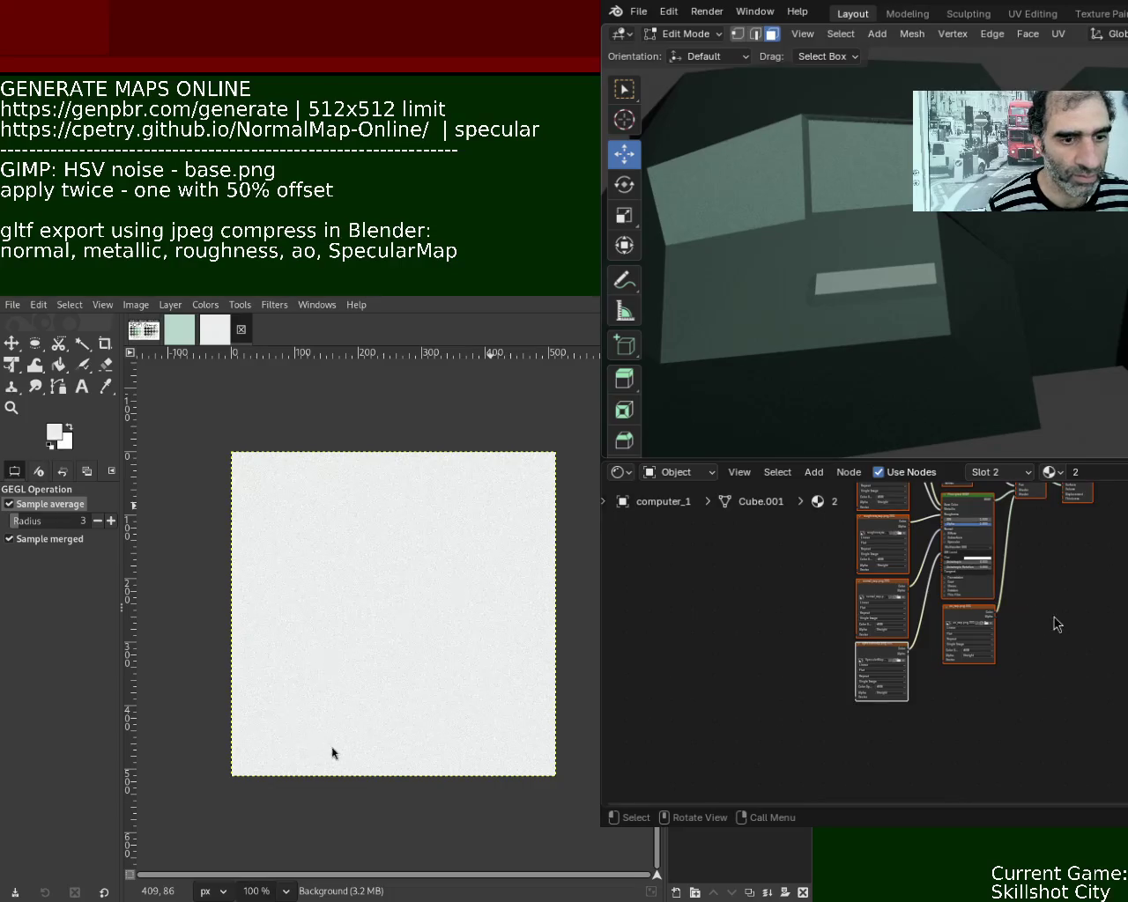
# Show the Sci-Fi Grunge palette image in GIMP, then maximise Blender back over it
pyautogui.click(144, 329)
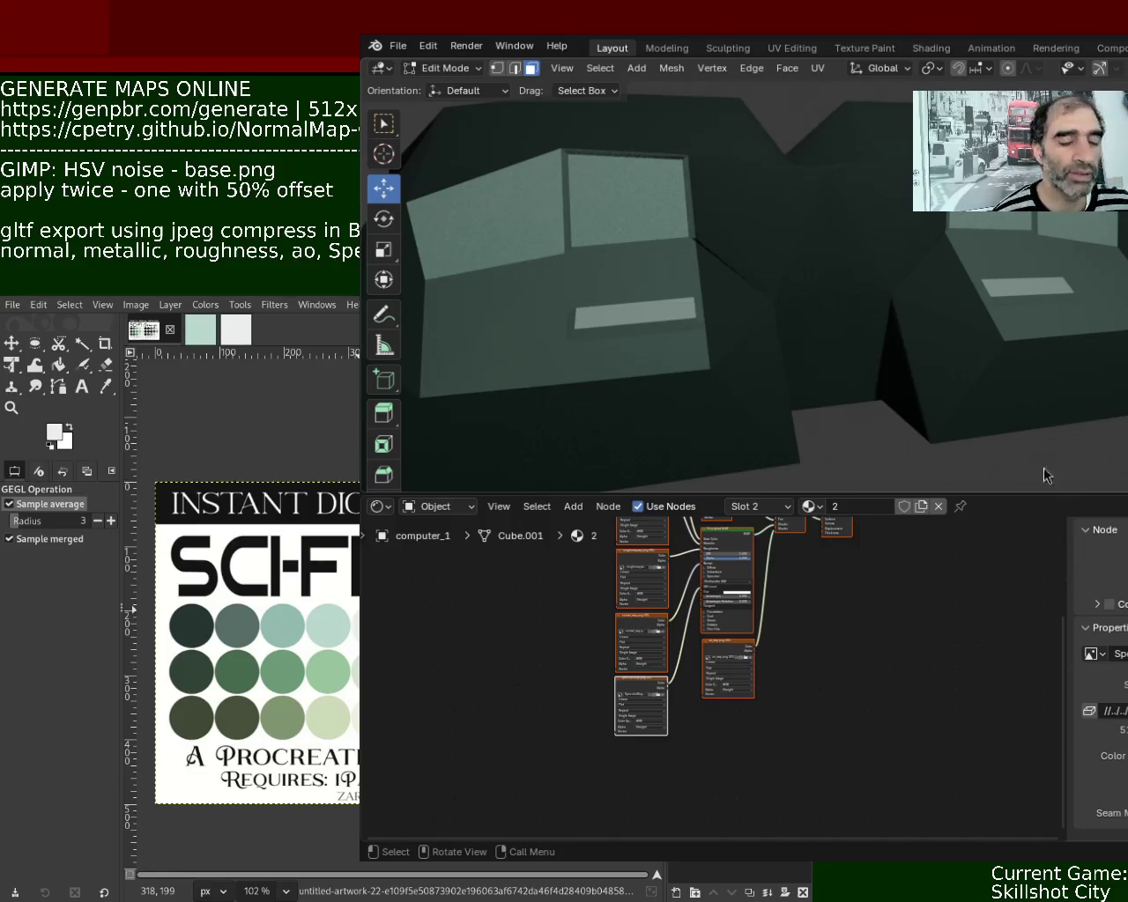
pyautogui.press('super+Up')
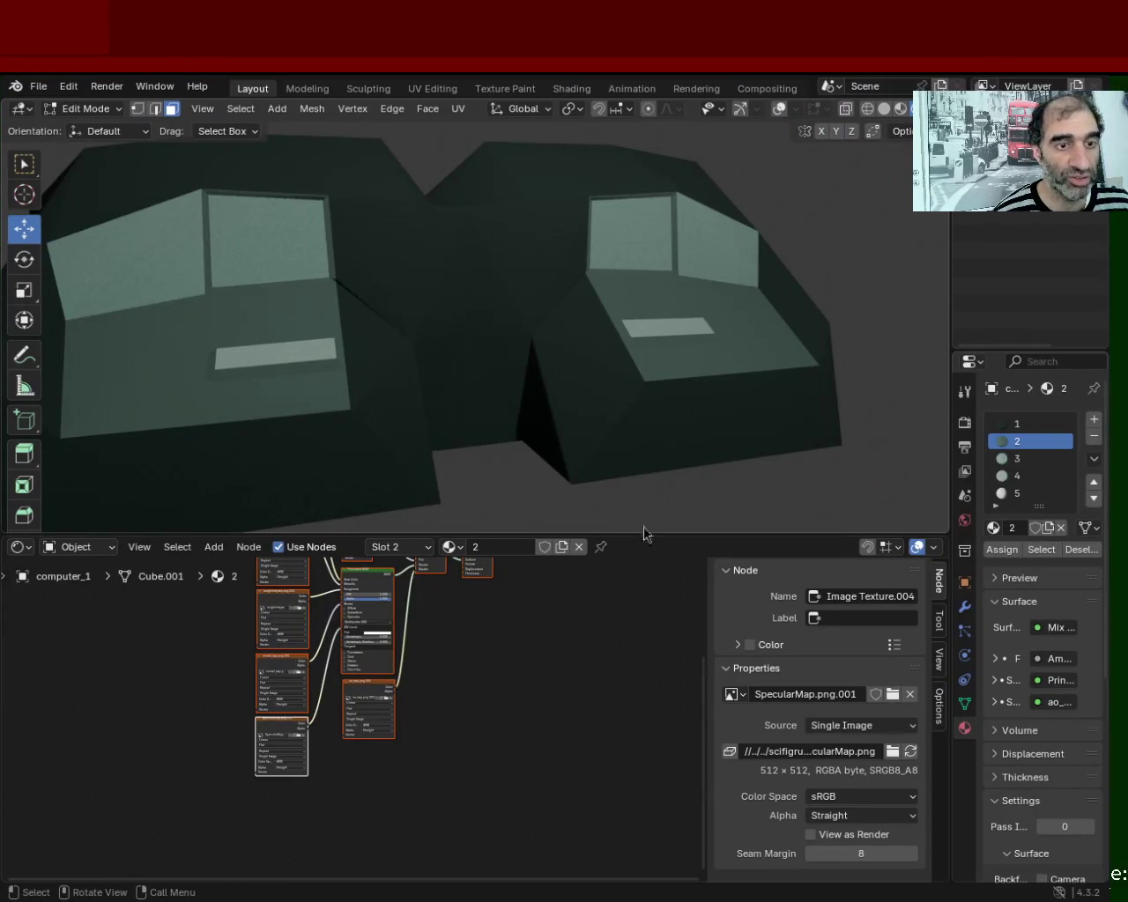
pyautogui.moveTo(688, 391)
pyautogui.keyDown('ctrl'); pyautogui.mouseDown(button='middle')
pyautogui.moveTo(600, 398)
pyautogui.moveTo(441, 320)
pyautogui.moveTo(655, 333)
pyautogui.moveTo(603, 412)
pyautogui.moveTo(655, 368)
pyautogui.moveTo(612, 363)
pyautogui.moveTo(598, 480)
pyautogui.mouseUp(button='middle'); pyautogui.keyUp('ctrl')
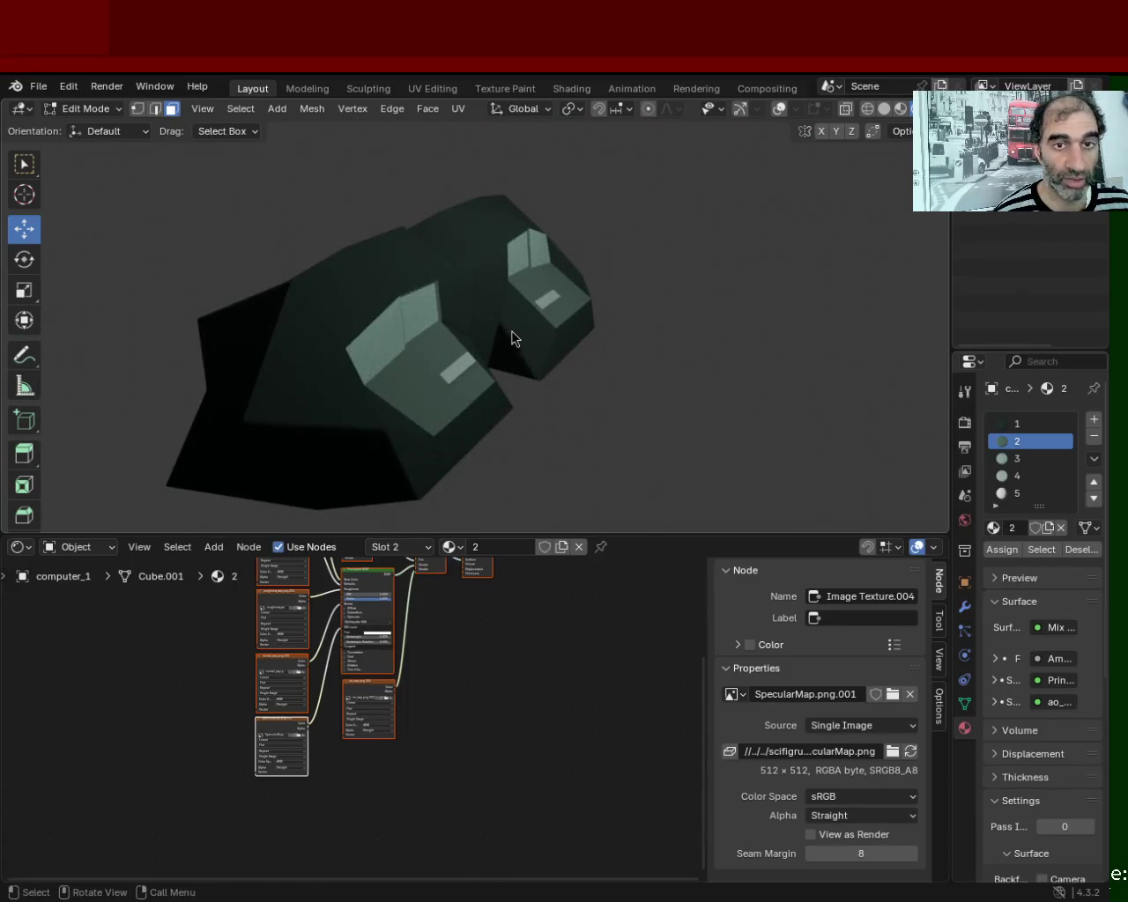
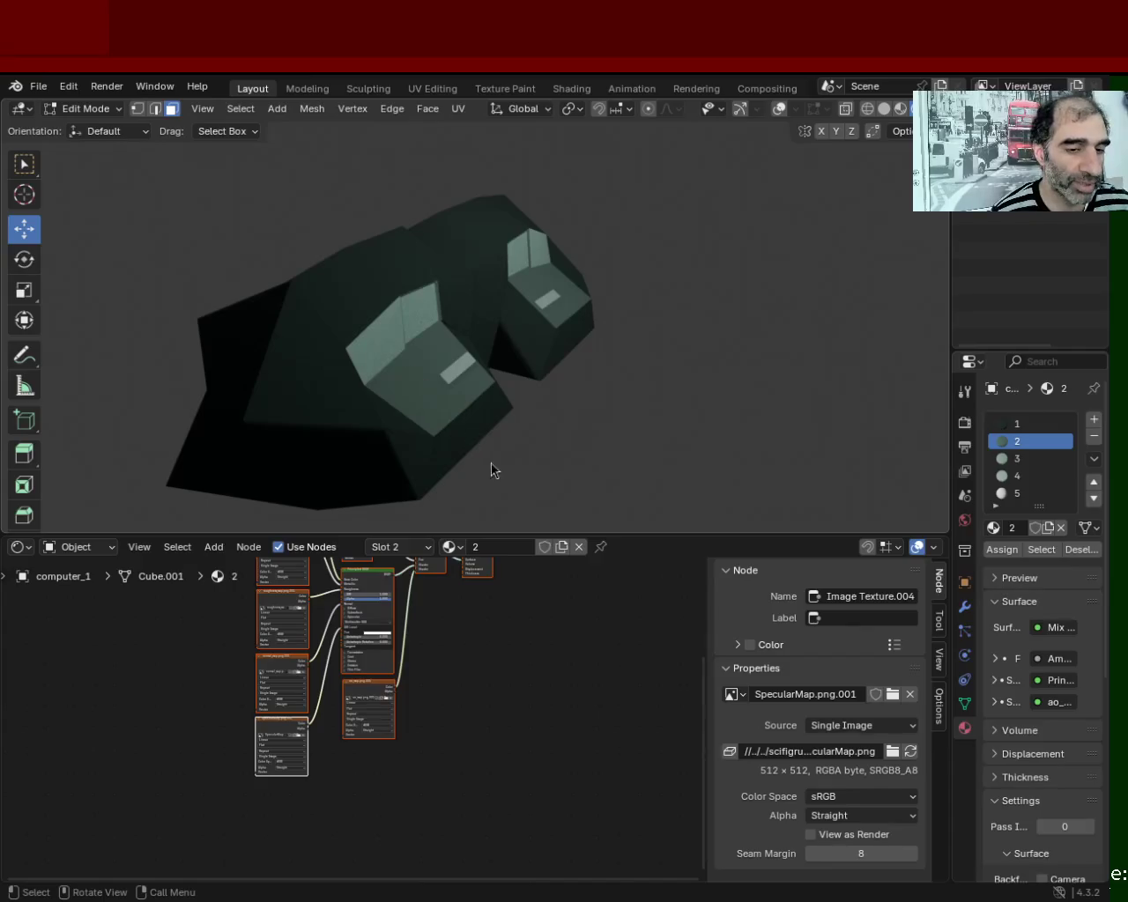
# Orbit and region-zoom in on the left computer's keyboard area
pyautogui.moveTo(626, 415)
pyautogui.mouseDown(button='middle')
pyautogui.moveTo(592, 325)
pyautogui.moveTo(461, 260)
pyautogui.mouseUp(button='middle')
pyautogui.moveTo(617, 334)
pyautogui.mouseDown(button='middle')
pyautogui.moveTo(415, 327)
pyautogui.moveTo(479, 308)
pyautogui.moveTo(458, 342)
pyautogui.moveTo(518, 292)
pyautogui.moveTo(594, 305)
pyautogui.moveTo(556, 330)
pyautogui.moveTo(508, 312)
pyautogui.moveTo(469, 363)
pyautogui.moveTo(537, 310)
pyautogui.moveTo(619, 333)
pyautogui.moveTo(541, 317)
pyautogui.moveTo(549, 361)
pyautogui.moveTo(393, 350)
pyautogui.moveTo(607, 362)
pyautogui.mouseUp(button='middle')
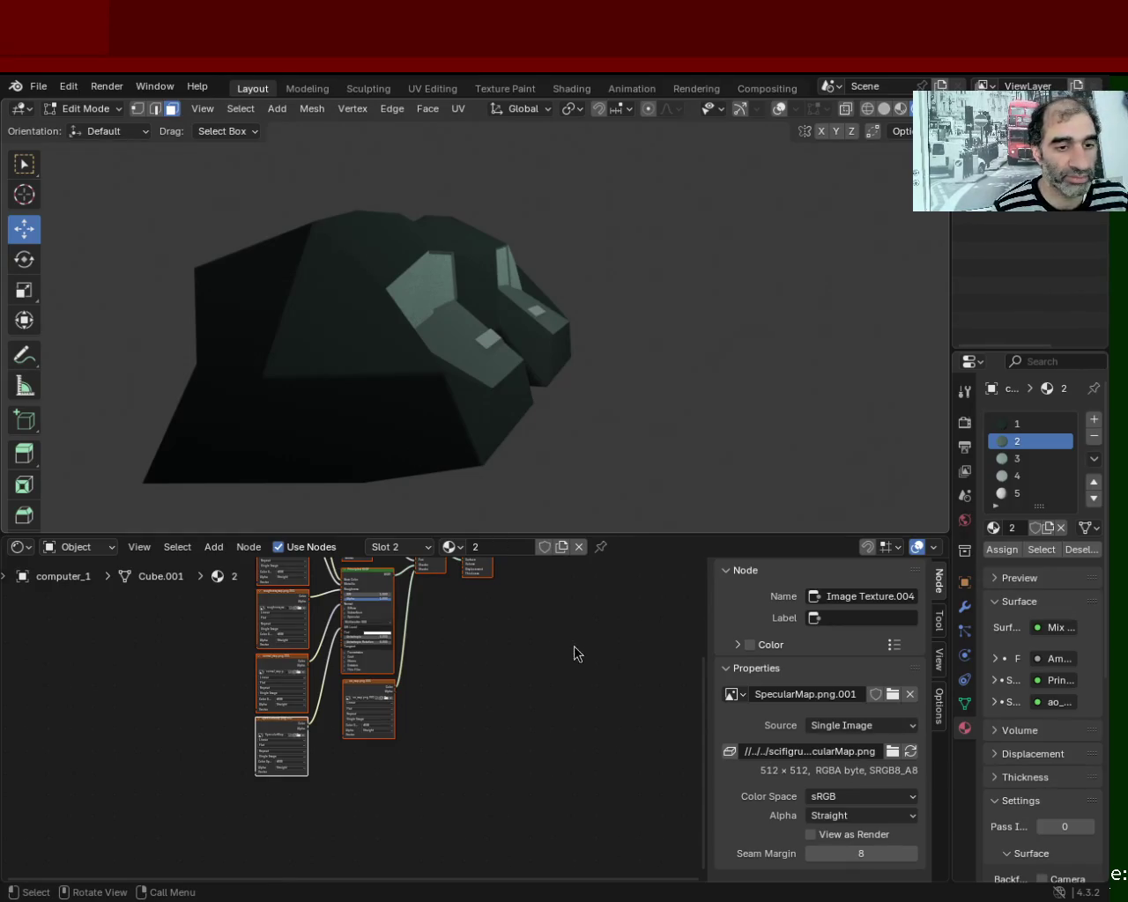
pyautogui.moveTo(379, 370)
pyautogui.mouseDown(button='middle')
pyautogui.moveTo(357, 321)
pyautogui.moveTo(589, 277)
pyautogui.moveTo(528, 257)
pyautogui.moveTo(493, 312)
pyautogui.moveTo(335, 379)
pyautogui.moveTo(488, 335)
pyautogui.moveTo(564, 362)
pyautogui.moveTo(470, 357)
pyautogui.mouseUp(button='middle')
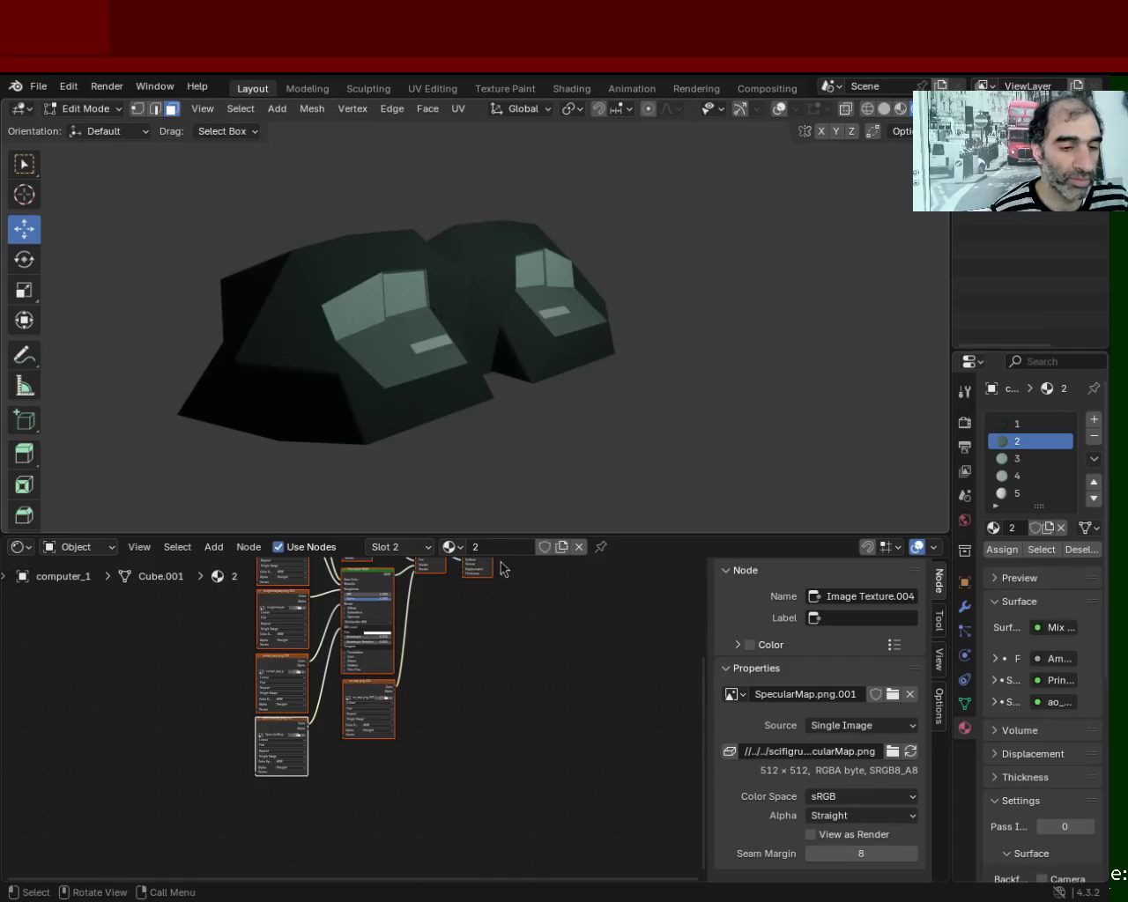
pyautogui.press('b')
pyautogui.moveTo(476, 334); pyautogui.dragTo(567, 290)
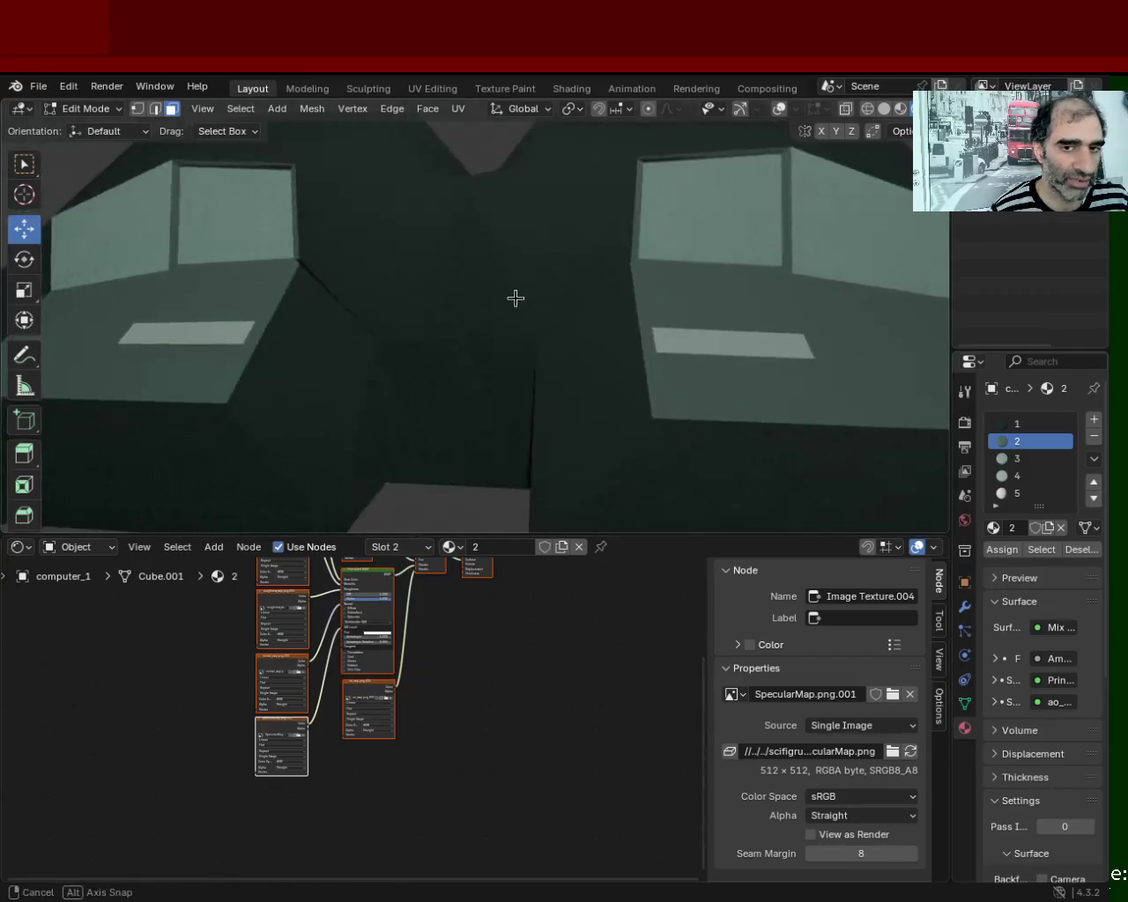
pyautogui.moveTo(629, 297)
pyautogui.mouseDown(button='middle')
pyautogui.moveTo(715, 267)
pyautogui.moveTo(670, 352)
pyautogui.moveTo(461, 287)
pyautogui.mouseUp(button='middle')
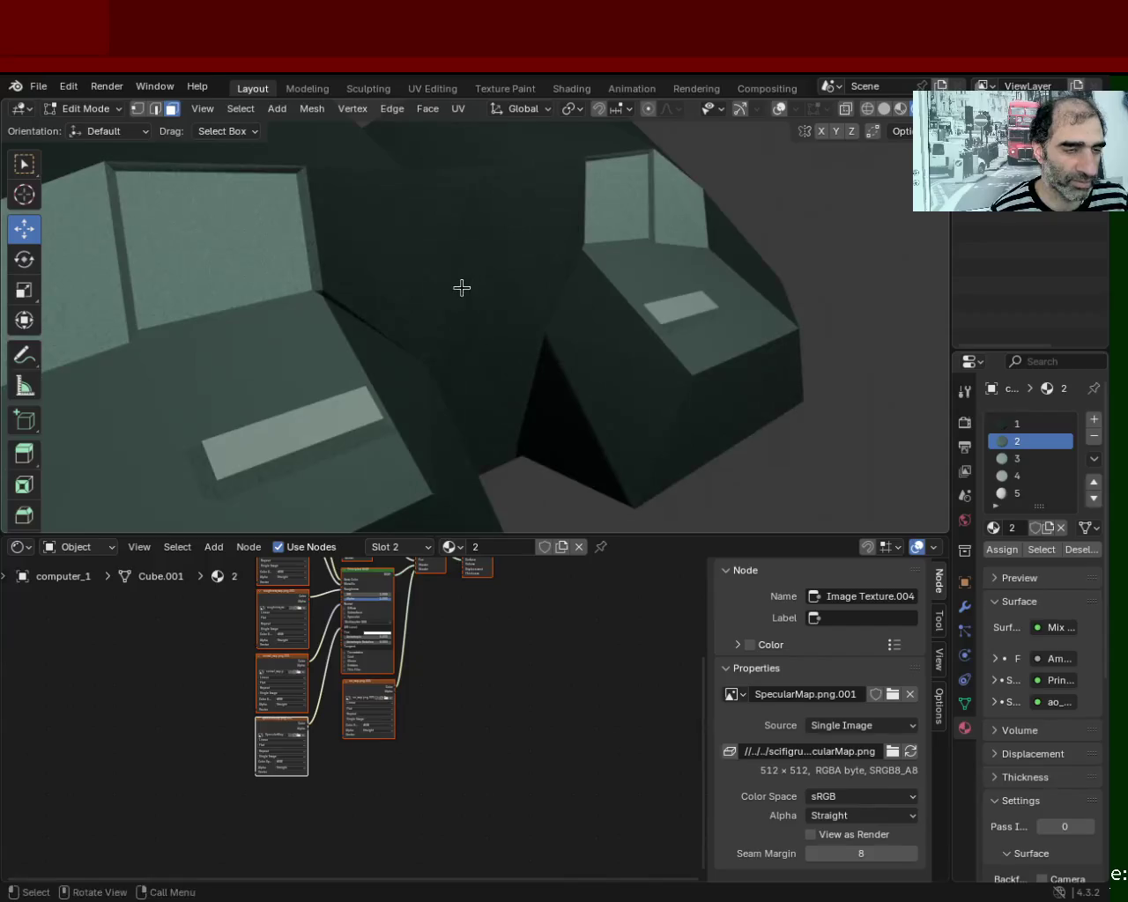
pyautogui.scroll(2, 564, 282)
pyautogui.hotkey('shift', 'b')
pyautogui.moveTo(547, 267); pyautogui.dragTo(421, 279)
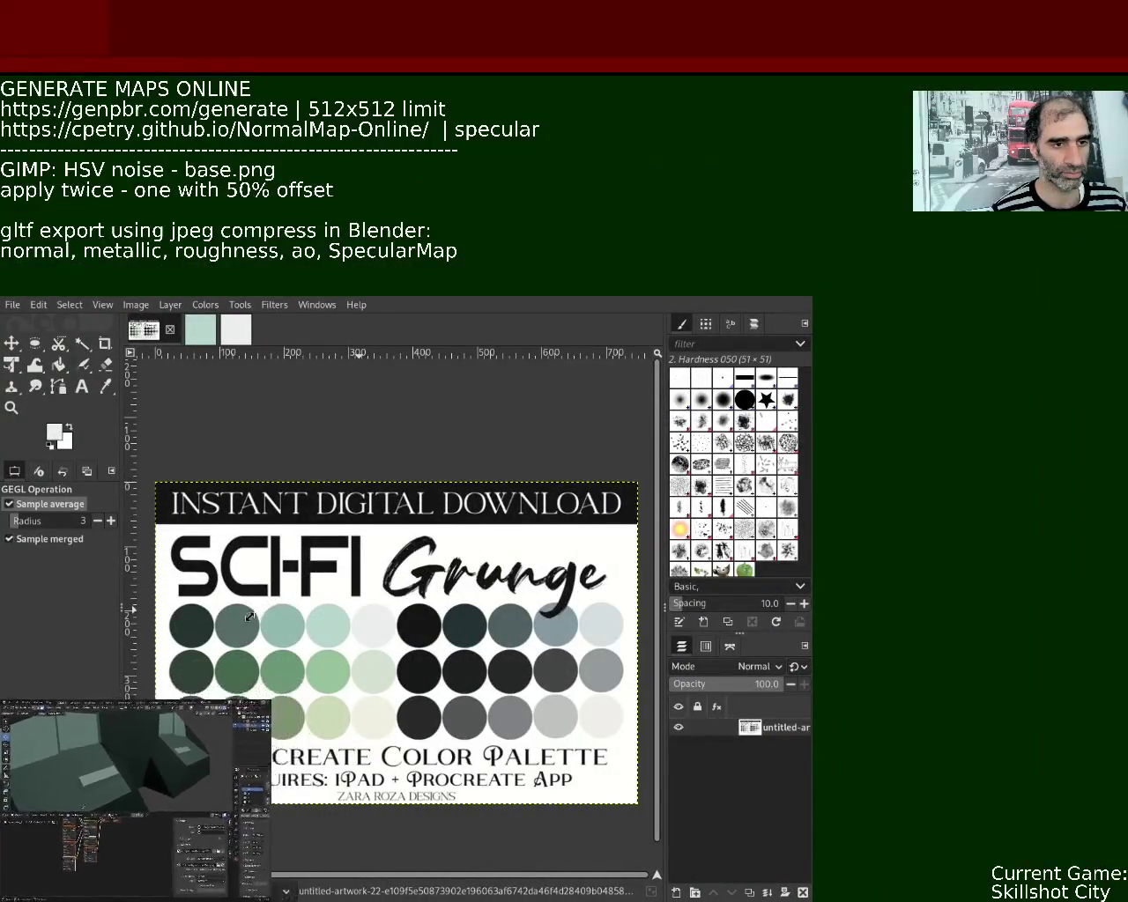
pyautogui.hotkey('alt', 'Tab')
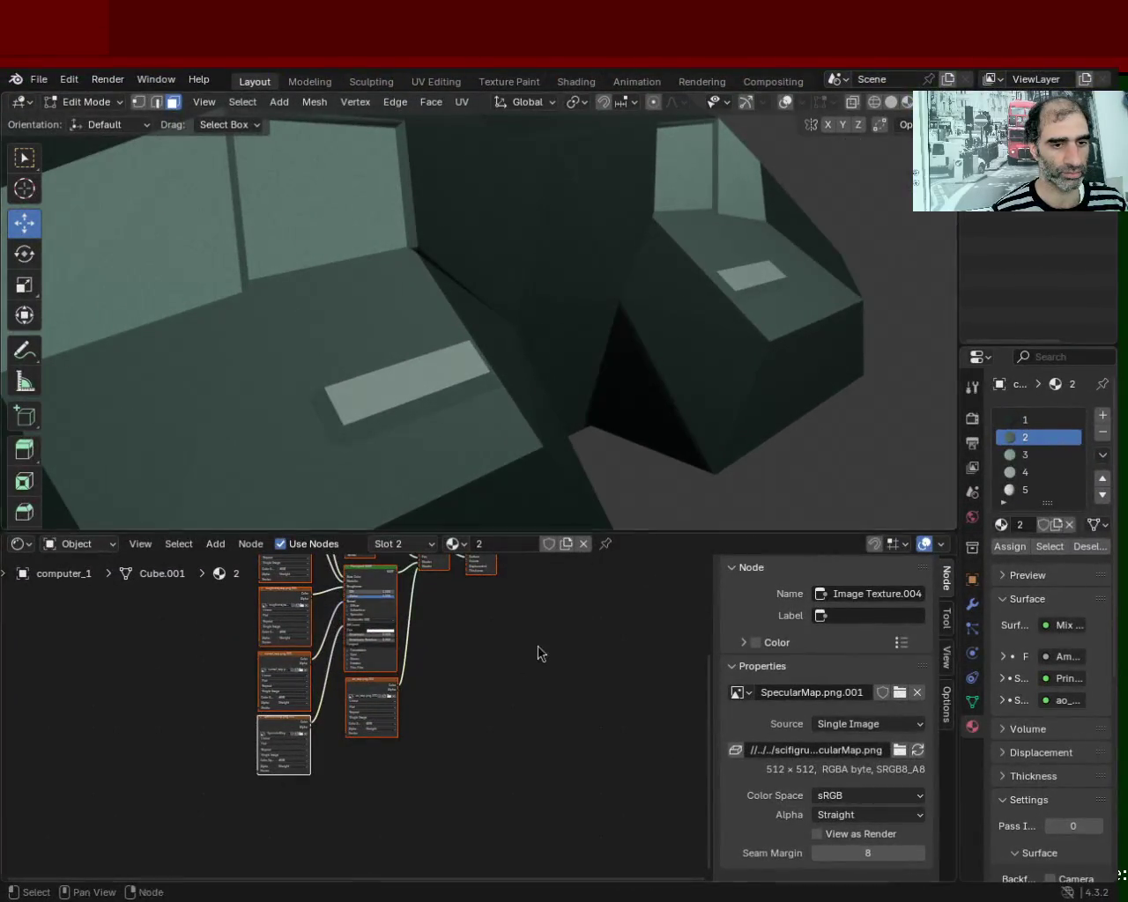
# Show the navigation gizmo and wireframe overlays on computer_1, then switch to Vertex select mode
pyautogui.moveTo(730, 282); pyautogui.dragTo(731, 277, button='middle')
pyautogui.press('Tab')
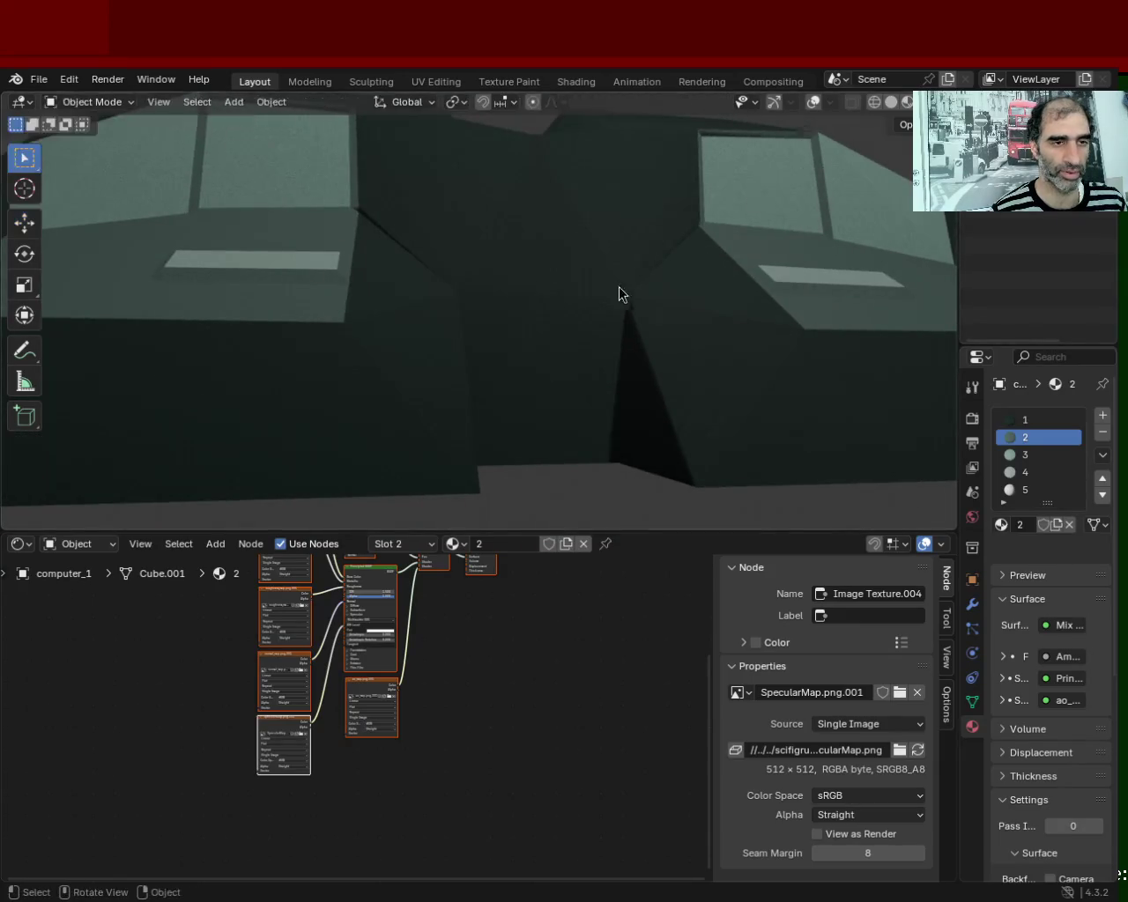
pyautogui.press('Tab')
pyautogui.click(745, 102)
pyautogui.click(785, 102)
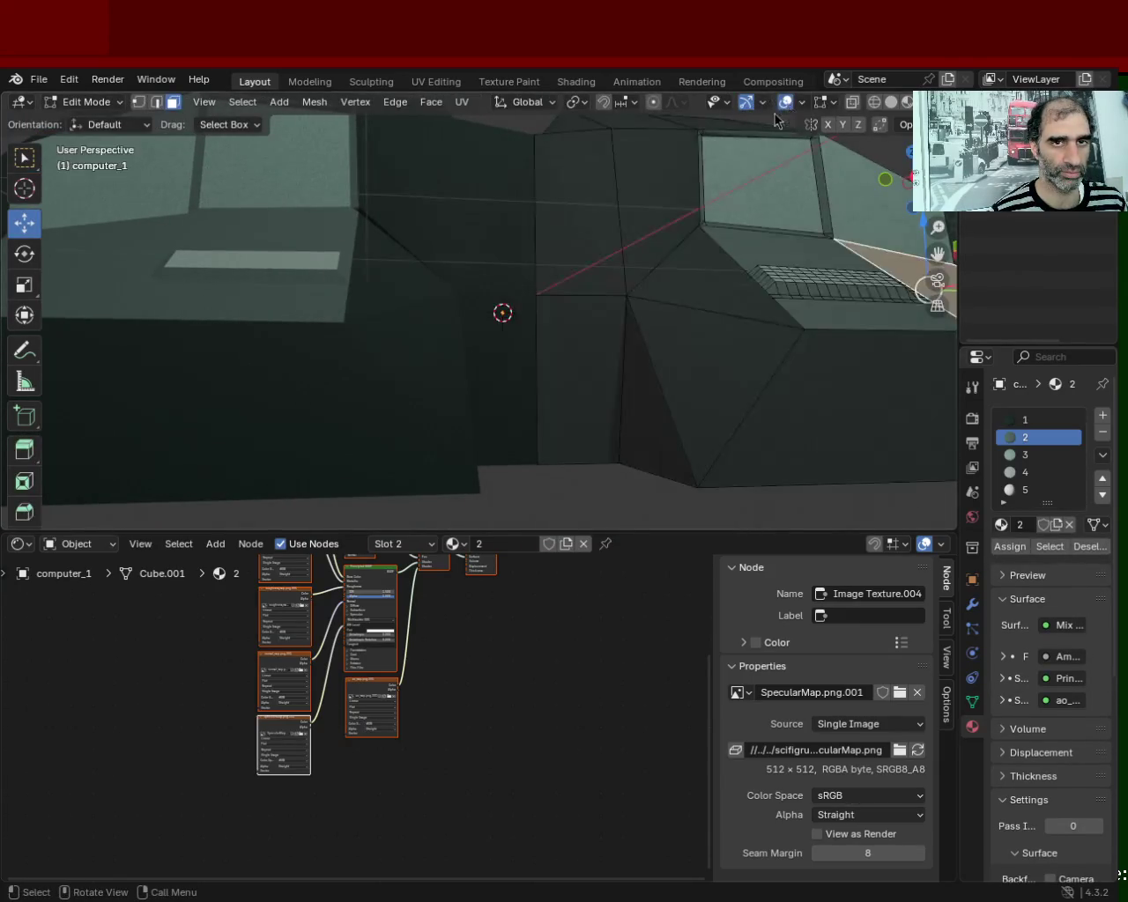
pyautogui.scroll(-5, 654, 269)
pyautogui.moveTo(655, 270)
pyautogui.mouseDown(button='middle')
pyautogui.moveTo(571, 306)
pyautogui.moveTo(599, 312)
pyautogui.mouseUp(button='middle')
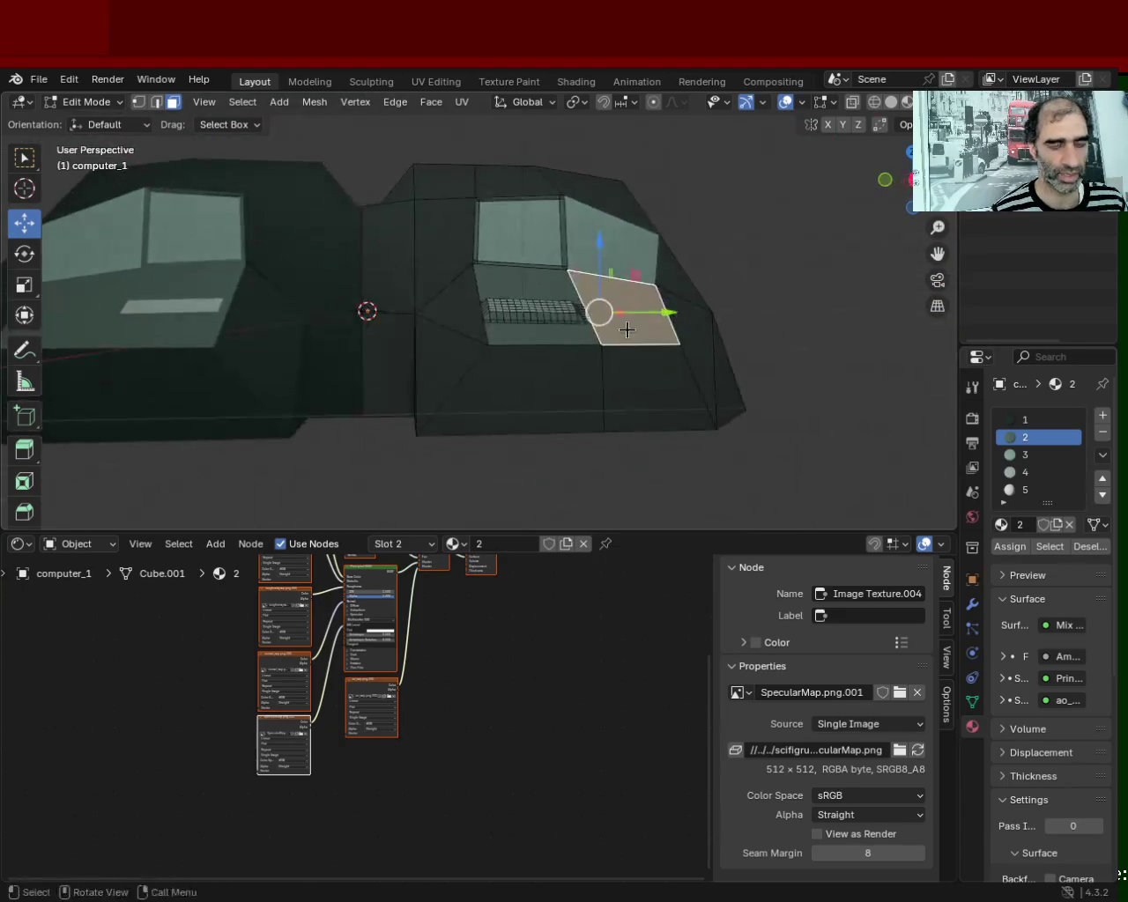
pyautogui.scroll(6, 576, 262)
pyautogui.scroll(-5, 575, 262)
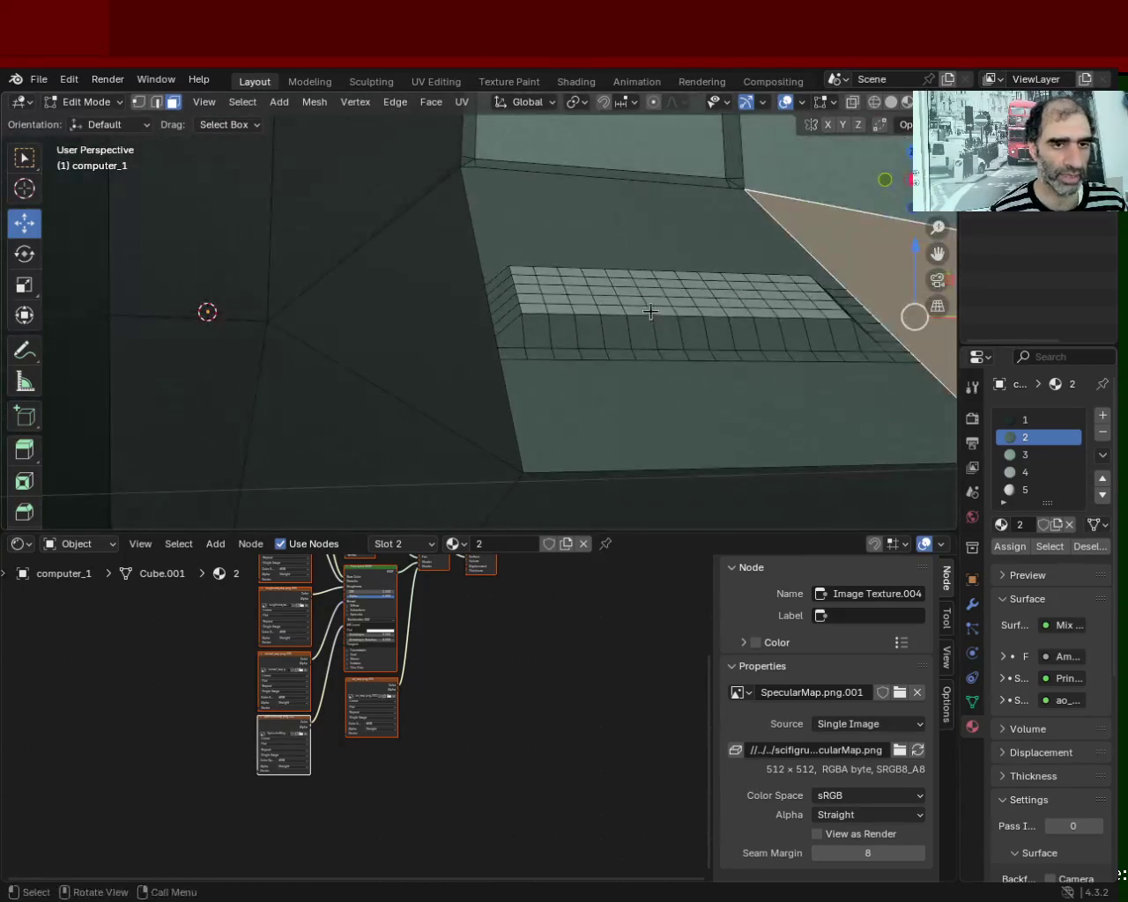
pyautogui.click(137, 103)
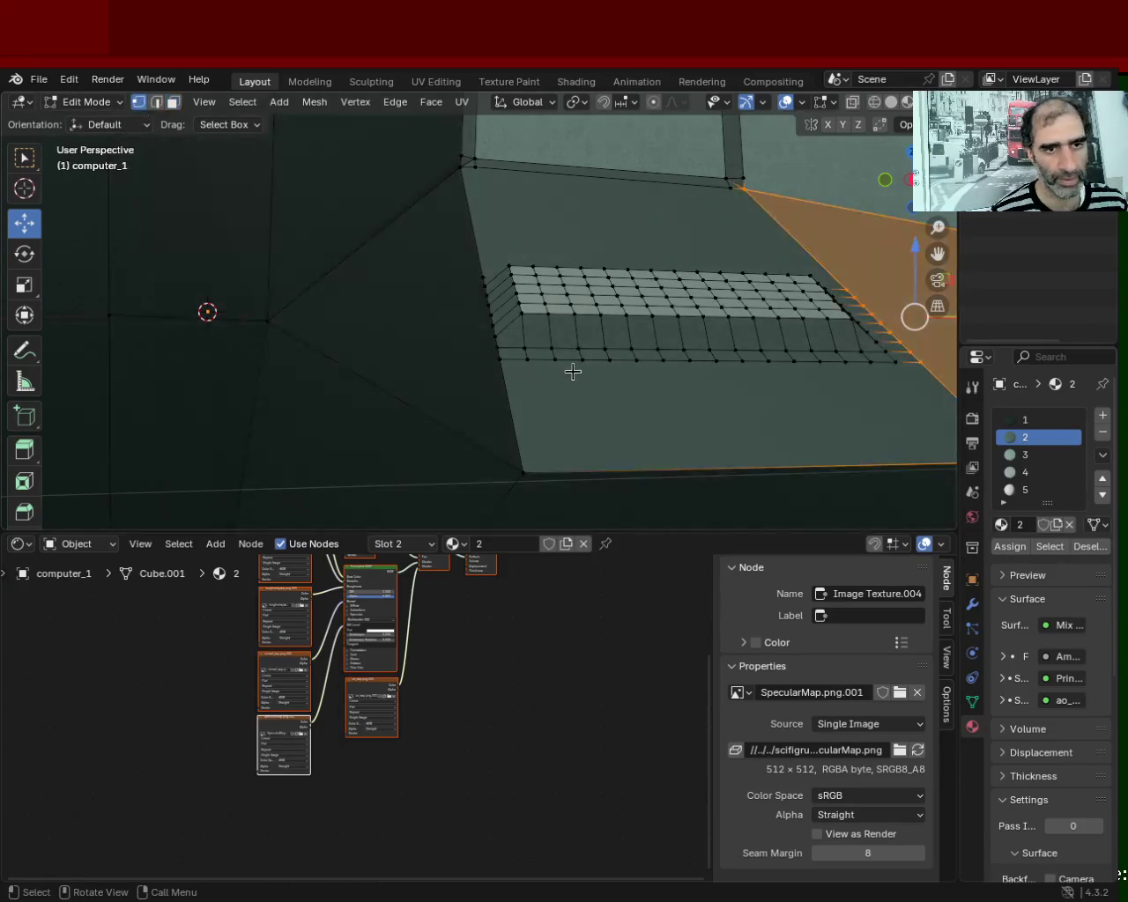
pyautogui.moveTo(581, 355)
pyautogui.mouseDown(button='middle')
pyautogui.moveTo(559, 279)
pyautogui.moveTo(508, 297)
pyautogui.mouseUp(button='middle')
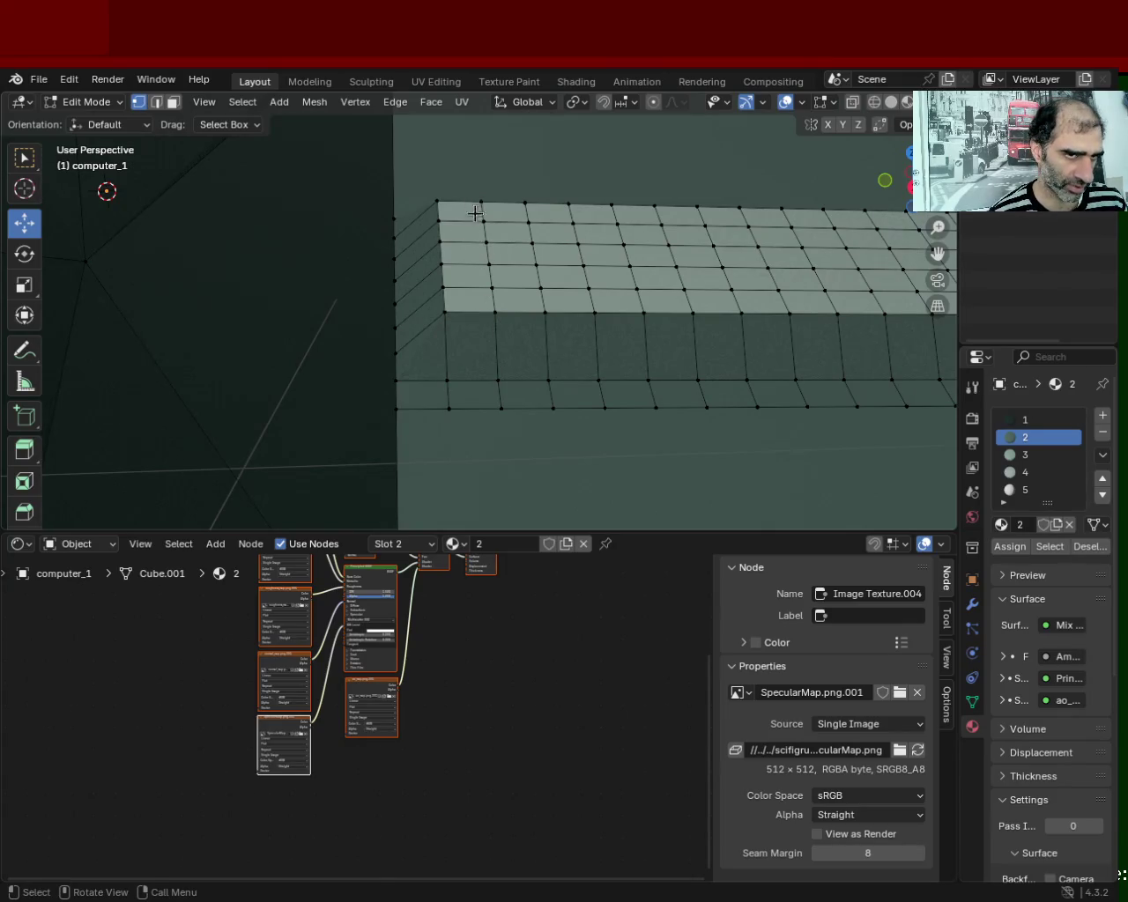
# Vertex Slide two bottom-row vertices of the keyboard base along their edges
pyautogui.click(448, 408)
pyautogui.keyDown('shift'); pyautogui.click(501, 408); pyautogui.keyUp('shift')
pyautogui.hotkey('ctrl', 'e')
pyautogui.press('Escape')
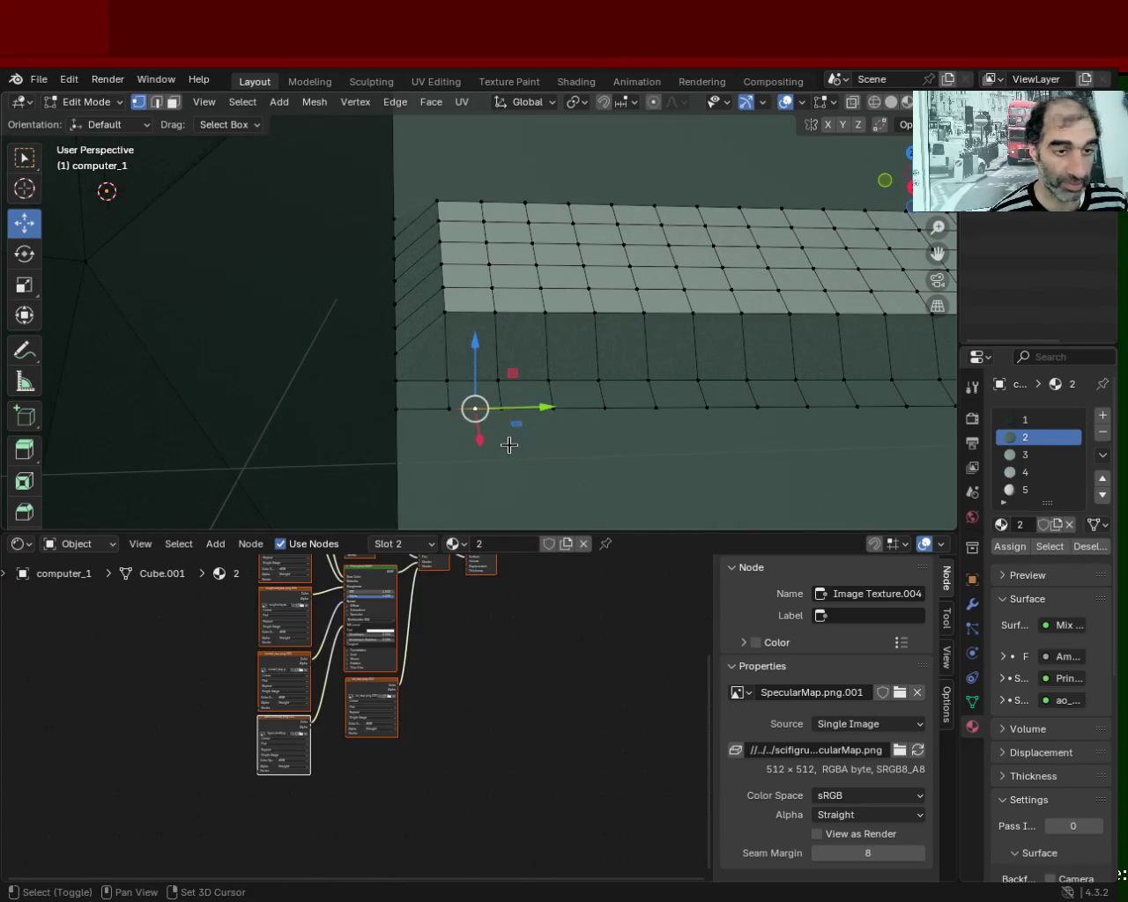
pyautogui.hotkey('shift', 'v')
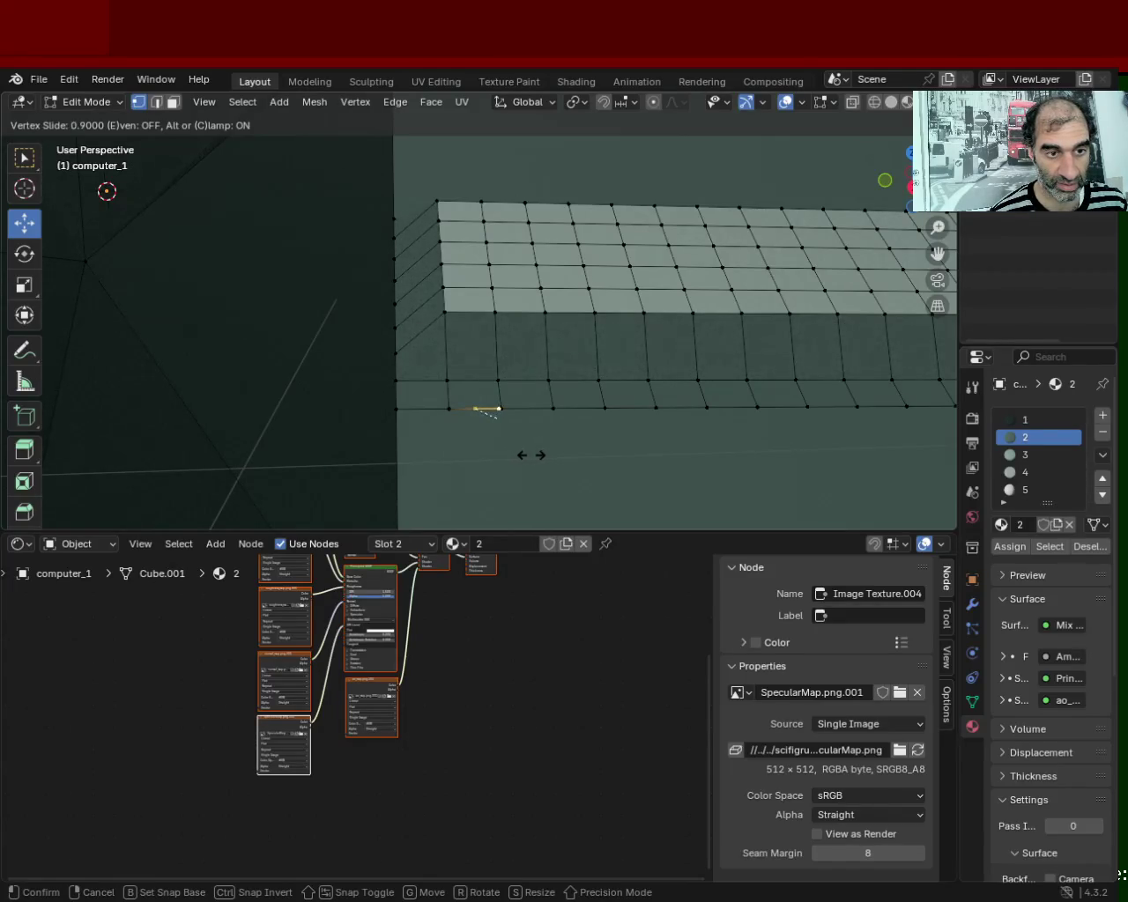
pyautogui.click(526, 456)
pyautogui.moveTo(537, 414)
pyautogui.mouseDown(button='middle')
pyautogui.moveTo(447, 220)
pyautogui.moveTo(418, 256)
pyautogui.moveTo(486, 320)
pyautogui.mouseUp(button='middle')
pyautogui.moveTo(554, 368); pyautogui.dragTo(664, 442, button='middle')
# Vertex Slide the left-corner vertex and a bottom vertex, then undo the slides
pyautogui.click(526, 439)
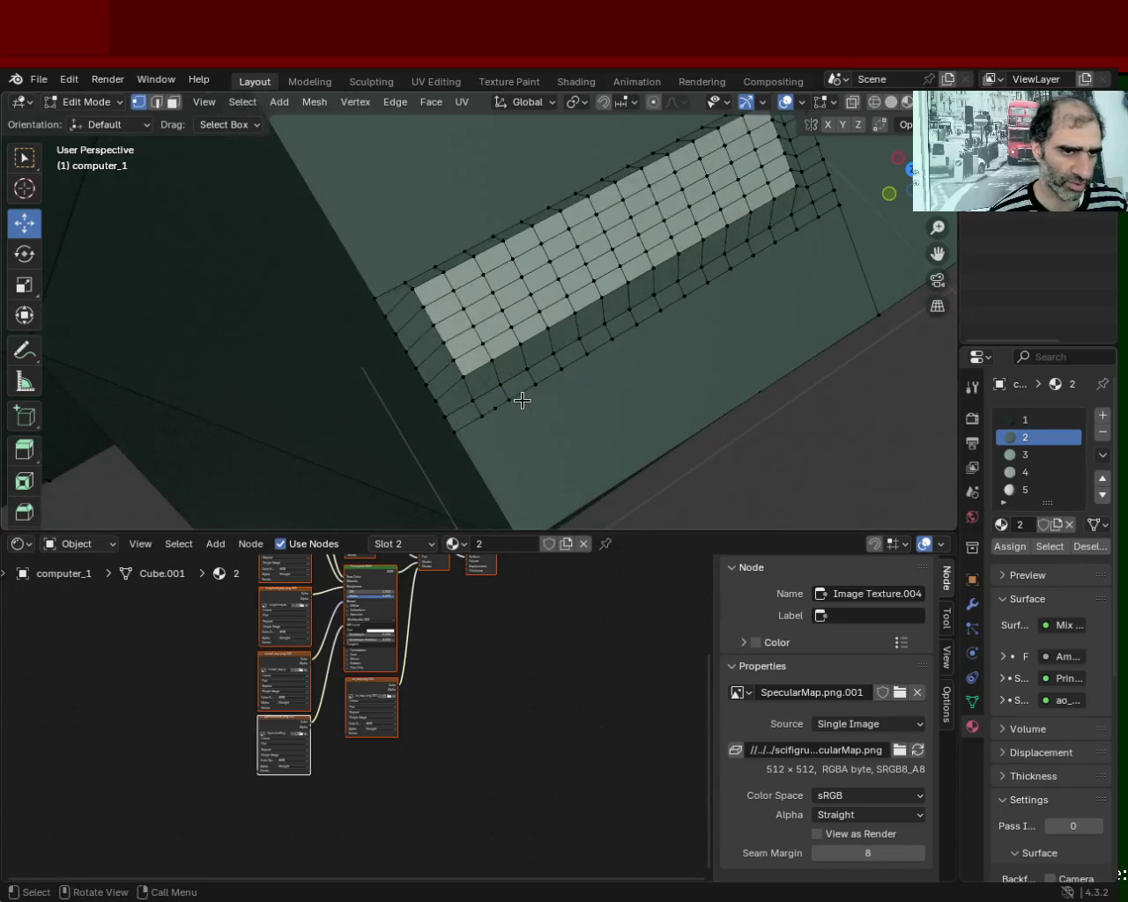
pyautogui.keyDown('shift'); pyautogui.click(419, 275); pyautogui.keyUp('shift')
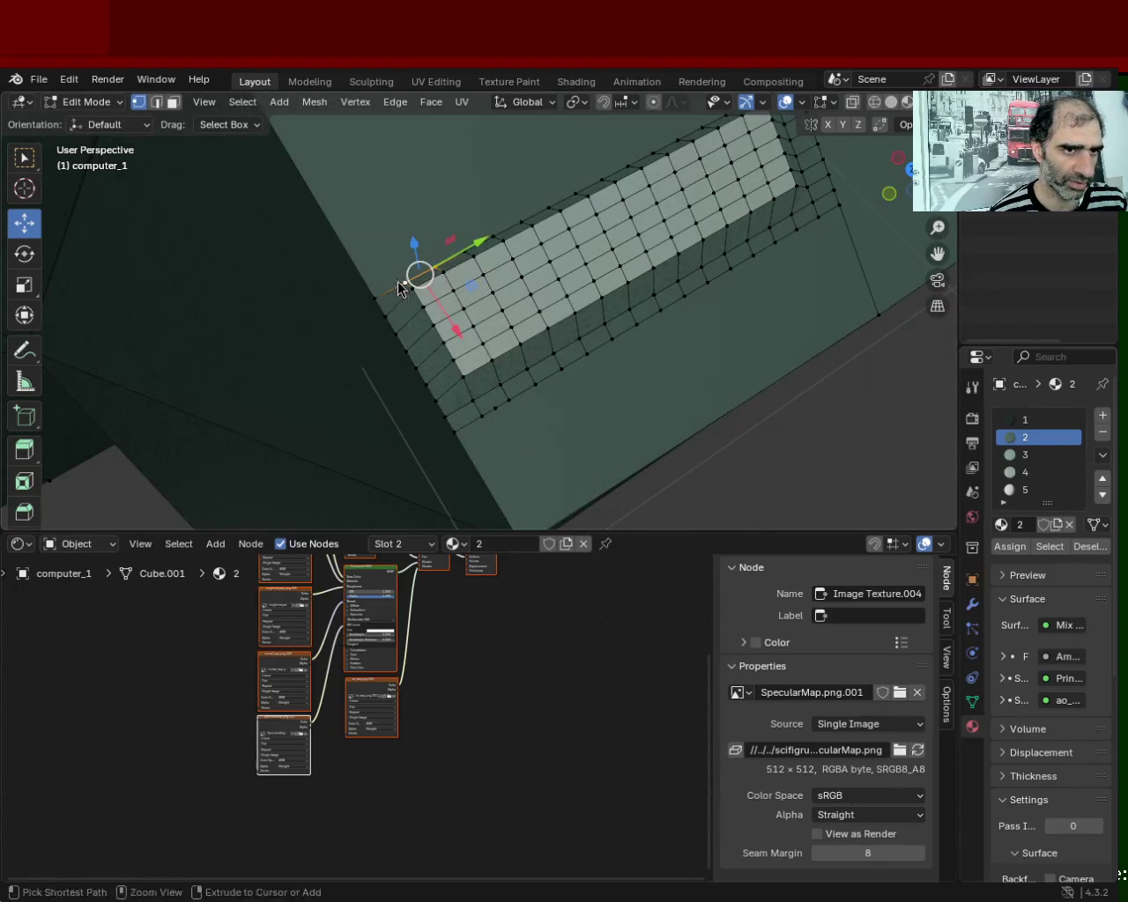
pyautogui.keyDown('shift'); pyautogui.click(395, 278); pyautogui.keyUp('shift')
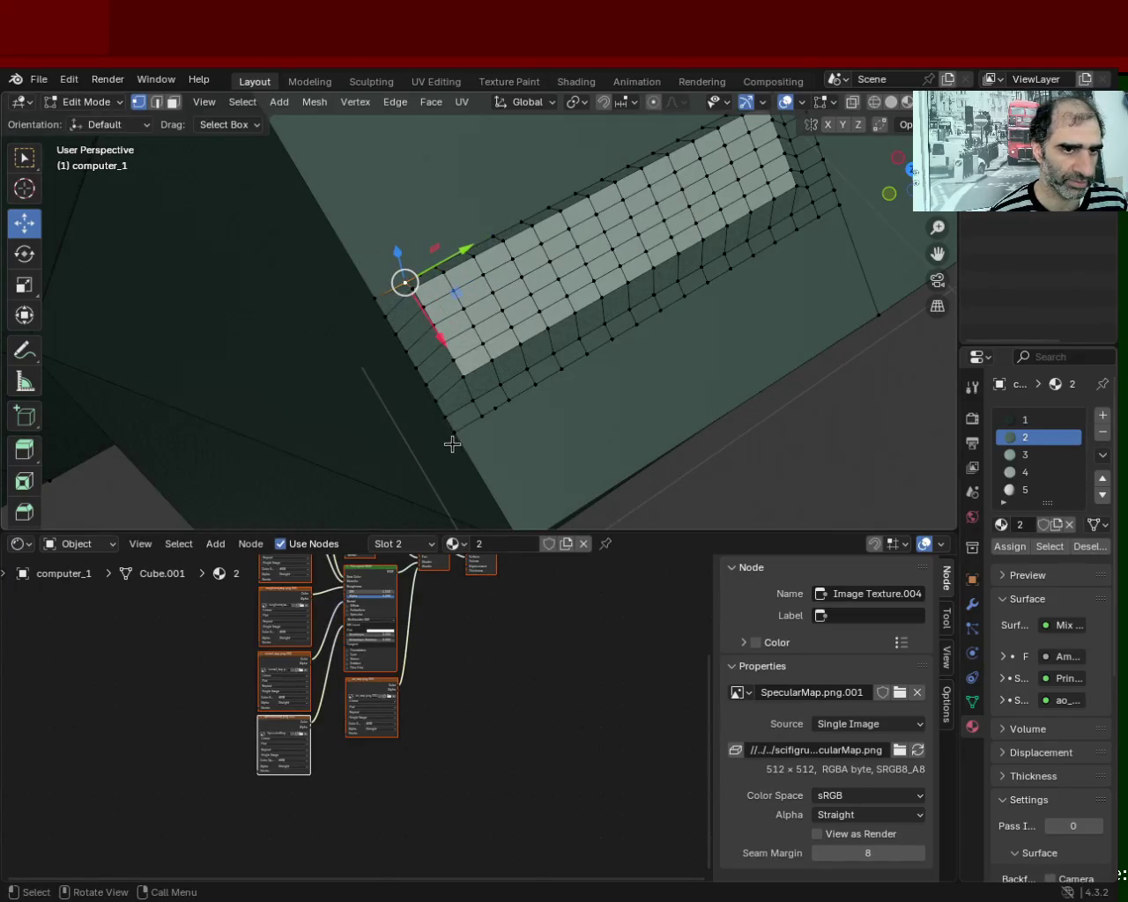
pyautogui.click(419, 275)
pyautogui.keyDown('shift'); pyautogui.click(499, 408); pyautogui.keyUp('shift')
pyautogui.hotkey('shift', 'v')
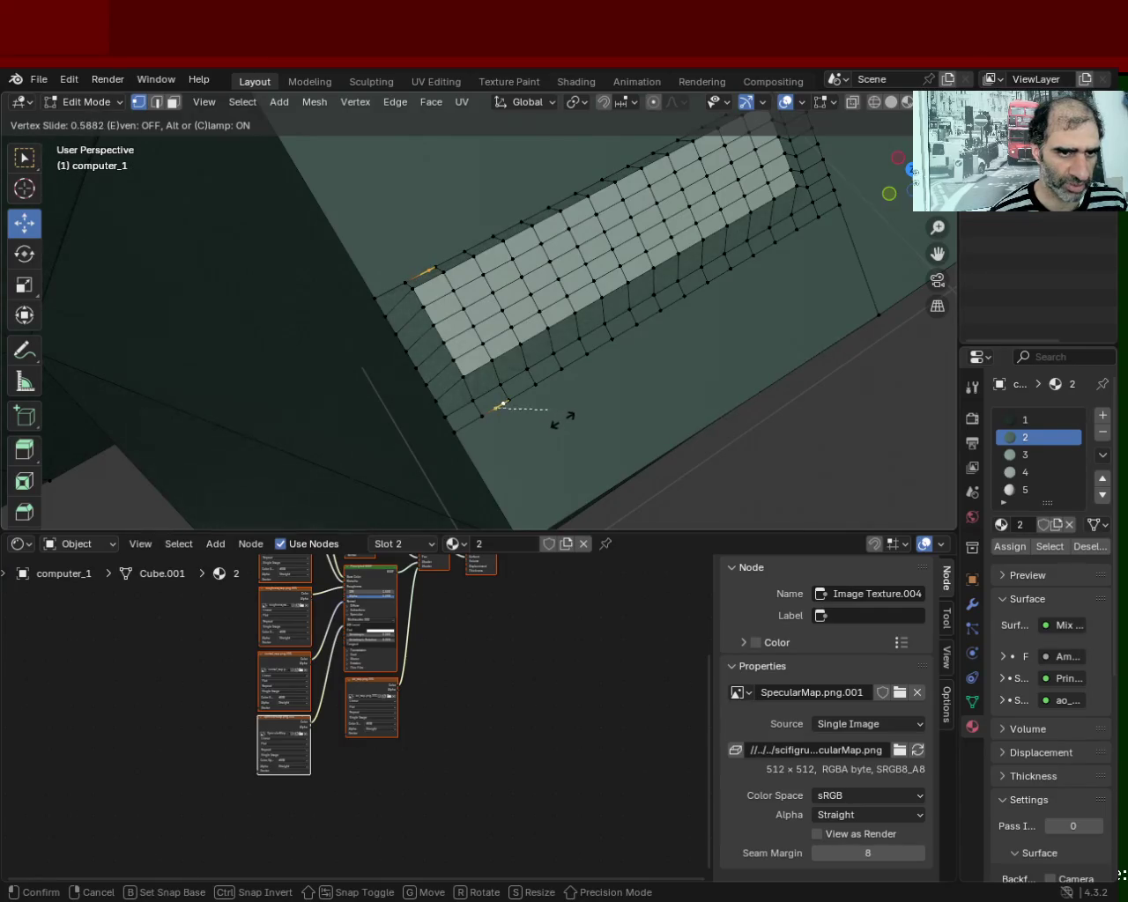
pyautogui.click(592, 407)
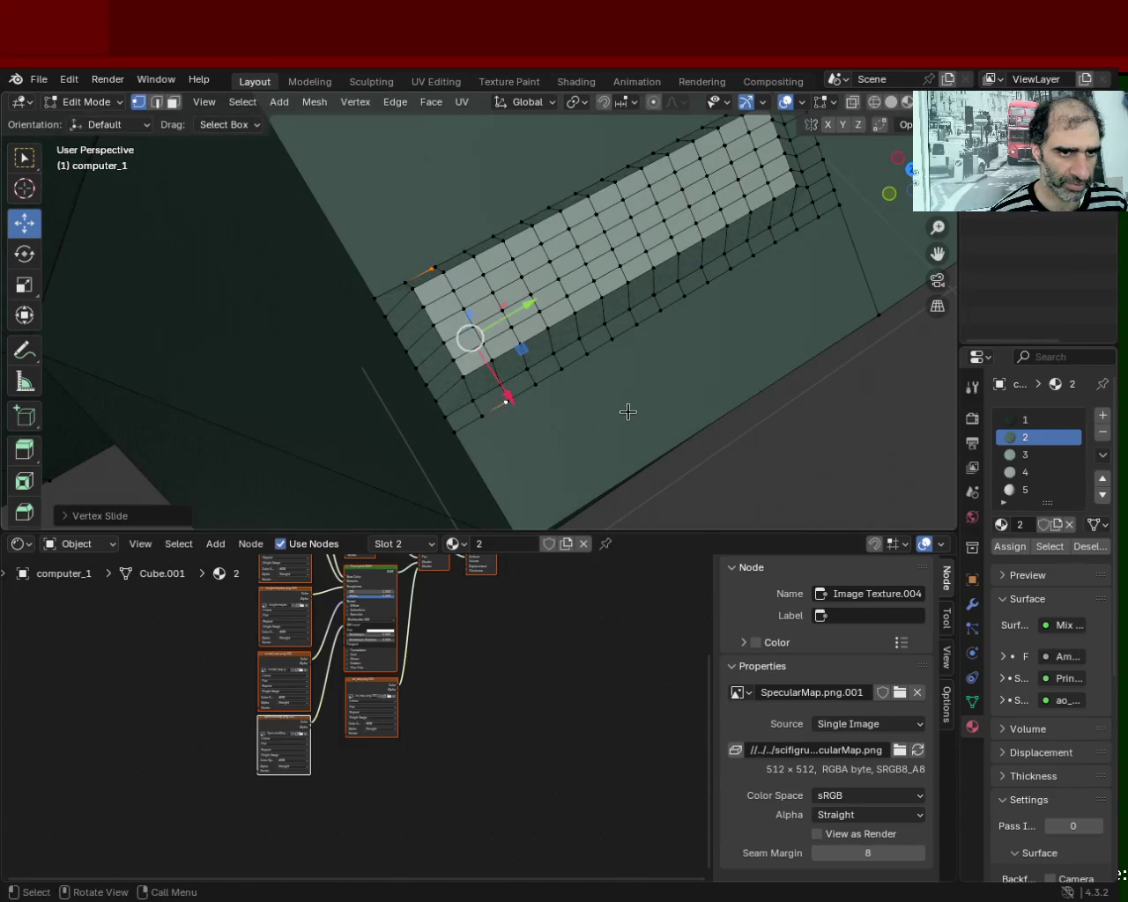
pyautogui.moveTo(755, 416); pyautogui.dragTo(580, 402, button='middle')
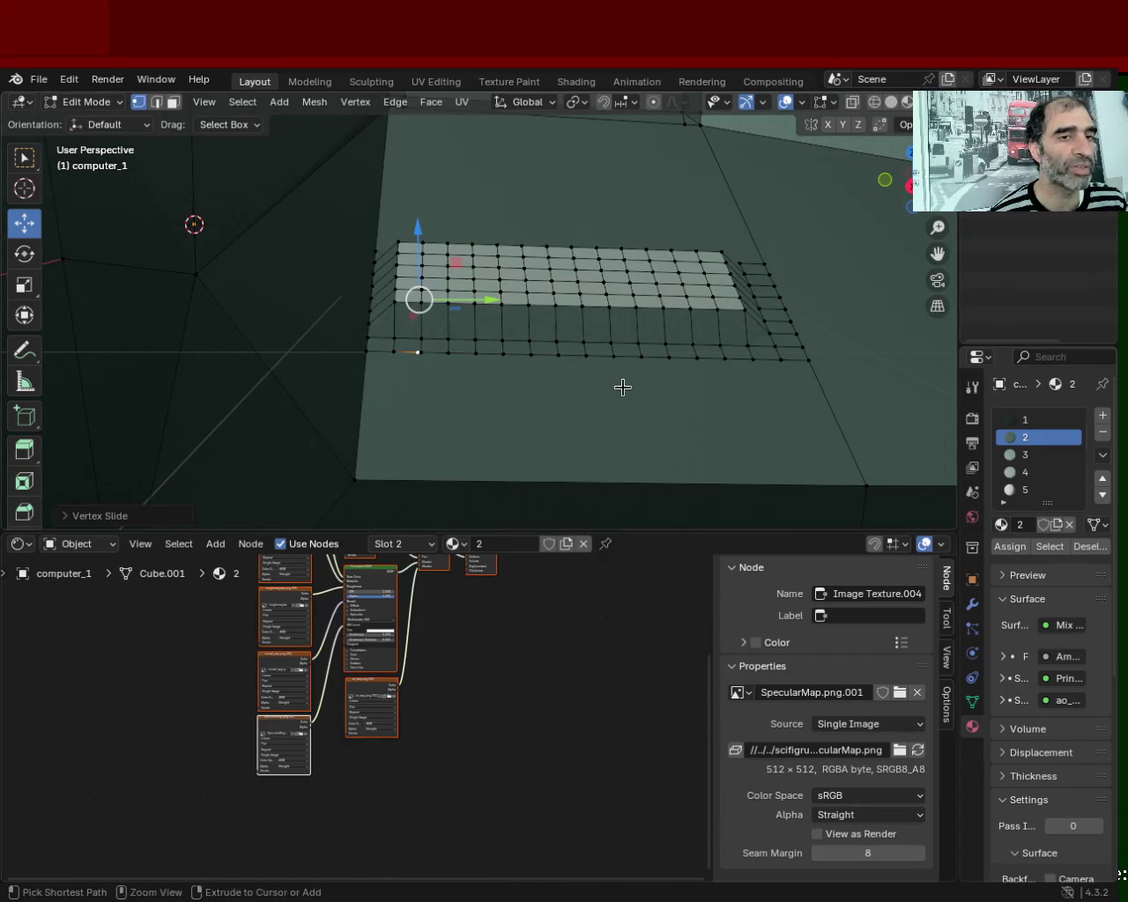
pyautogui.hotkey('ctrl', 'z')
pyautogui.hotkey('ctrl', 'z')
pyautogui.hotkey('ctrl', 'z')
pyautogui.hotkey('ctrl', 'z')
pyautogui.hotkey('ctrl', 'z')
pyautogui.hotkey('ctrl', 'z')
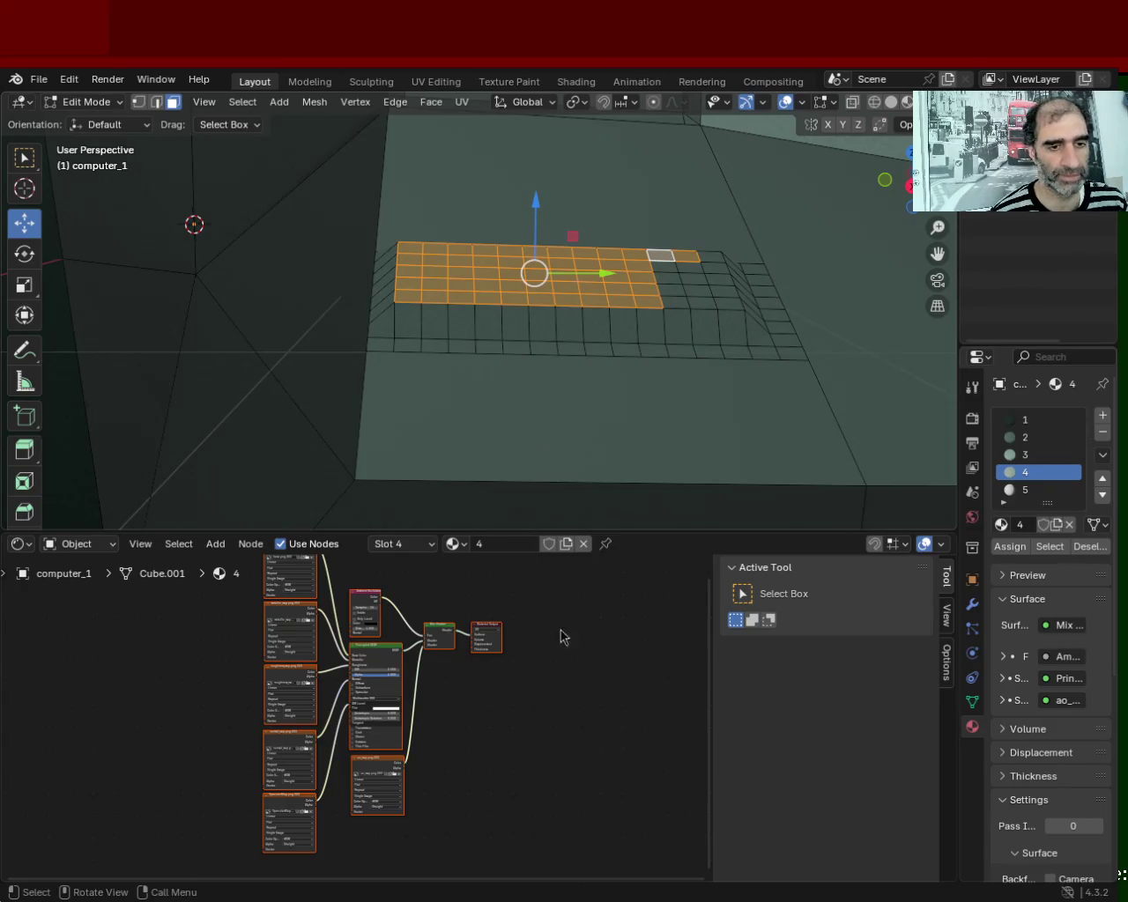
# Subdivide the edge between two bottom-corner vertices of the keyboard grid
pyautogui.moveTo(556, 381)
pyautogui.mouseDown(button='middle')
pyautogui.moveTo(614, 462)
pyautogui.moveTo(624, 446)
pyautogui.mouseUp(button='middle')
pyautogui.hotkey('ctrl', 'shift', 'z')
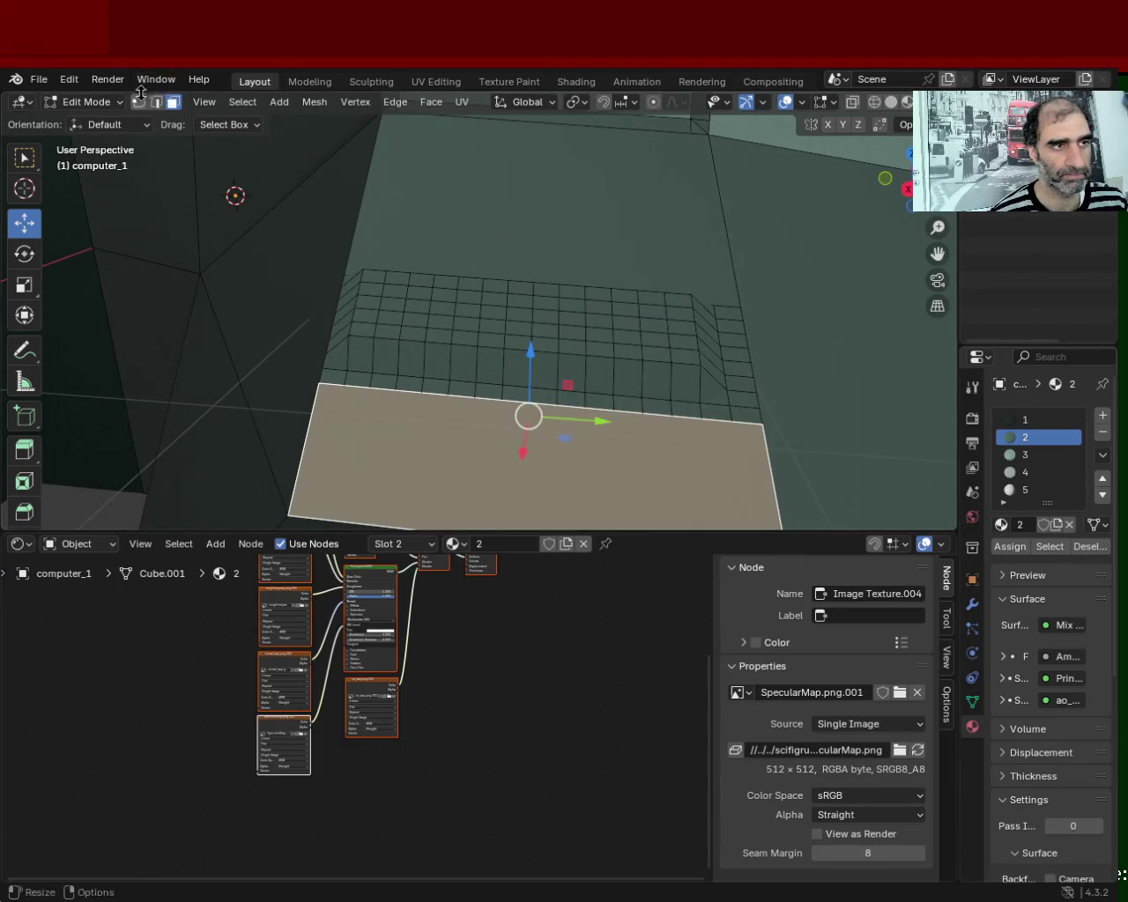
pyautogui.click(139, 102)
pyautogui.click(795, 351)
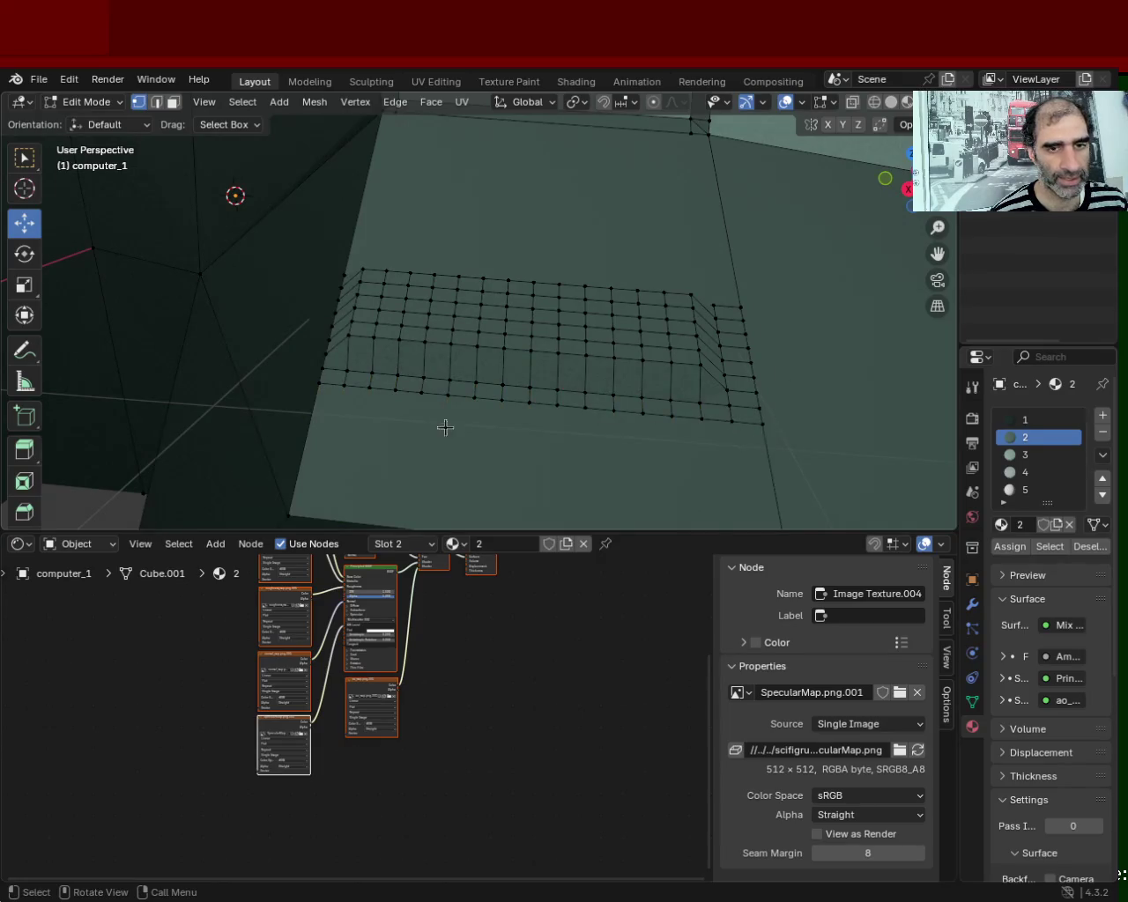
pyautogui.click(344, 385)
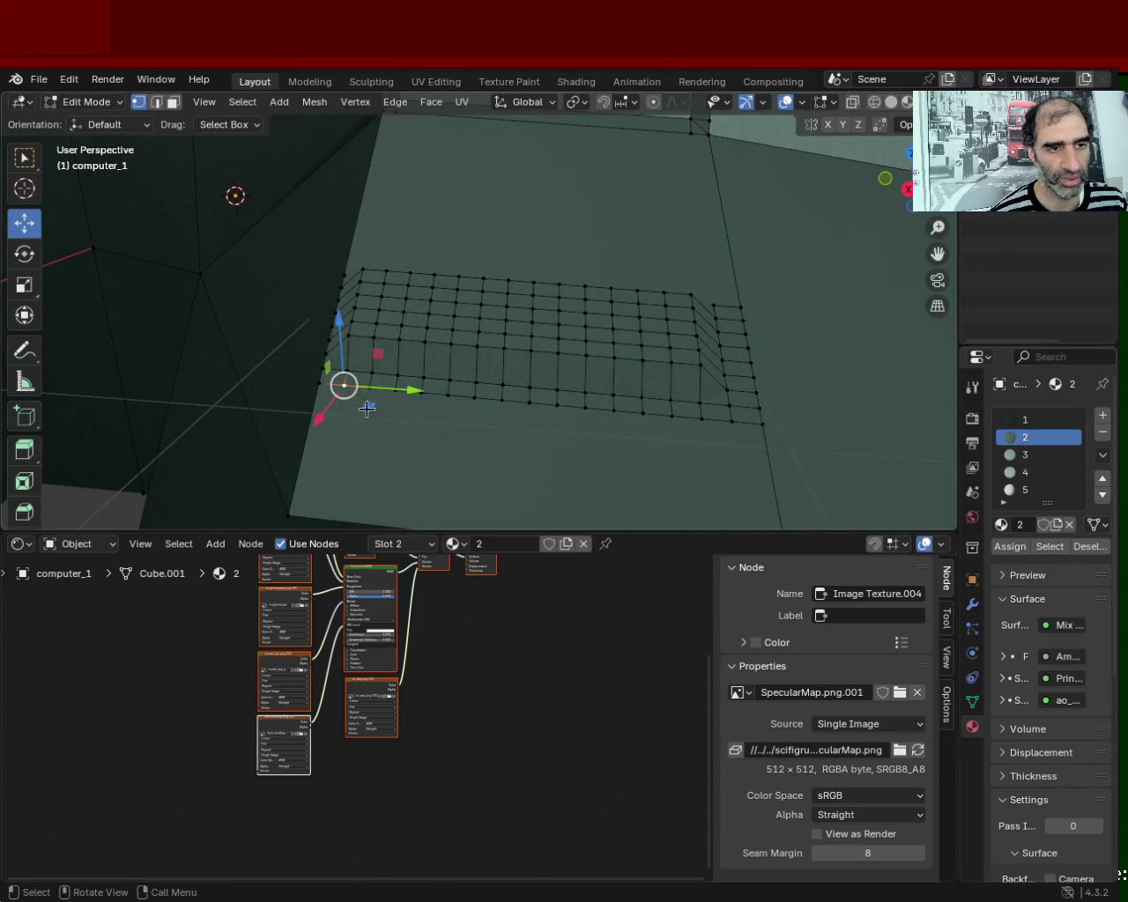
pyautogui.keyDown('shift'); pyautogui.click(368, 388); pyautogui.keyUp('shift')
pyautogui.hotkey('ctrl', 'e')
pyautogui.click(302, 491)
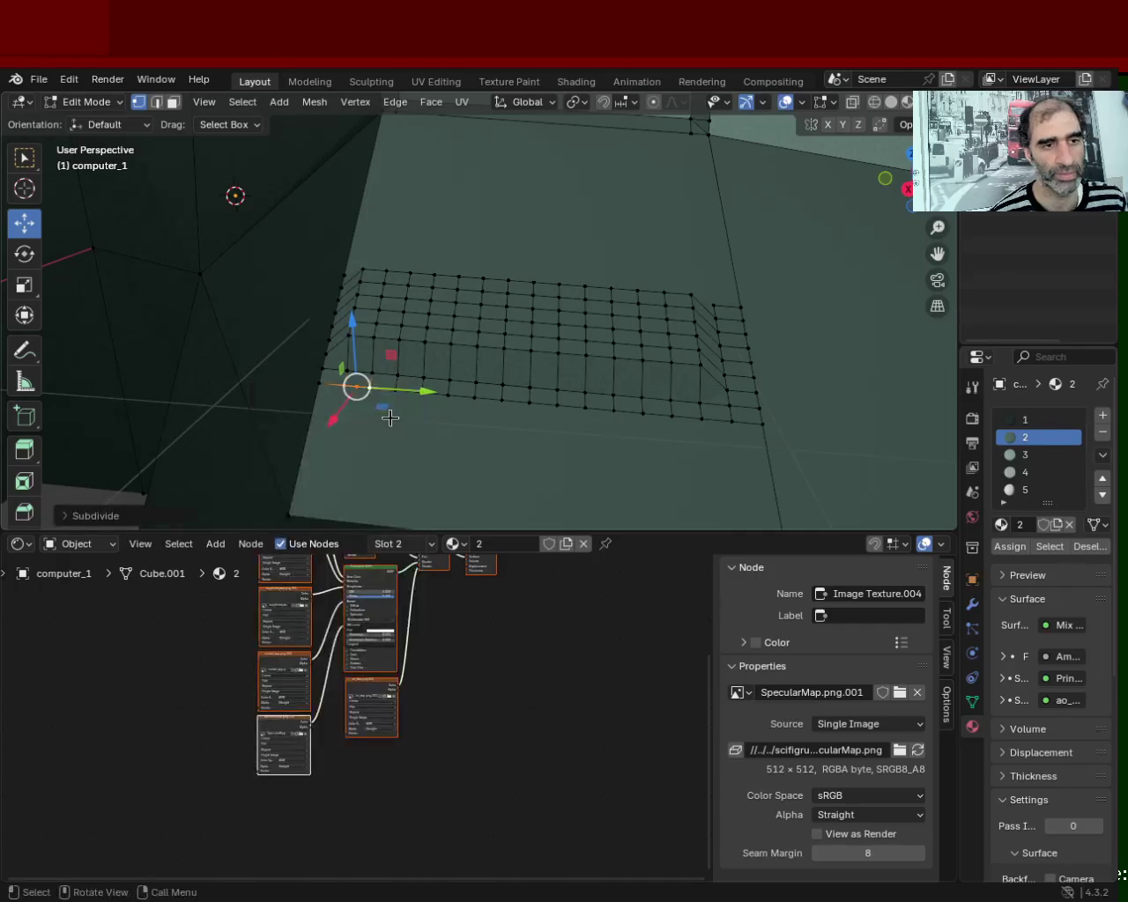
pyautogui.hotkey('alt', 'a')
# Box-select the whole bottom vertex row and subdivide its edges
pyautogui.moveTo(340, 407); pyautogui.dragTo(738, 433)
pyautogui.click(732, 421)
pyautogui.press('g')
pyautogui.press('Escape')
pyautogui.hotkey('ctrl', 'z')
pyautogui.moveTo(335, 409); pyautogui.dragTo(443, 385)
pyautogui.moveTo(447, 455)
pyautogui.mouseDown()
pyautogui.moveTo(572, 397)
pyautogui.moveTo(696, 406)
pyautogui.mouseUp()
pyautogui.moveTo(624, 433); pyautogui.dragTo(573, 404)
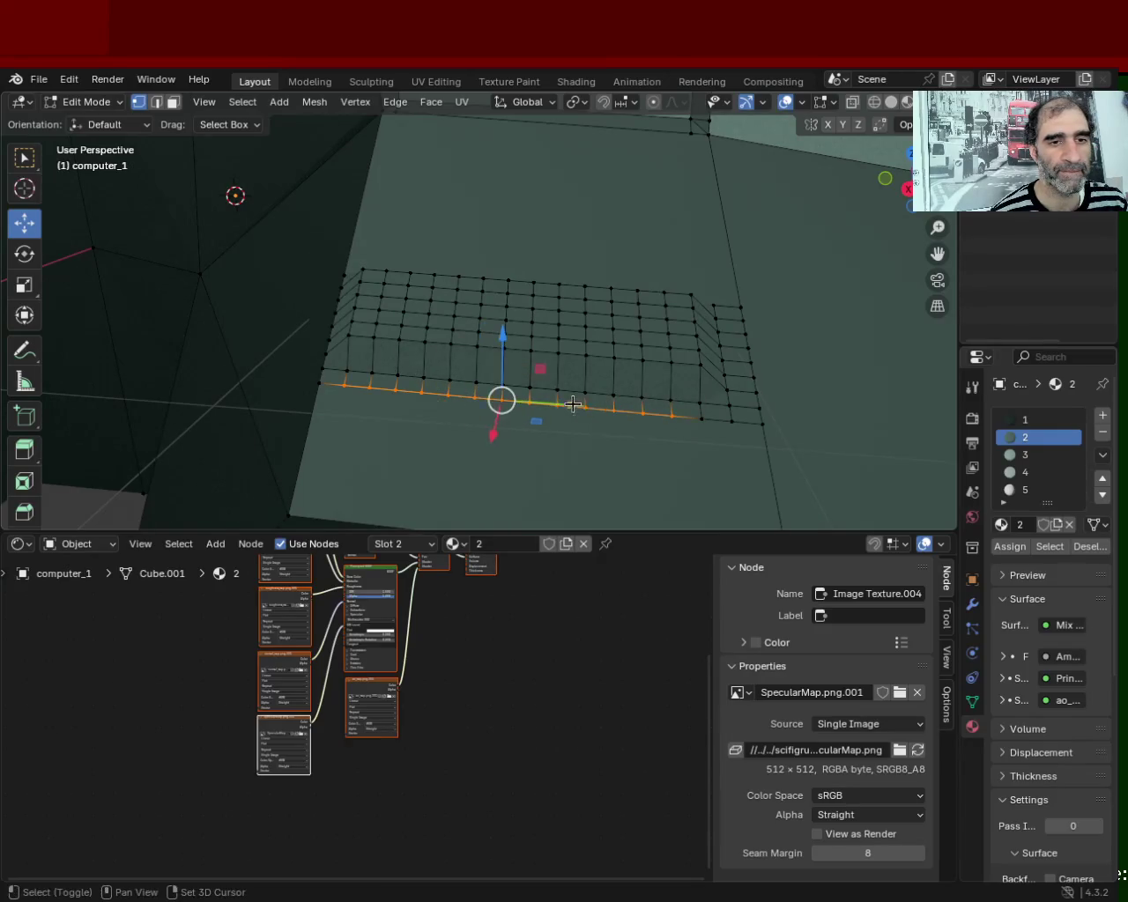
pyautogui.moveTo(671, 438)
pyautogui.mouseDown()
pyautogui.moveTo(741, 422)
pyautogui.moveTo(693, 412)
pyautogui.mouseUp()
pyautogui.hotkey('ctrl', 'e')
pyautogui.click(667, 483)
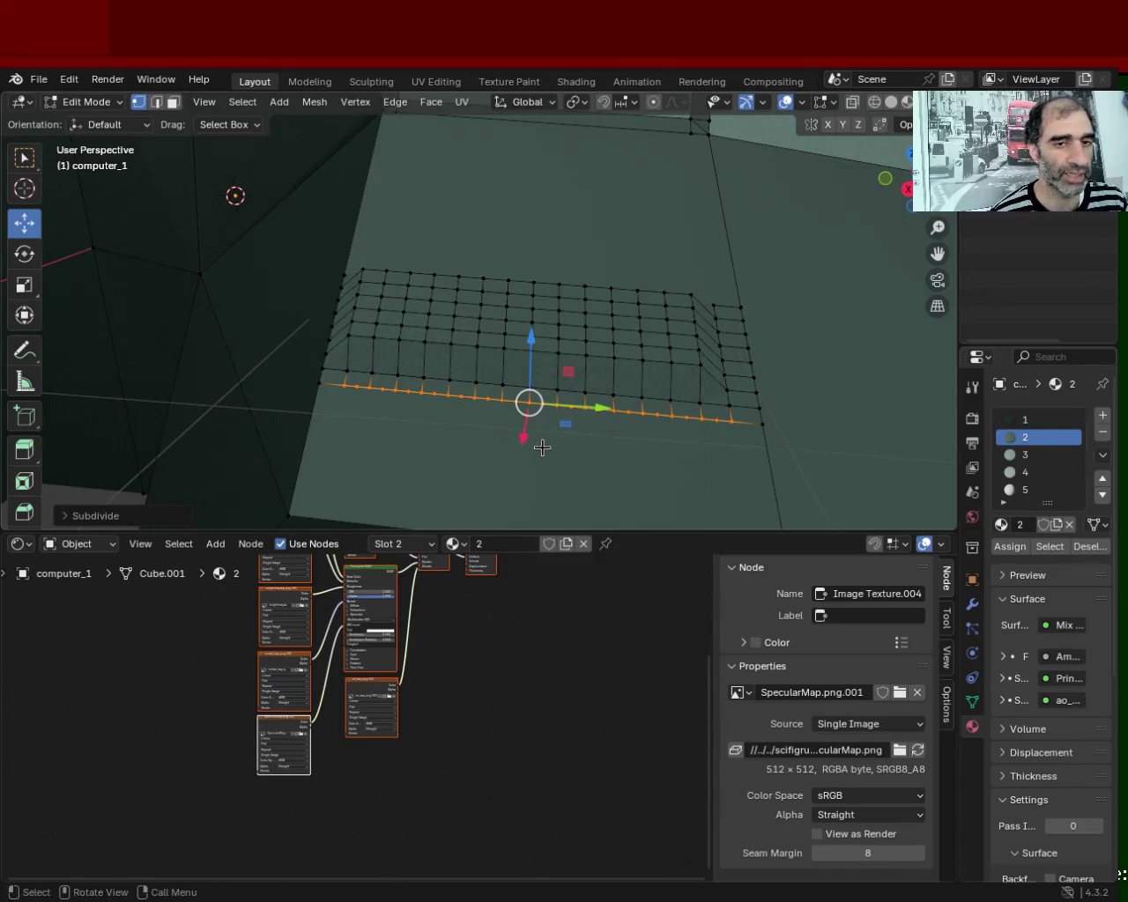
pyautogui.hotkey('ctrl', 'e')
pyautogui.press('Escape')
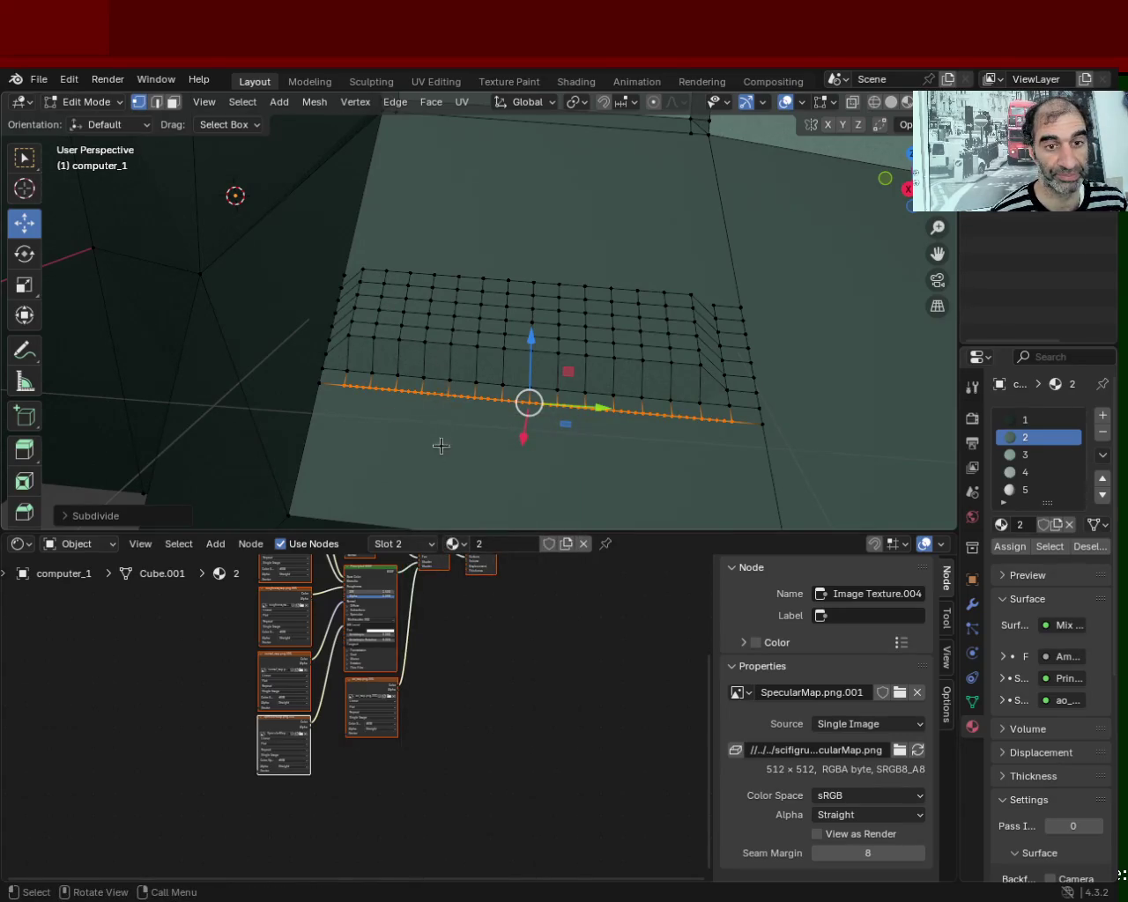
# Select the fifteen vertices along the grid's front edge one by one
pyautogui.moveTo(434, 440)
pyautogui.mouseDown(button='middle')
pyautogui.moveTo(467, 501)
pyautogui.moveTo(415, 451)
pyautogui.mouseUp(button='middle')
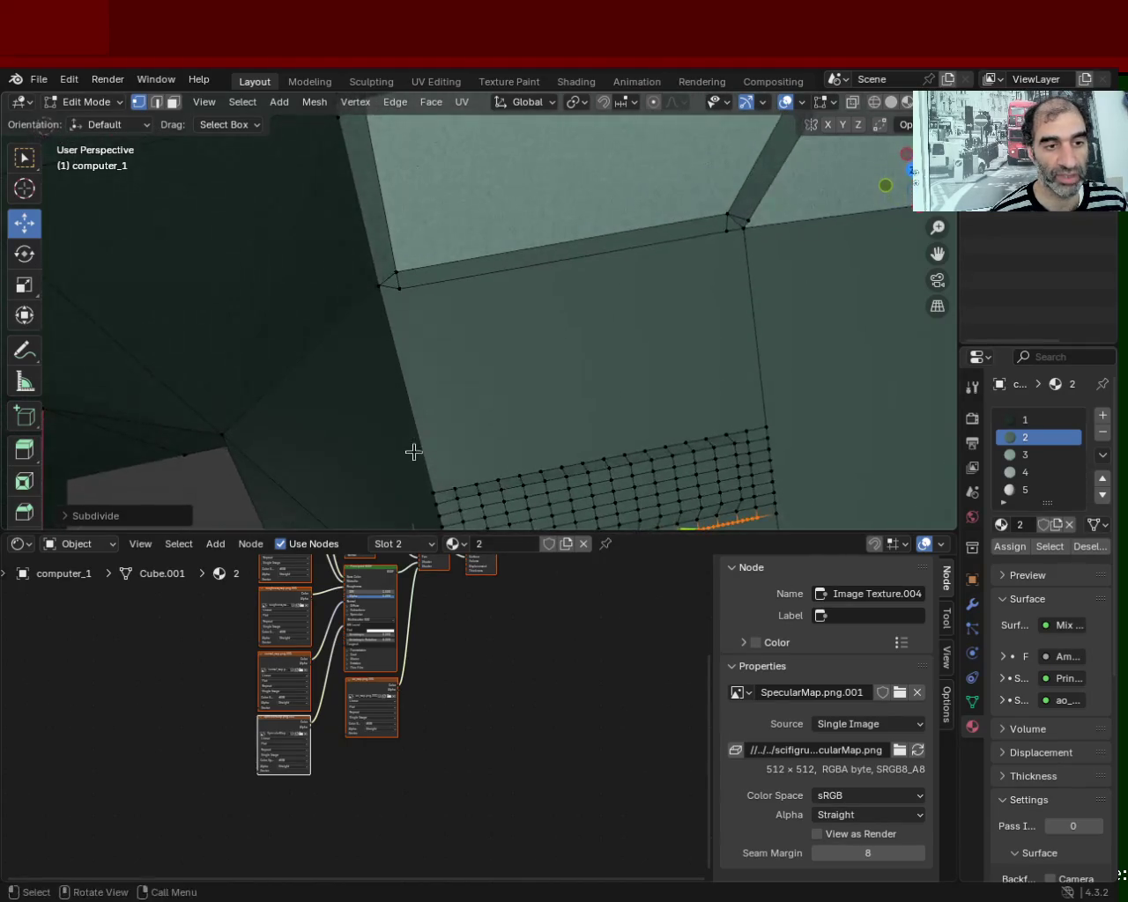
pyautogui.click(452, 486)
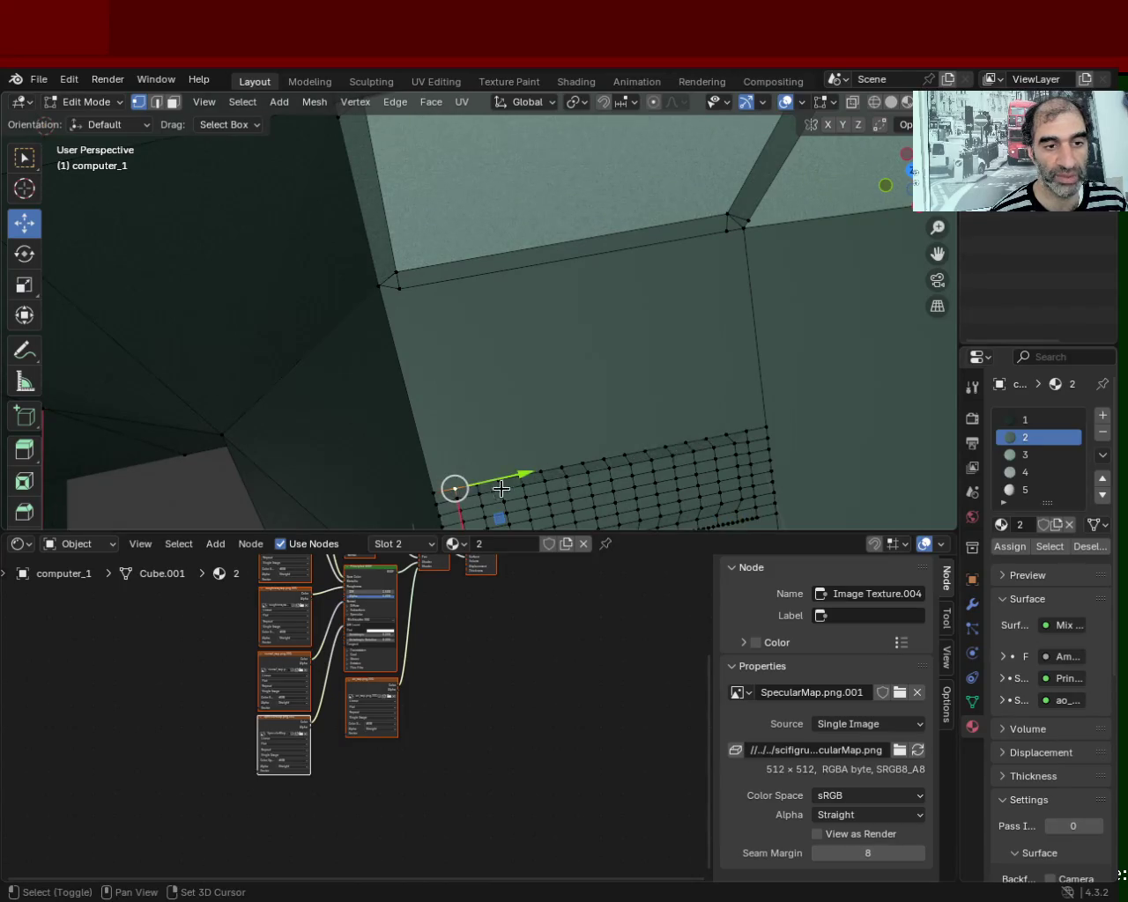
pyautogui.keyDown('shift'); pyautogui.click(476, 483); pyautogui.keyUp('shift')
pyautogui.keyDown('shift'); pyautogui.click(497, 481); pyautogui.keyUp('shift')
pyautogui.keyDown('shift'); pyautogui.click(520, 476); pyautogui.keyUp('shift')
pyautogui.keyDown('shift'); pyautogui.click(541, 472); pyautogui.keyUp('shift')
pyautogui.keyDown('shift'); pyautogui.click(563, 470); pyautogui.keyUp('shift')
pyautogui.keyDown('shift'); pyautogui.click(584, 464); pyautogui.keyUp('shift')
pyautogui.keyDown('shift'); pyautogui.click(607, 459); pyautogui.keyUp('shift')
pyautogui.keyDown('shift'); pyautogui.click(627, 453); pyautogui.keyUp('shift')
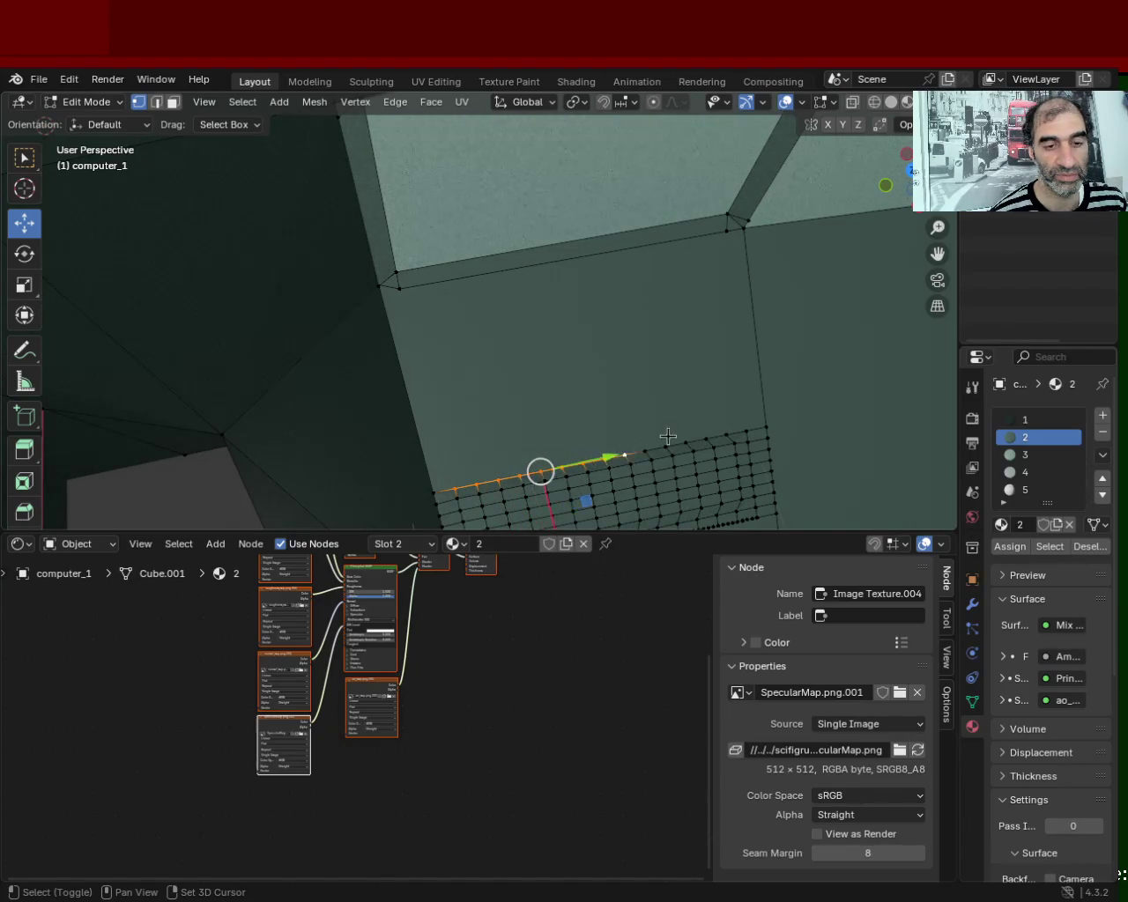
pyautogui.keyDown('shift'); pyautogui.click(647, 451); pyautogui.keyUp('shift')
pyautogui.keyDown('shift'); pyautogui.click(666, 447); pyautogui.keyUp('shift')
pyautogui.keyDown('shift'); pyautogui.click(686, 443); pyautogui.keyUp('shift')
pyautogui.keyDown('shift'); pyautogui.click(706, 437); pyautogui.keyUp('shift')
pyautogui.keyDown('shift'); pyautogui.click(727, 434); pyautogui.keyUp('shift')
pyautogui.keyDown('shift'); pyautogui.click(747, 429); pyautogui.keyUp('shift')
# Check the grid by selecting individual corner and border vertices
pyautogui.moveTo(747, 430)
pyautogui.mouseDown(button='middle')
pyautogui.moveTo(747, 461)
pyautogui.moveTo(715, 458)
pyautogui.mouseUp(button='middle')
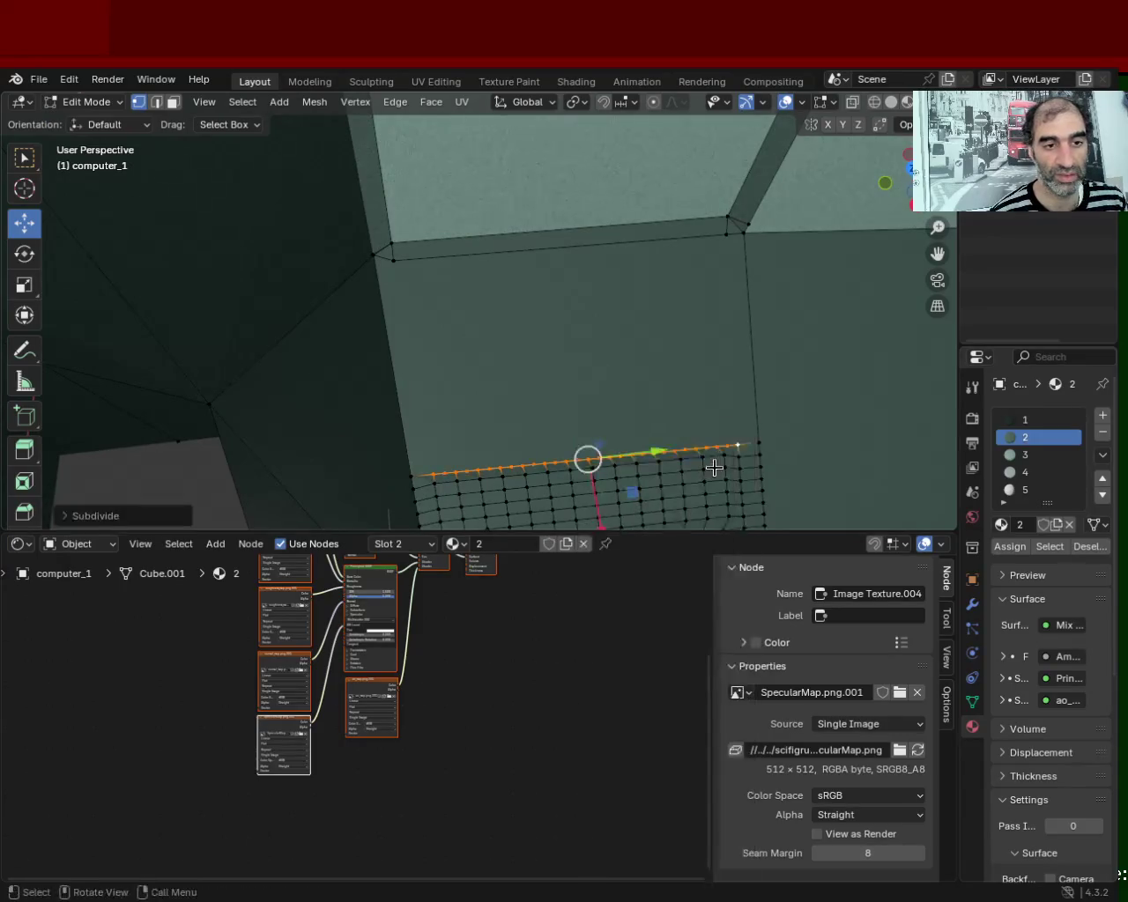
pyautogui.moveTo(611, 420)
pyautogui.mouseDown(button='middle')
pyautogui.moveTo(490, 332)
pyautogui.moveTo(564, 486)
pyautogui.mouseUp(button='middle')
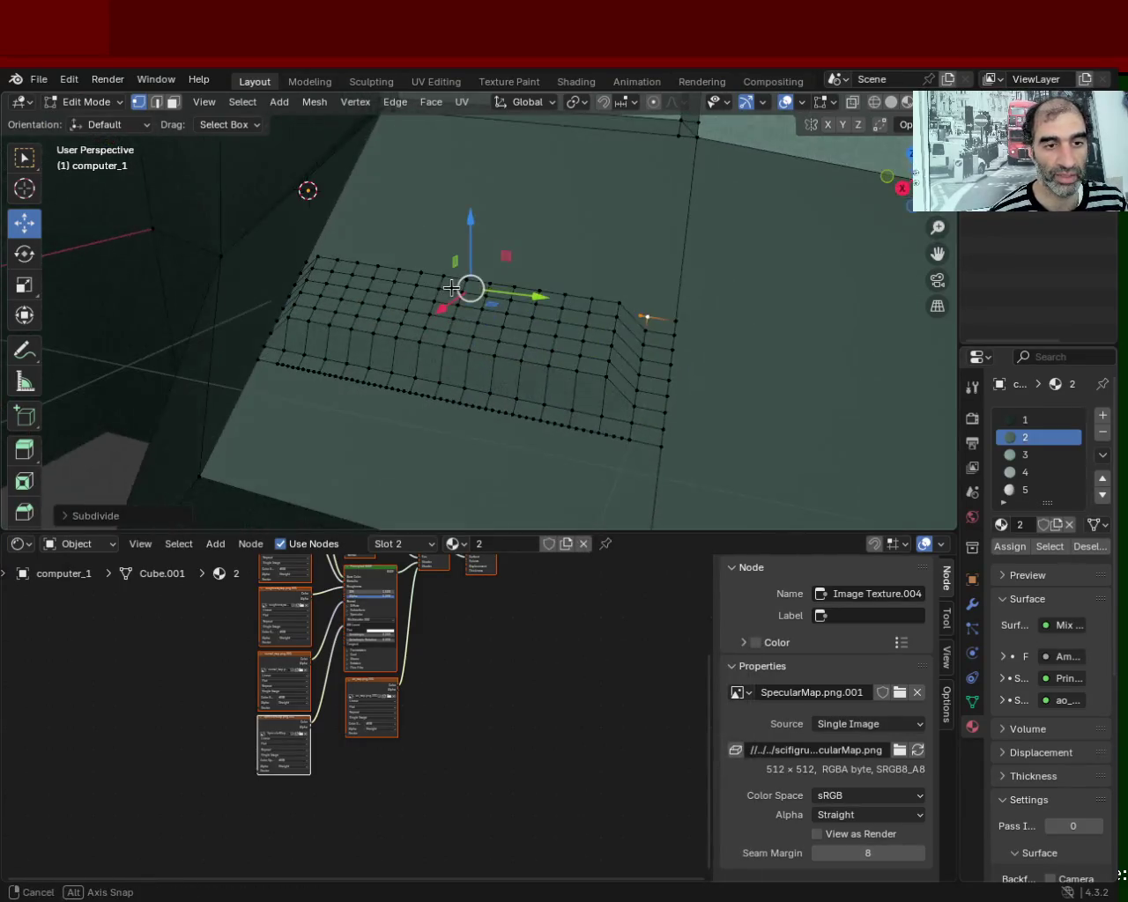
pyautogui.click(582, 480)
pyautogui.click(616, 435)
pyautogui.moveTo(621, 437); pyautogui.dragTo(596, 466, button='middle')
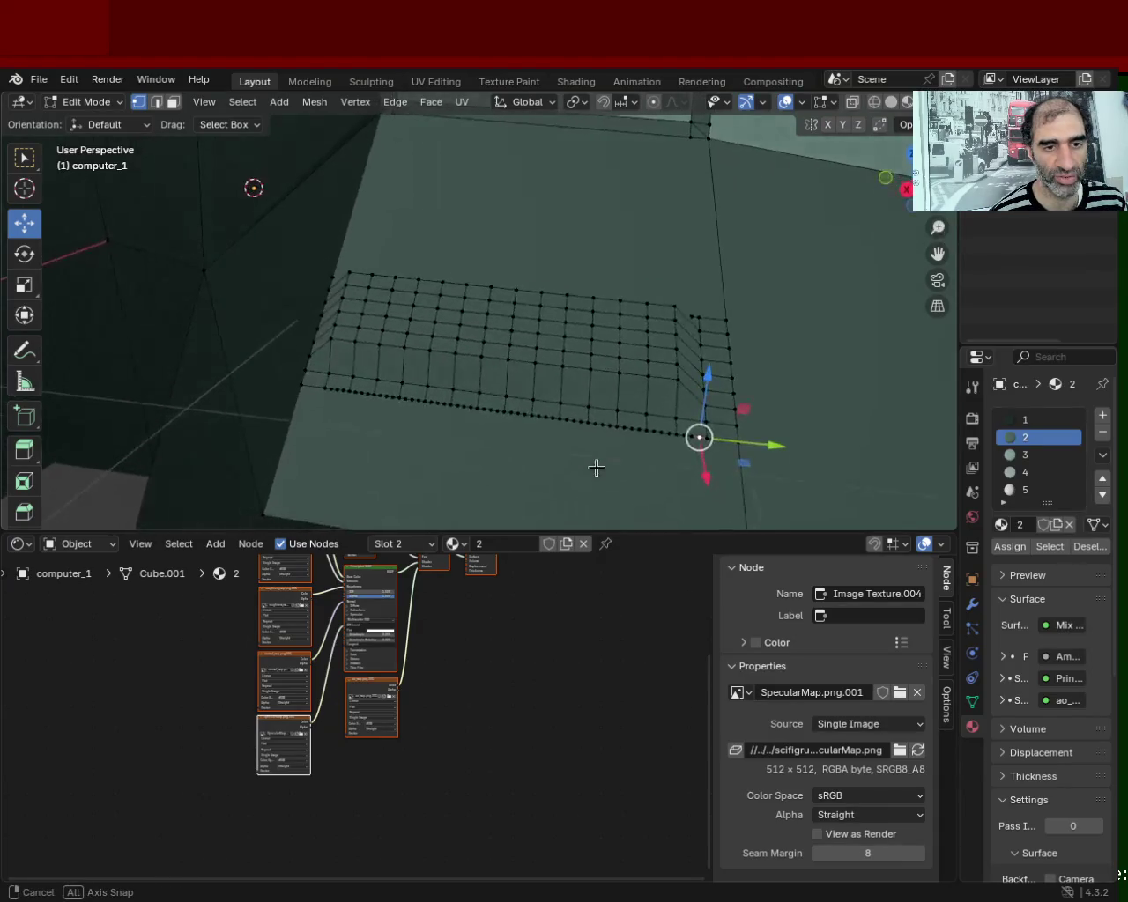
pyautogui.click(659, 432)
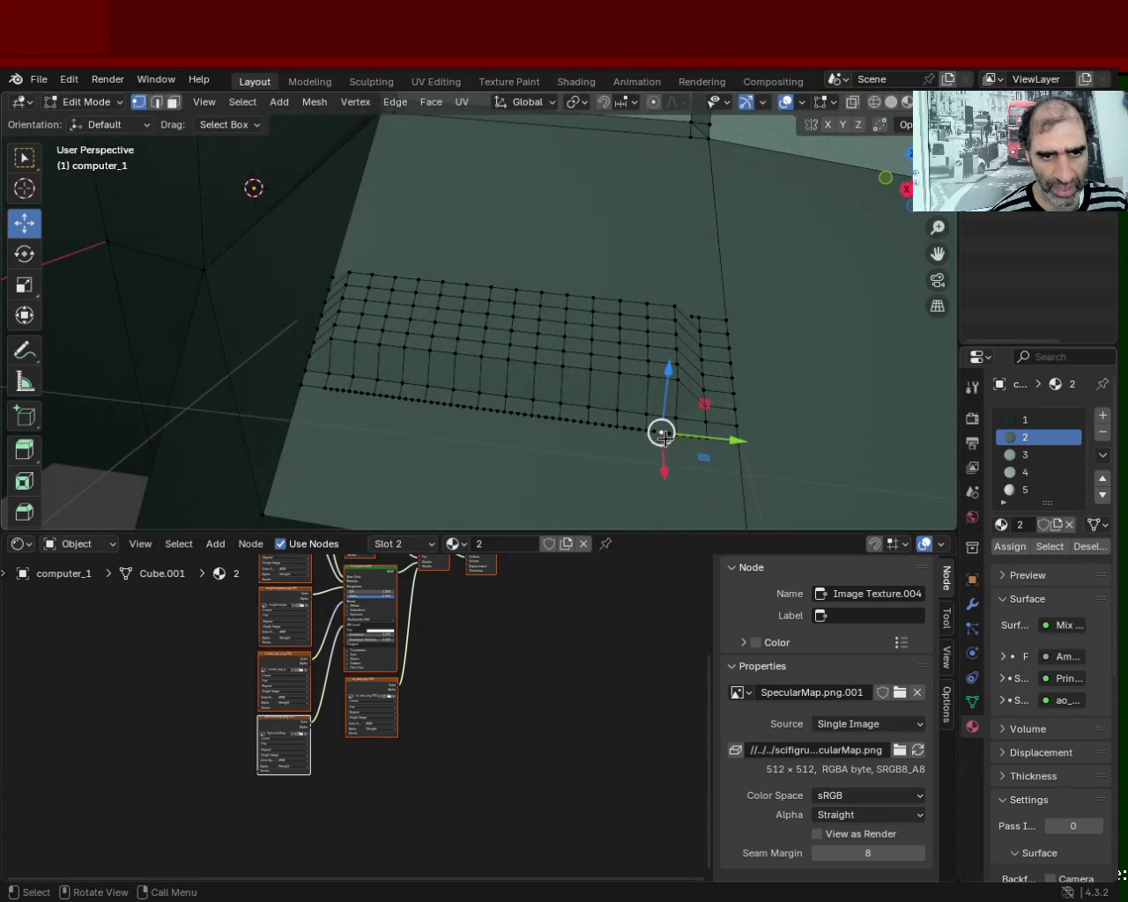
pyautogui.click(668, 432)
pyautogui.moveTo(668, 390)
pyautogui.mouseDown(button='middle')
pyautogui.moveTo(651, 462)
pyautogui.moveTo(592, 356)
pyautogui.moveTo(529, 315)
pyautogui.moveTo(353, 270)
pyautogui.moveTo(511, 247)
pyautogui.moveTo(549, 332)
pyautogui.moveTo(423, 259)
pyautogui.moveTo(567, 302)
pyautogui.moveTo(526, 276)
pyautogui.mouseUp(button='middle')
pyautogui.scroll(5, 591, 356)
pyautogui.scroll(-5, 534, 319)
pyautogui.scroll(-4, 529, 275)
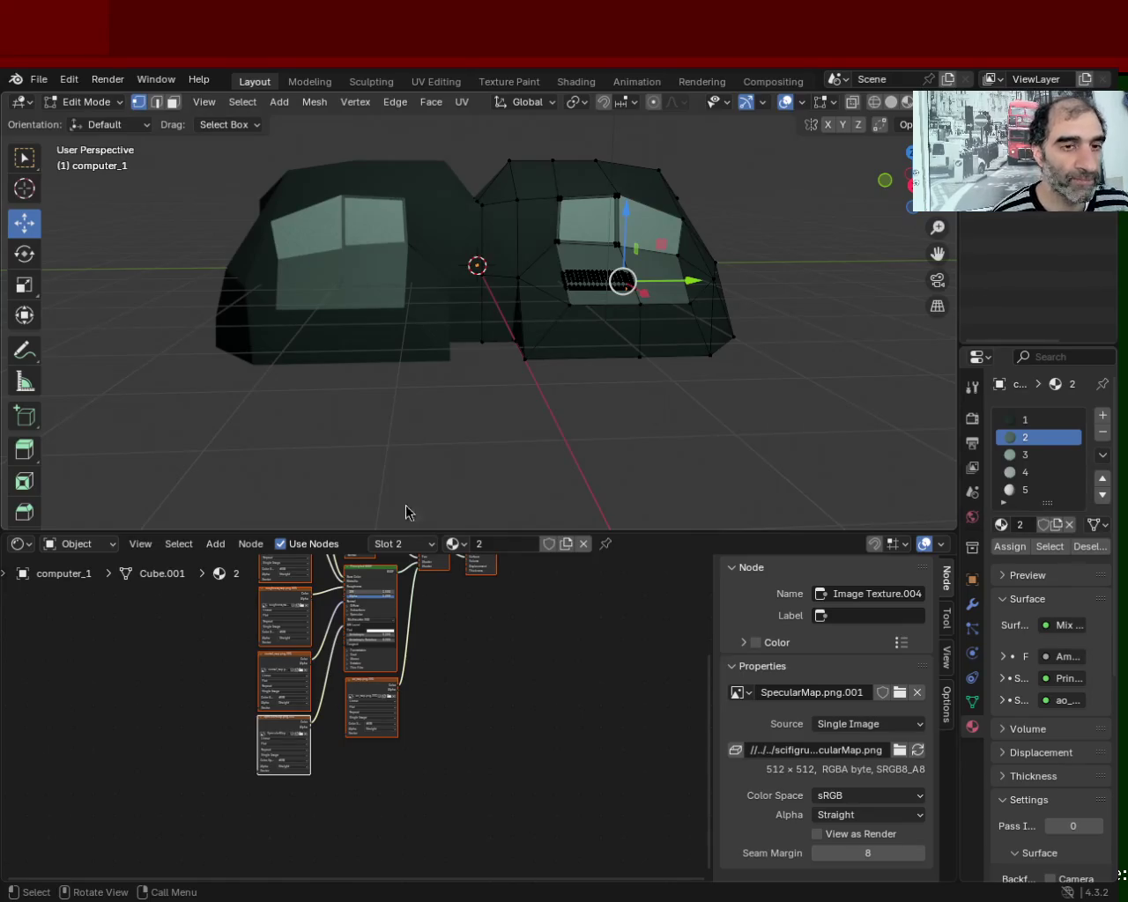
pyautogui.hotkey('shift', 'b')
pyautogui.moveTo(327, 372); pyautogui.dragTo(629, 238)
pyautogui.moveTo(629, 238)
pyautogui.mouseDown(button='middle')
pyautogui.moveTo(404, 386)
pyautogui.moveTo(433, 328)
pyautogui.moveTo(538, 330)
pyautogui.moveTo(609, 378)
pyautogui.moveTo(466, 344)
pyautogui.moveTo(526, 339)
pyautogui.mouseUp(button='middle')
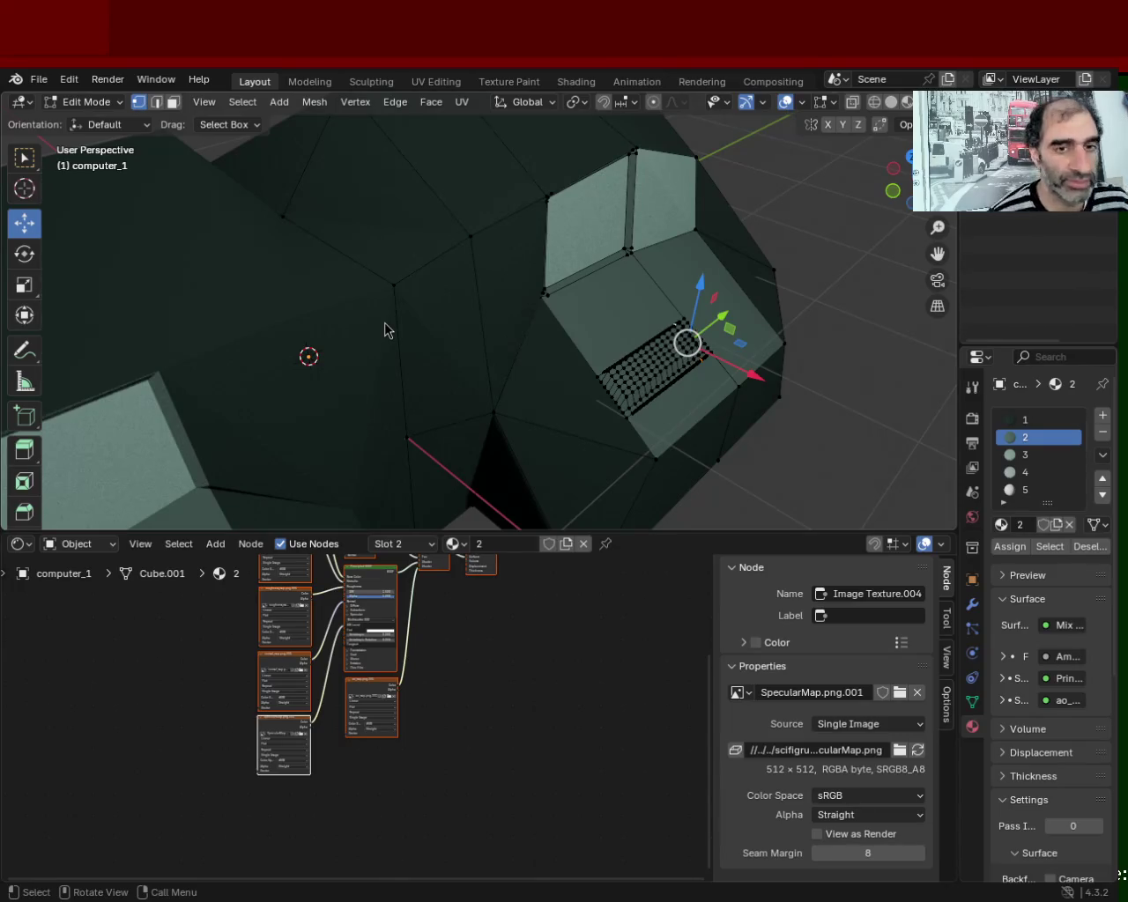
pyautogui.moveTo(793, 344)
pyautogui.mouseDown(button='middle')
pyautogui.moveTo(498, 249)
pyautogui.moveTo(767, 312)
pyautogui.moveTo(801, 391)
pyautogui.moveTo(725, 280)
pyautogui.moveTo(635, 283)
pyautogui.moveTo(449, 393)
pyautogui.mouseUp(button='middle')
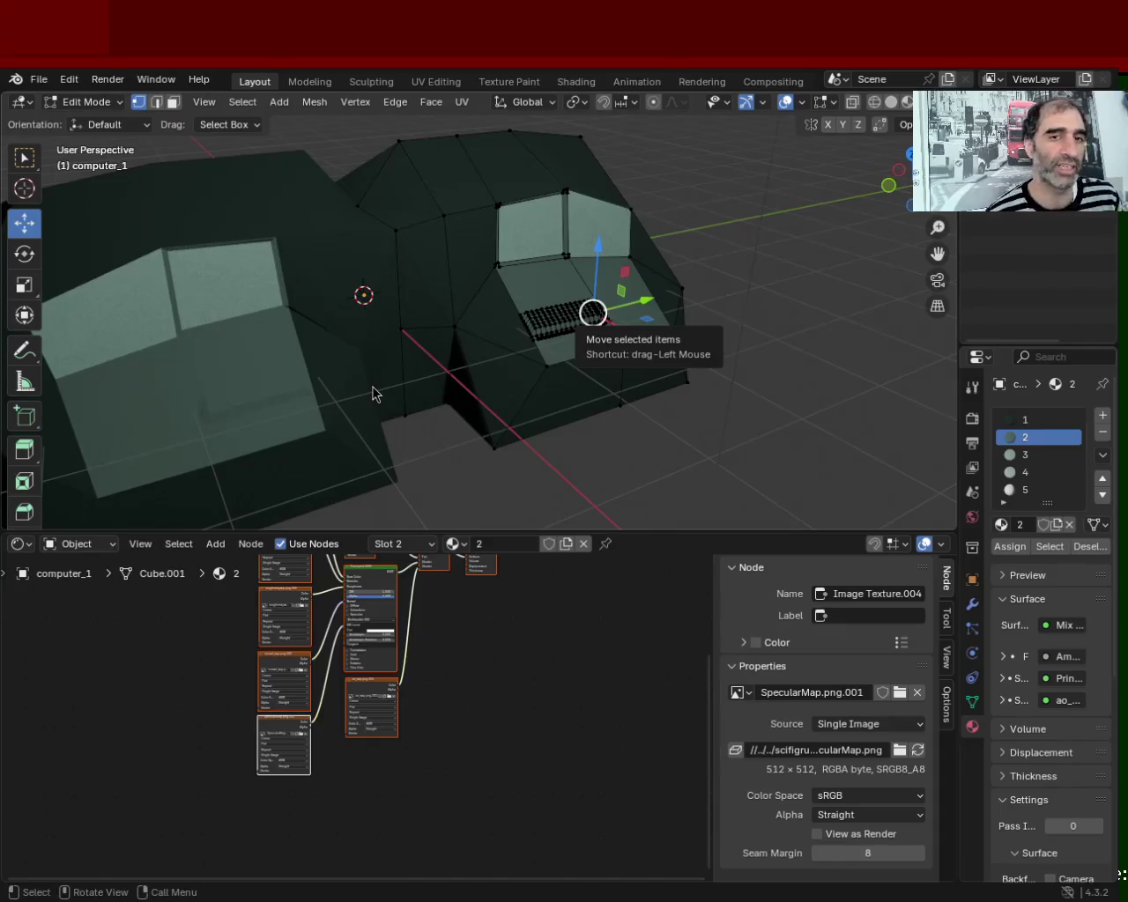
pyautogui.hotkey('shift', 'b')
pyautogui.moveTo(605, 343); pyautogui.dragTo(382, 240)
pyautogui.moveTo(547, 343)
pyautogui.mouseDown(button='middle')
pyautogui.moveTo(577, 352)
pyautogui.moveTo(605, 413)
pyautogui.mouseUp(button='middle')
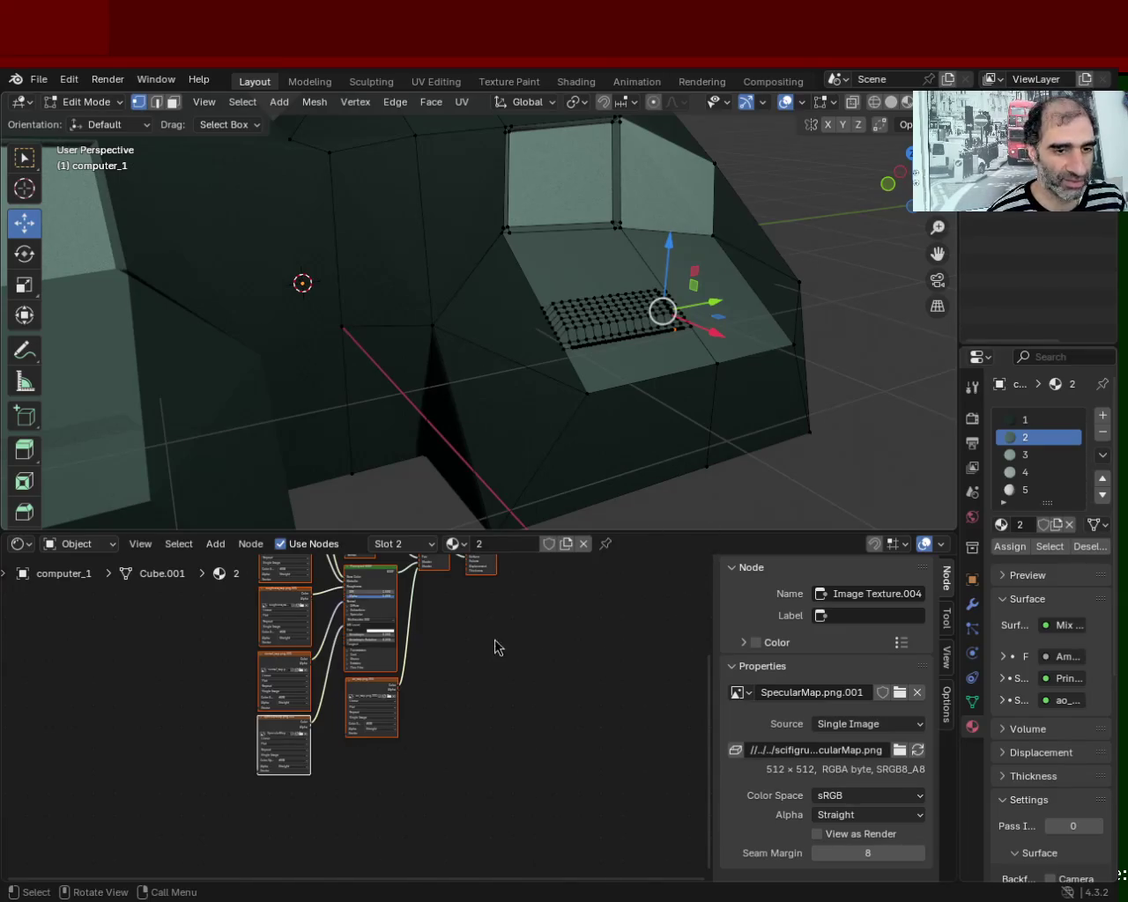
pyautogui.scroll(-3, 529, 334)
pyautogui.moveTo(529, 335); pyautogui.dragTo(543, 339, button='middle')
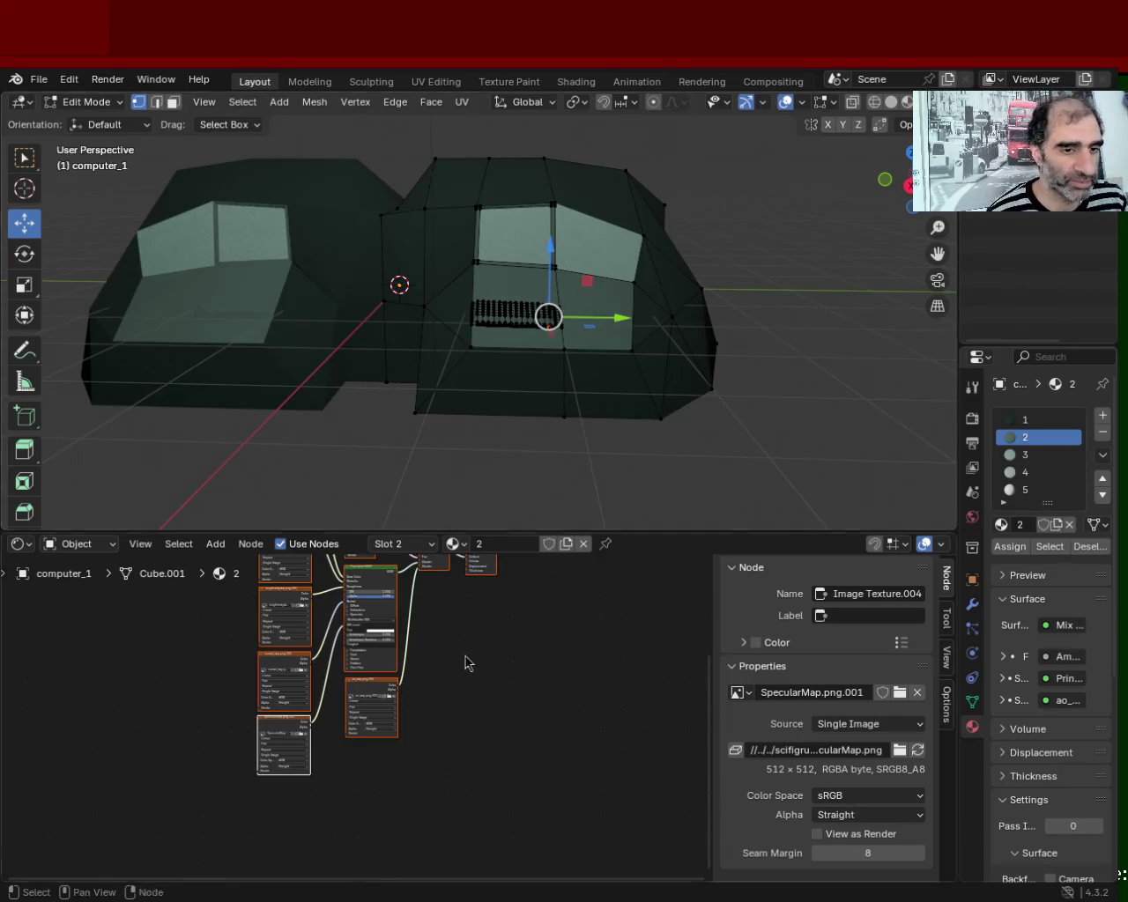
pyautogui.keyDown('ctrl'); pyautogui.moveTo(600, 329); pyautogui.dragTo(600, 217, button='middle'); pyautogui.keyUp('ctrl')
pyautogui.moveTo(685, 317)
pyautogui.keyDown('shift'); pyautogui.mouseDown(button='middle')
pyautogui.moveTo(549, 252)
pyautogui.moveTo(633, 349)
pyautogui.moveTo(633, 158)
pyautogui.moveTo(566, 221)
pyautogui.mouseUp(button='middle'); pyautogui.keyUp('shift')
pyautogui.moveTo(678, 385)
pyautogui.mouseDown(button='middle')
pyautogui.moveTo(580, 216)
pyautogui.moveTo(617, 282)
pyautogui.moveTo(638, 284)
pyautogui.moveTo(655, 310)
pyautogui.moveTo(639, 255)
pyautogui.moveTo(646, 295)
pyautogui.mouseUp(button='middle')
pyautogui.keyDown('alt'); pyautogui.click(633, 265); pyautogui.keyUp('alt')
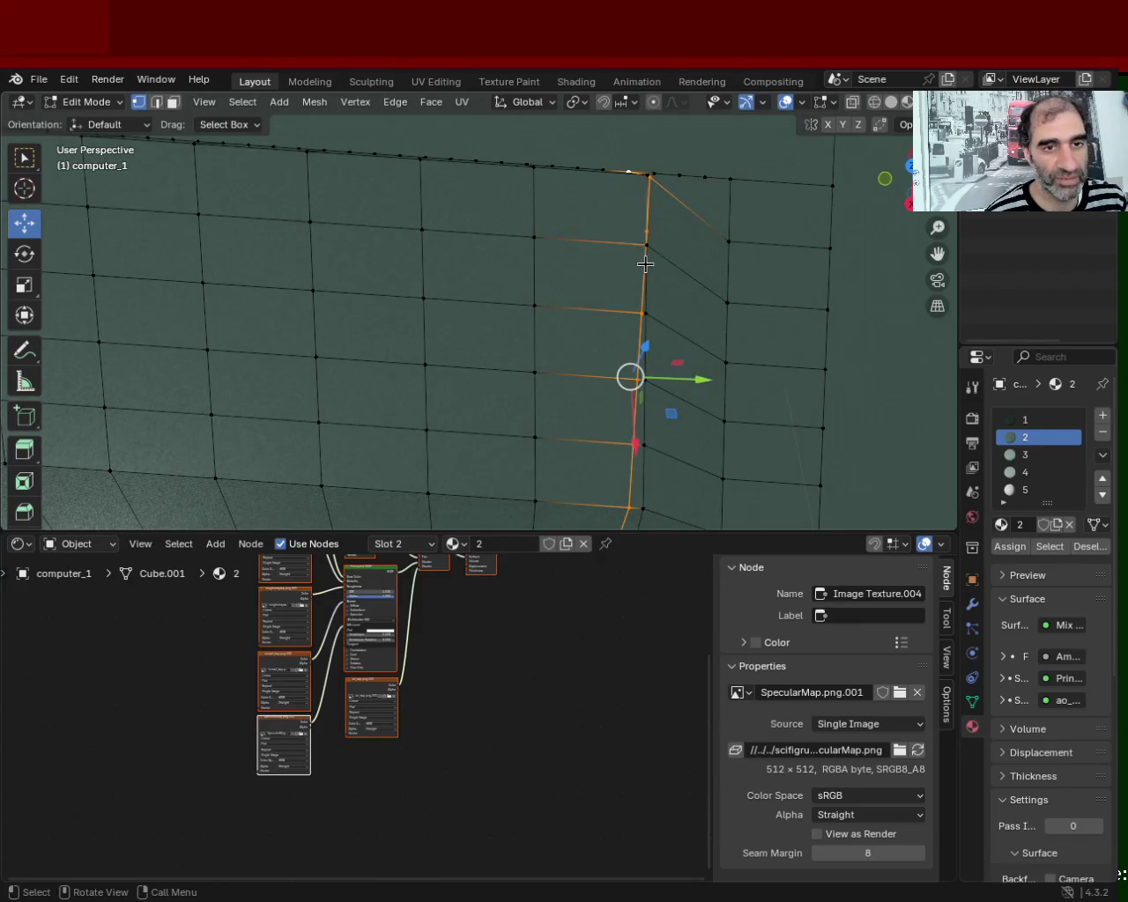
pyautogui.keyDown('alt'); pyautogui.click(638, 203); pyautogui.keyUp('alt')
pyautogui.moveTo(602, 208)
pyautogui.mouseDown(button='middle')
pyautogui.moveTo(544, 249)
pyautogui.moveTo(496, 229)
pyautogui.moveTo(470, 249)
pyautogui.moveTo(368, 256)
pyautogui.mouseUp(button='middle')
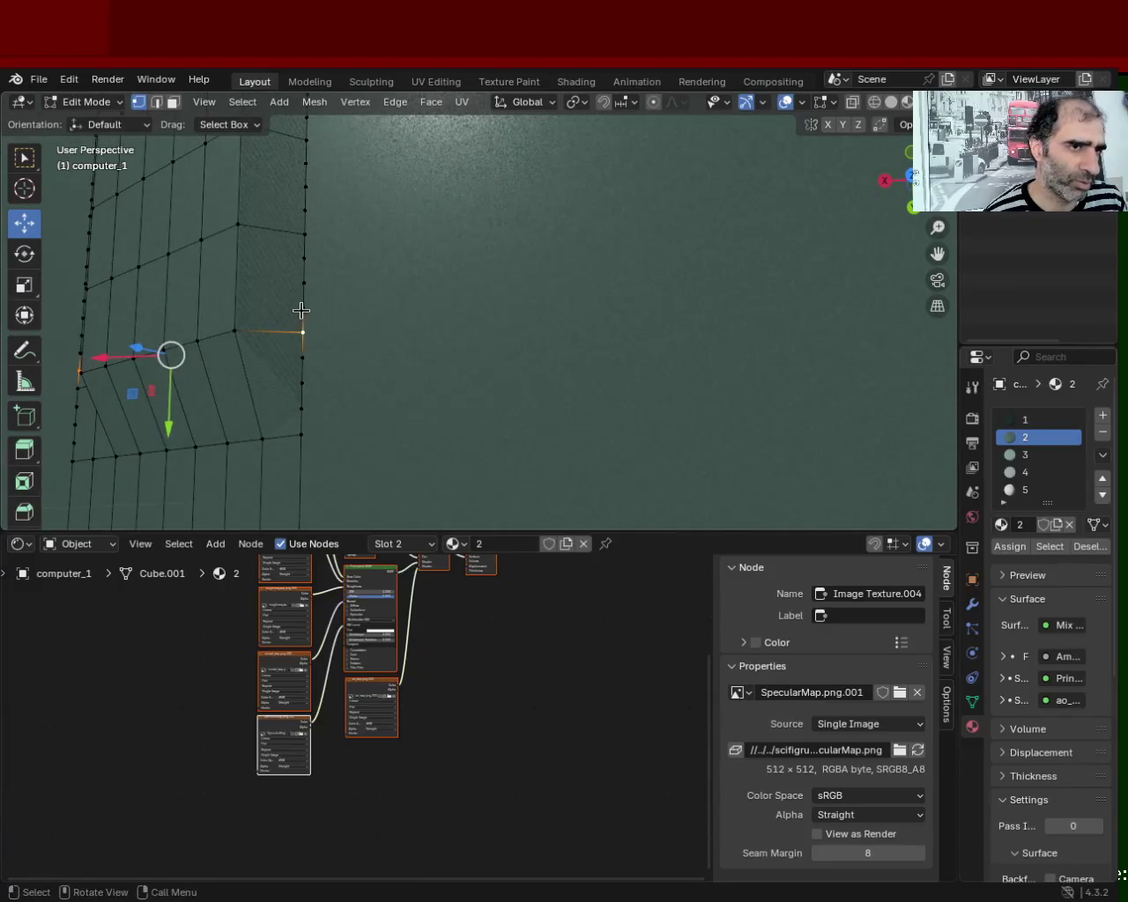
pyautogui.moveTo(299, 319); pyautogui.dragTo(432, 286, button='middle')
pyautogui.keyDown('alt'); pyautogui.click(532, 280); pyautogui.keyUp('alt')
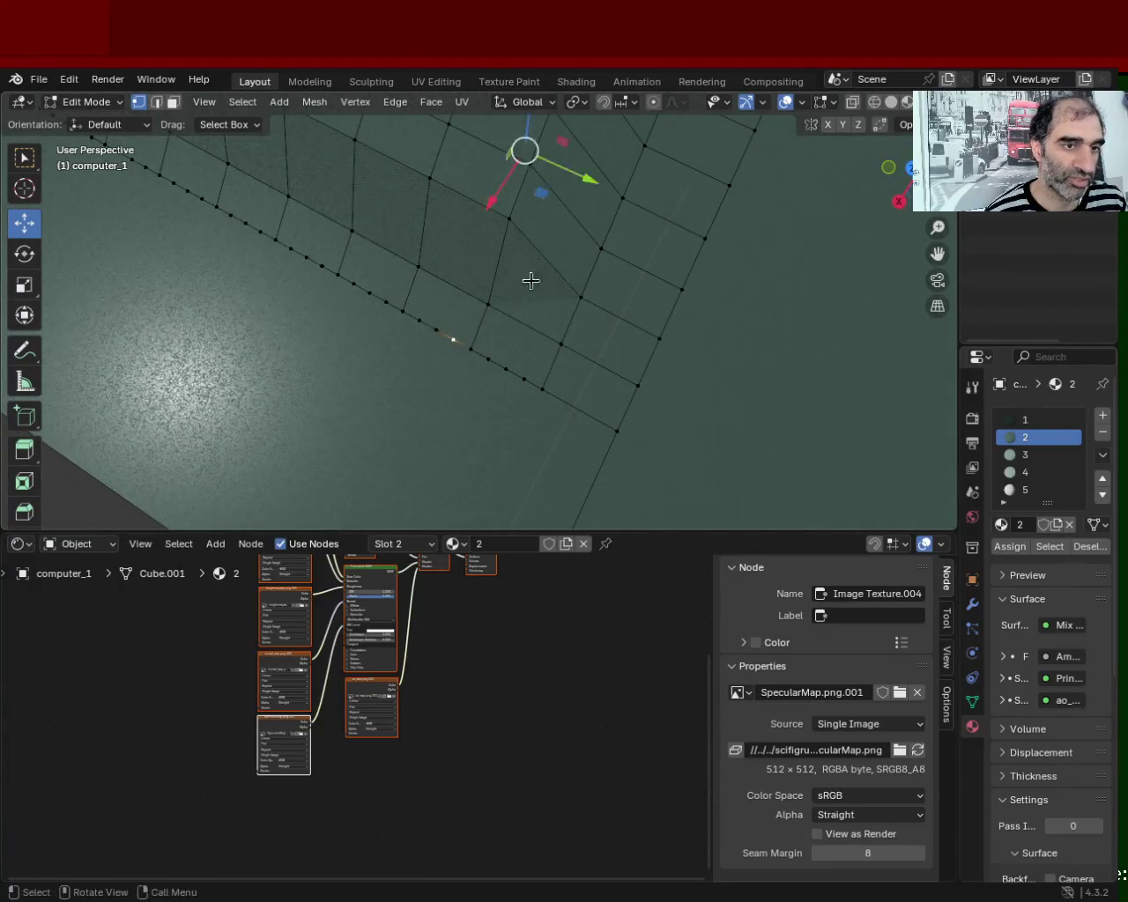
pyautogui.keyDown('alt'); pyautogui.click(539, 262); pyautogui.keyUp('alt')
pyautogui.moveTo(587, 215); pyautogui.dragTo(590, 262, button='middle')
pyautogui.click(584, 337)
pyautogui.moveTo(584, 336); pyautogui.dragTo(606, 275, button='middle')
pyautogui.keyDown('alt'); pyautogui.click(500, 342); pyautogui.keyUp('alt')
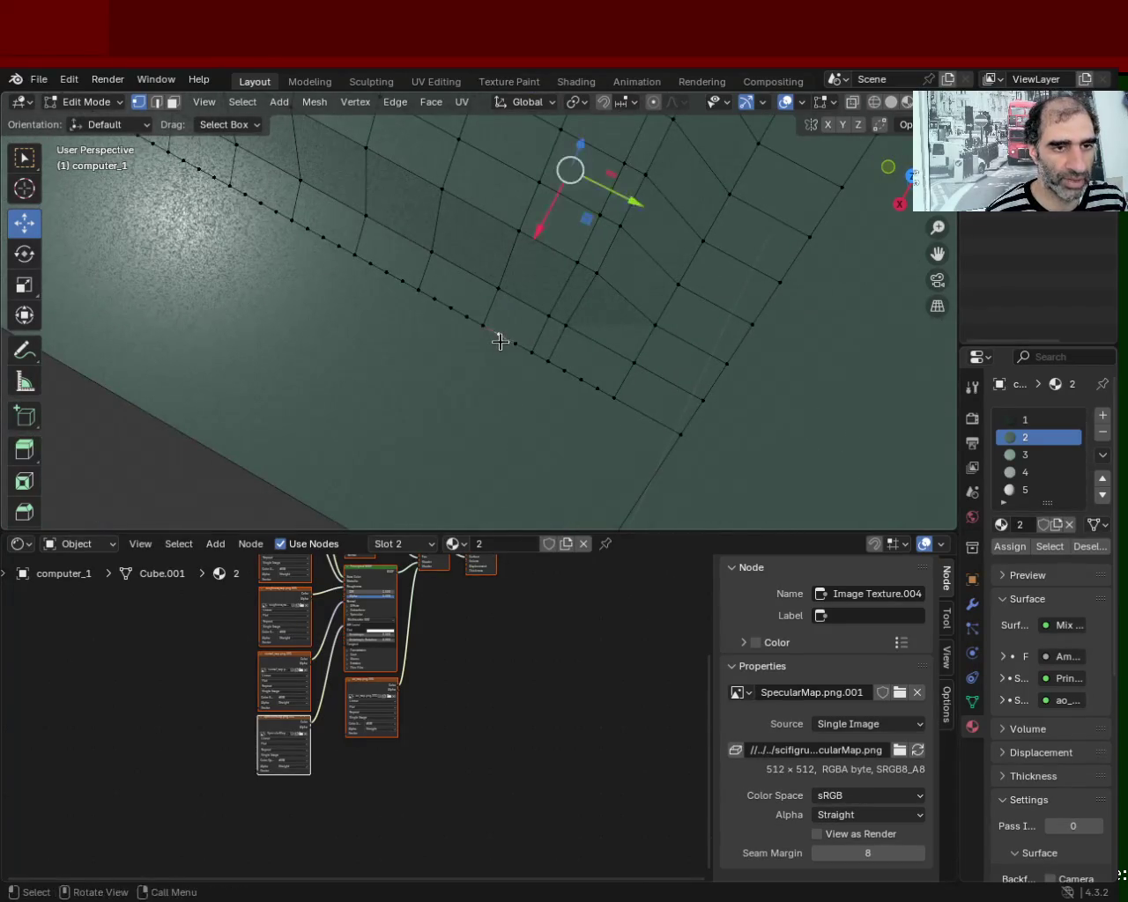
pyautogui.keyDown('alt'); pyautogui.click(545, 212); pyautogui.keyUp('alt')
pyautogui.moveTo(493, 236); pyautogui.dragTo(554, 196, button='middle')
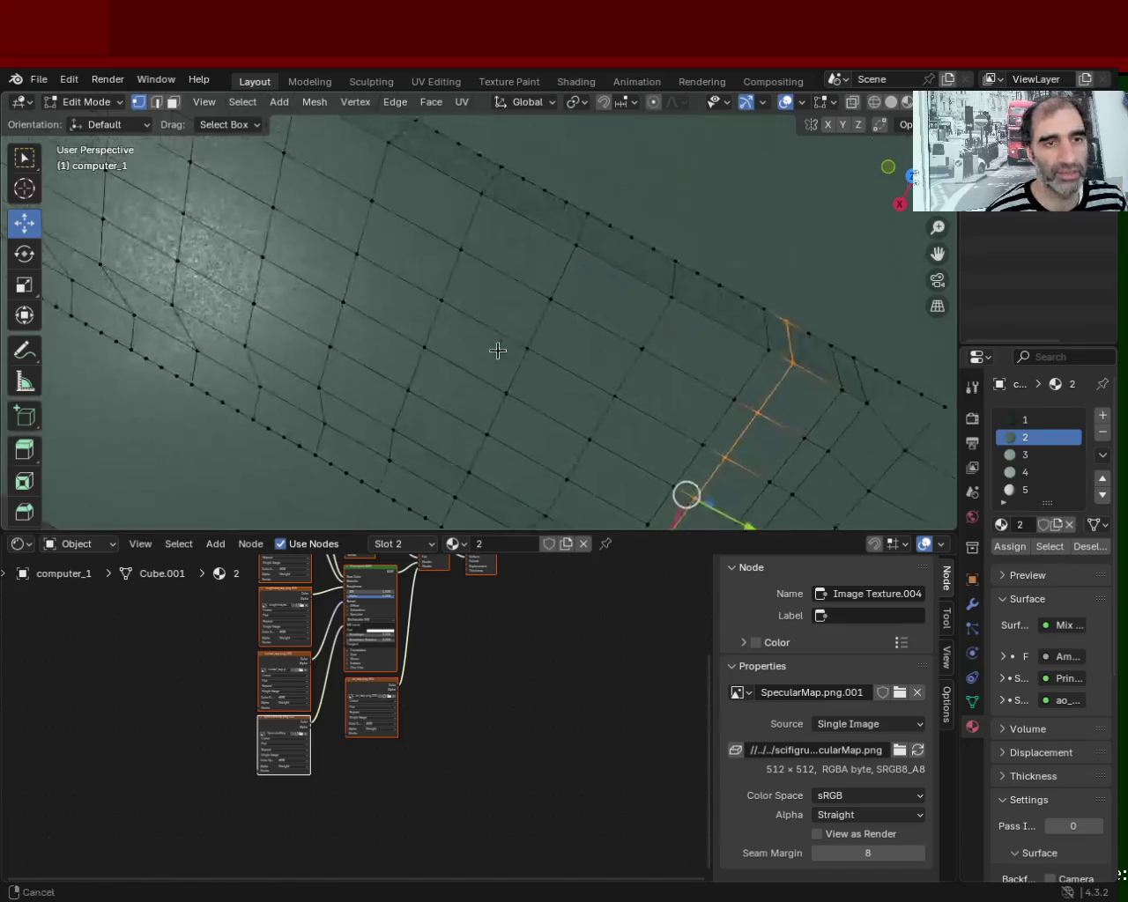
pyautogui.click(555, 196)
pyautogui.moveTo(546, 261); pyautogui.dragTo(481, 329, button='middle')
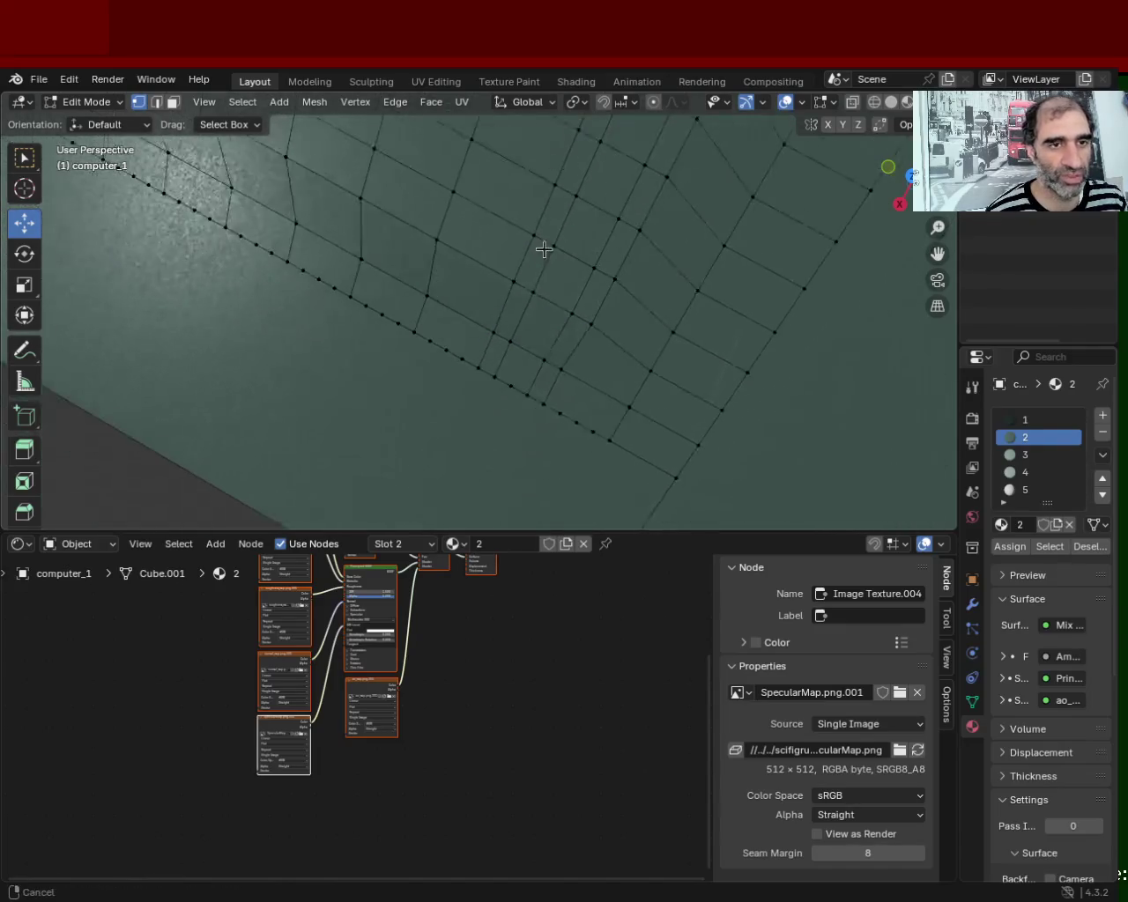
pyautogui.keyDown('alt'); pyautogui.click(472, 335); pyautogui.keyUp('alt')
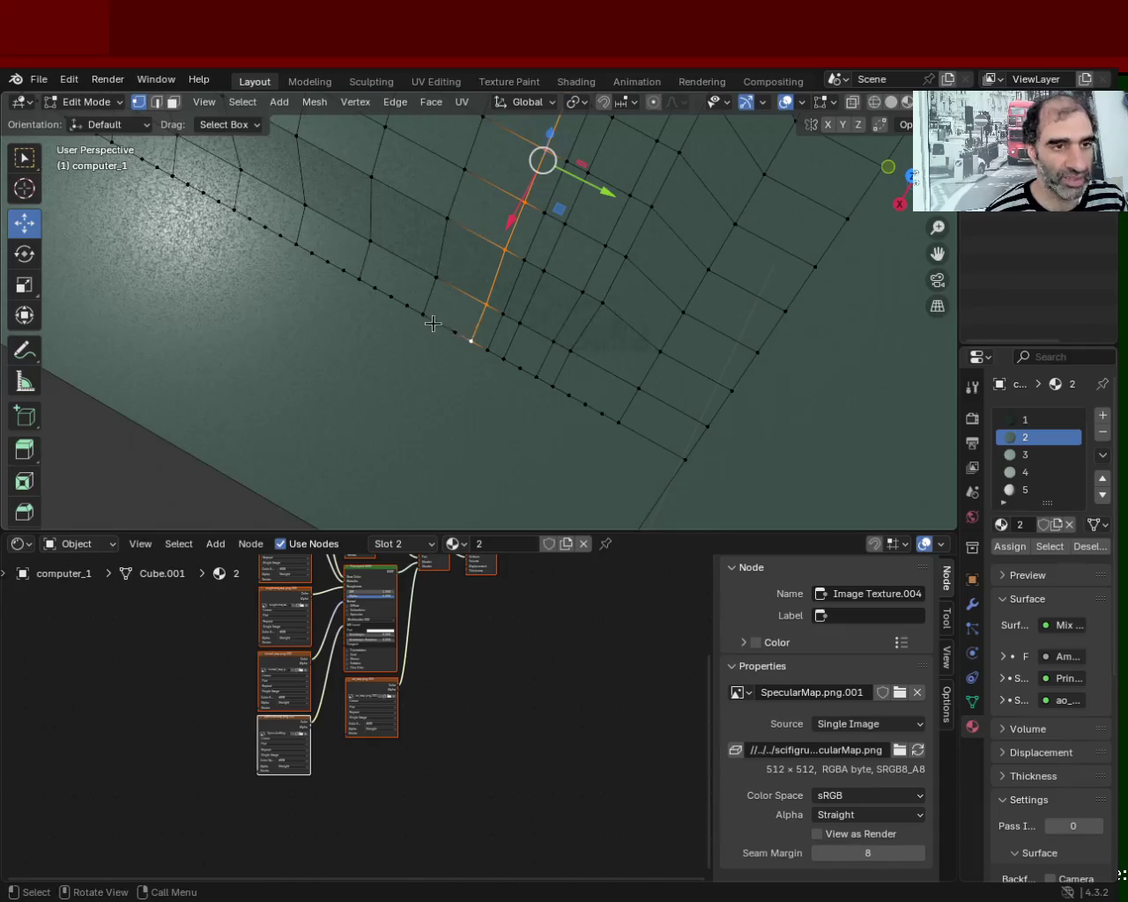
pyautogui.keyDown('shift'); pyautogui.moveTo(544, 161); pyautogui.dragTo(529, 274, button='middle'); pyautogui.keyUp('shift')
pyautogui.keyDown('alt'); pyautogui.click(562, 305); pyautogui.keyUp('alt')
pyautogui.click(526, 294)
pyautogui.moveTo(526, 295); pyautogui.dragTo(508, 370, button='middle')
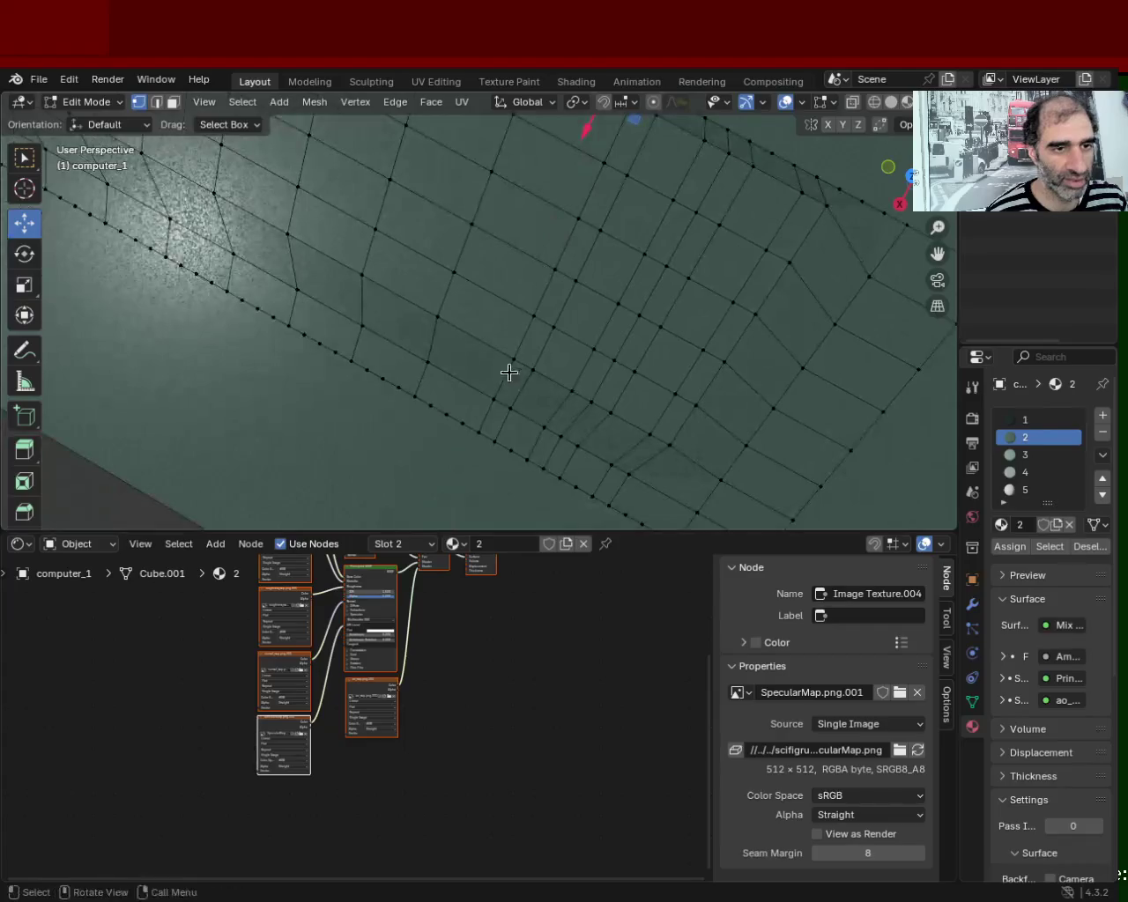
pyautogui.keyDown('alt'); pyautogui.click(434, 404); pyautogui.keyUp('alt')
pyautogui.click(432, 403)
pyautogui.moveTo(516, 181)
pyautogui.keyDown('shift'); pyautogui.mouseDown(button='middle')
pyautogui.moveTo(535, 255)
pyautogui.moveTo(484, 336)
pyautogui.mouseUp(button='middle'); pyautogui.keyUp('shift')
pyautogui.click(553, 271)
pyautogui.click(466, 353)
pyautogui.moveTo(600, 143)
pyautogui.mouseDown(button='middle')
pyautogui.moveTo(561, 216)
pyautogui.moveTo(567, 177)
pyautogui.mouseUp(button='middle')
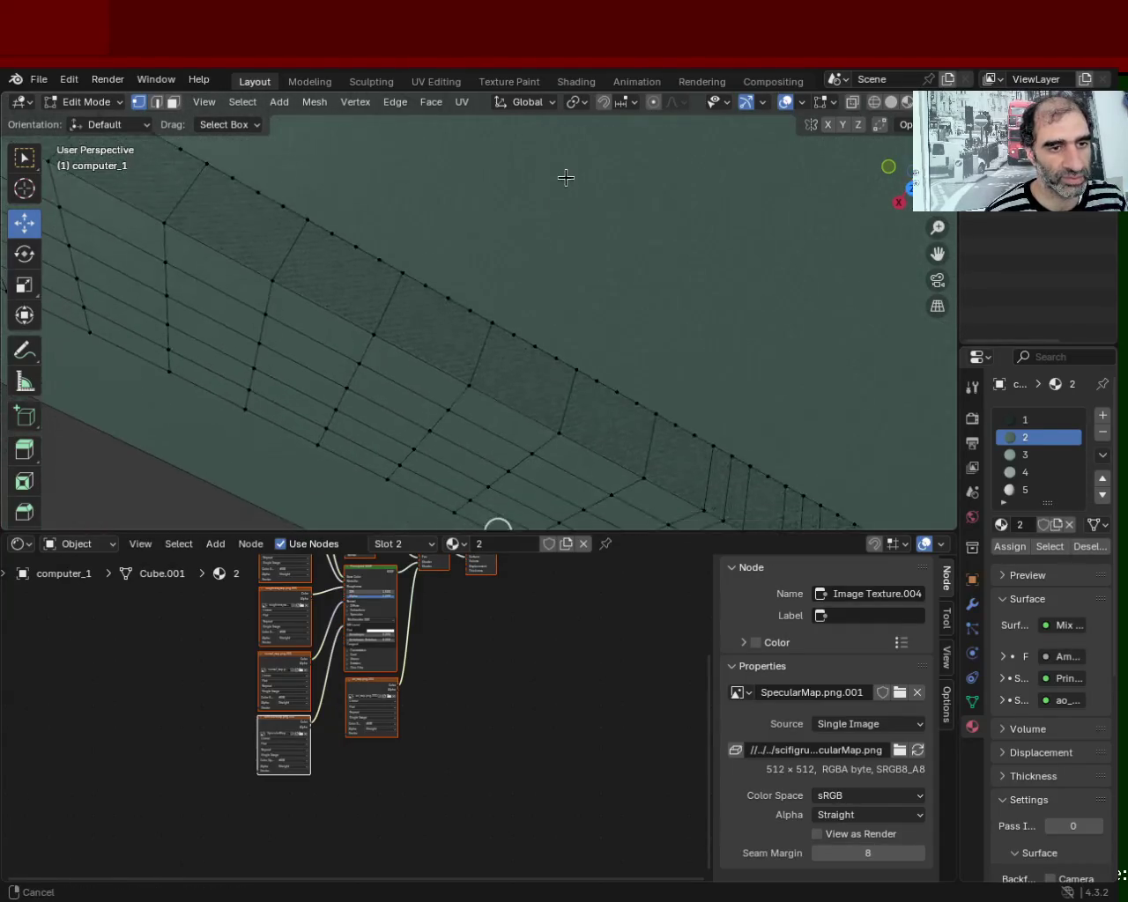
pyautogui.click(516, 334)
pyautogui.keyDown('alt'); pyautogui.click(529, 340); pyautogui.keyUp('alt')
pyautogui.moveTo(529, 340); pyautogui.dragTo(573, 276, button='middle')
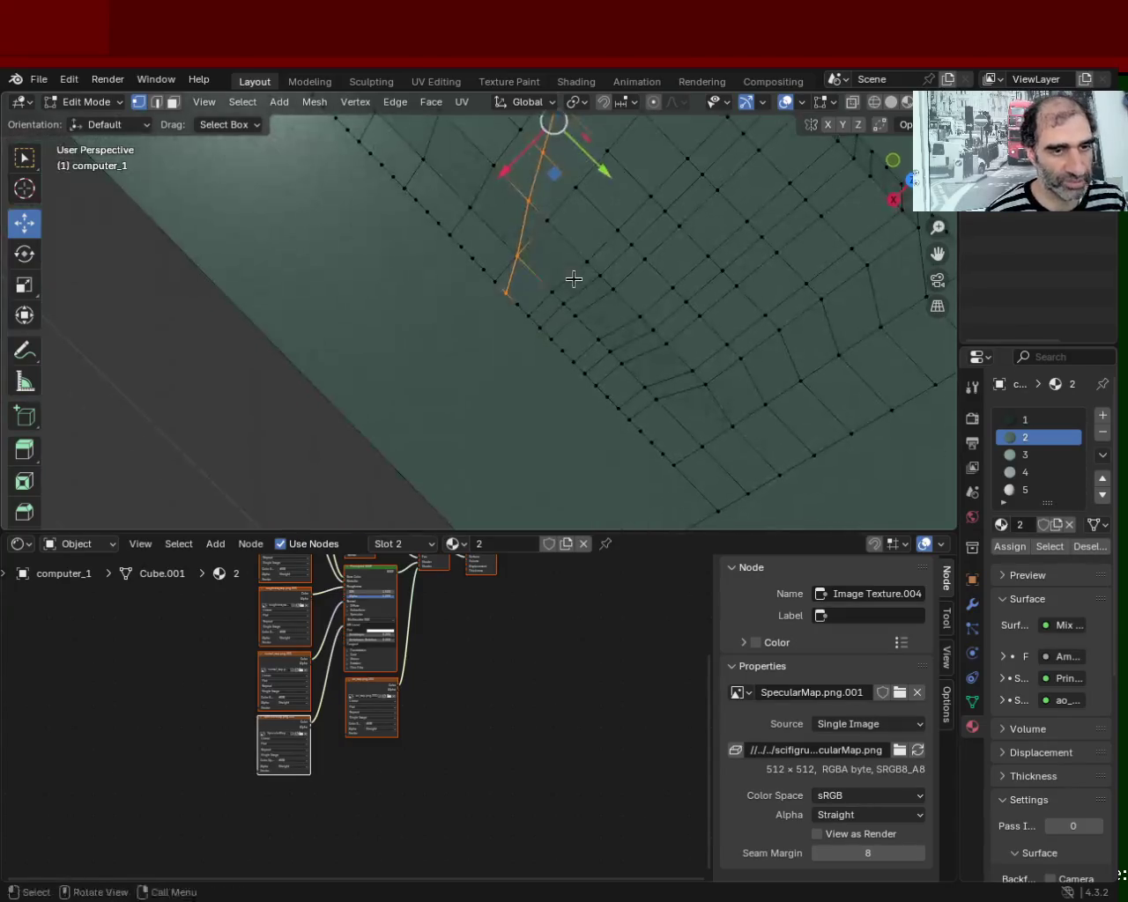
pyautogui.moveTo(503, 290); pyautogui.dragTo(576, 234, button='middle')
pyautogui.keyDown('shift'); pyautogui.click(597, 186); pyautogui.keyUp('shift')
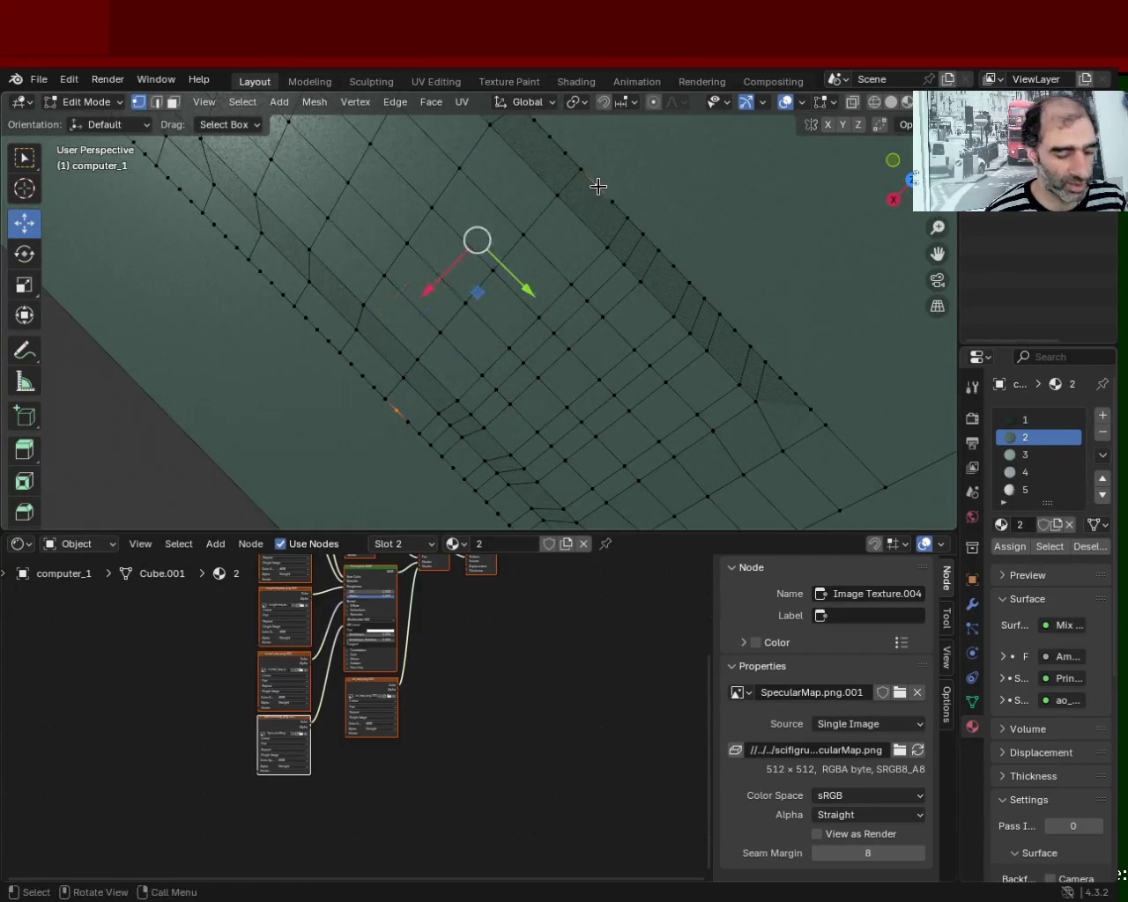
pyautogui.moveTo(423, 407)
pyautogui.mouseDown(button='middle')
pyautogui.moveTo(473, 375)
pyautogui.moveTo(573, 267)
pyautogui.moveTo(426, 322)
pyautogui.moveTo(460, 262)
pyautogui.moveTo(508, 279)
pyautogui.moveTo(485, 297)
pyautogui.moveTo(498, 291)
pyautogui.mouseUp(button='middle')
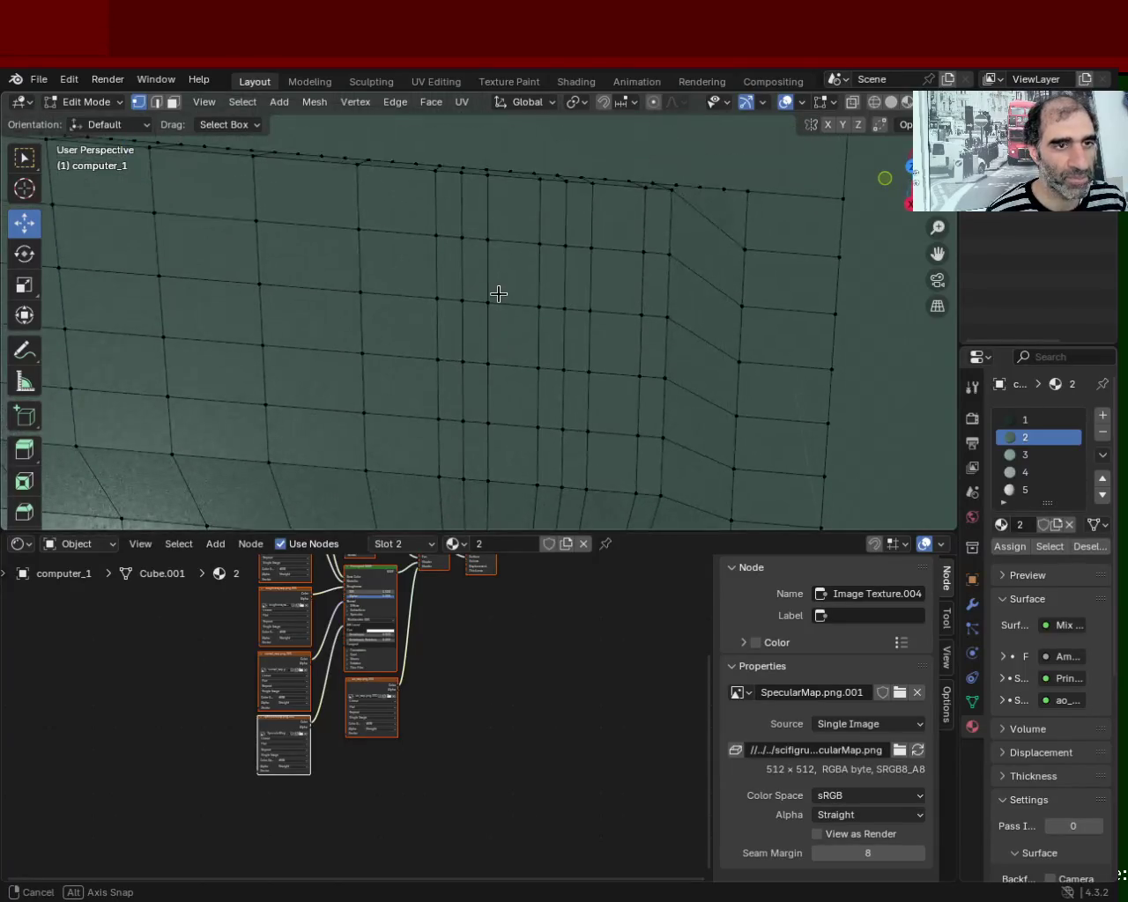
pyautogui.keyDown('shift'); pyautogui.click(387, 160); pyautogui.keyUp('shift')
pyautogui.keyDown('alt'); pyautogui.click(406, 161); pyautogui.keyUp('alt')
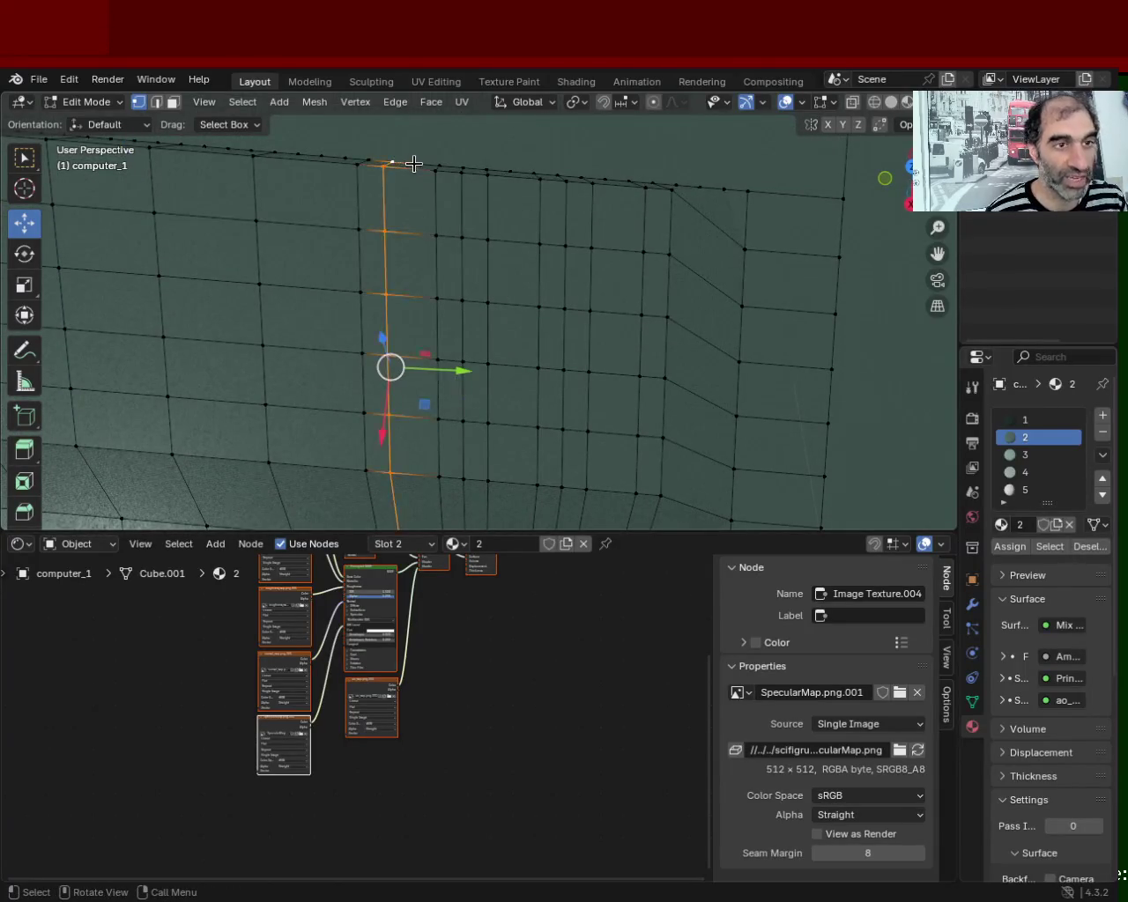
pyautogui.click(348, 160)
pyautogui.moveTo(348, 160)
pyautogui.keyDown('shift'); pyautogui.mouseDown(button='middle')
pyautogui.moveTo(402, 223)
pyautogui.moveTo(433, 441)
pyautogui.moveTo(418, 347)
pyautogui.moveTo(359, 224)
pyautogui.moveTo(385, 446)
pyautogui.moveTo(390, 303)
pyautogui.mouseUp(button='middle'); pyautogui.keyUp('shift')
pyautogui.keyDown('alt'); pyautogui.click(433, 442); pyautogui.keyUp('alt')
pyautogui.keyDown('alt'); pyautogui.click(376, 252); pyautogui.keyUp('alt')
pyautogui.click(330, 230)
pyautogui.keyDown('alt'); pyautogui.click(389, 473); pyautogui.keyUp('alt')
pyautogui.keyDown('alt'); pyautogui.click(373, 476); pyautogui.keyUp('alt')
pyautogui.click(344, 476)
pyautogui.keyDown('shift'); pyautogui.click(333, 231); pyautogui.keyUp('shift')
pyautogui.keyDown('alt'); pyautogui.click(315, 341); pyautogui.keyUp('alt')
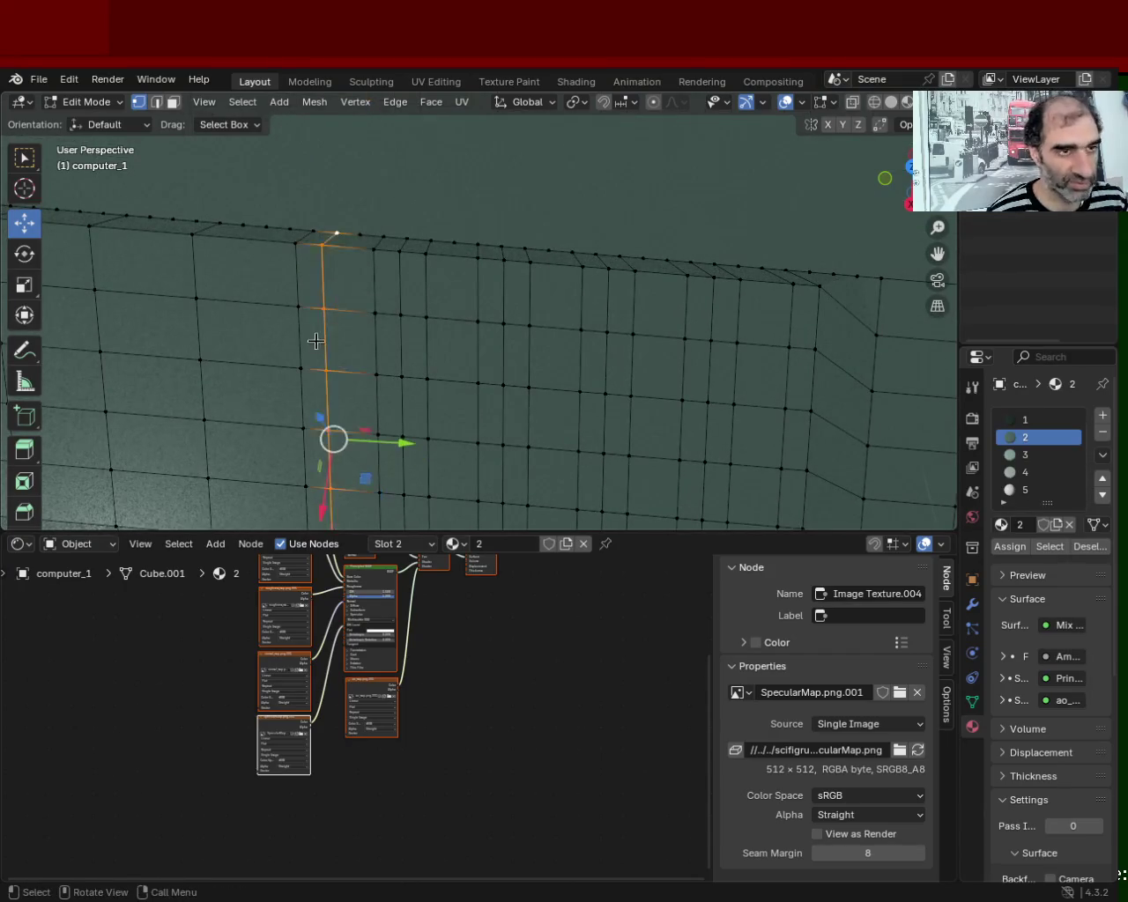
pyautogui.click(308, 240)
pyautogui.moveTo(327, 279); pyautogui.dragTo(370, 481, button='middle')
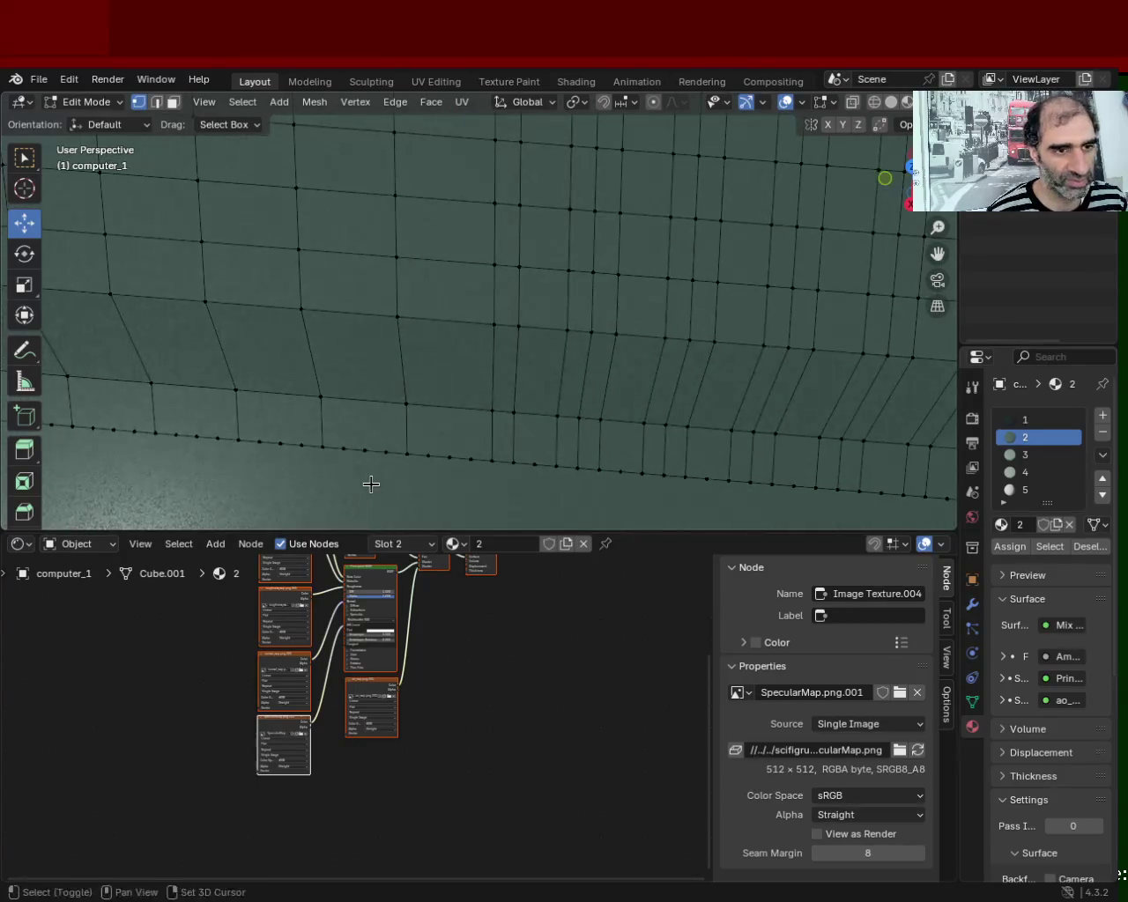
pyautogui.click(463, 458)
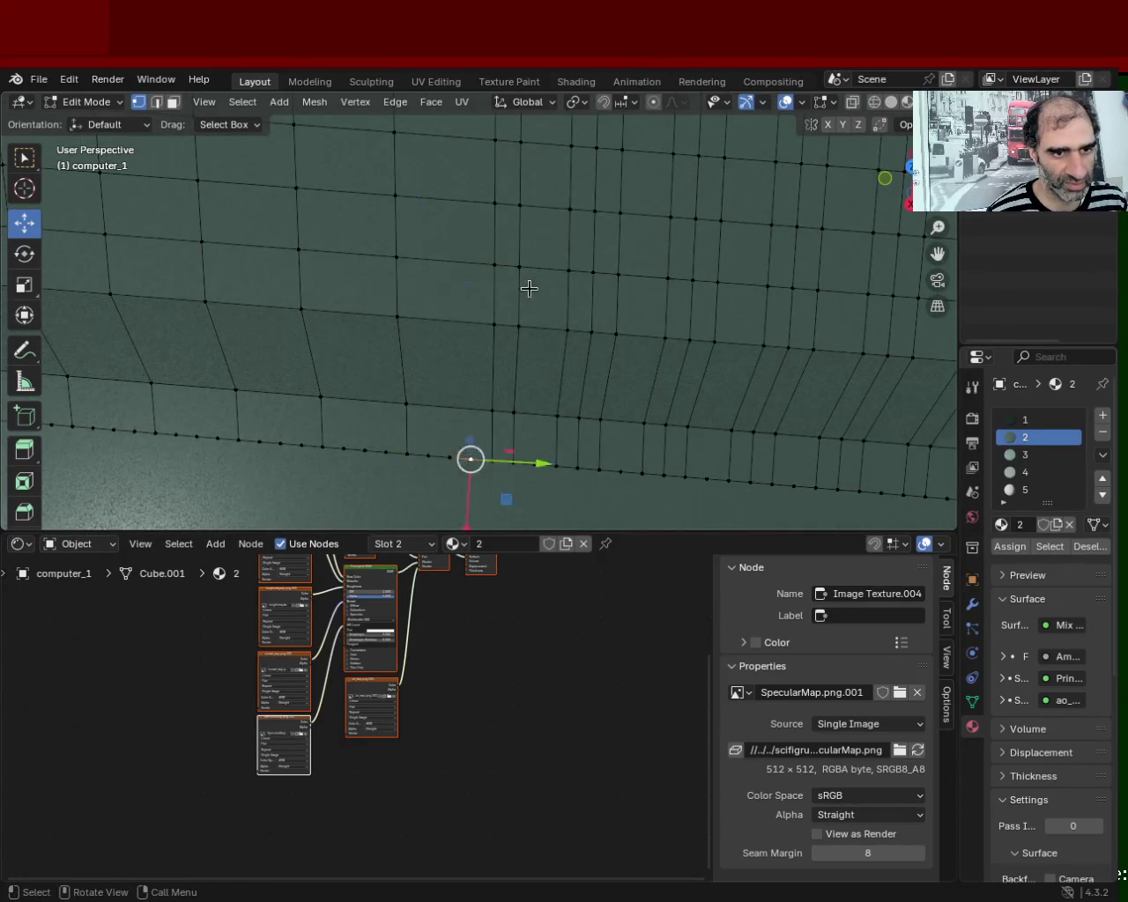
pyautogui.moveTo(529, 287); pyautogui.dragTo(461, 257, button='middle')
pyautogui.keyDown('alt'); pyautogui.click(446, 285); pyautogui.keyUp('alt')
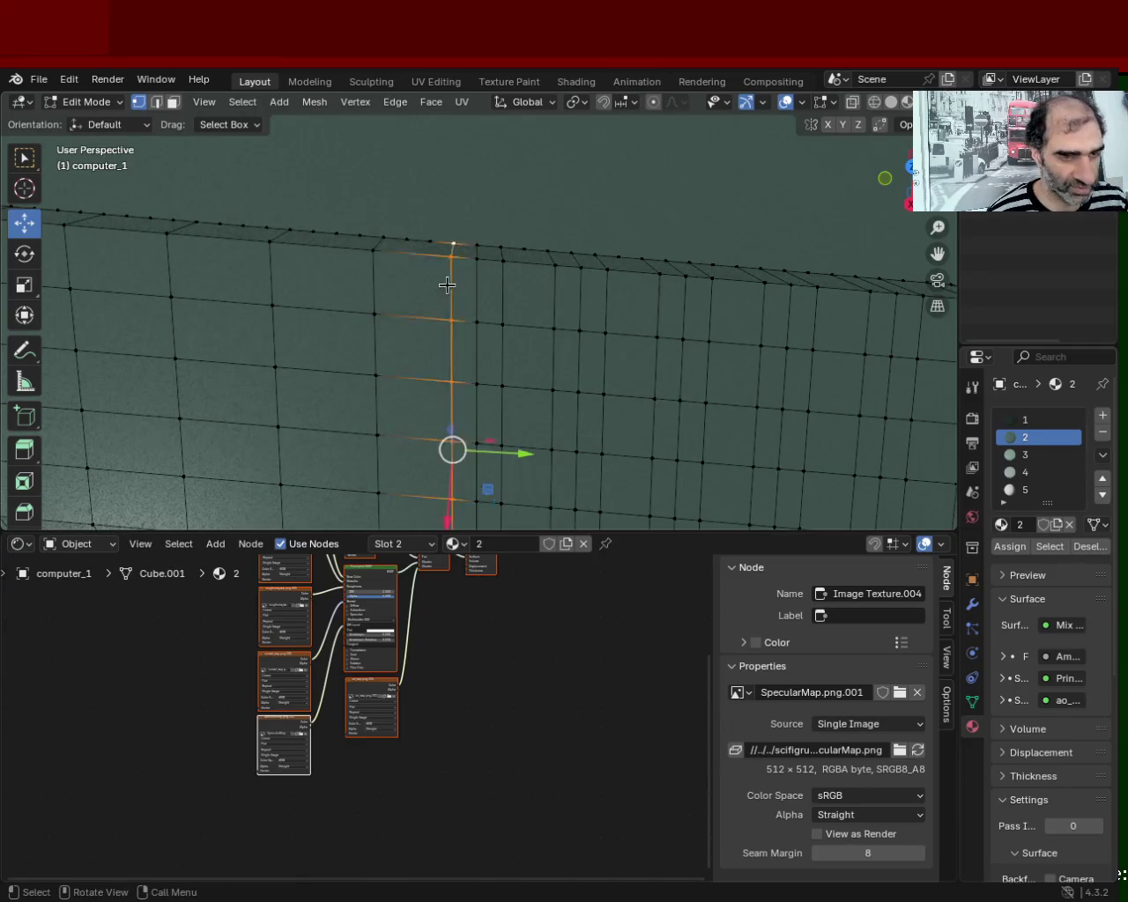
pyautogui.click(409, 242)
pyautogui.moveTo(410, 242); pyautogui.dragTo(463, 246, button='middle')
pyautogui.keyDown('shift'); pyautogui.click(441, 438); pyautogui.keyUp('shift')
pyautogui.keyDown('ctrl'); pyautogui.click(439, 443); pyautogui.keyUp('ctrl')
pyautogui.hotkey('ctrl', 'z')
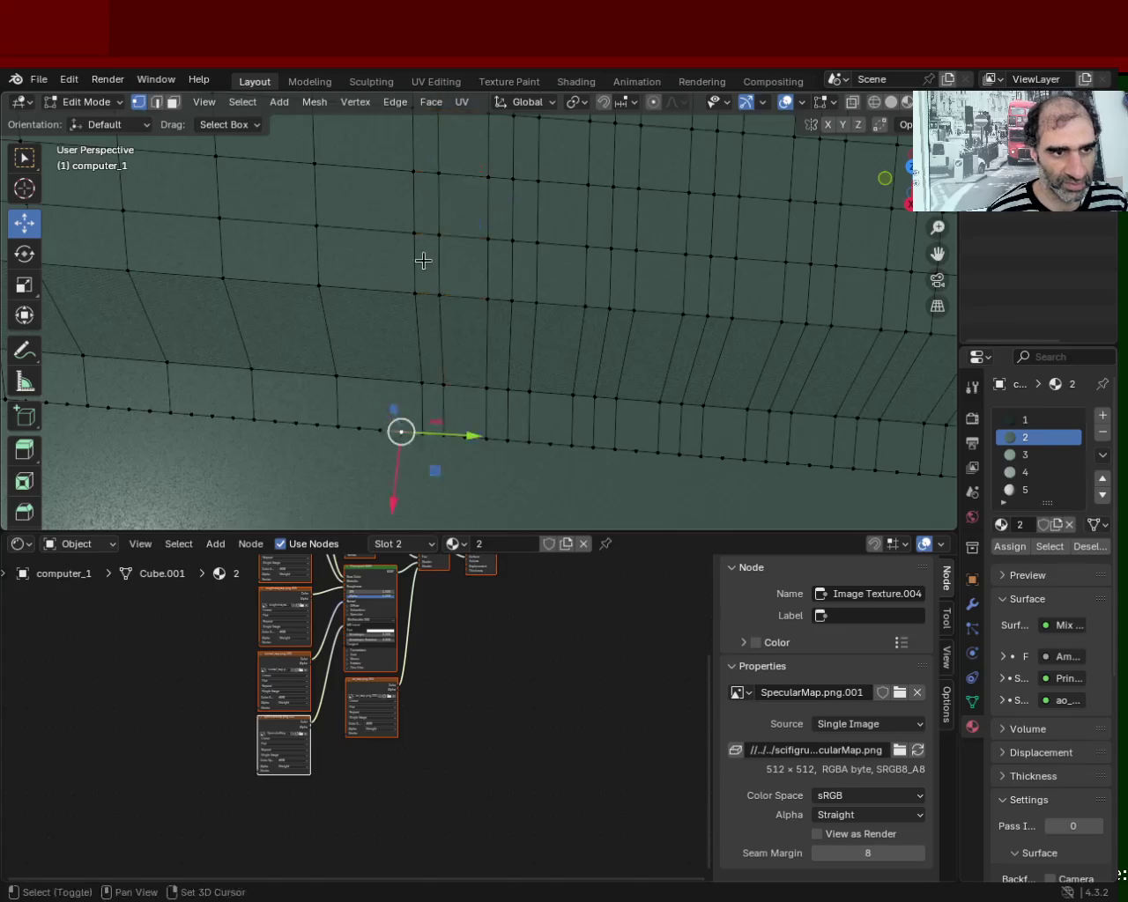
pyautogui.keyDown('shift'); pyautogui.moveTo(423, 259); pyautogui.dragTo(423, 313, button='middle'); pyautogui.keyUp('shift')
pyautogui.keyDown('shift'); pyautogui.click(398, 159); pyautogui.keyUp('shift')
pyautogui.keyDown('ctrl'); pyautogui.click(372, 156); pyautogui.keyUp('ctrl')
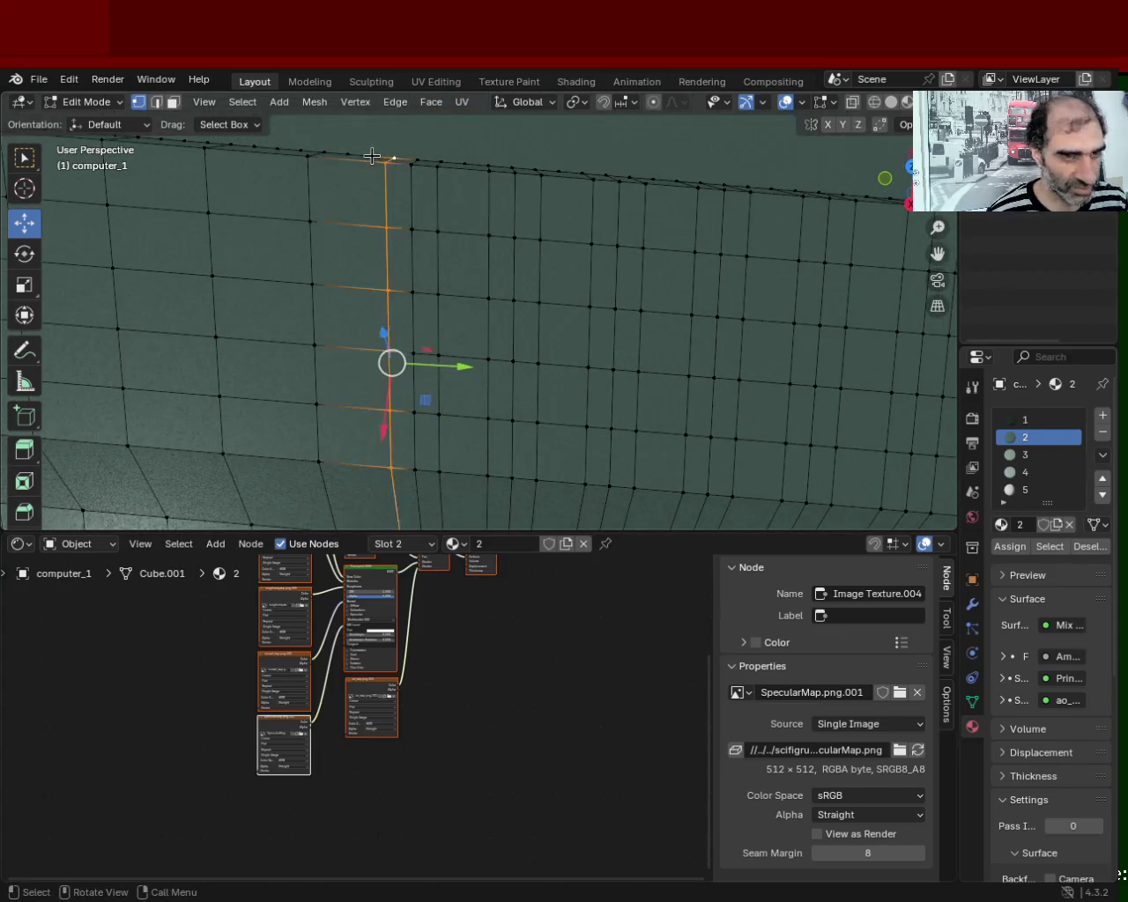
pyautogui.click(347, 154)
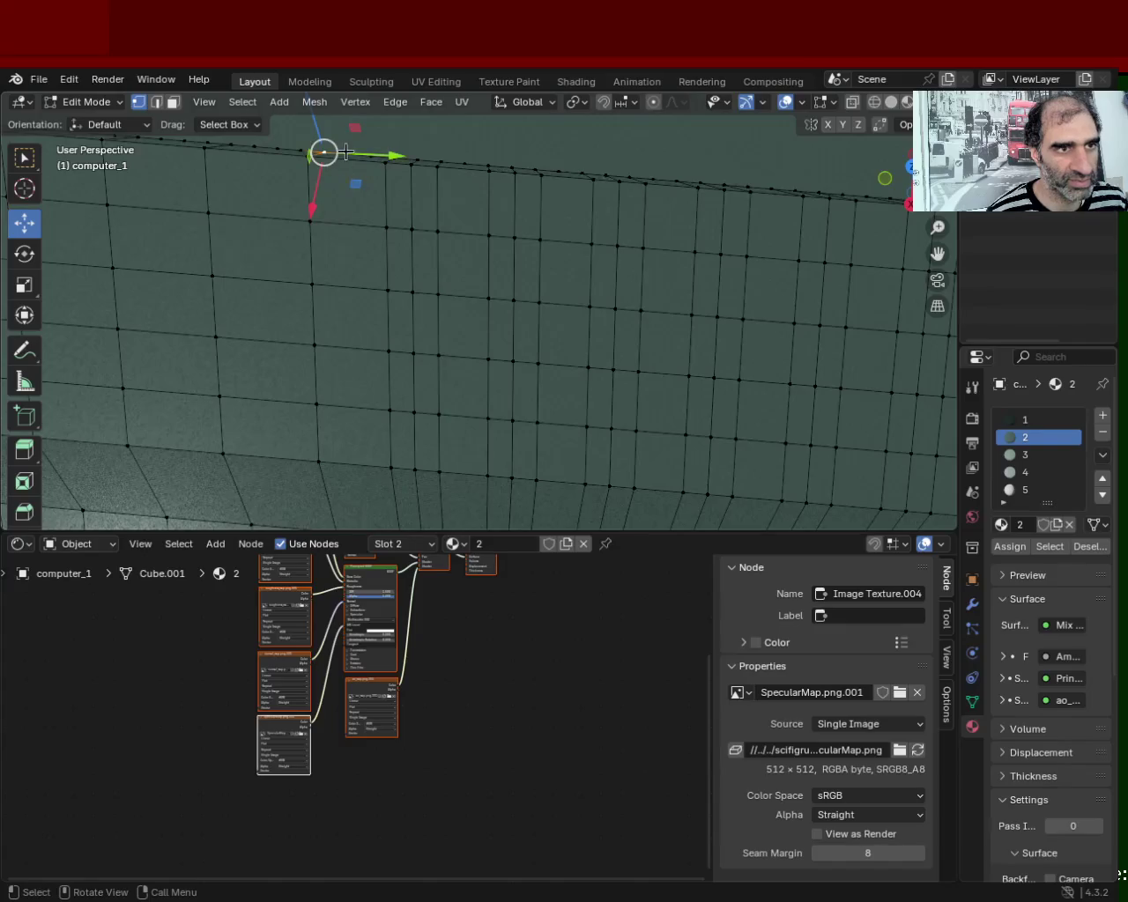
pyautogui.keyDown('shift'); pyautogui.moveTo(360, 285); pyautogui.dragTo(376, 283, button='middle'); pyautogui.keyUp('shift')
pyautogui.keyDown('shift'); pyautogui.click(369, 447); pyautogui.keyUp('shift')
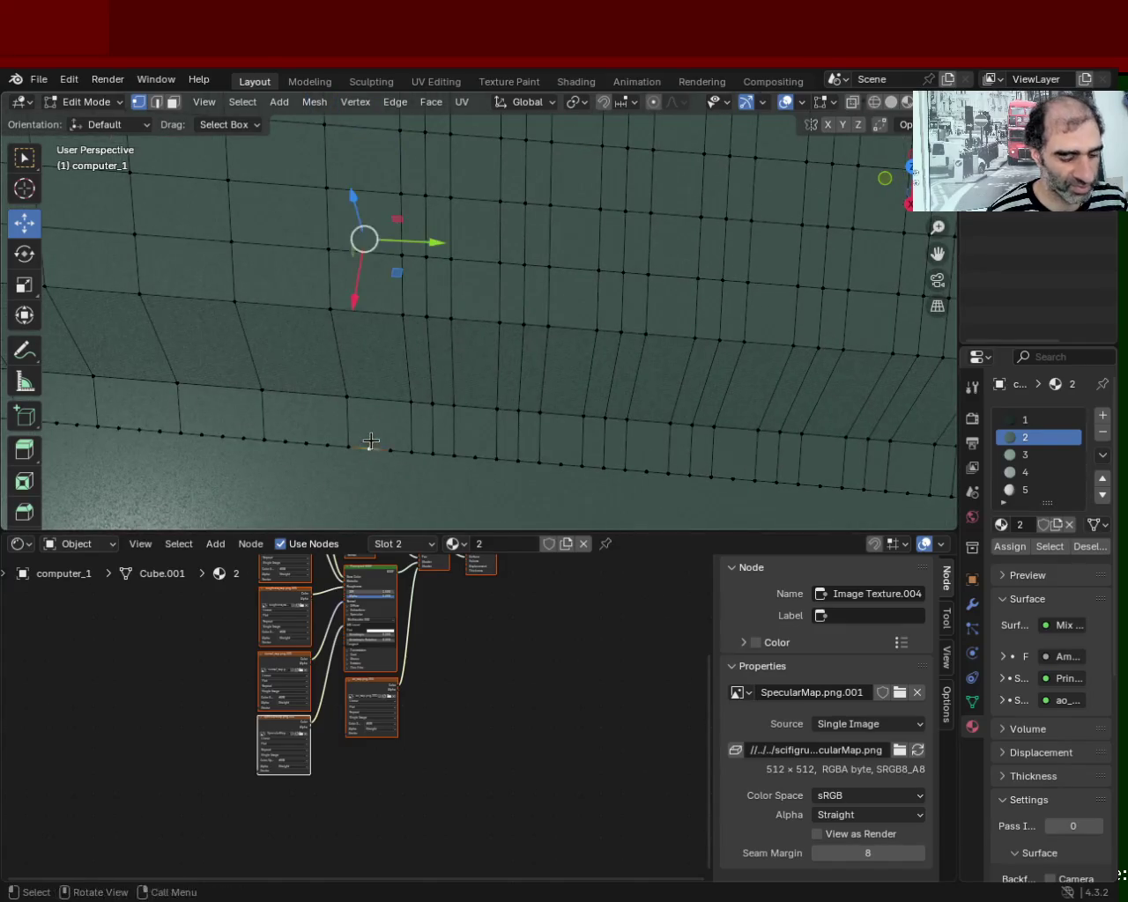
pyautogui.keyDown('ctrl'); pyautogui.click(369, 448); pyautogui.keyUp('ctrl')
pyautogui.click(323, 441)
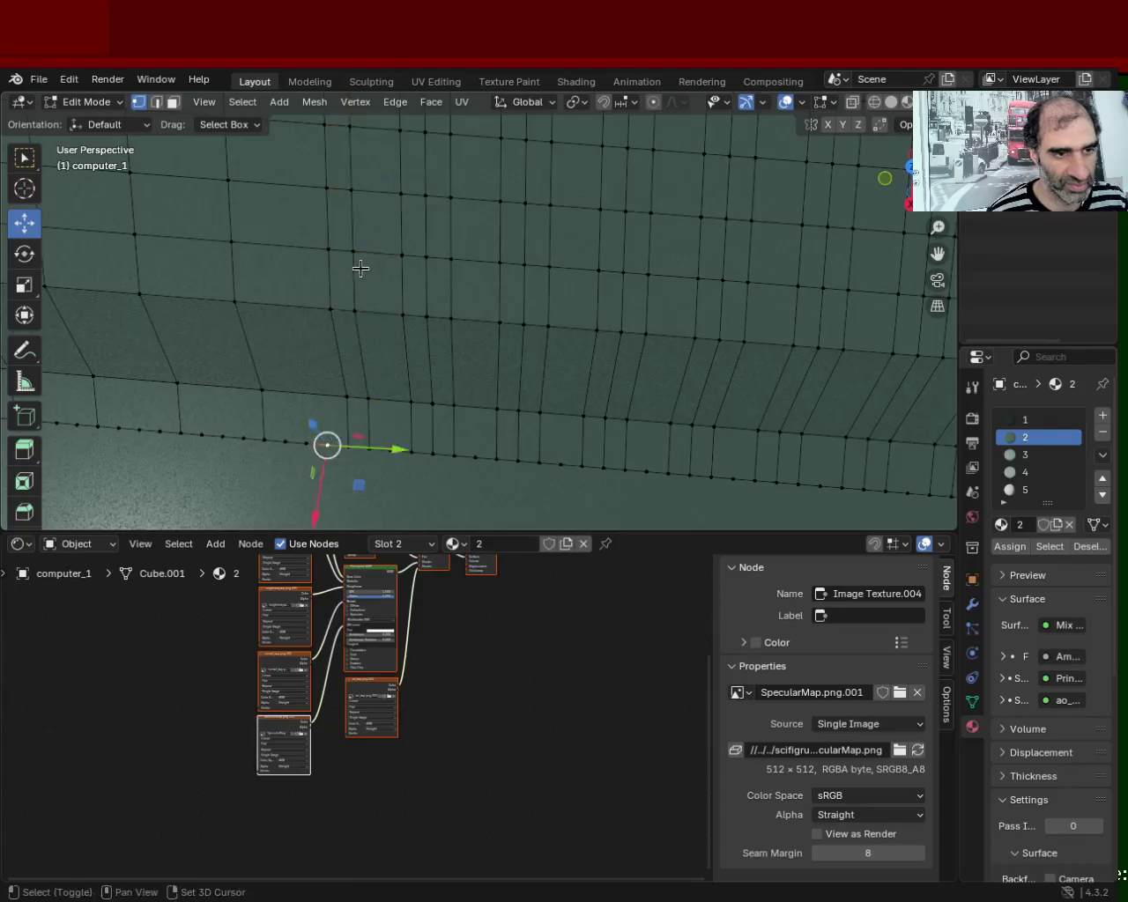
pyautogui.keyDown('shift'); pyautogui.moveTo(360, 265); pyautogui.dragTo(375, 340, button='middle'); pyautogui.keyUp('shift')
pyautogui.keyDown('shift'); pyautogui.click(370, 212); pyautogui.keyUp('shift')
pyautogui.keyDown('ctrl'); pyautogui.click(351, 213); pyautogui.keyUp('ctrl')
pyautogui.click(315, 202)
pyautogui.keyDown('shift'); pyautogui.moveTo(353, 299); pyautogui.dragTo(365, 388, button='middle'); pyautogui.keyUp('shift')
pyautogui.keyDown('shift'); pyautogui.click(365, 512); pyautogui.keyUp('shift')
pyautogui.keyDown('ctrl'); pyautogui.click(365, 513); pyautogui.keyUp('ctrl')
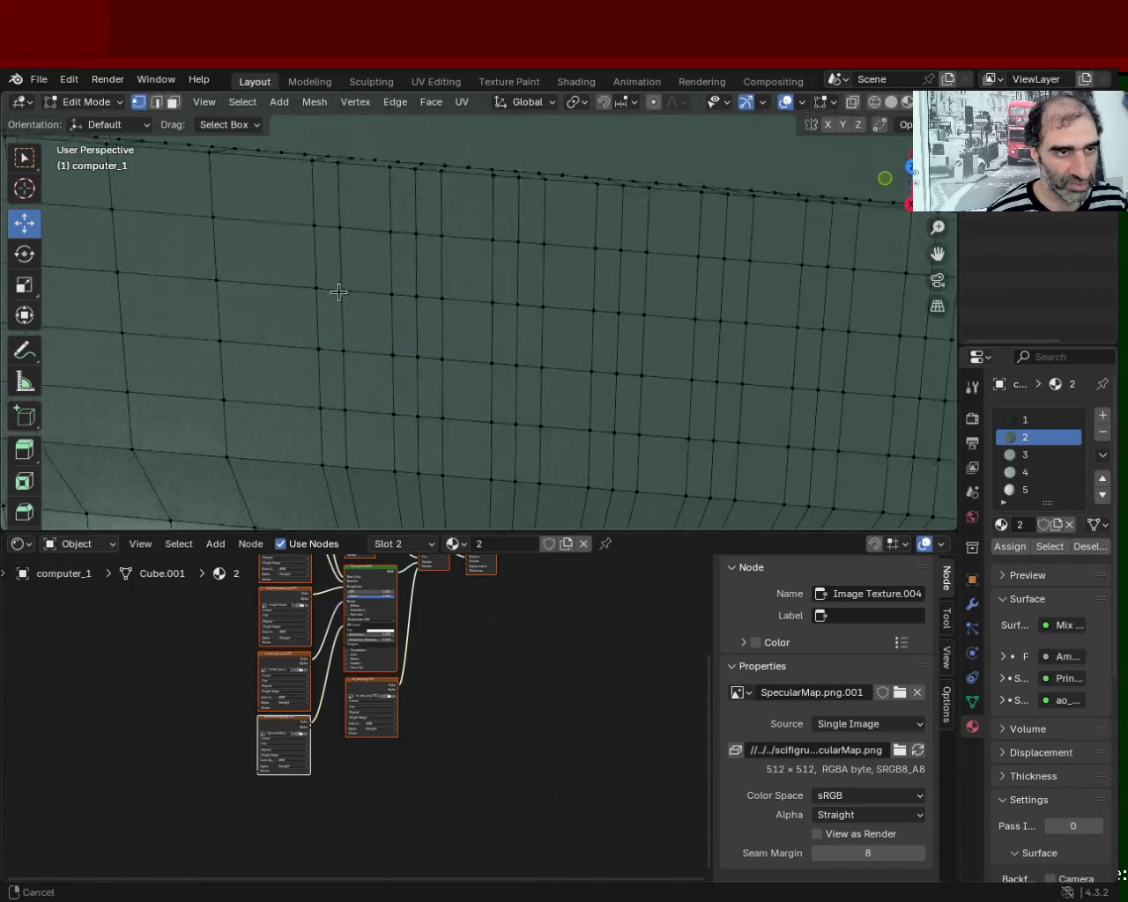
pyautogui.keyDown('shift'); pyautogui.moveTo(319, 507); pyautogui.dragTo(314, 256, button='middle'); pyautogui.keyUp('shift')
pyautogui.keyDown('ctrl'); pyautogui.click(315, 258); pyautogui.keyUp('ctrl')
pyautogui.click(268, 256)
pyautogui.keyDown('shift'); pyautogui.scroll(-8, 299, 259); pyautogui.keyUp('shift')
pyautogui.keyDown('shift'); pyautogui.click(377, 499); pyautogui.keyUp('shift')
pyautogui.keyDown('ctrl'); pyautogui.click(377, 499); pyautogui.keyUp('ctrl')
pyautogui.keyDown('shift'); pyautogui.click(334, 495); pyautogui.keyUp('shift')
pyautogui.keyDown('shift'); pyautogui.scroll(-6, 344, 397); pyautogui.keyUp('shift')
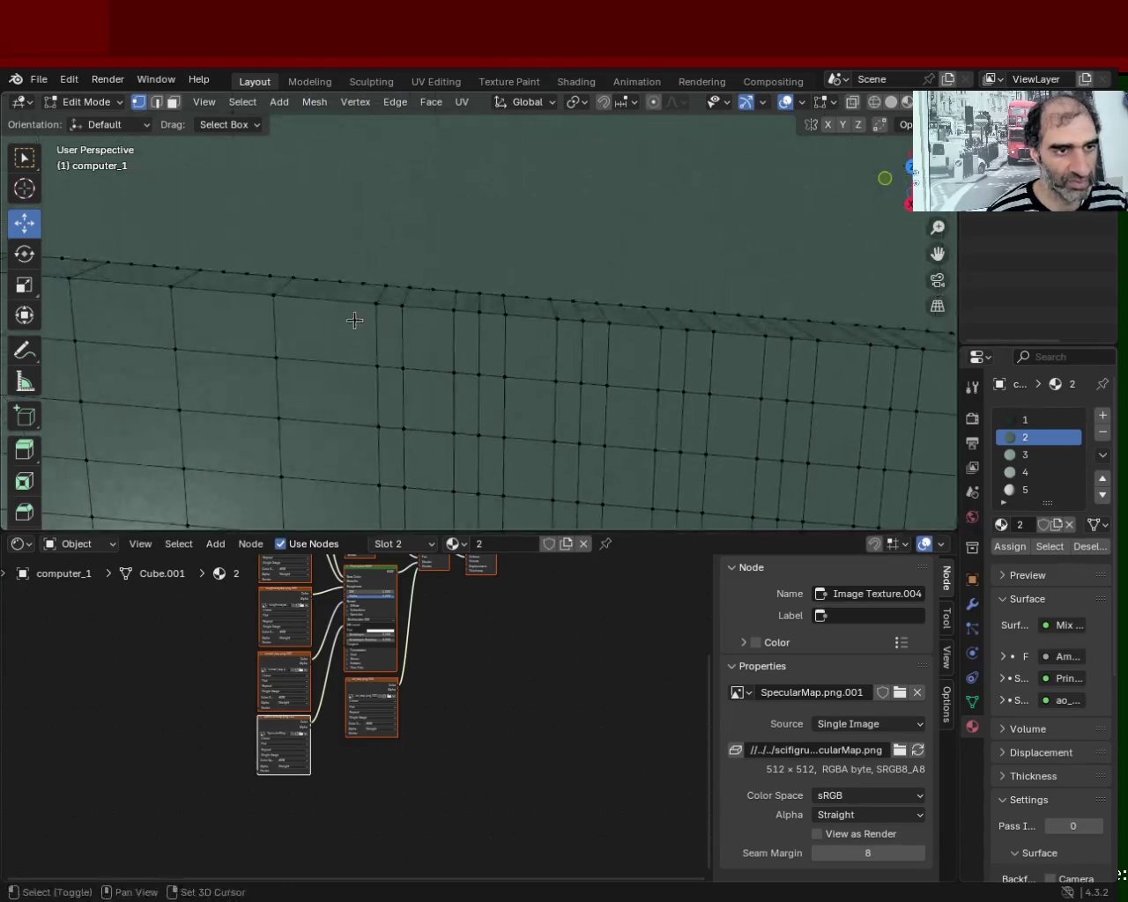
pyautogui.keyDown('ctrl'); pyautogui.click(333, 275); pyautogui.keyUp('ctrl')
pyautogui.click(308, 270)
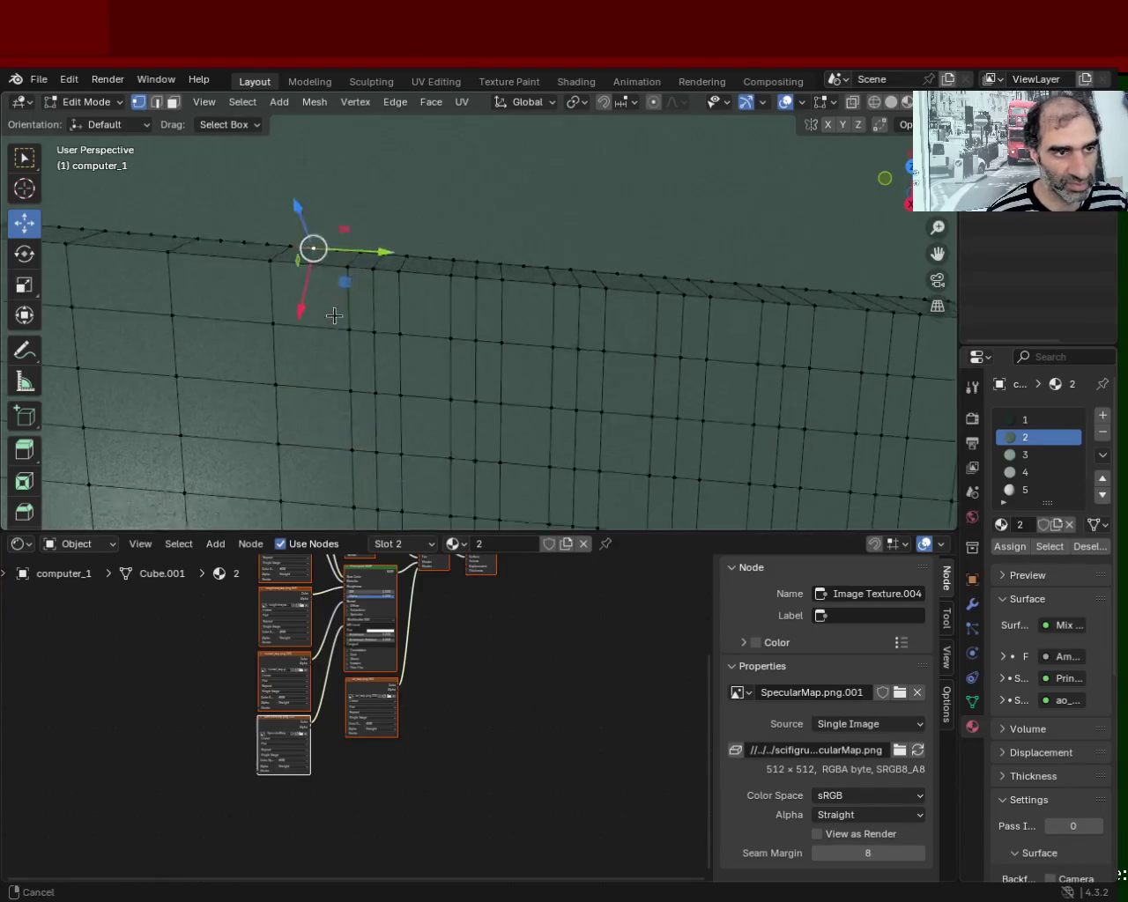
pyautogui.keyDown('shift'); pyautogui.scroll(8, 329, 353); pyautogui.keyUp('shift')
pyautogui.keyDown('shift'); pyautogui.click(343, 482); pyautogui.keyUp('shift')
pyautogui.keyDown('ctrl'); pyautogui.click(343, 482); pyautogui.keyUp('ctrl')
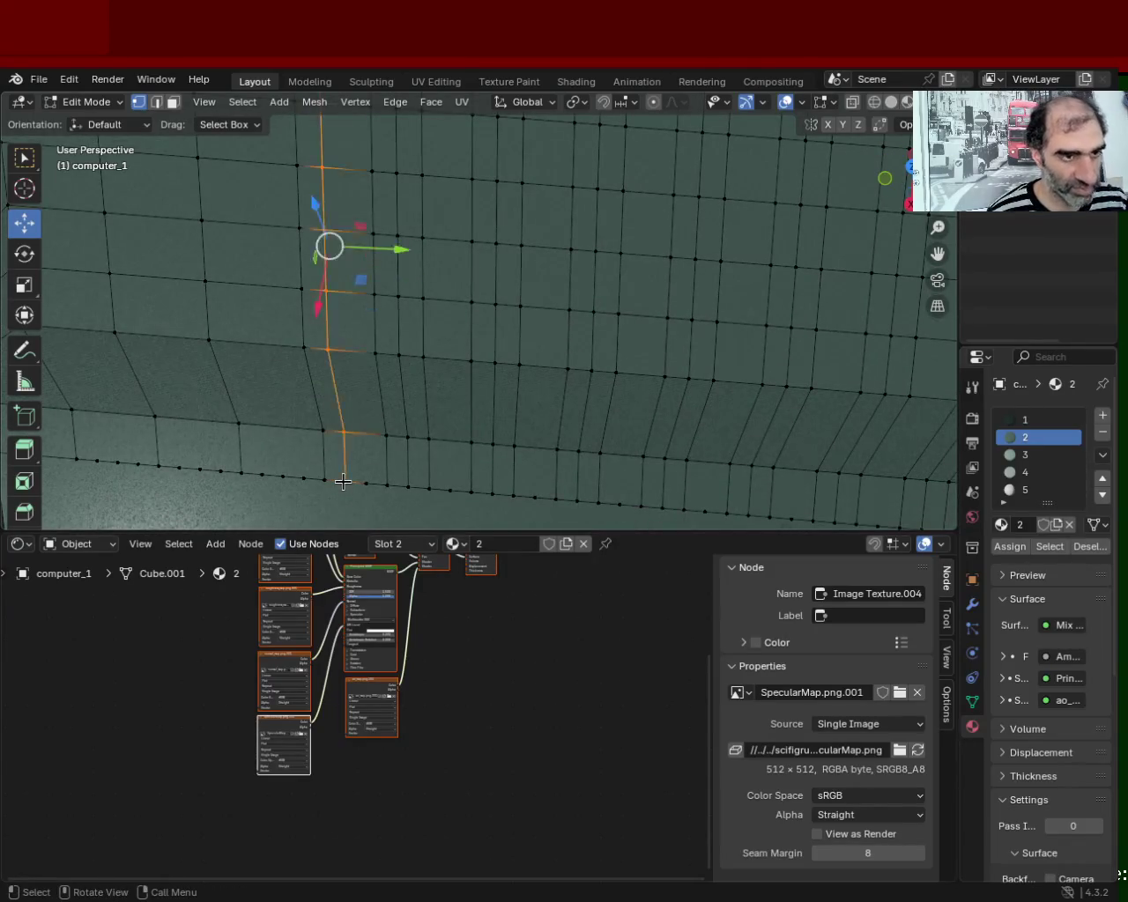
pyautogui.click(299, 478)
pyautogui.keyDown('shift'); pyautogui.scroll(6, 322, 370); pyautogui.keyUp('shift')
pyautogui.keyDown('shift'); pyautogui.click(313, 231); pyautogui.keyUp('shift')
pyautogui.keyDown('ctrl'); pyautogui.click(309, 235); pyautogui.keyUp('ctrl')
pyautogui.click(267, 226)
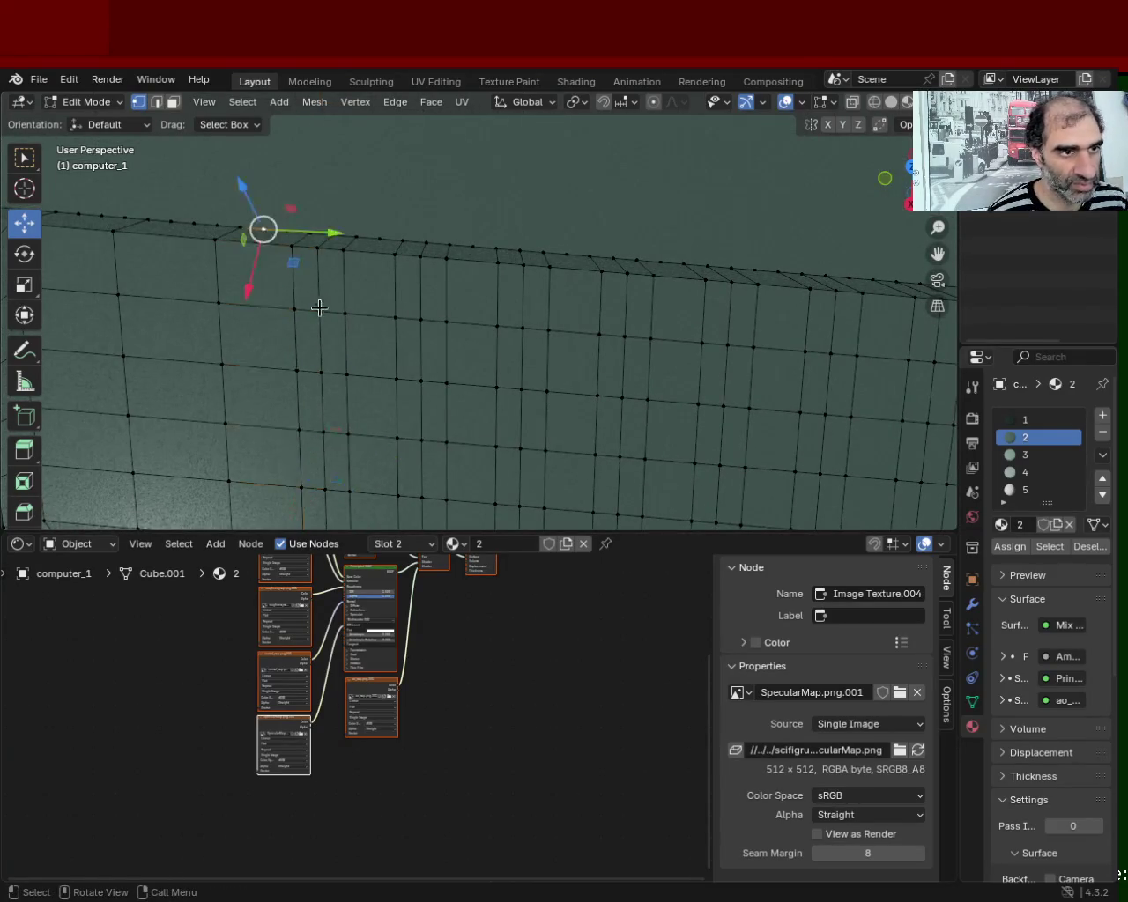
pyautogui.keyDown('shift'); pyautogui.scroll(-3, 326, 308); pyautogui.keyUp('shift')
pyautogui.keyDown('shift'); pyautogui.scroll(-3, 339, 387); pyautogui.keyUp('shift')
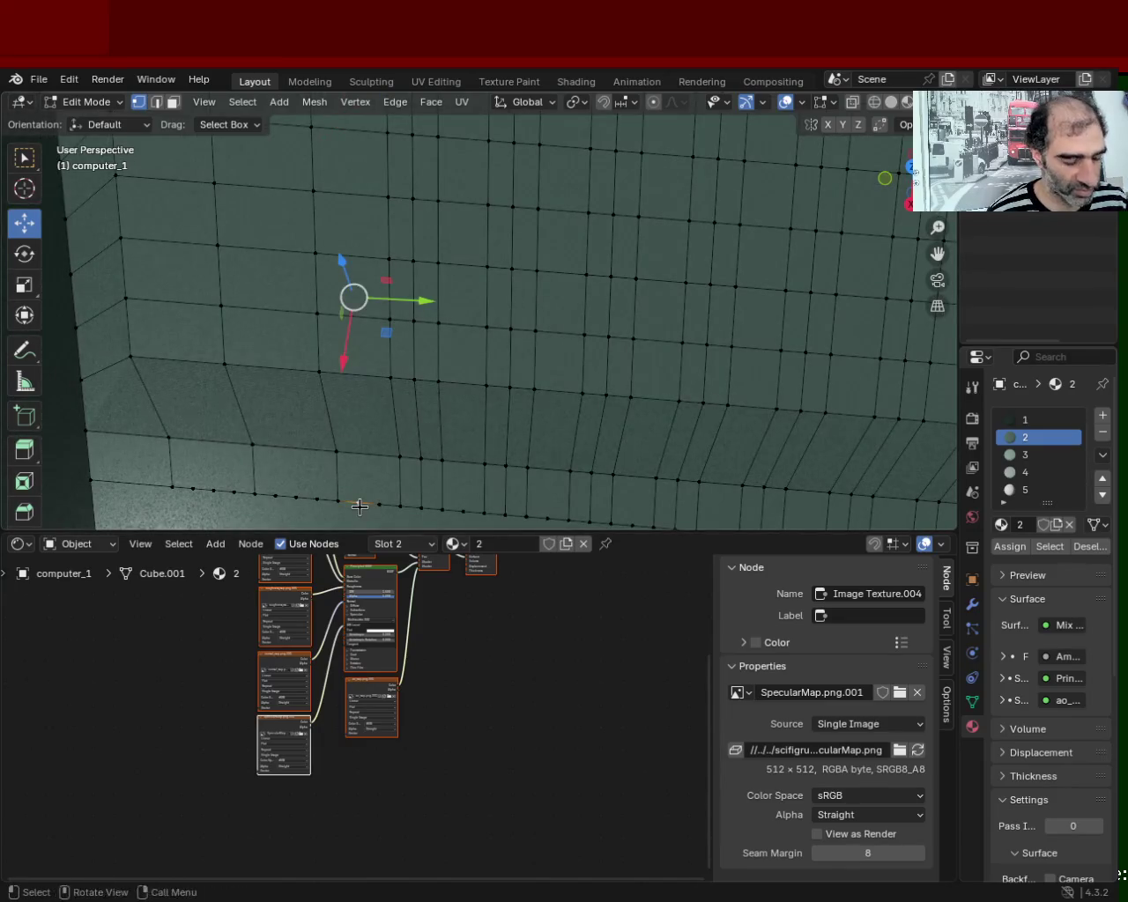
pyautogui.keyDown('ctrl'); pyautogui.click(360, 506); pyautogui.keyUp('ctrl')
pyautogui.keyDown('shift'); pyautogui.scroll(4, 352, 269); pyautogui.keyUp('shift')
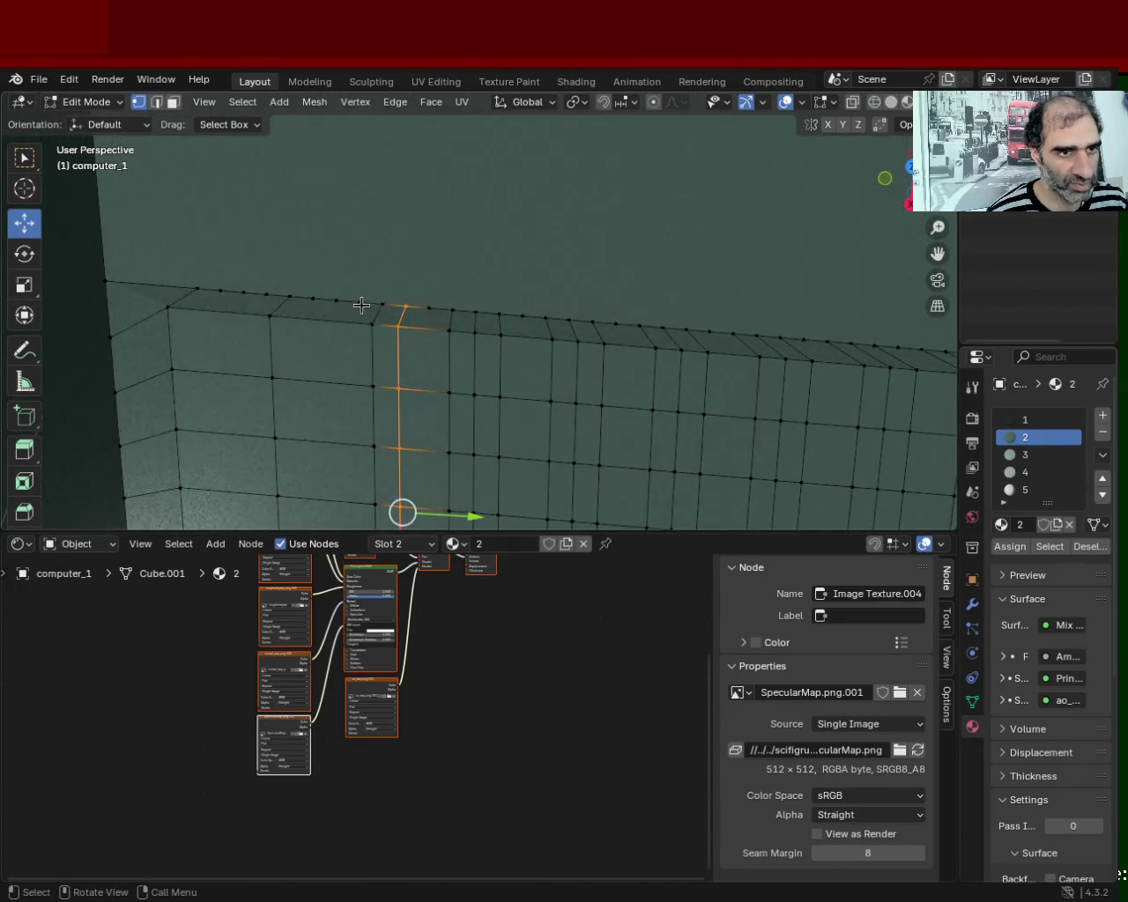
pyautogui.click(362, 305)
pyautogui.keyDown('shift'); pyautogui.scroll(-4, 379, 343); pyautogui.keyUp('shift')
pyautogui.keyDown('ctrl'); pyautogui.click(405, 513); pyautogui.keyUp('ctrl')
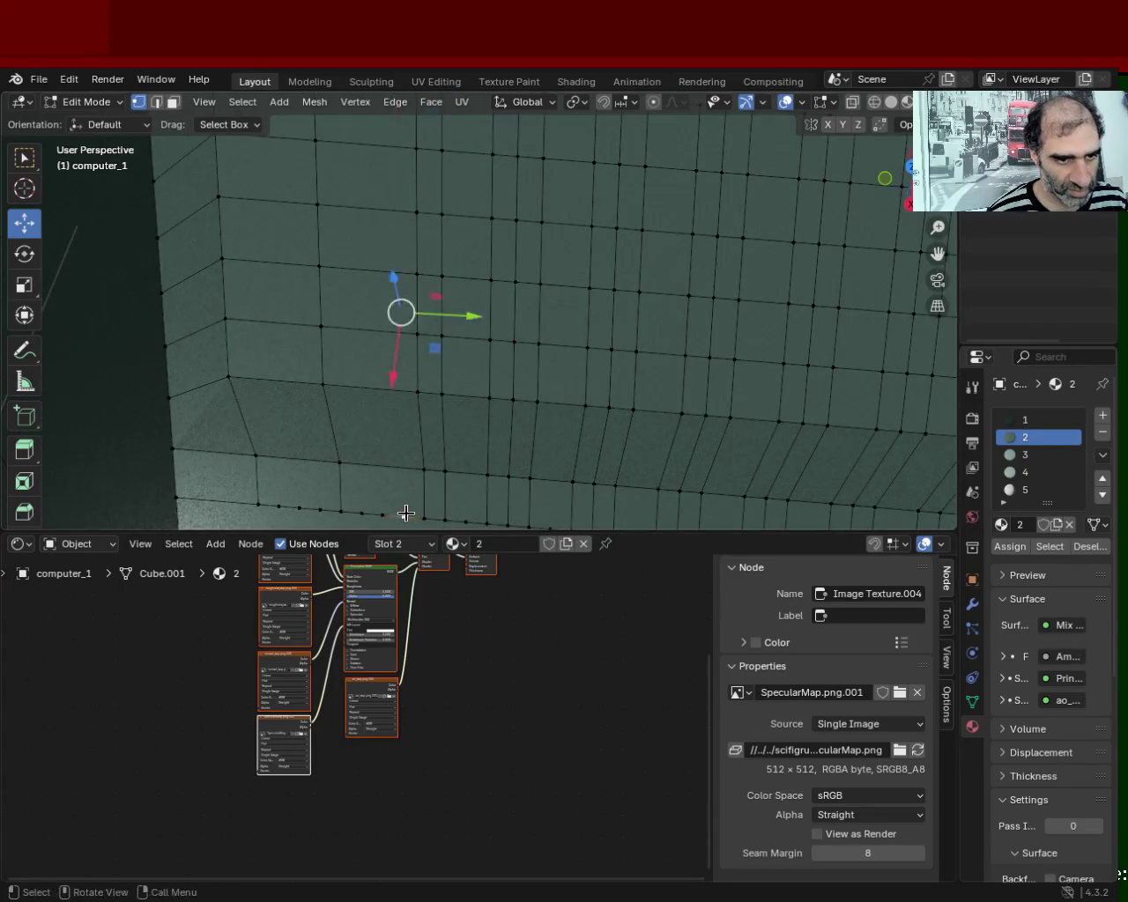
pyautogui.click(342, 512)
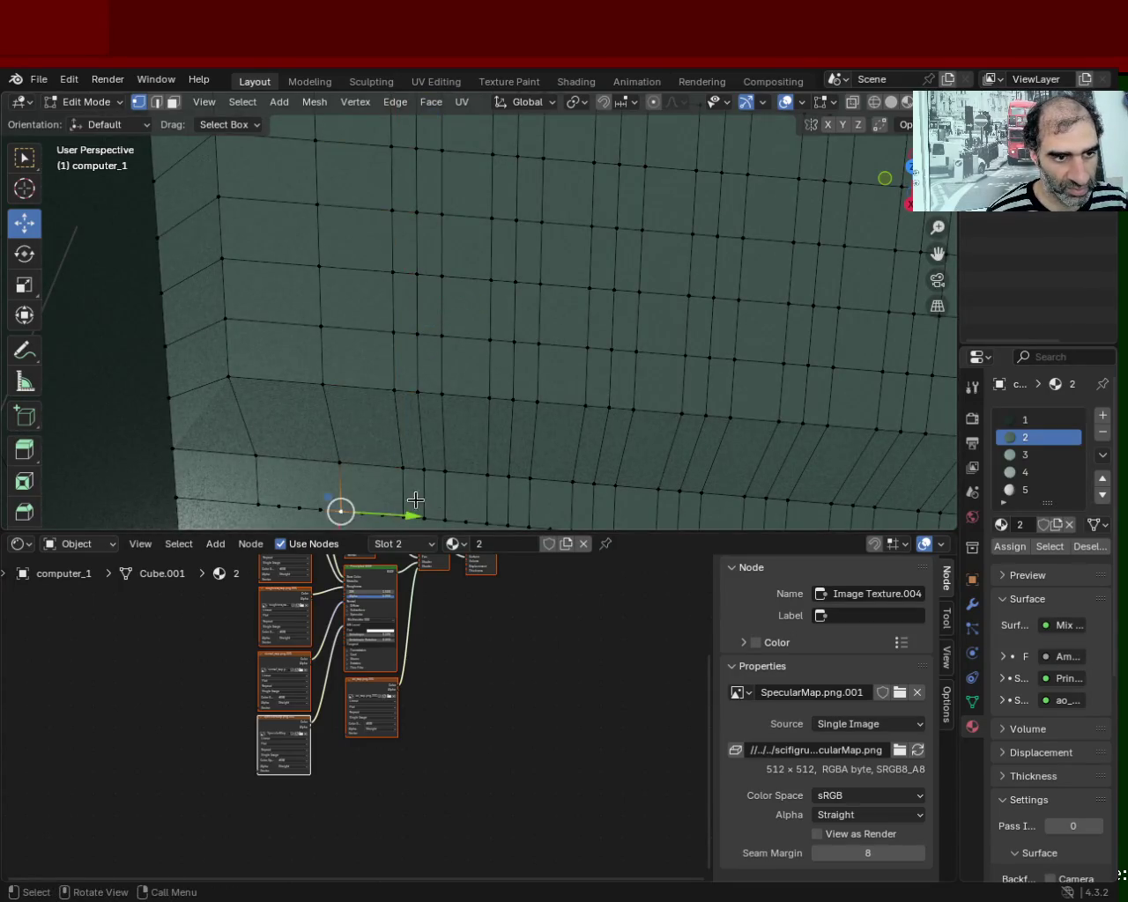
pyautogui.keyDown('shift'); pyautogui.click(359, 513); pyautogui.keyUp('shift')
pyautogui.keyDown('shift'); pyautogui.moveTo(359, 513); pyautogui.dragTo(383, 325, button='middle'); pyautogui.keyUp('shift')
pyautogui.click(363, 371)
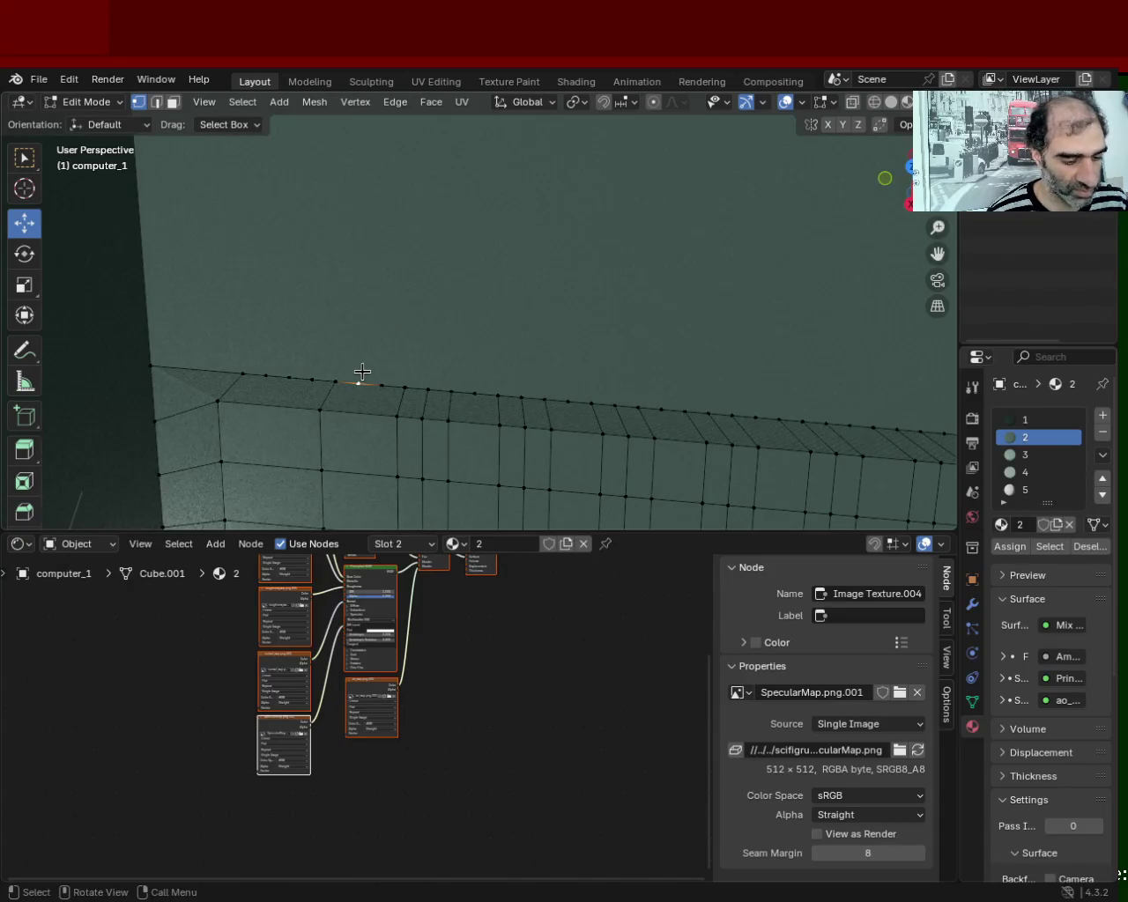
pyautogui.click(312, 379)
pyautogui.moveTo(309, 378); pyautogui.dragTo(356, 297, button='middle')
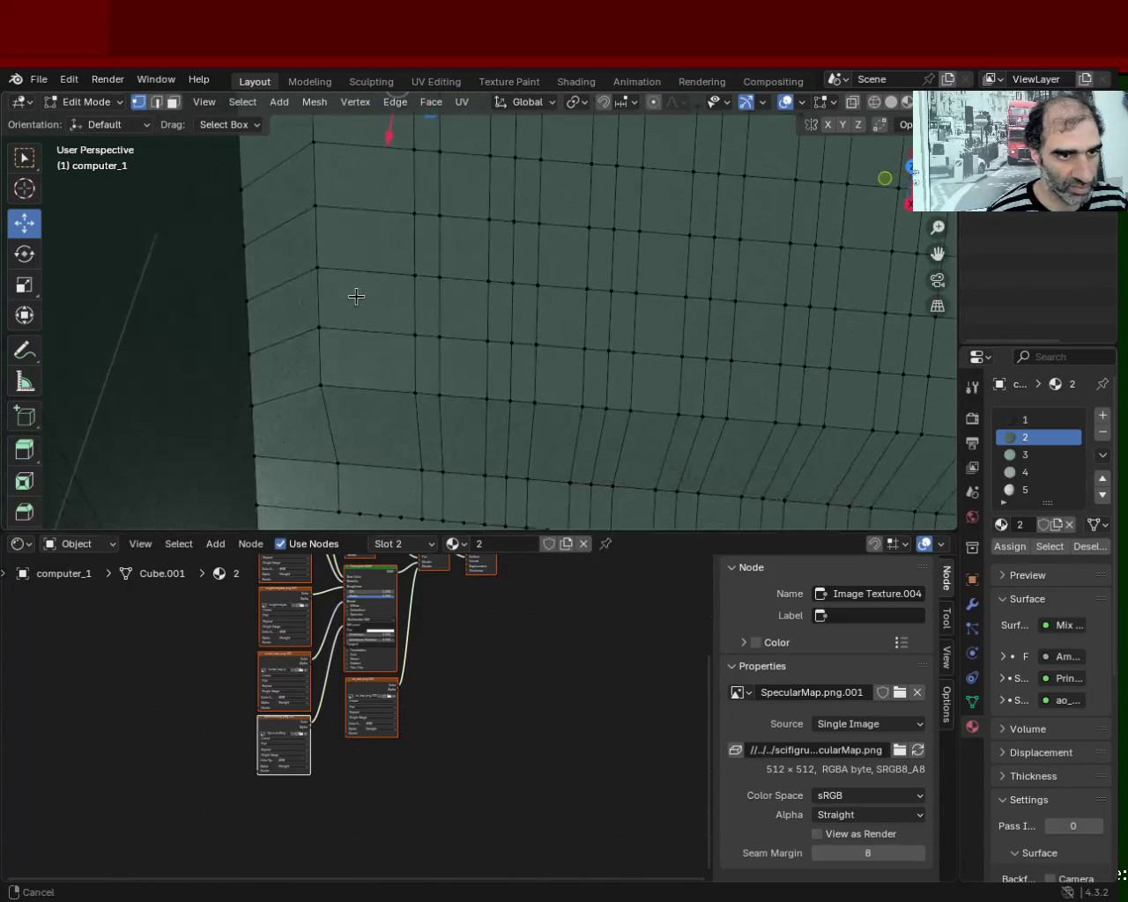
pyautogui.click(399, 516)
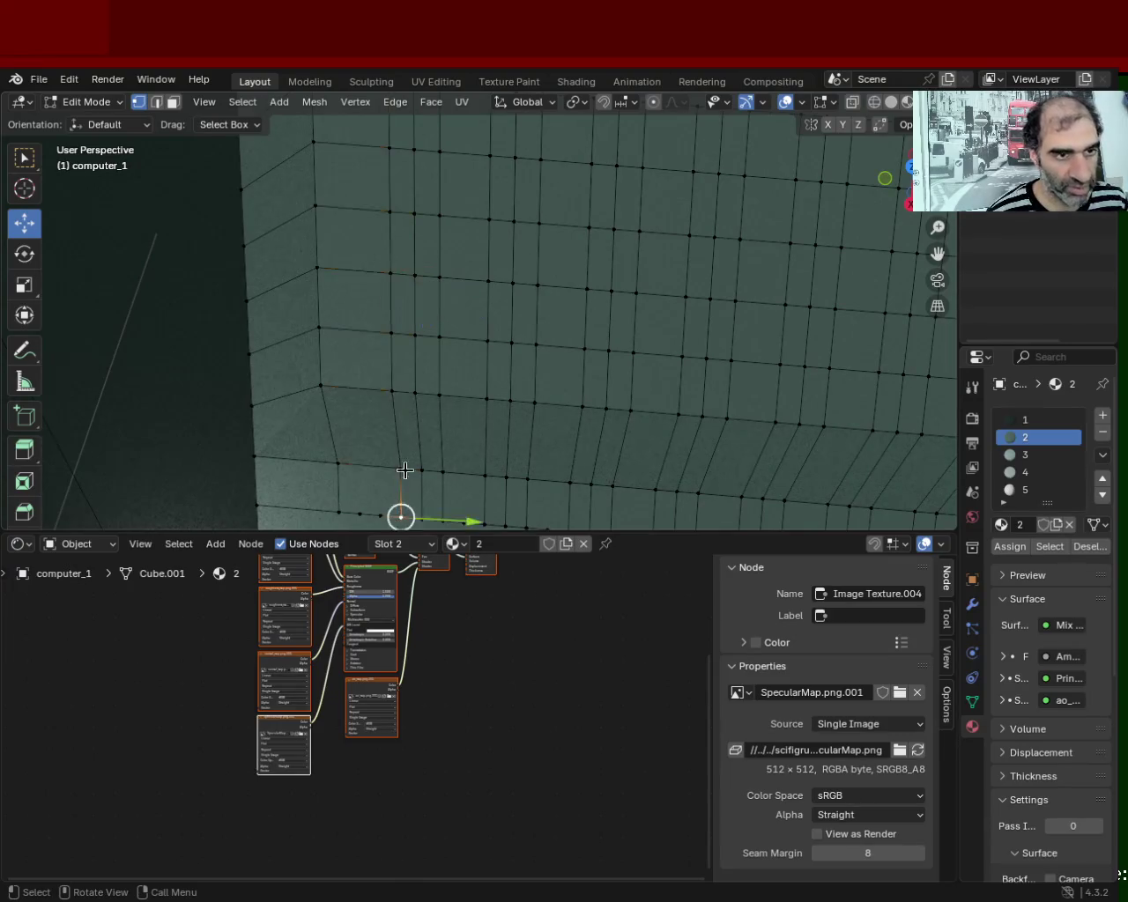
pyautogui.moveTo(473, 267)
pyautogui.mouseDown(button='middle')
pyautogui.moveTo(527, 191)
pyautogui.moveTo(502, 315)
pyautogui.moveTo(472, 272)
pyautogui.moveTo(483, 288)
pyautogui.mouseUp(button='middle')
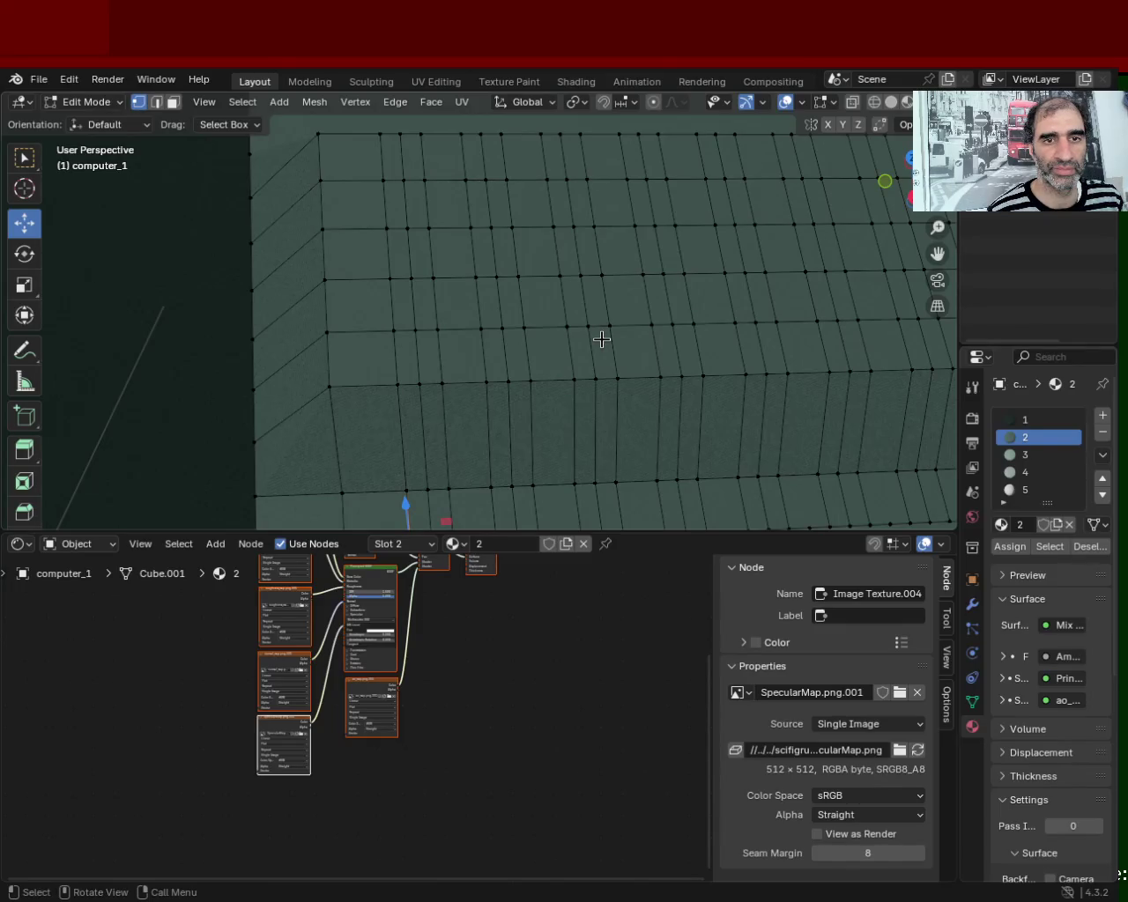
pyautogui.moveTo(622, 335)
pyautogui.mouseDown(button='middle')
pyautogui.moveTo(476, 313)
pyautogui.moveTo(511, 330)
pyautogui.moveTo(470, 301)
pyautogui.mouseUp(button='middle')
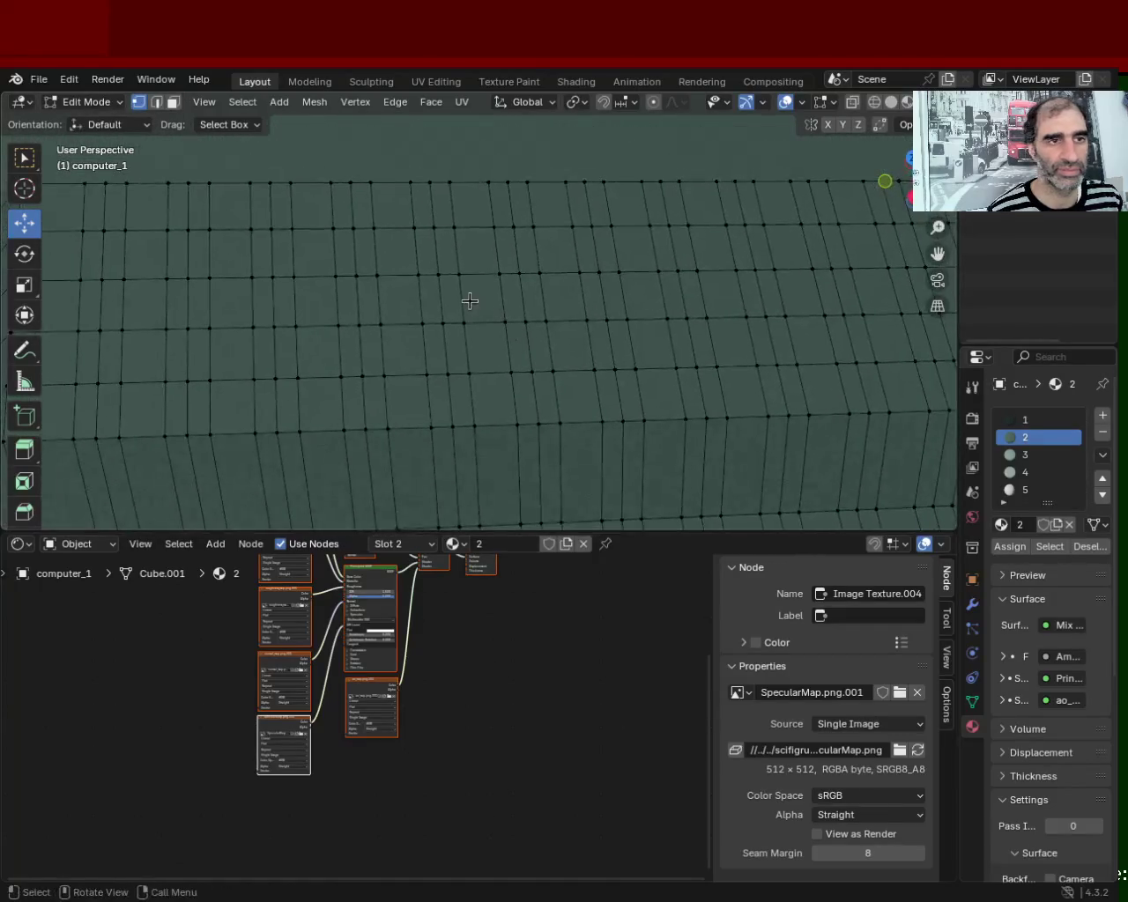
pyautogui.click(433, 200)
pyautogui.keyDown('shift'); pyautogui.click(437, 251); pyautogui.keyUp('shift')
pyautogui.keyDown('shift'); pyautogui.click(440, 295); pyautogui.keyUp('shift')
pyautogui.keyDown('shift'); pyautogui.click(445, 367); pyautogui.keyUp('shift')
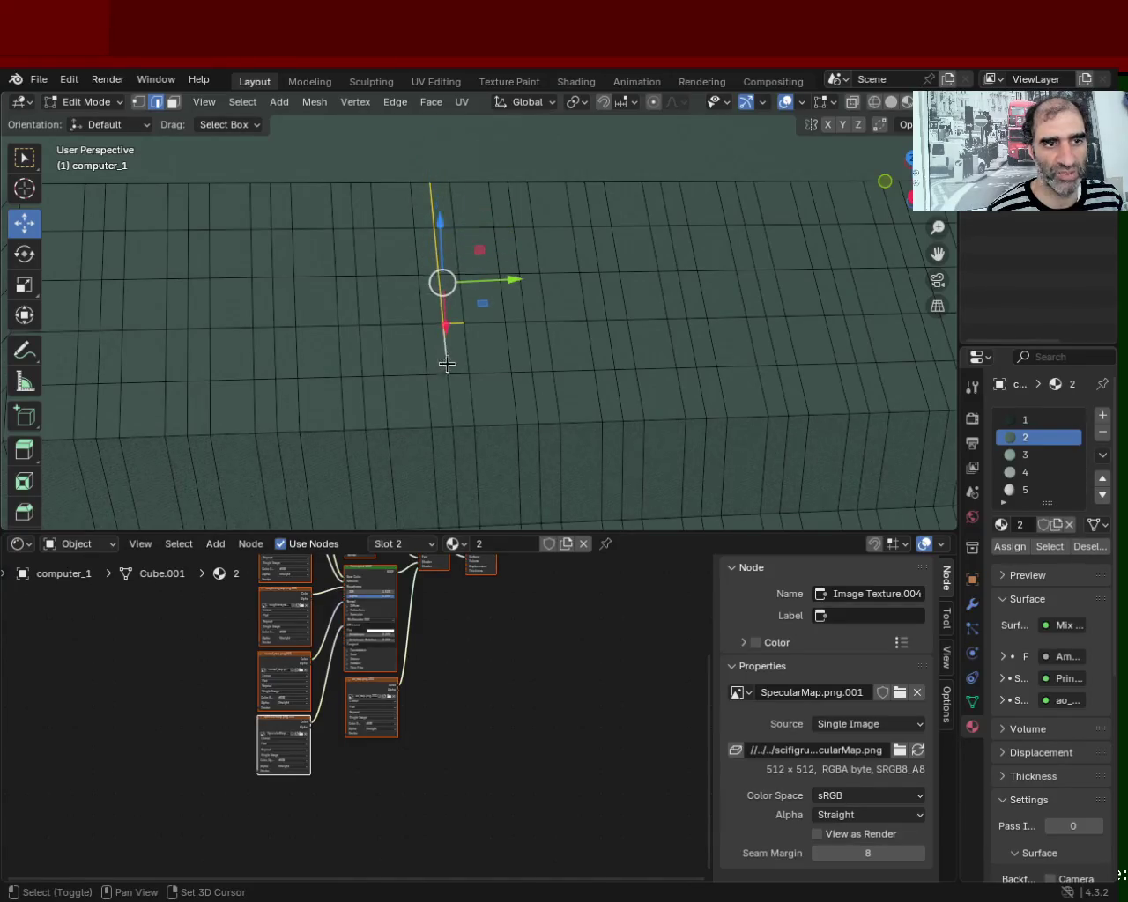
pyautogui.keyDown('shift'); pyautogui.click(436, 260); pyautogui.keyUp('shift')
pyautogui.keyDown('shift'); pyautogui.click(440, 303); pyautogui.keyUp('shift')
pyautogui.keyDown('shift'); pyautogui.click(447, 373); pyautogui.keyUp('shift')
pyautogui.keyDown('shift'); pyautogui.click(446, 397); pyautogui.keyUp('shift')
pyautogui.press('g')
pyautogui.press('z')
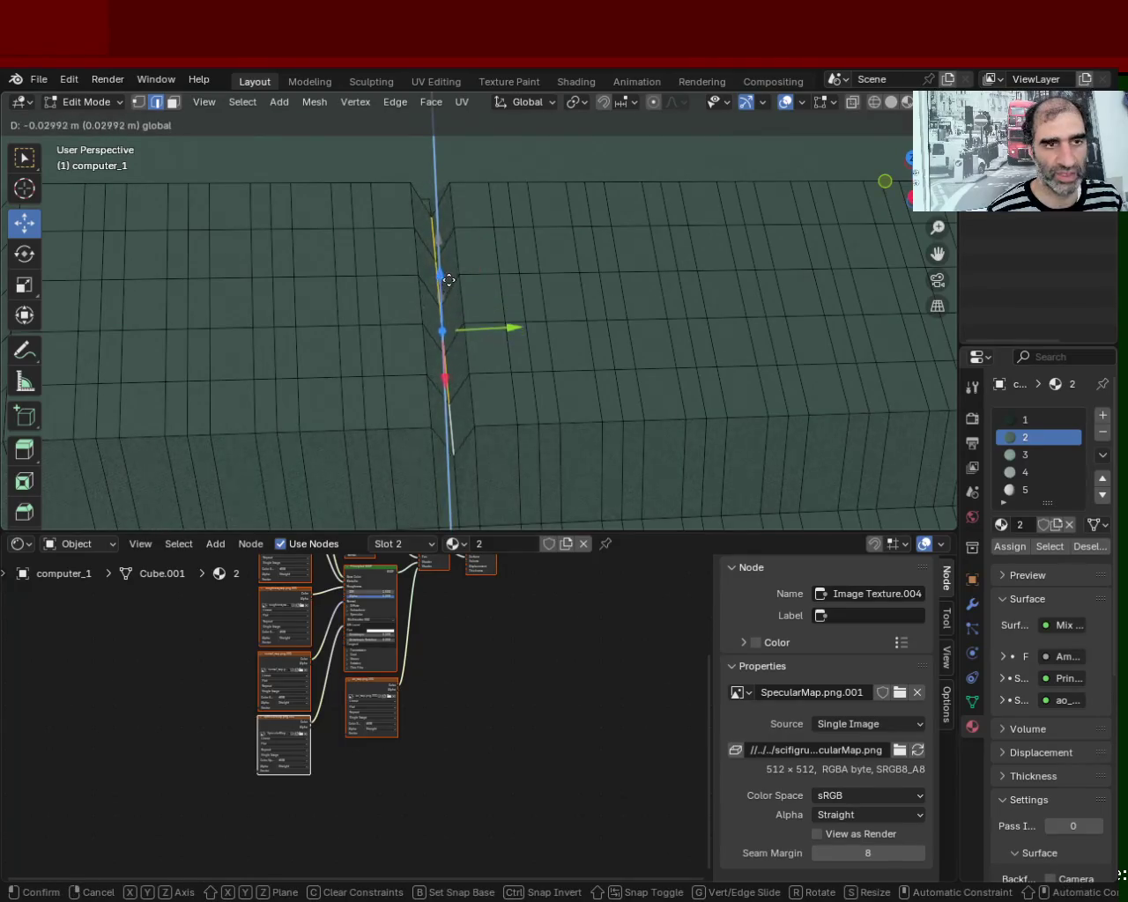
pyautogui.click(468, 265)
pyautogui.click(514, 207)
pyautogui.keyDown('shift'); pyautogui.click(518, 264); pyautogui.keyUp('shift')
pyautogui.keyDown('shift'); pyautogui.click(529, 319); pyautogui.keyUp('shift')
pyautogui.keyDown('shift'); pyautogui.click(535, 363); pyautogui.keyUp('shift')
pyautogui.moveTo(535, 287); pyautogui.dragTo(534, 318)
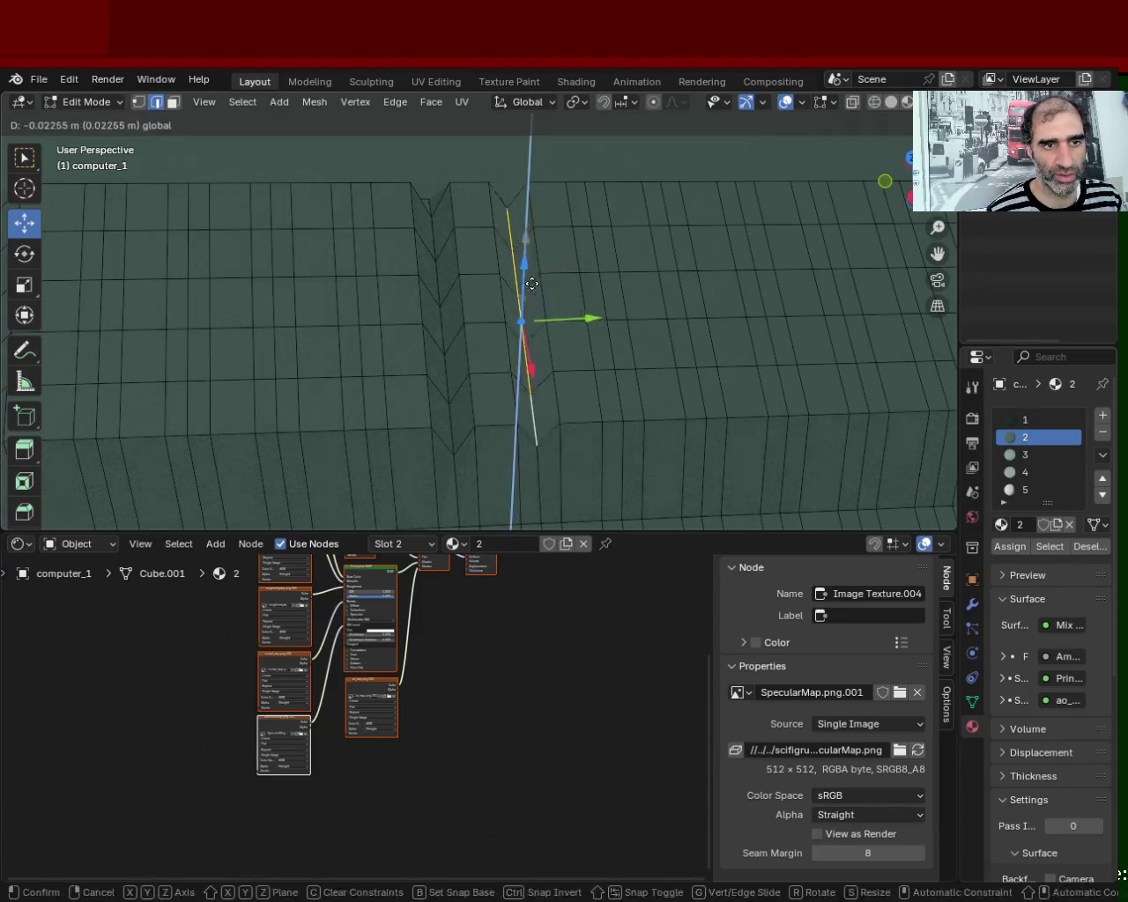
pyautogui.scroll(-3, 533, 317)
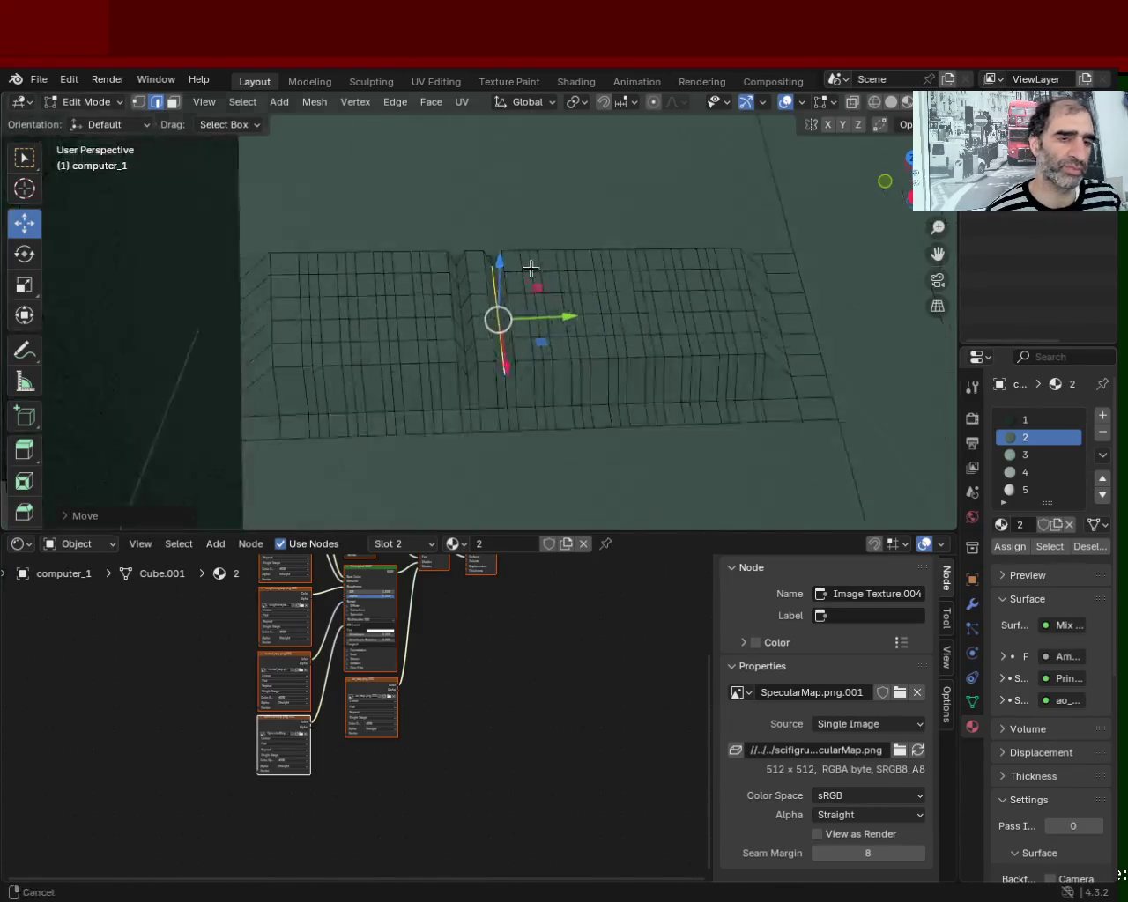
pyautogui.scroll(-3, 528, 300)
pyautogui.moveTo(513, 277); pyautogui.dragTo(475, 216, button='middle')
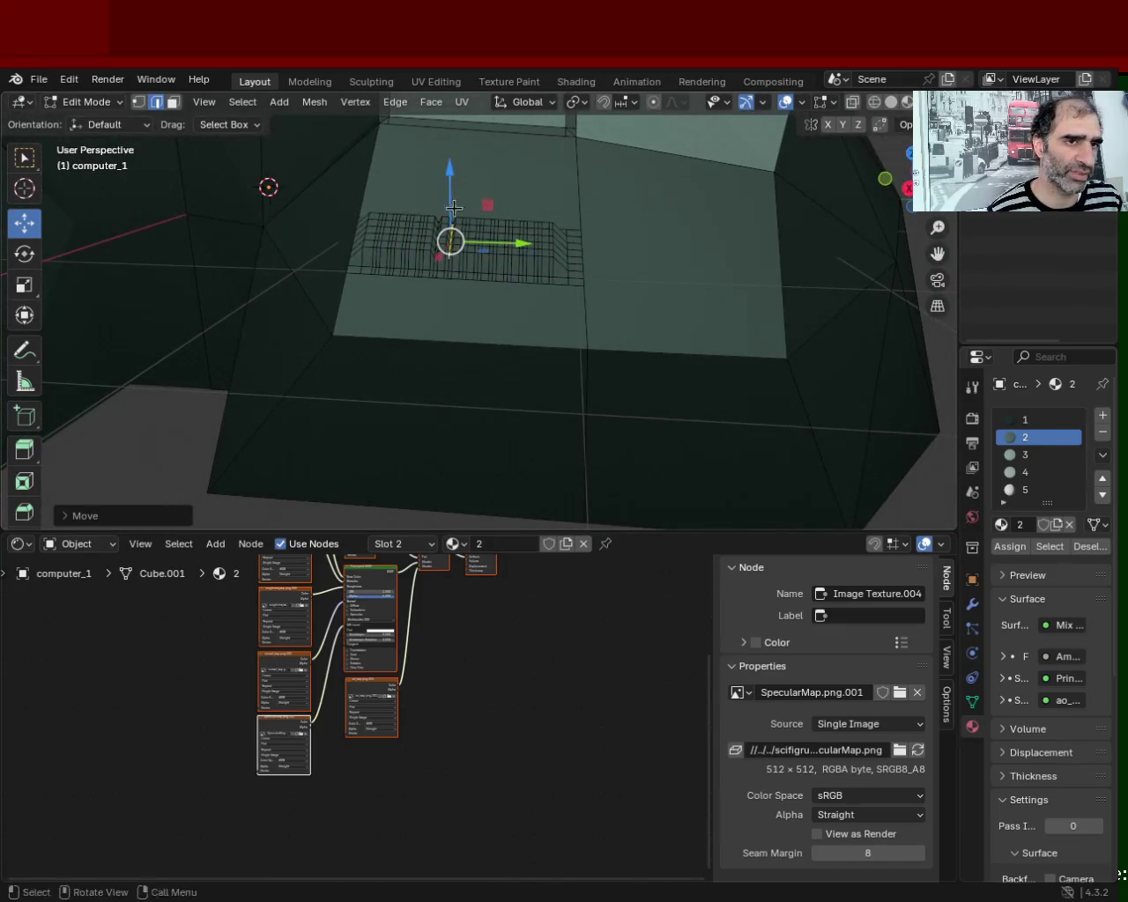
pyautogui.scroll(6, 448, 203)
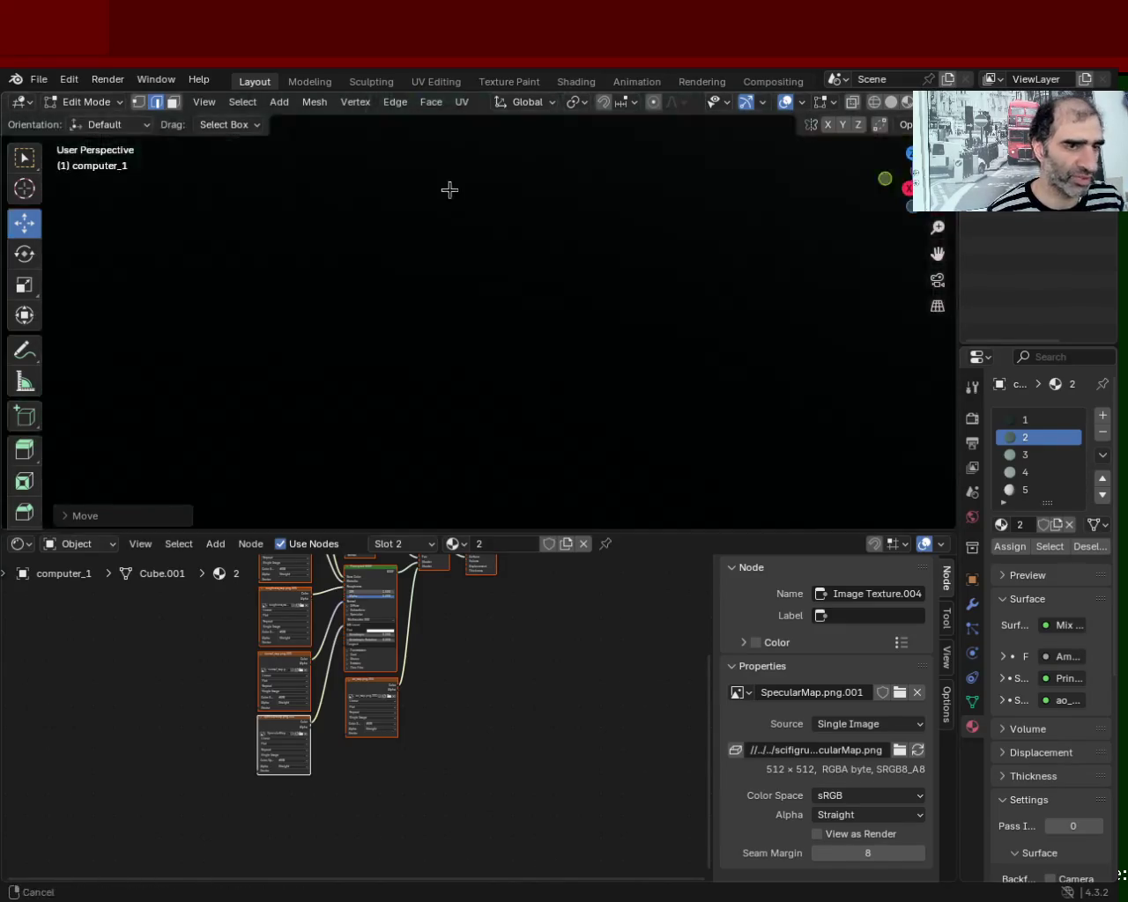
pyautogui.hotkey('ctrl', 'z')
pyautogui.hotkey('ctrl', 'z')
pyautogui.hotkey('ctrl', 'z')
pyautogui.hotkey('ctrl', 'z')
pyautogui.hotkey('ctrl', 'z')
pyautogui.hotkey('ctrl', 'z')
pyautogui.hotkey('ctrl', 'z')
pyautogui.hotkey('ctrl', 'z')
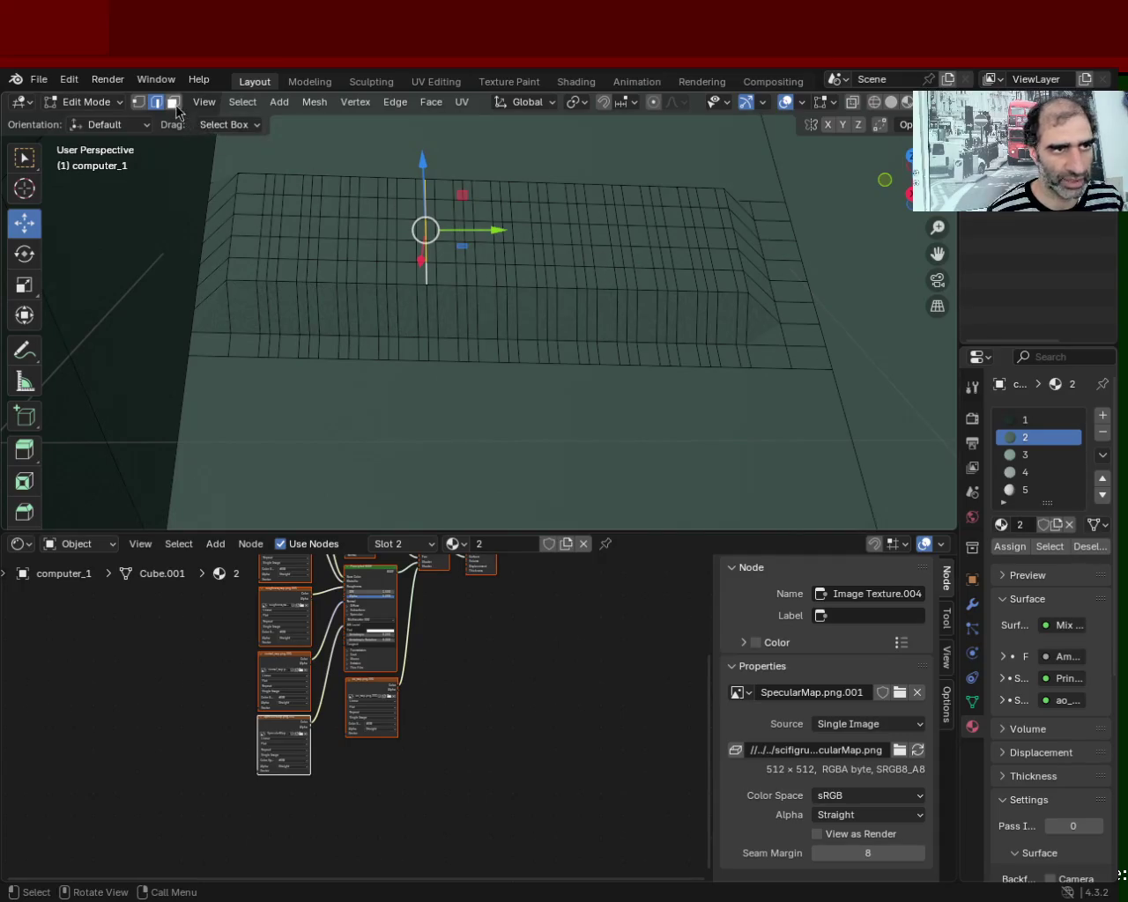
pyautogui.click(174, 104)
pyautogui.click(552, 193)
pyautogui.keyDown('shift'); pyautogui.click(561, 222); pyautogui.keyUp('shift')
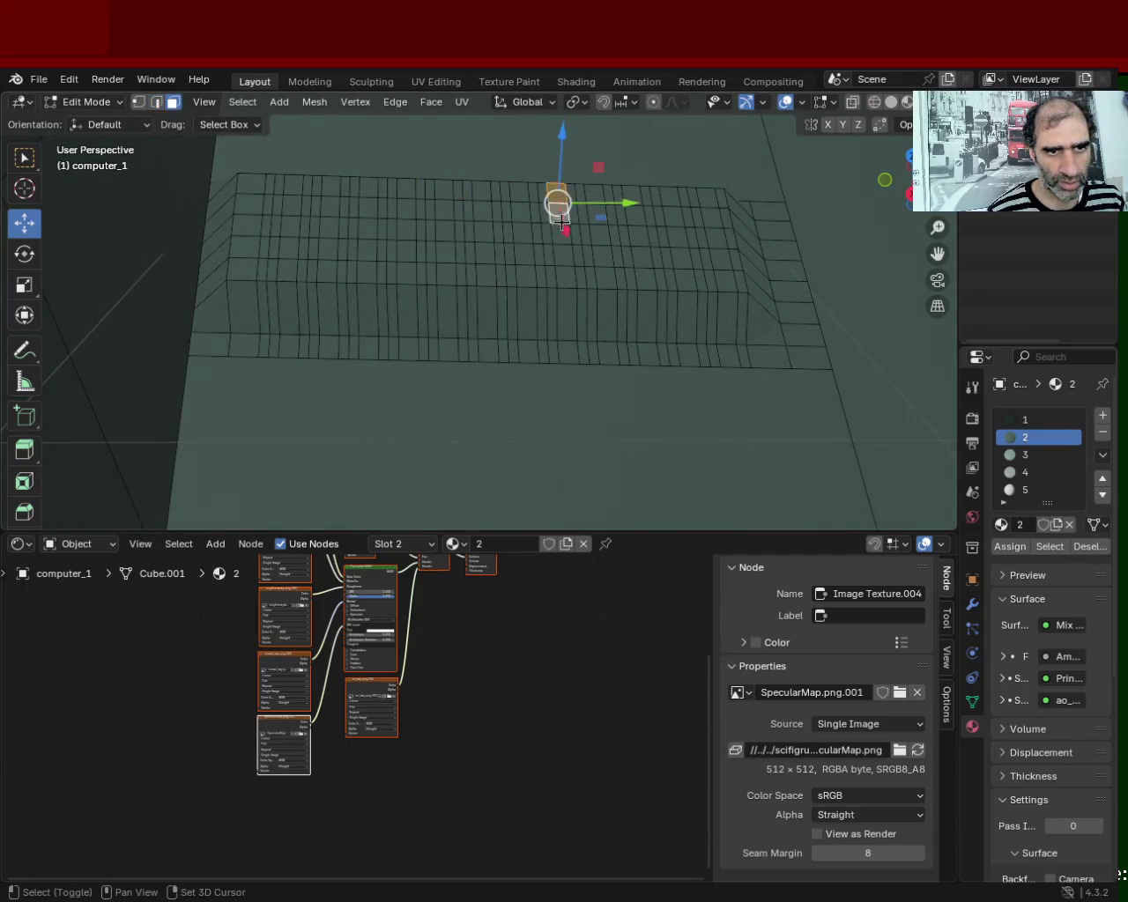
pyautogui.keyDown('shift'); pyautogui.click(562, 236); pyautogui.keyUp('shift')
pyautogui.keyDown('shift'); pyautogui.click(563, 258); pyautogui.keyUp('shift')
pyautogui.keyDown('shift'); pyautogui.click(566, 277); pyautogui.keyUp('shift')
pyautogui.press('g')
pyautogui.press('z')
pyautogui.click(581, 341)
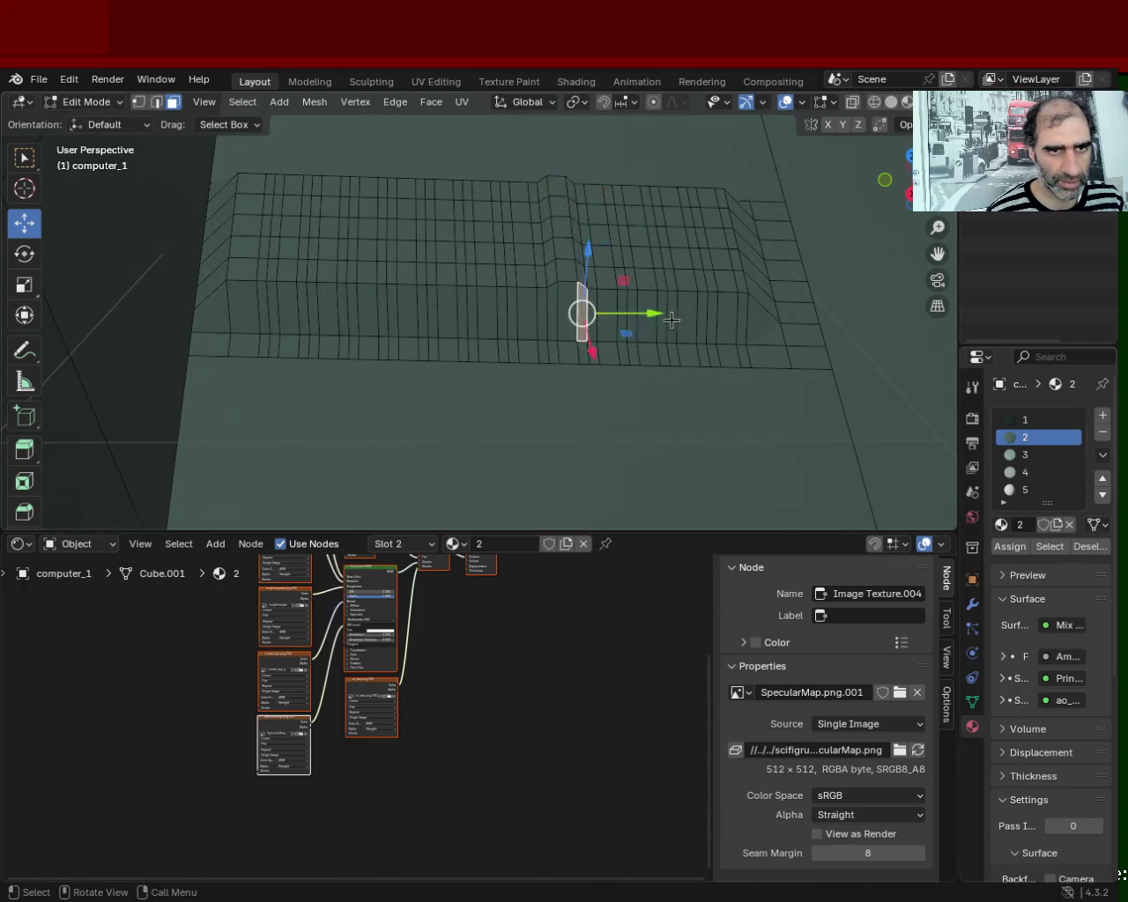
pyautogui.moveTo(671, 322); pyautogui.dragTo(726, 315, button='middle')
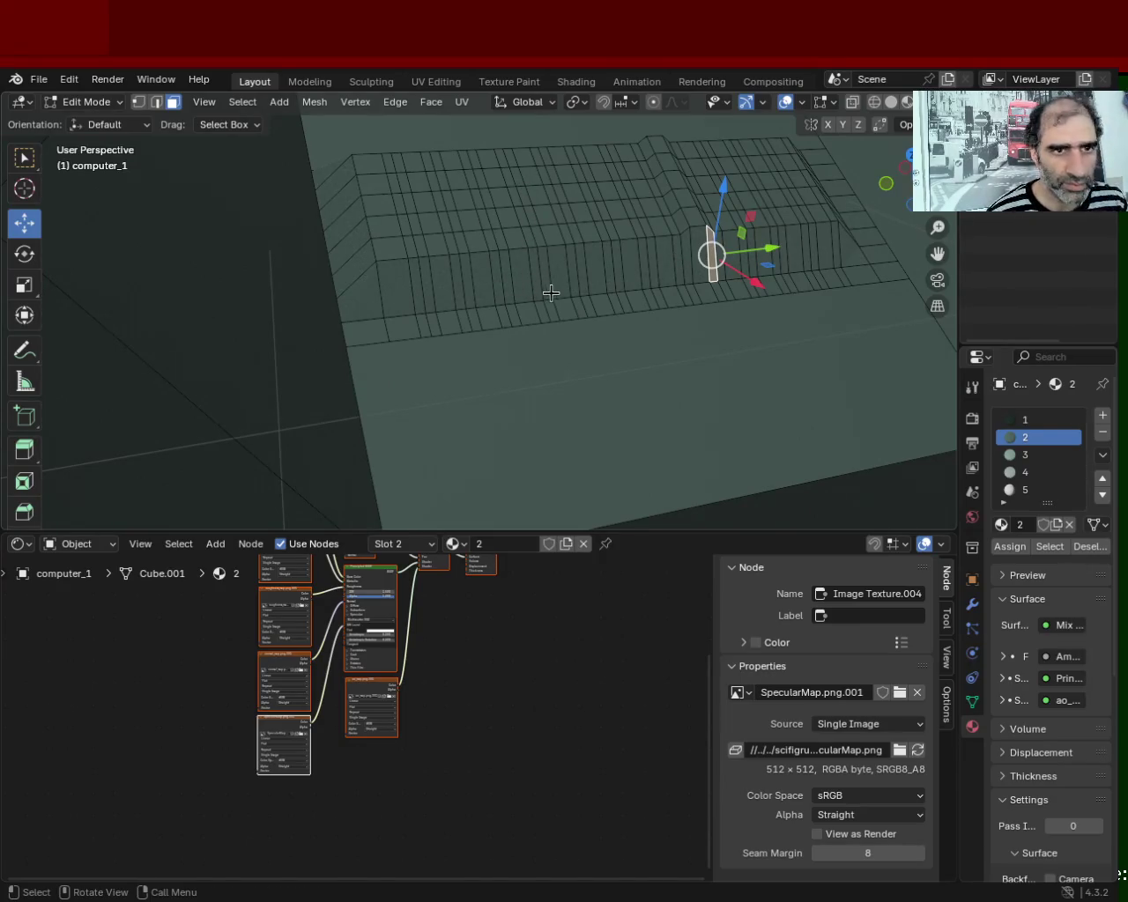
pyautogui.hotkey('ctrl', 'z')
pyautogui.click(695, 350)
pyautogui.moveTo(695, 350)
pyautogui.mouseDown(button='middle')
pyautogui.moveTo(808, 412)
pyautogui.moveTo(618, 371)
pyautogui.moveTo(594, 360)
pyautogui.moveTo(691, 395)
pyautogui.moveTo(690, 383)
pyautogui.moveTo(79, 138)
pyautogui.mouseUp(button='middle')
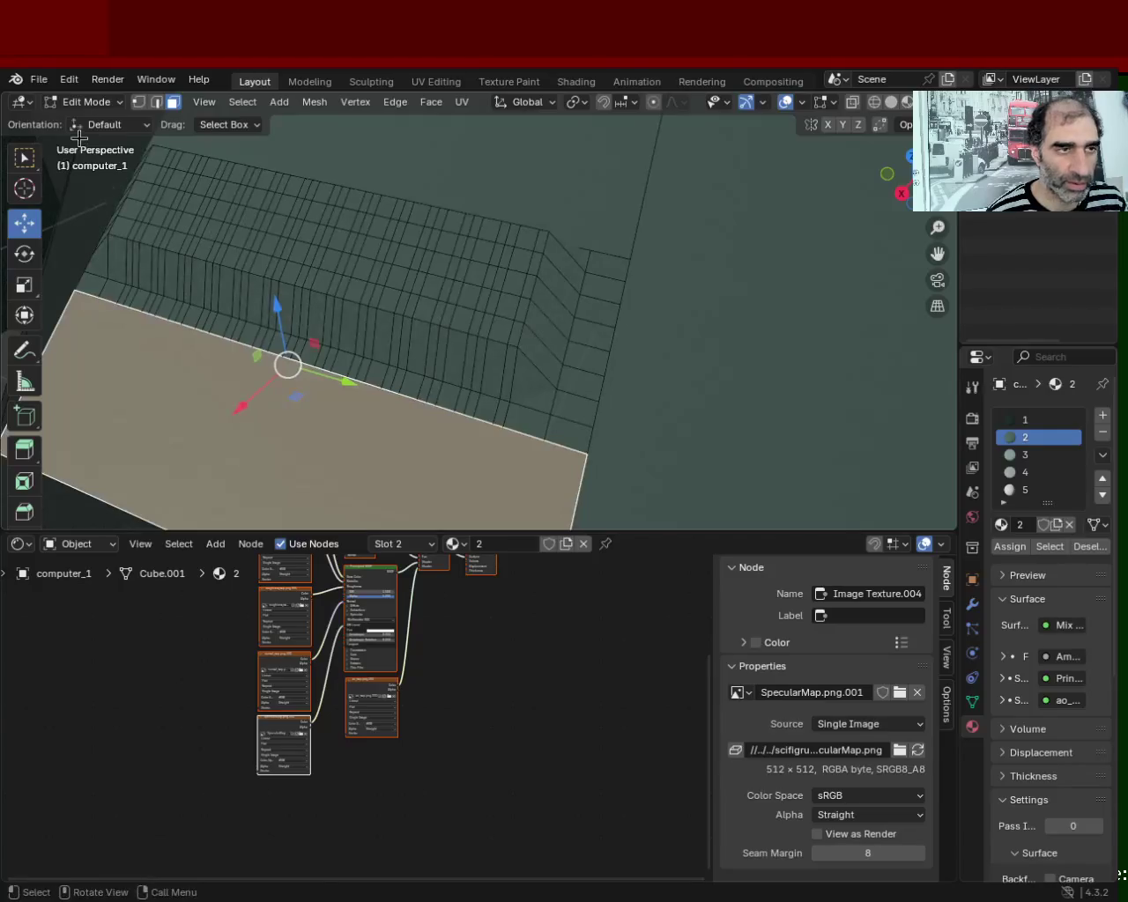
# In vertex select, pick the keyboard strip's end-loop vertices and Subdivide them
pyautogui.click(138, 104)
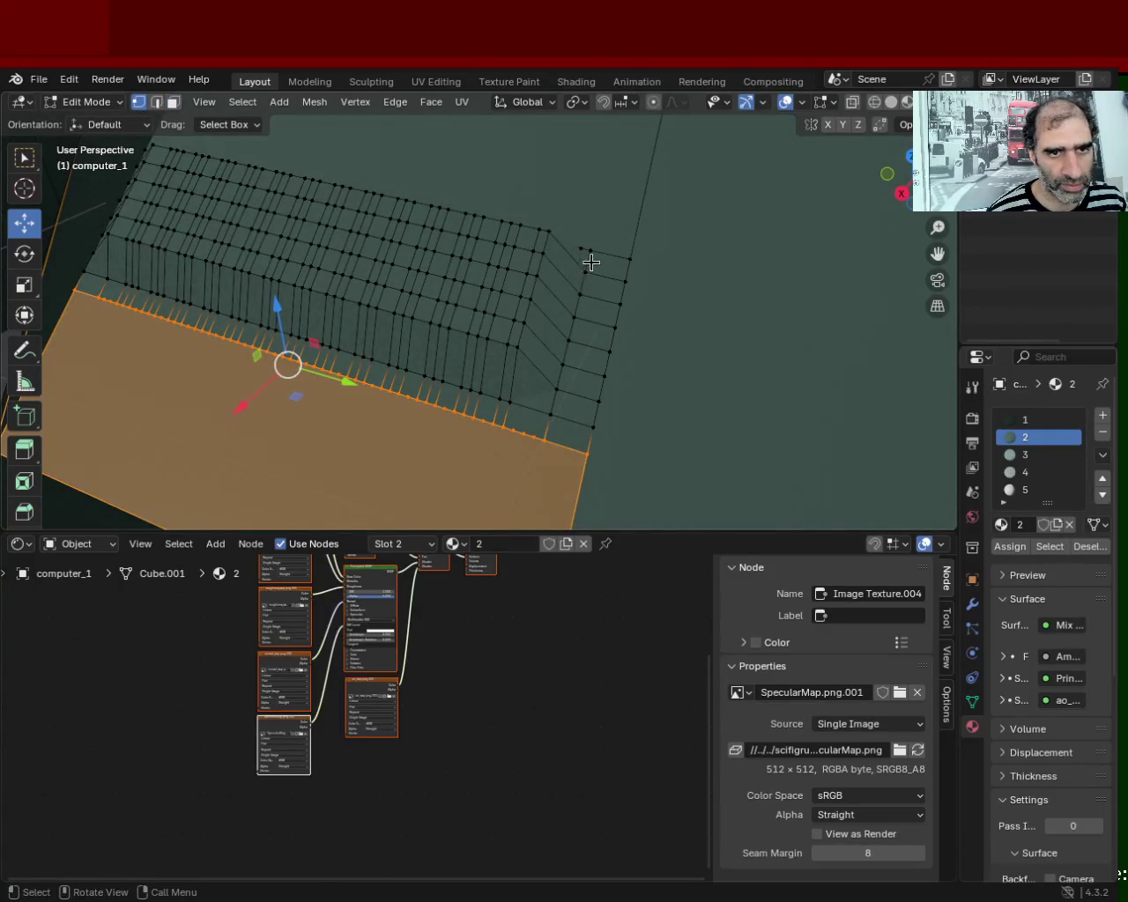
pyautogui.moveTo(575, 304)
pyautogui.mouseDown(button='middle')
pyautogui.moveTo(380, 329)
pyautogui.moveTo(558, 436)
pyautogui.moveTo(368, 285)
pyautogui.moveTo(423, 330)
pyautogui.moveTo(479, 352)
pyautogui.moveTo(499, 347)
pyautogui.mouseUp(button='middle')
pyautogui.click(550, 424)
pyautogui.keyDown('shift'); pyautogui.click(563, 446); pyautogui.keyUp('shift')
pyautogui.keyDown('shift'); pyautogui.click(571, 433); pyautogui.keyUp('shift')
pyautogui.keyDown('shift'); pyautogui.click(597, 350); pyautogui.keyUp('shift')
pyautogui.keyDown('shift'); pyautogui.click(610, 334); pyautogui.keyUp('shift')
pyautogui.keyDown('shift'); pyautogui.click(619, 318); pyautogui.keyUp('shift')
pyautogui.keyDown('shift'); pyautogui.click(630, 300); pyautogui.keyUp('shift')
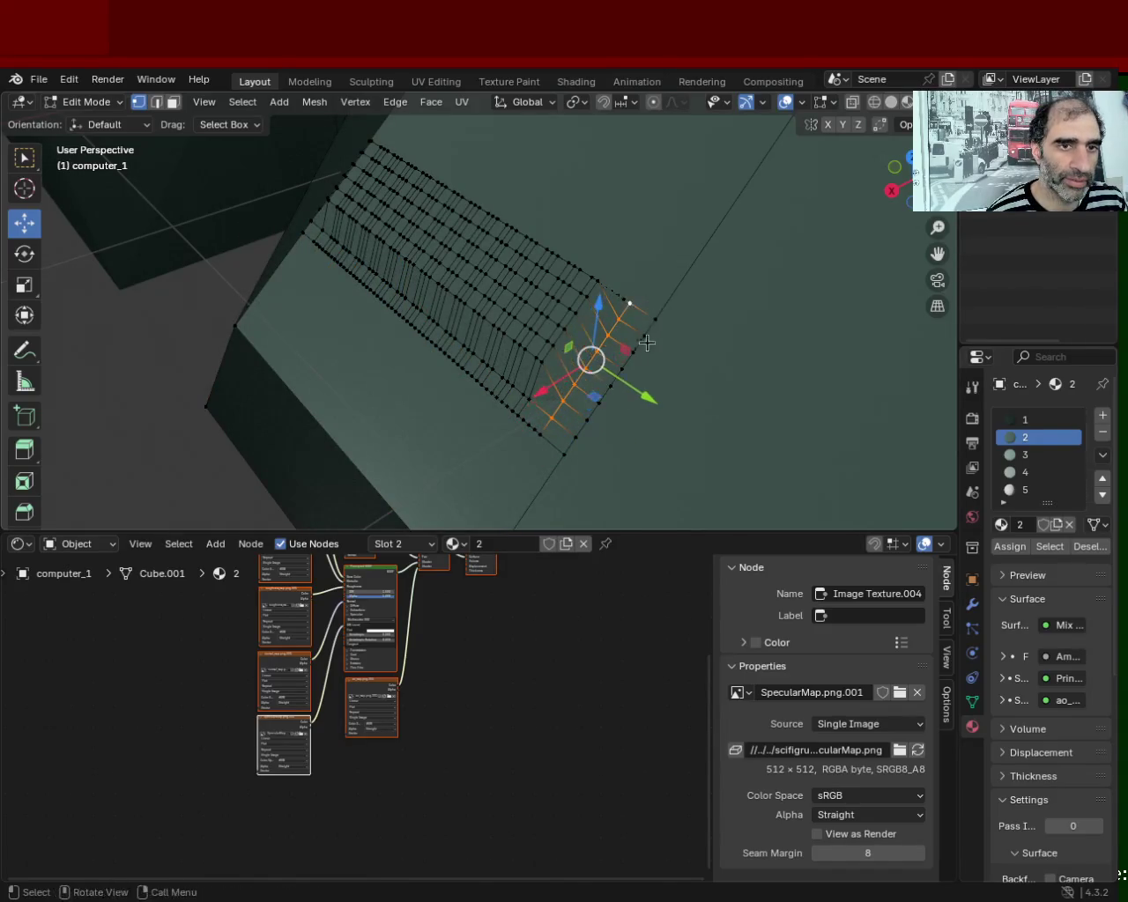
pyautogui.rightClick(637, 385)
pyautogui.click(639, 386)
# Try Extrude Edges and cancel it, then subdivide the reselected end edge loop
pyautogui.hotkey('ctrl', 'e')
pyautogui.click(639, 388)
pyautogui.press('Escape')
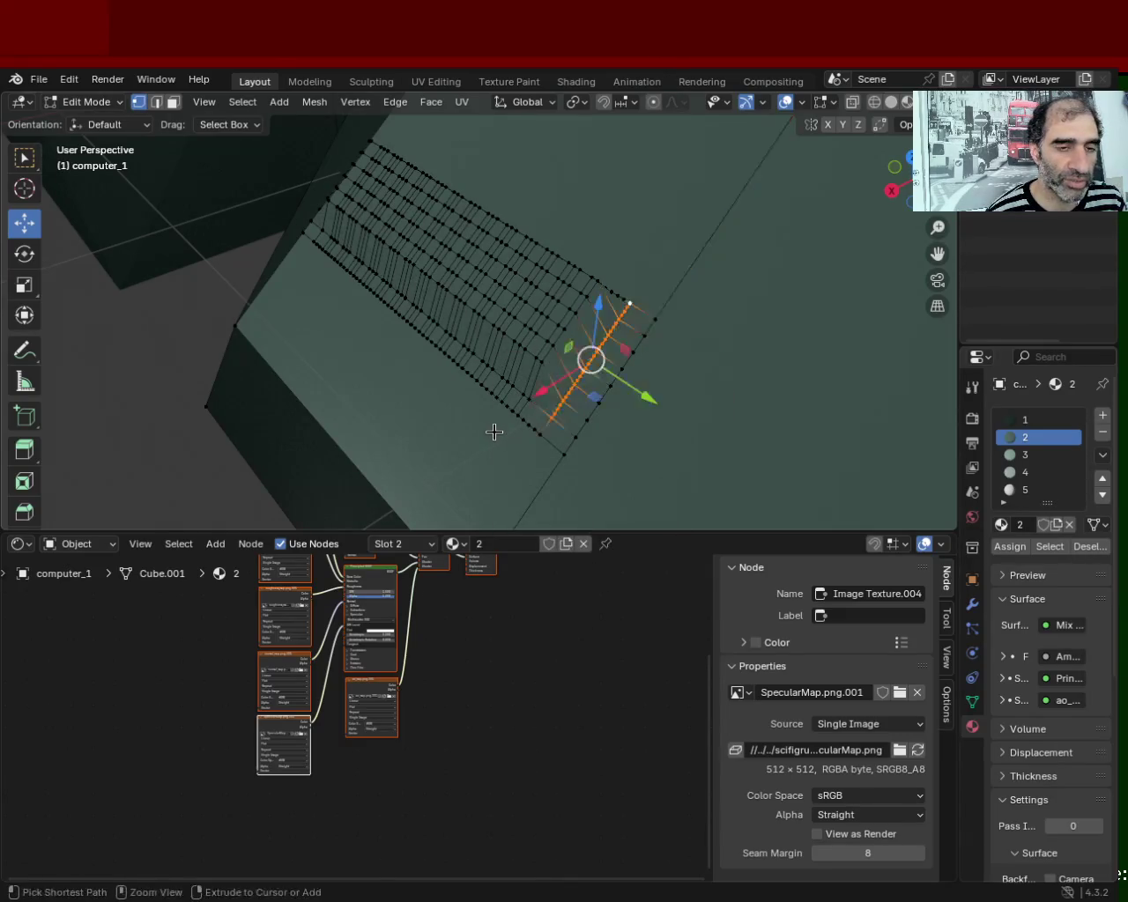
pyautogui.click(678, 437)
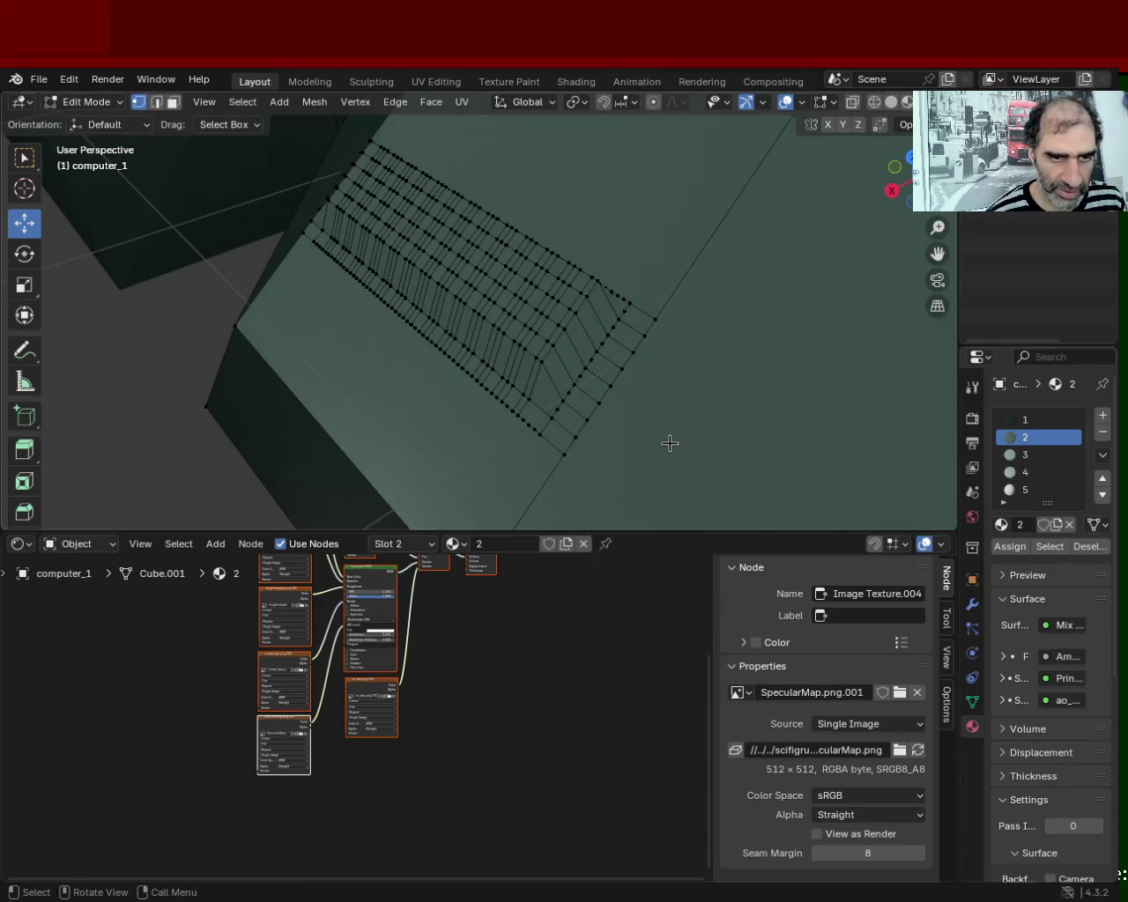
pyautogui.keyDown('alt'); pyautogui.click(657, 432); pyautogui.keyUp('alt')
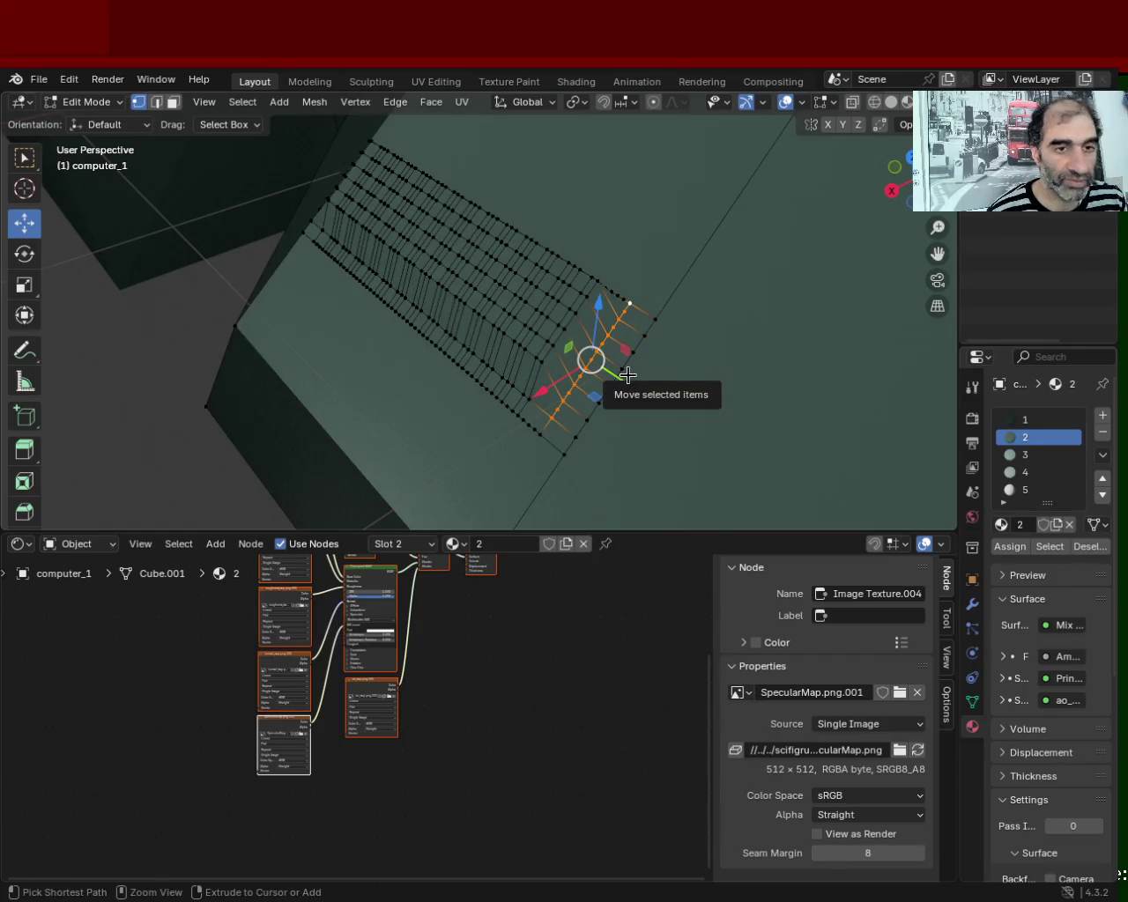
pyautogui.hotkey('ctrl', 'e')
pyautogui.click(653, 302)
pyautogui.moveTo(558, 278)
pyautogui.mouseDown(button='middle')
pyautogui.moveTo(604, 403)
pyautogui.moveTo(485, 392)
pyautogui.moveTo(481, 296)
pyautogui.moveTo(517, 297)
pyautogui.moveTo(516, 312)
pyautogui.moveTo(347, 279)
pyautogui.moveTo(558, 316)
pyautogui.moveTo(432, 269)
pyautogui.moveTo(415, 300)
pyautogui.moveTo(380, 279)
pyautogui.moveTo(385, 300)
pyautogui.moveTo(491, 302)
pyautogui.moveTo(433, 270)
pyautogui.mouseUp(button='middle')
pyautogui.moveTo(432, 269)
pyautogui.mouseDown()
pyautogui.moveTo(445, 309)
pyautogui.moveTo(470, 294)
pyautogui.moveTo(466, 335)
pyautogui.moveTo(501, 363)
pyautogui.mouseUp()
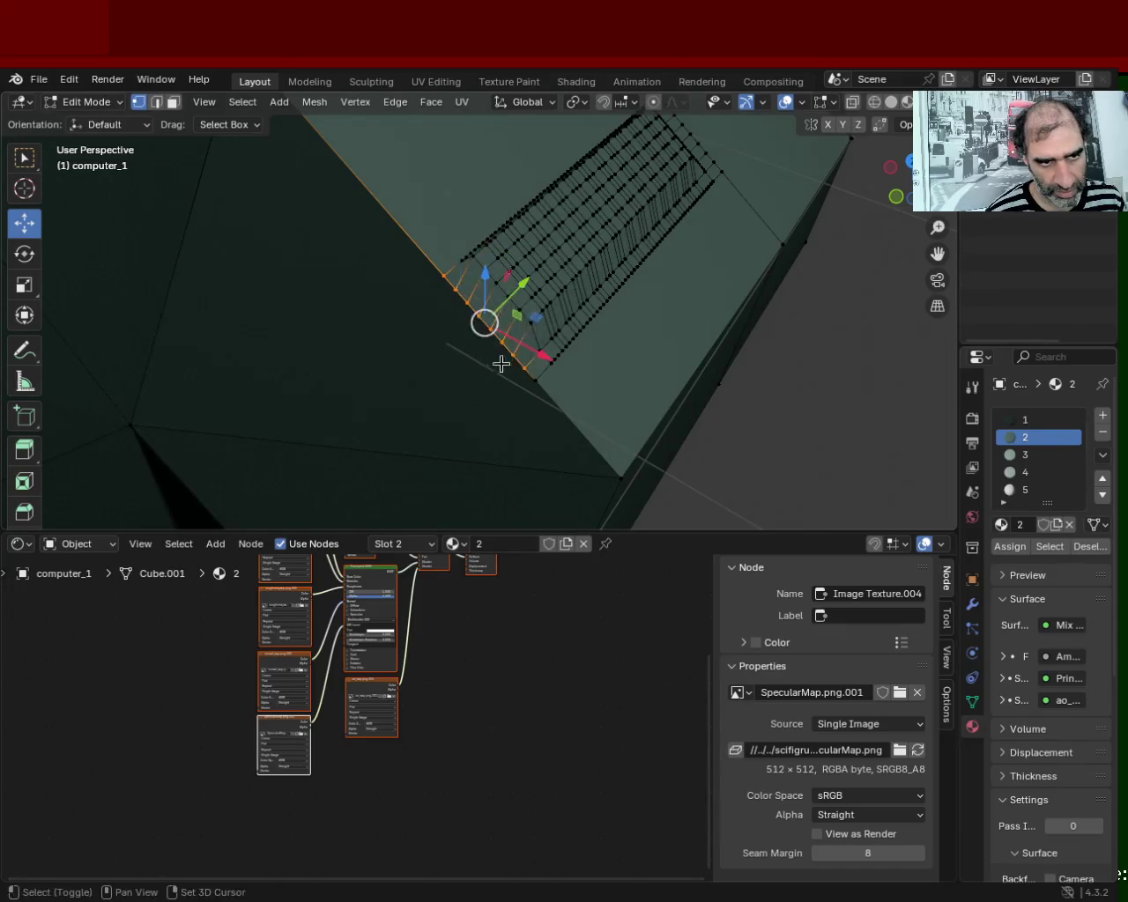
pyautogui.hotkey('ctrl', 'e')
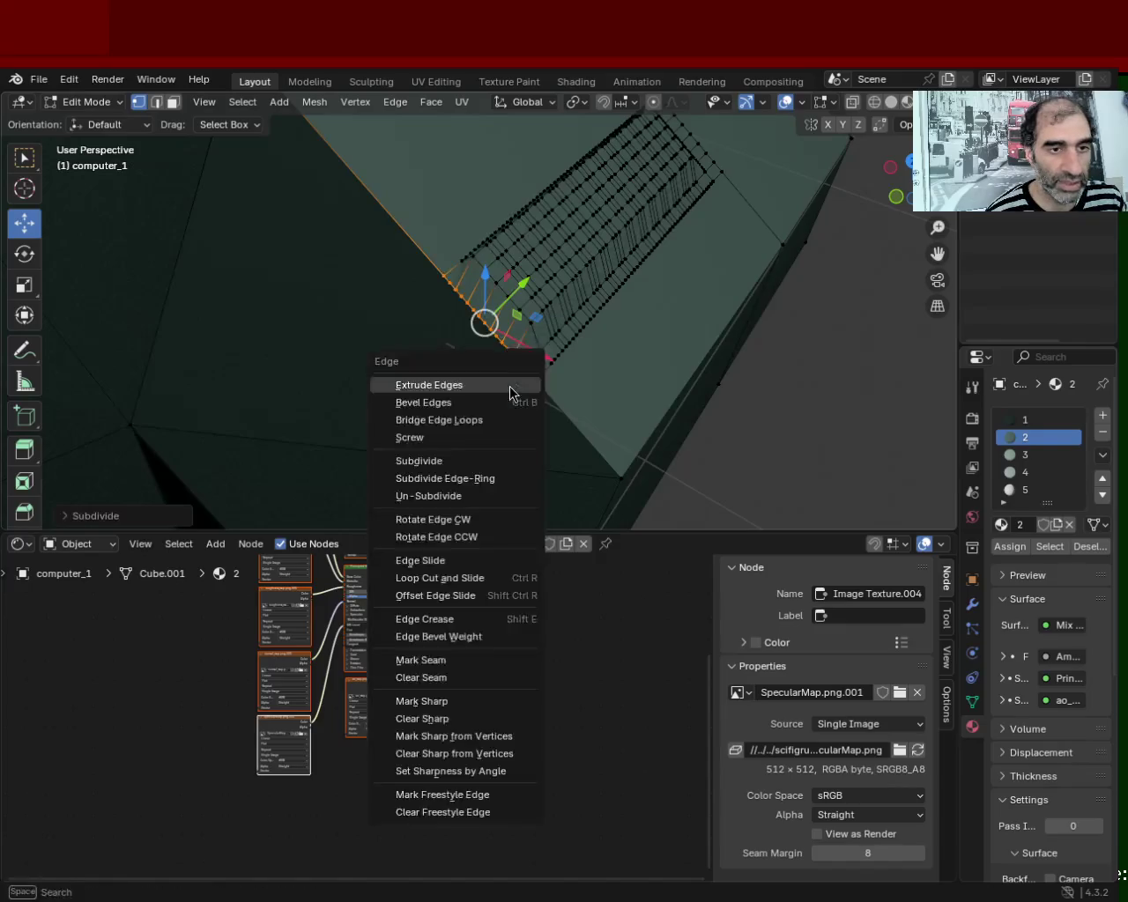
pyautogui.press('Escape')
pyautogui.click(464, 385)
pyautogui.moveTo(620, 302)
pyautogui.mouseDown(button='middle')
pyautogui.moveTo(662, 360)
pyautogui.moveTo(661, 319)
pyautogui.moveTo(617, 343)
pyautogui.mouseUp(button='middle')
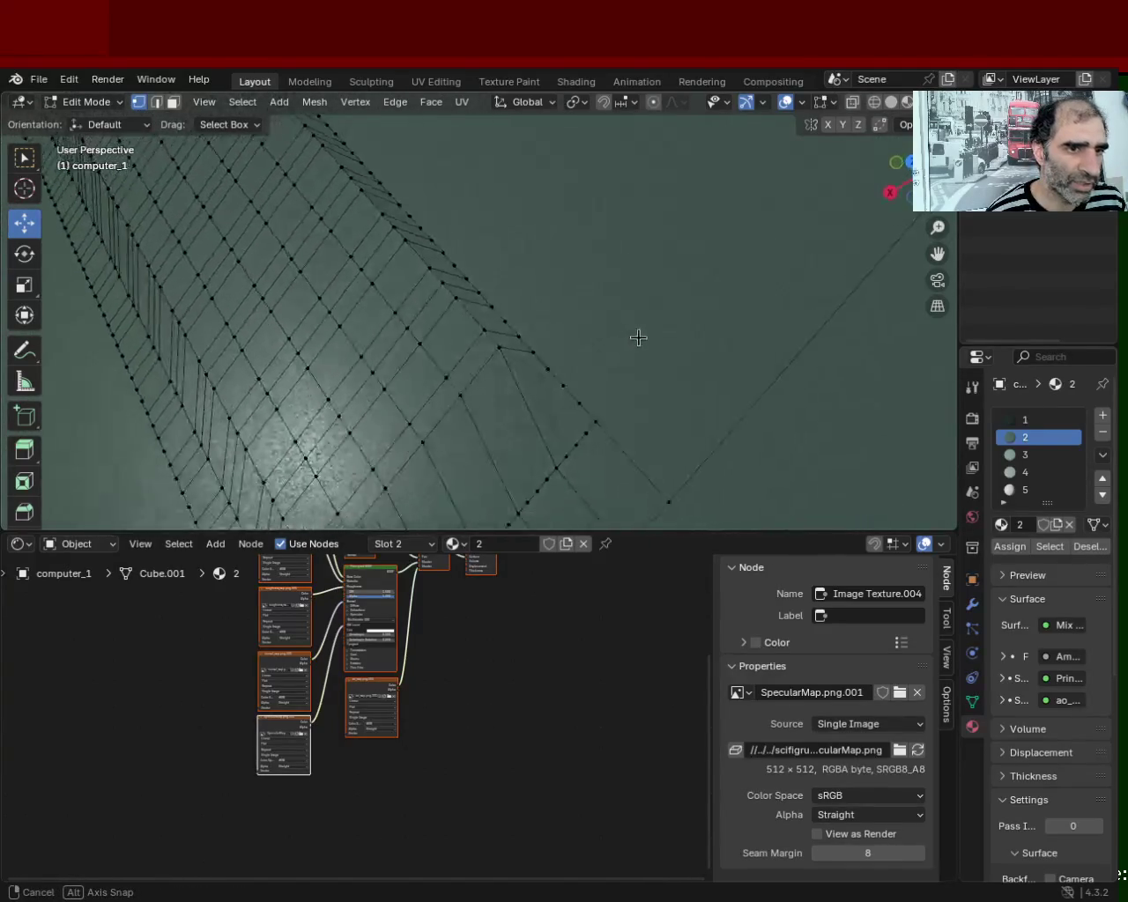
pyautogui.moveTo(618, 343); pyautogui.dragTo(676, 363, button='middle')
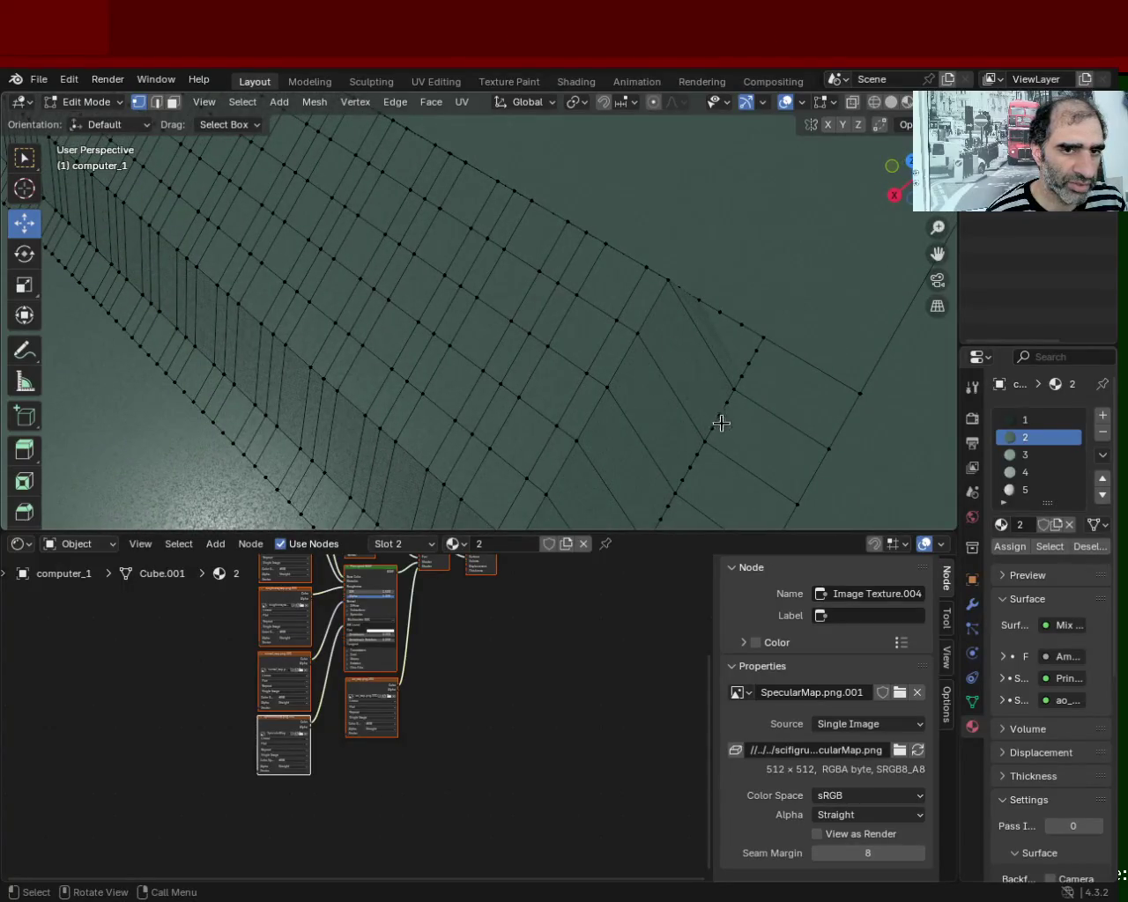
pyautogui.moveTo(242, 210); pyautogui.dragTo(502, 229, button='middle')
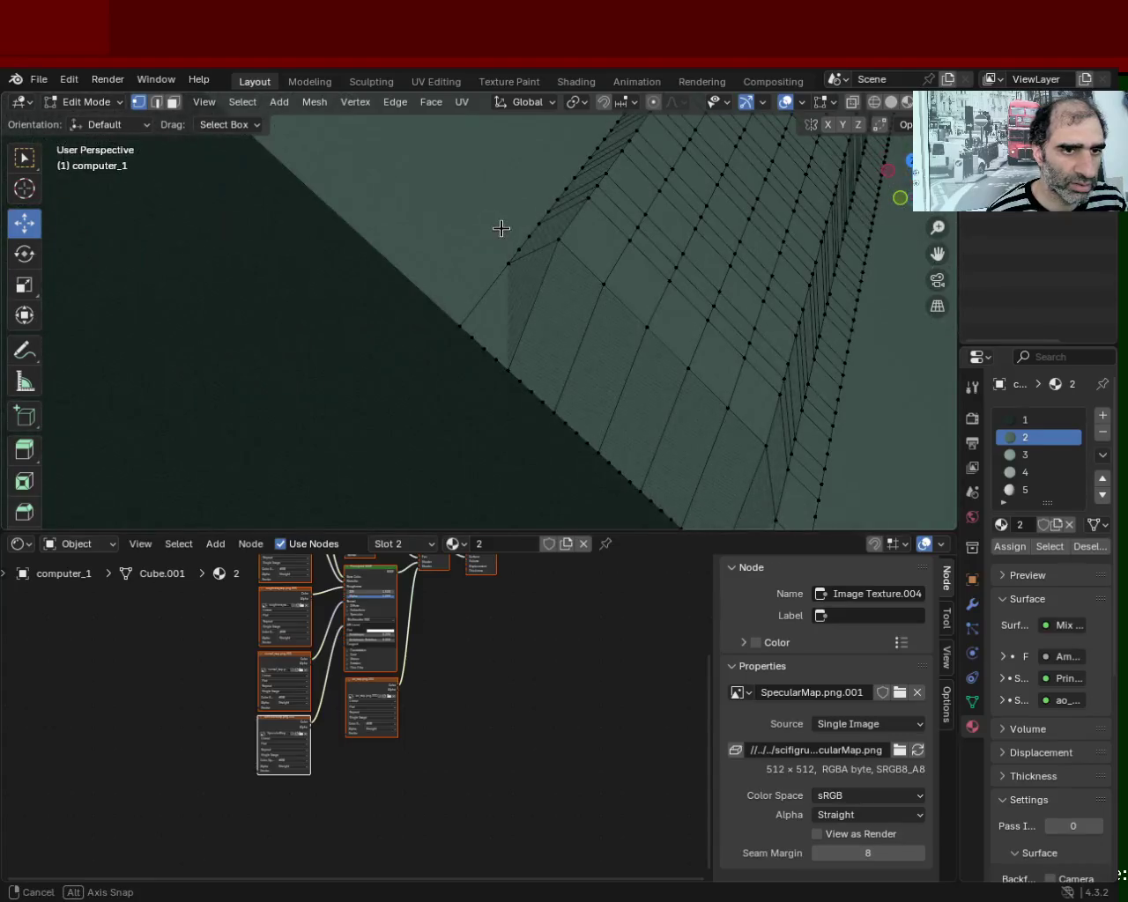
pyautogui.keyDown('alt'); pyautogui.click(524, 377); pyautogui.keyUp('alt')
pyautogui.click(540, 416)
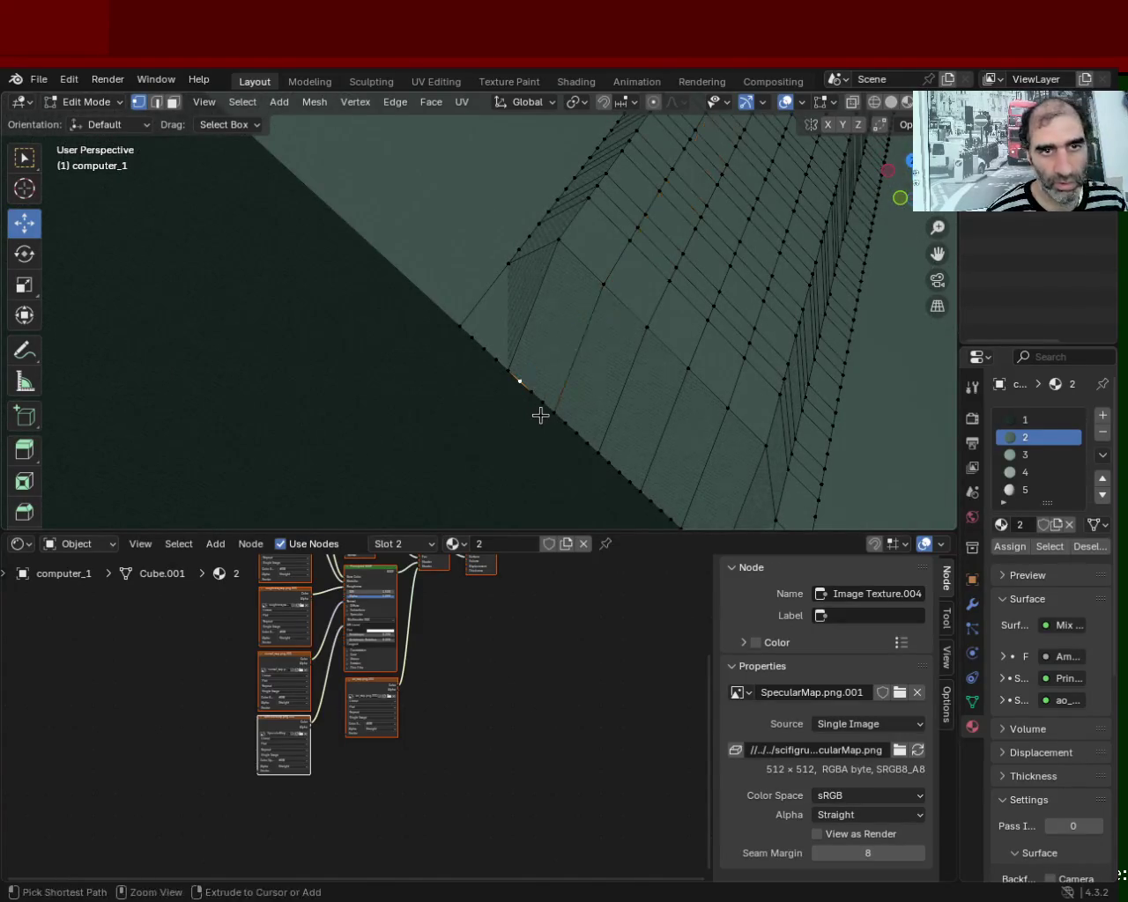
pyautogui.moveTo(624, 274)
pyautogui.mouseDown(button='middle')
pyautogui.moveTo(415, 277)
pyautogui.moveTo(449, 309)
pyautogui.moveTo(529, 308)
pyautogui.moveTo(616, 282)
pyautogui.moveTo(582, 368)
pyautogui.mouseUp(button='middle')
pyautogui.keyDown('alt'); pyautogui.click(520, 370); pyautogui.keyUp('alt')
pyautogui.keyDown('alt'); pyautogui.click(542, 454); pyautogui.keyUp('alt')
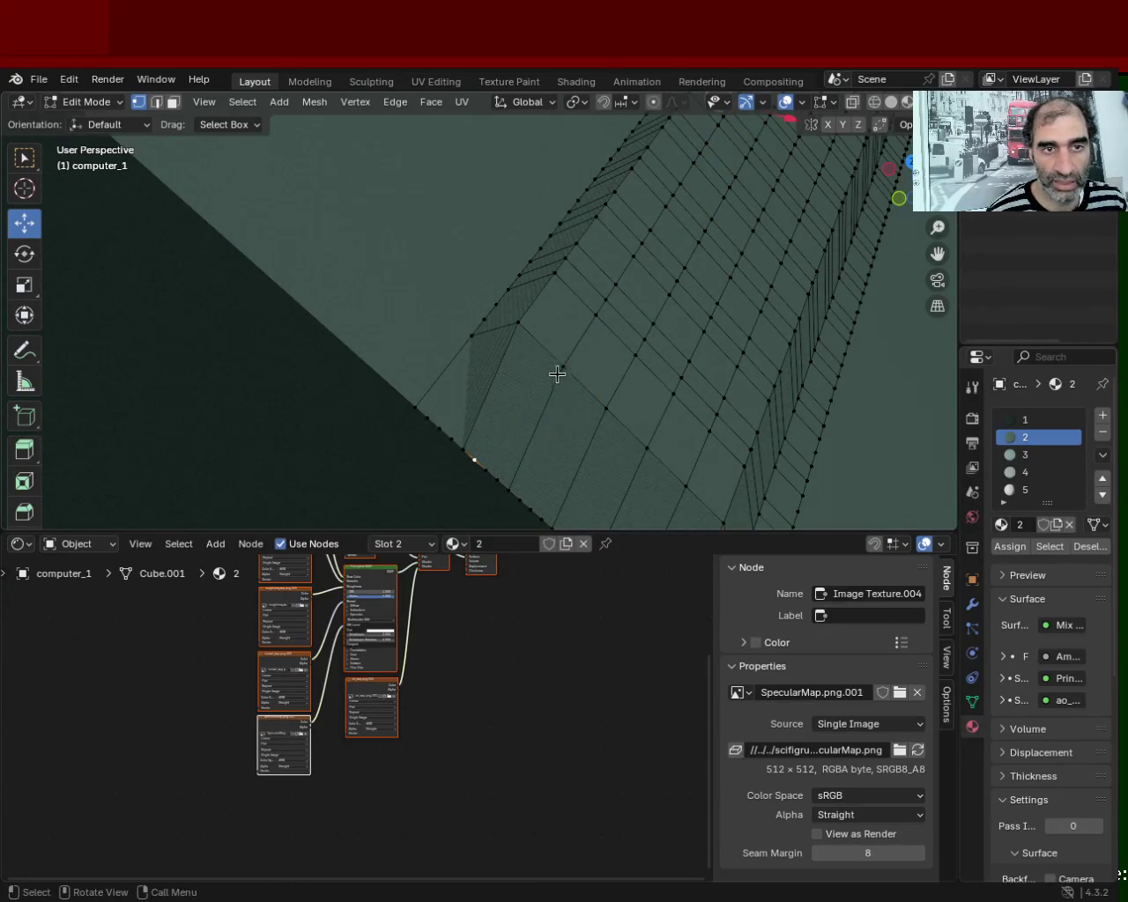
pyautogui.moveTo(675, 323)
pyautogui.mouseDown(button='middle')
pyautogui.moveTo(441, 292)
pyautogui.moveTo(461, 294)
pyautogui.mouseUp(button='middle')
pyautogui.scroll(-5, 460, 294)
pyautogui.moveTo(486, 347)
pyautogui.mouseDown(button='middle')
pyautogui.moveTo(488, 310)
pyautogui.moveTo(685, 280)
pyautogui.mouseUp(button='middle')
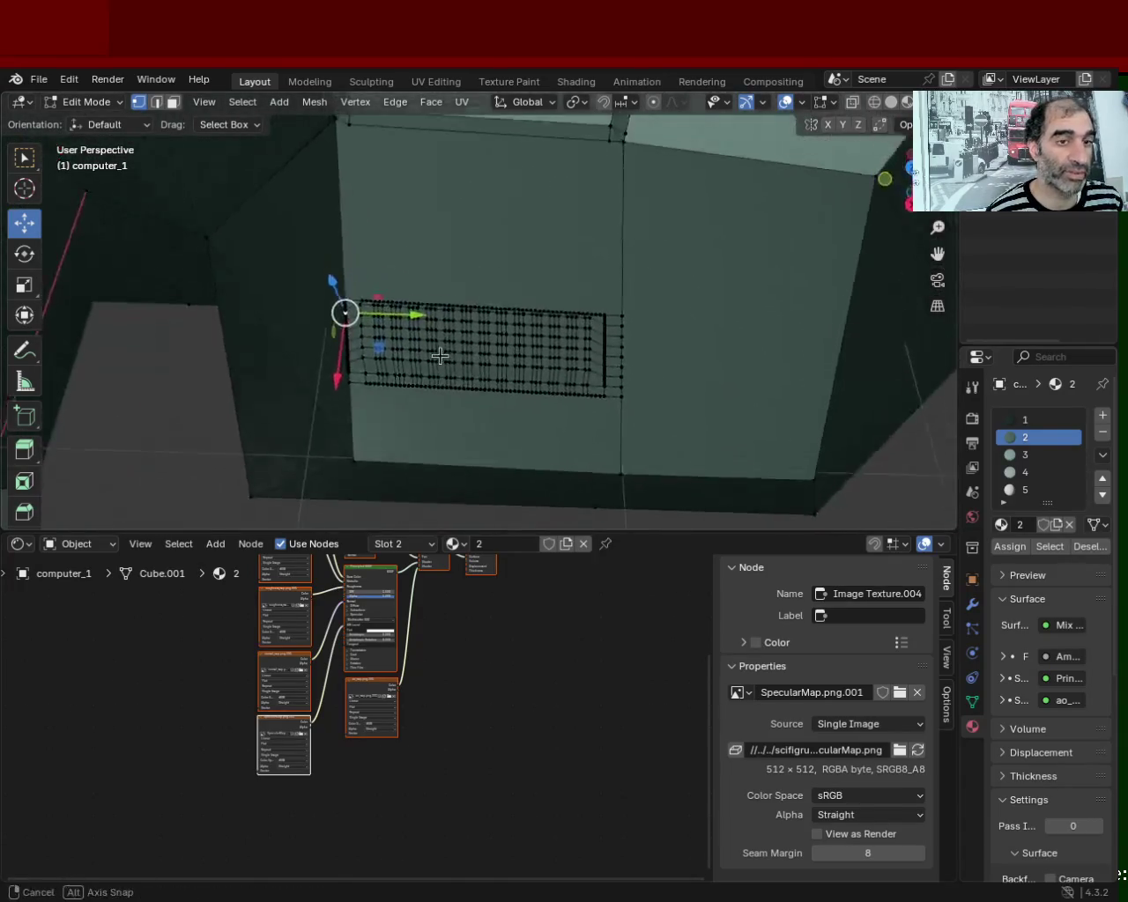
pyautogui.moveTo(663, 287)
pyautogui.mouseDown()
pyautogui.moveTo(344, 430)
pyautogui.moveTo(344, 410)
pyautogui.mouseUp()
pyautogui.press('x')
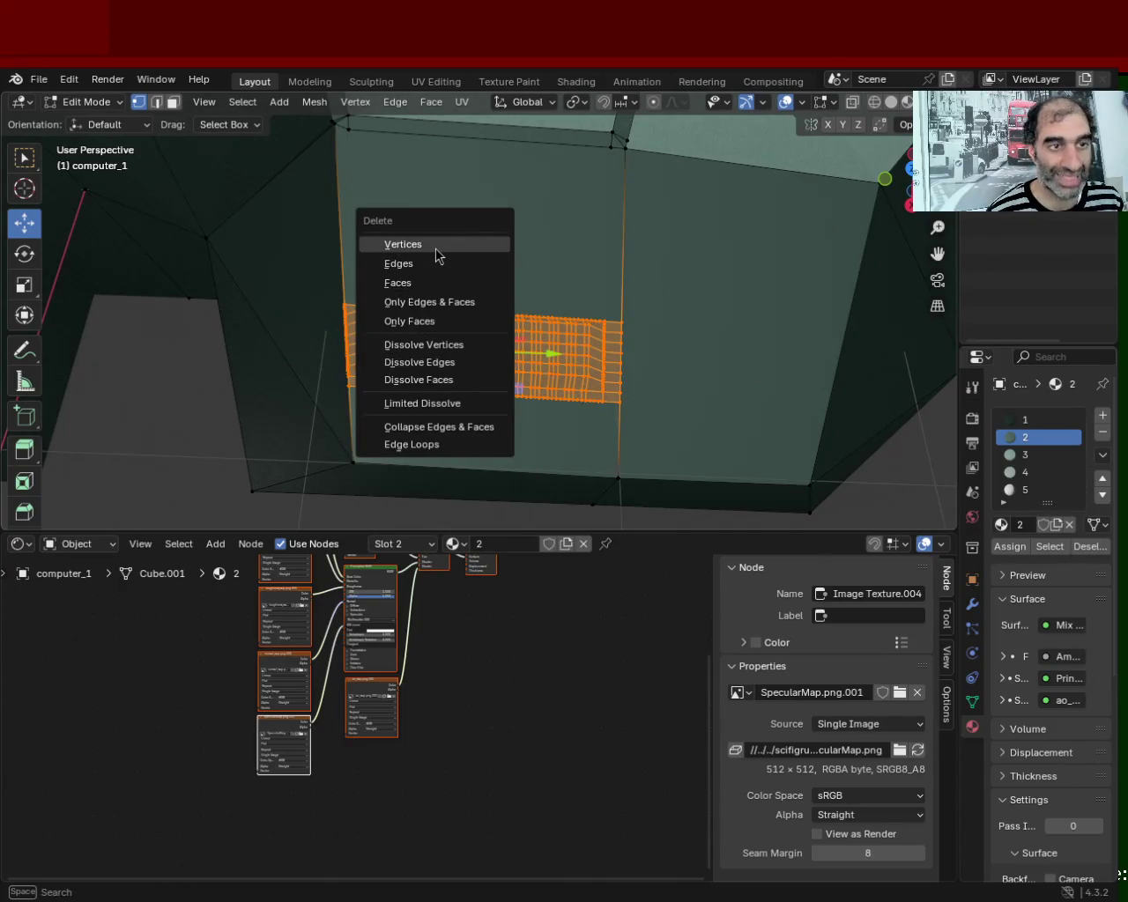
pyautogui.click(436, 251)
pyautogui.hotkey('ctrl', 'z')
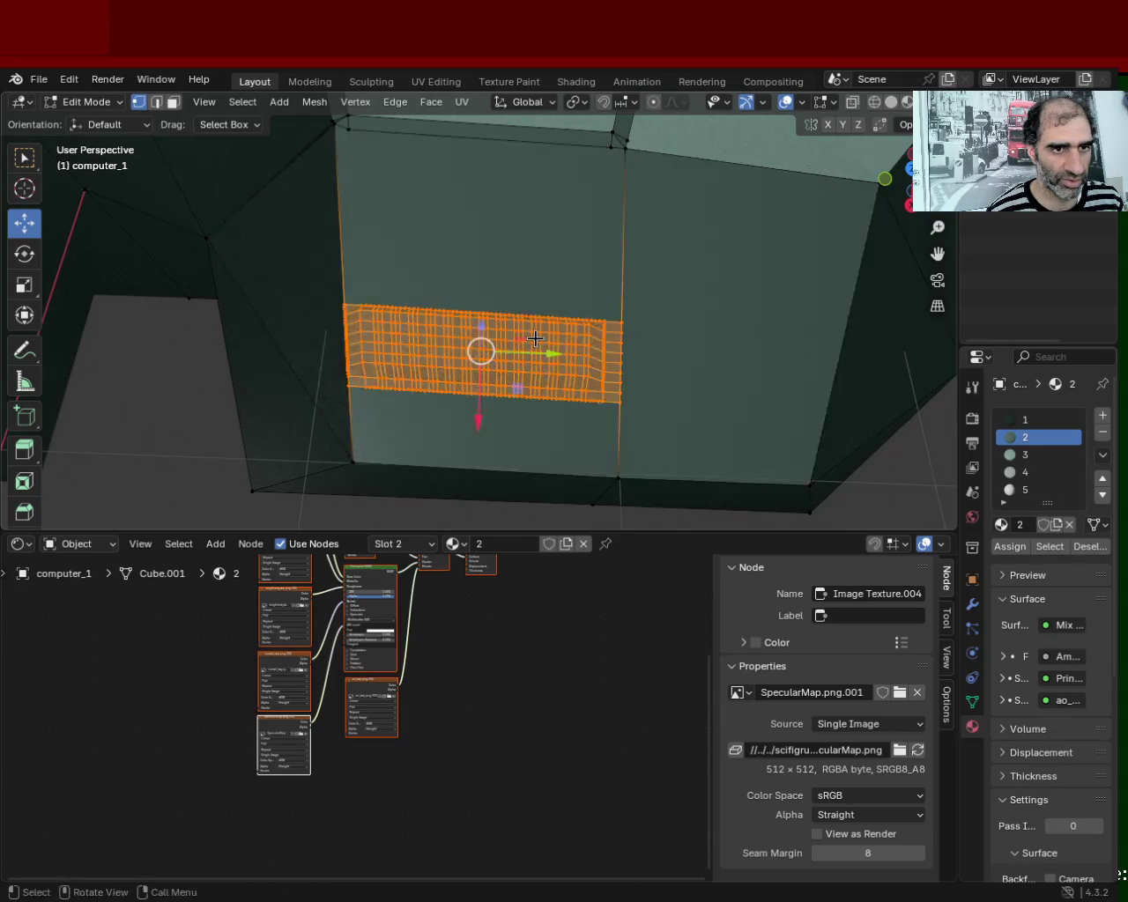
pyautogui.press('x')
pyautogui.click(511, 439)
pyautogui.hotkey('ctrl', 'z')
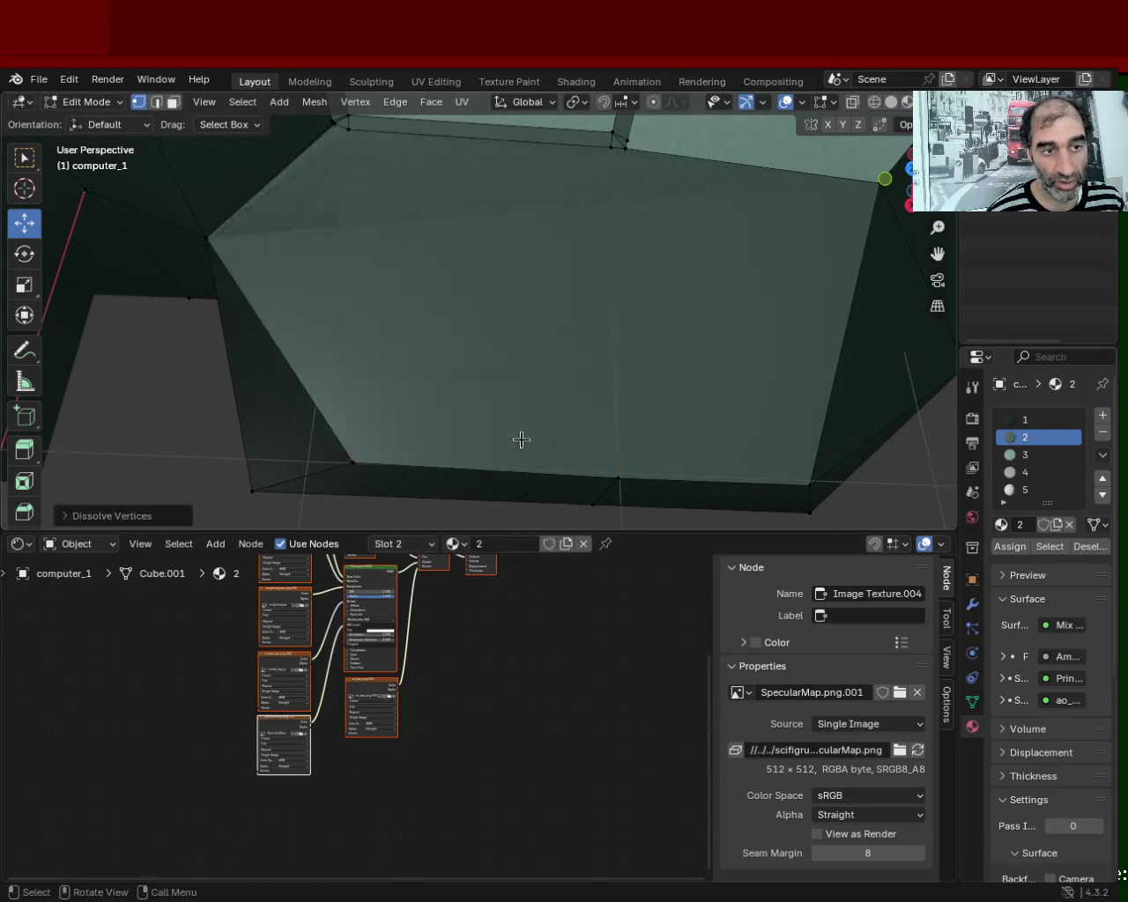
pyautogui.moveTo(530, 377); pyautogui.dragTo(545, 258, button='middle')
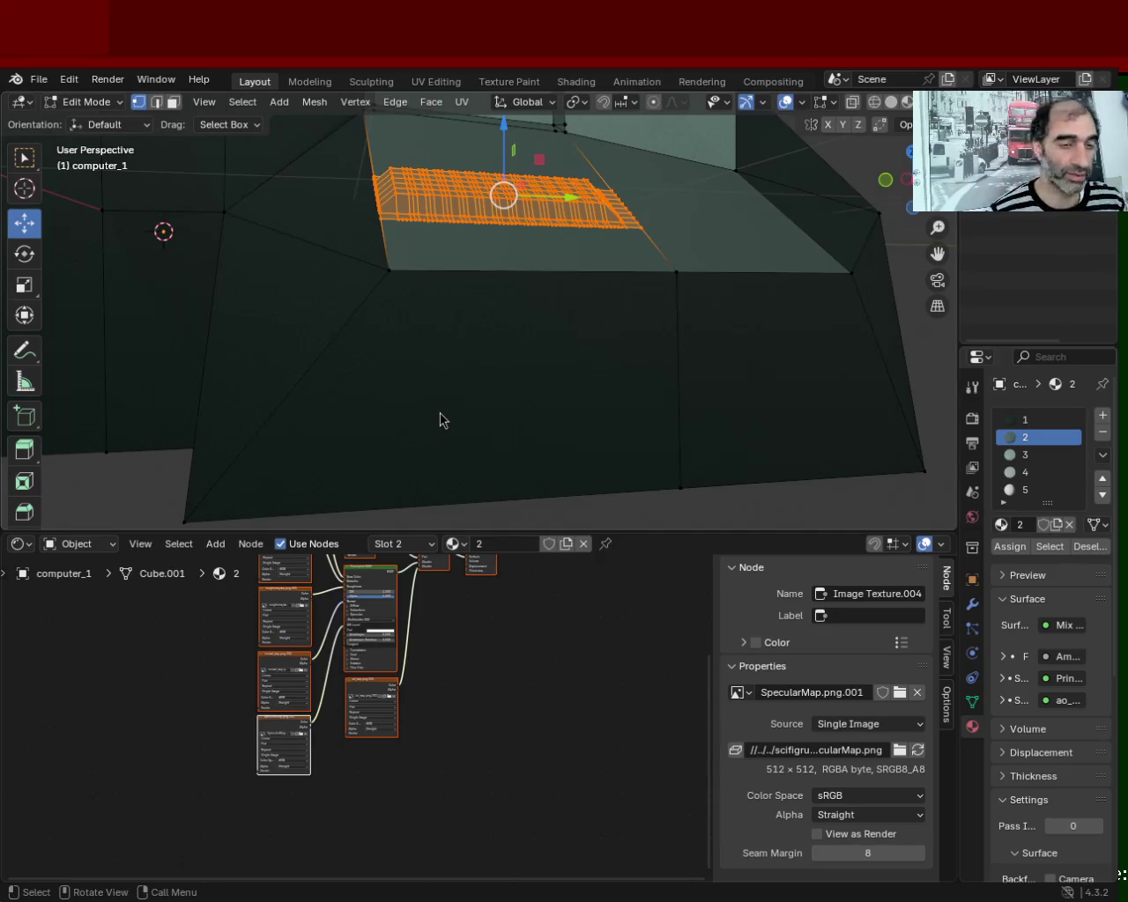
pyautogui.click(641, 227)
pyautogui.moveTo(642, 227)
pyautogui.mouseDown(button='middle')
pyautogui.moveTo(606, 347)
pyautogui.moveTo(496, 266)
pyautogui.moveTo(512, 208)
pyautogui.moveTo(199, 133)
pyautogui.mouseUp(button='middle')
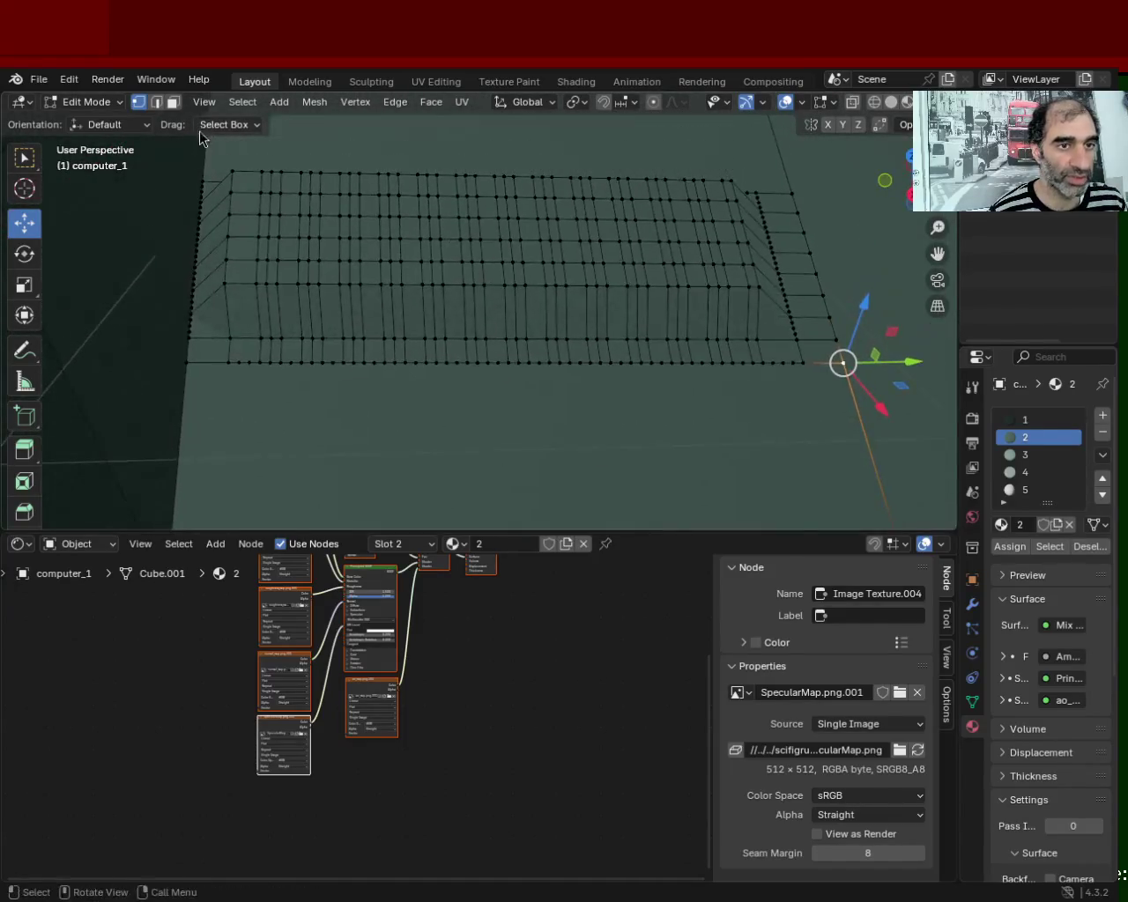
# In face select, lower the four-face middle strip along Z into a groove
pyautogui.click(173, 103)
pyautogui.keyDown('shift'); pyautogui.click(566, 210); pyautogui.keyUp('shift')
pyautogui.keyDown('shift'); pyautogui.click(567, 231); pyautogui.keyUp('shift')
pyautogui.keyDown('shift'); pyautogui.click(569, 253); pyautogui.keyUp('shift')
pyautogui.keyDown('shift'); pyautogui.click(572, 275); pyautogui.keyUp('shift')
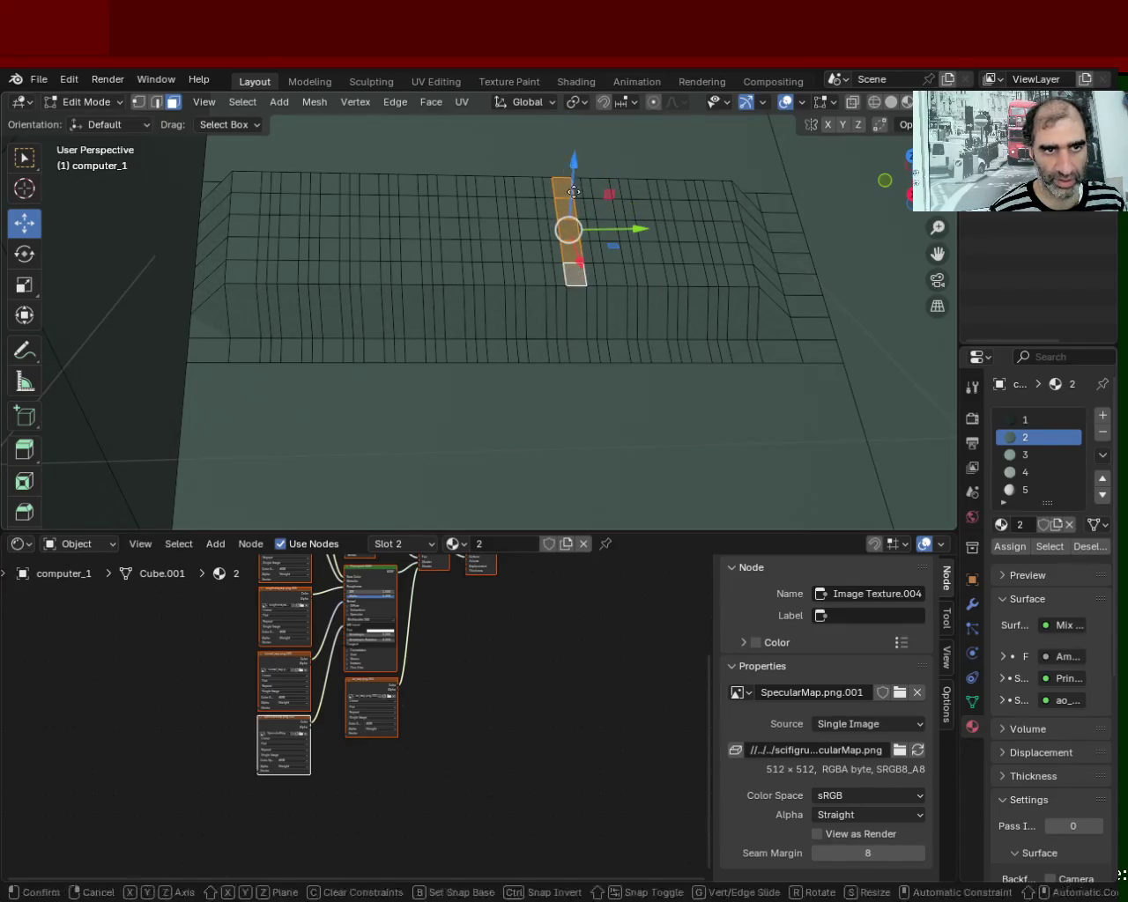
pyautogui.press('g')
pyautogui.press('z')
pyautogui.press('Return')
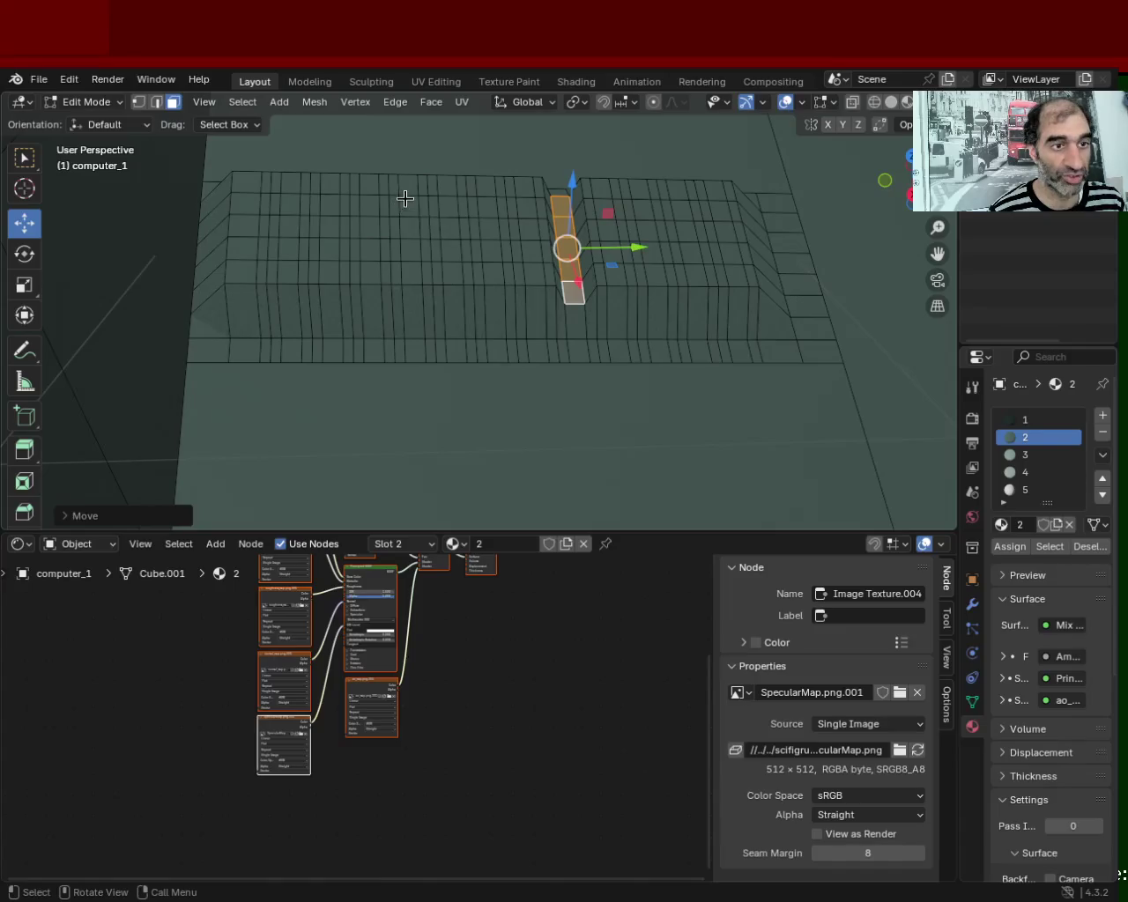
# Select six faces on the left block, two rows of three, as keys
pyautogui.click(406, 202)
pyautogui.press('g')
pyautogui.press('z')
pyautogui.press('Return')
pyautogui.hotkey('ctrl', 'z')
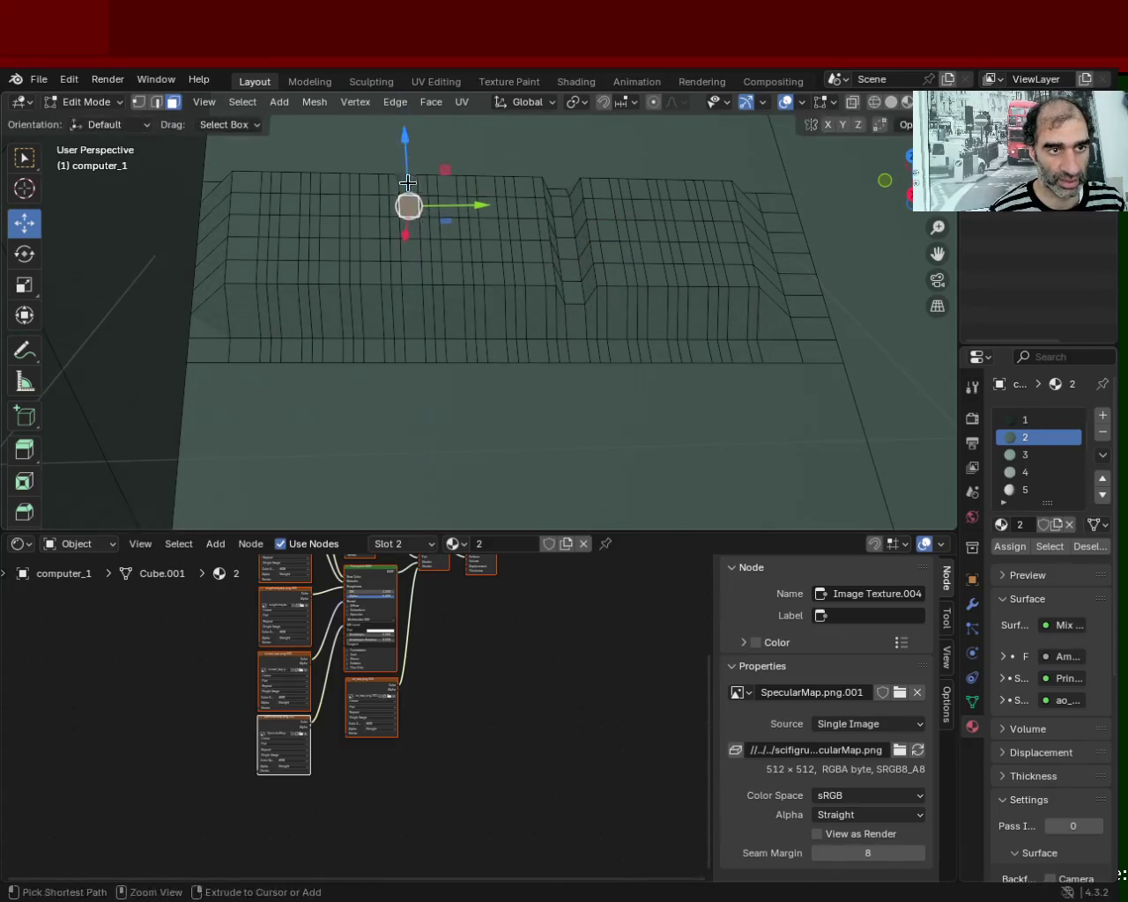
pyautogui.keyDown('shift'); pyautogui.click(406, 254); pyautogui.keyUp('shift')
pyautogui.keyDown('shift'); pyautogui.click(371, 254); pyautogui.keyUp('shift')
pyautogui.keyDown('shift'); pyautogui.click(366, 205); pyautogui.keyUp('shift')
pyautogui.keyDown('shift'); pyautogui.click(334, 206); pyautogui.keyUp('shift')
pyautogui.keyDown('shift'); pyautogui.click(332, 228); pyautogui.keyUp('shift')
pyautogui.keyDown('shift'); pyautogui.click(331, 253); pyautogui.keyUp('shift')
pyautogui.keyDown('shift'); pyautogui.click(330, 228); pyautogui.keyUp('shift')
pyautogui.keyDown('shift'); pyautogui.click(329, 227); pyautogui.keyUp('shift')
pyautogui.keyDown('shift'); pyautogui.click(329, 249); pyautogui.keyUp('shift')
# Raise the six key faces about 0.042 m along their Normal Z
pyautogui.moveTo(363, 192); pyautogui.dragTo(366, 170)
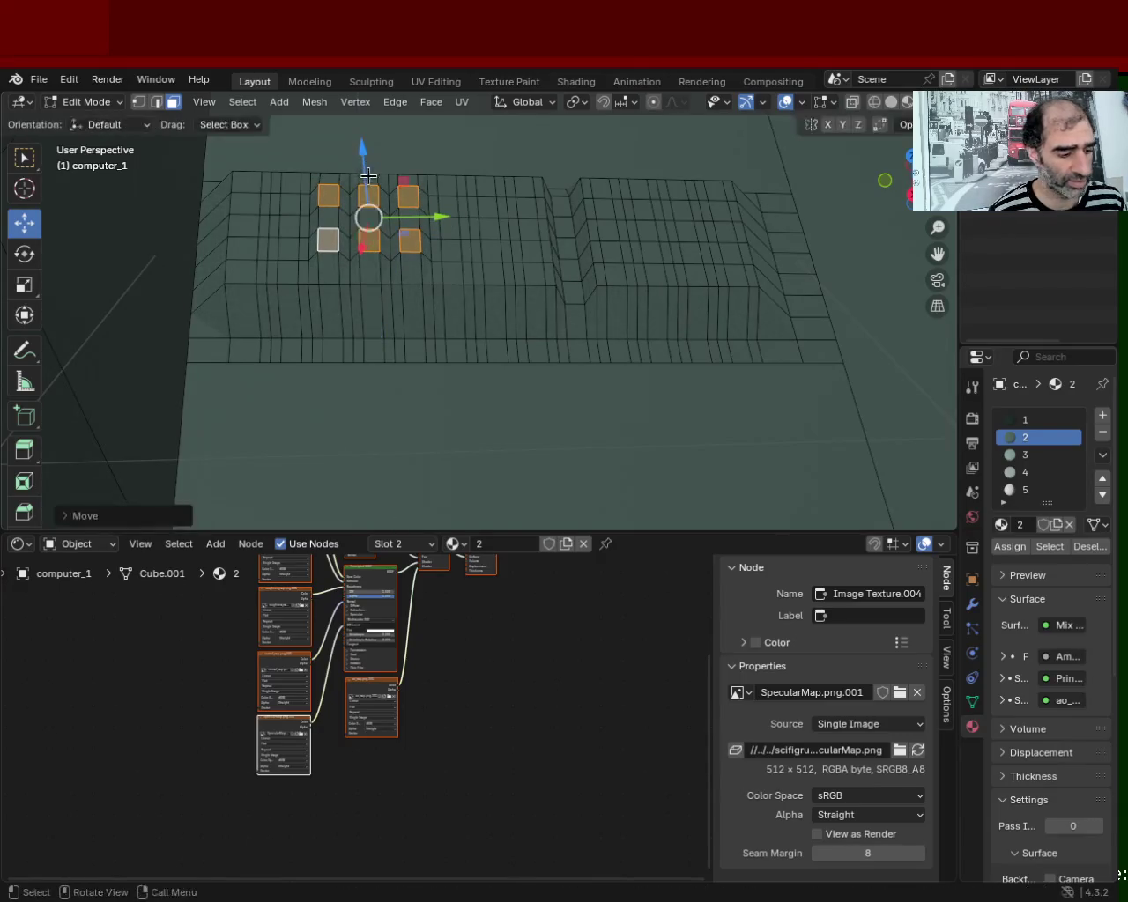
pyautogui.press('g')
pyautogui.press('z')
pyautogui.press('z')
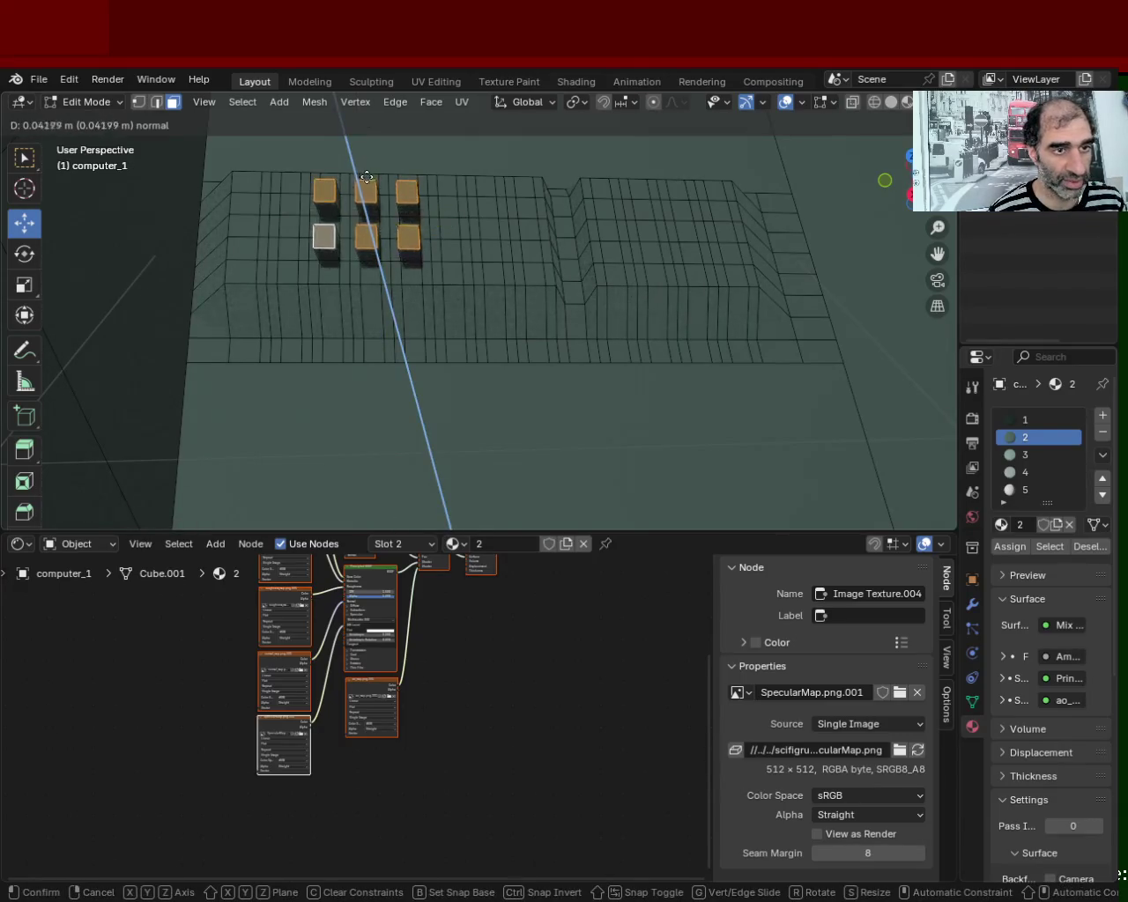
pyautogui.click(396, 257)
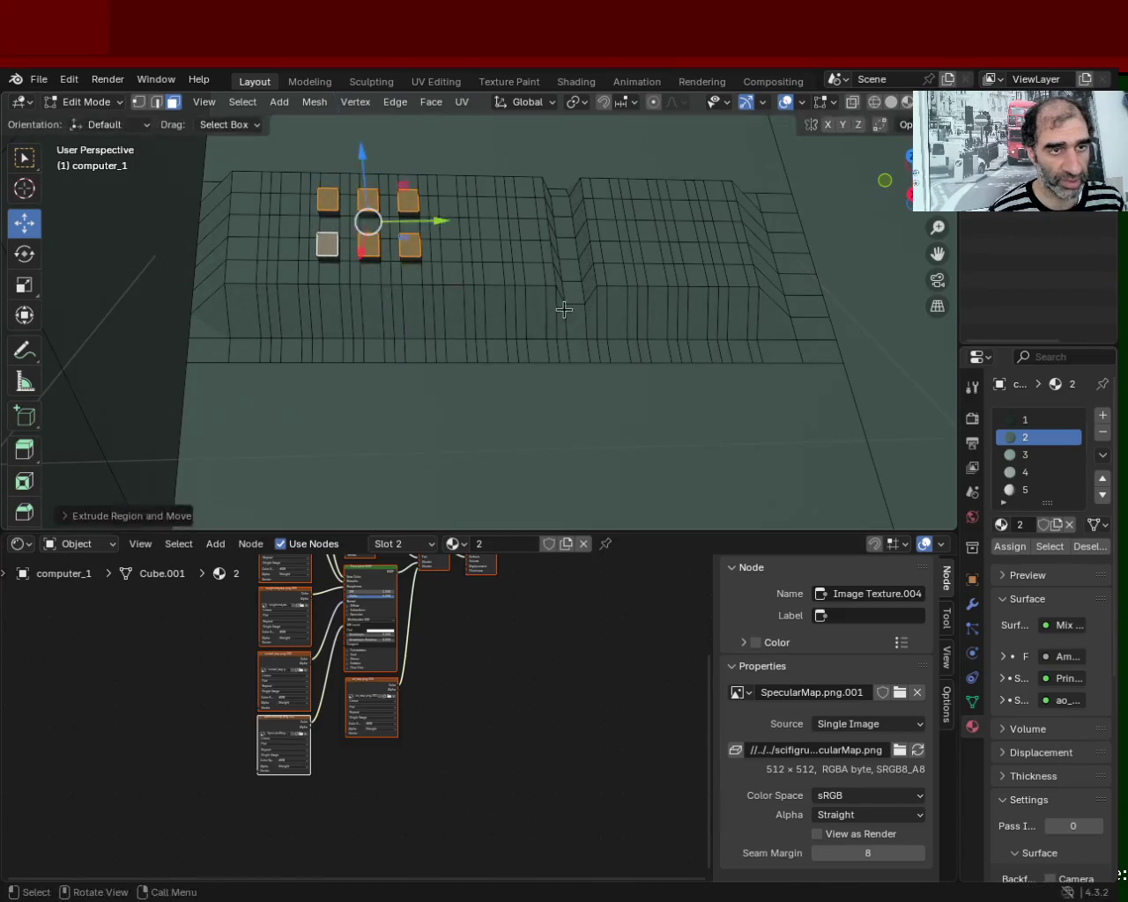
pyautogui.moveTo(558, 309); pyautogui.dragTo(536, 277, button='middle')
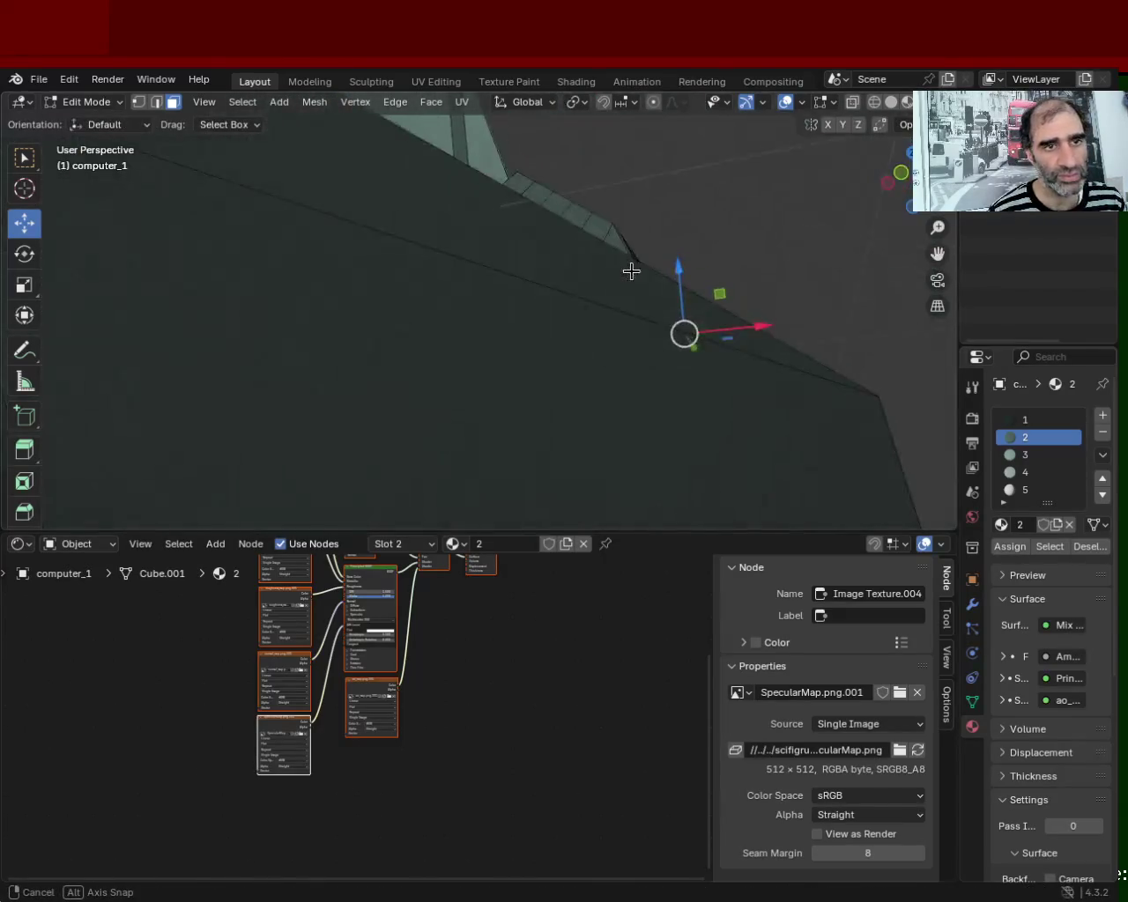
pyautogui.moveTo(536, 277)
pyautogui.mouseDown(button='middle')
pyautogui.moveTo(520, 370)
pyautogui.moveTo(561, 413)
pyautogui.mouseUp(button='middle')
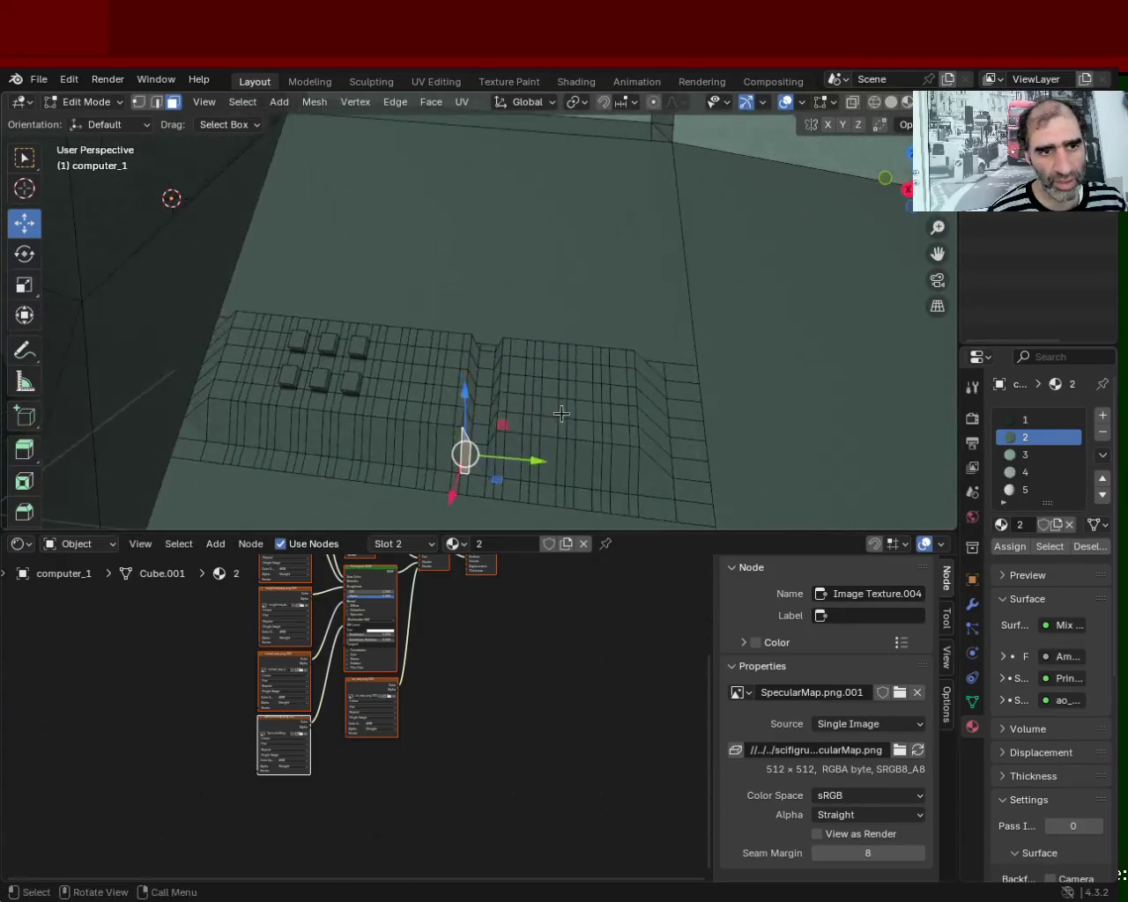
# Select a row of edges on the right keyboard block and lower it into a ridge
pyautogui.click(156, 103)
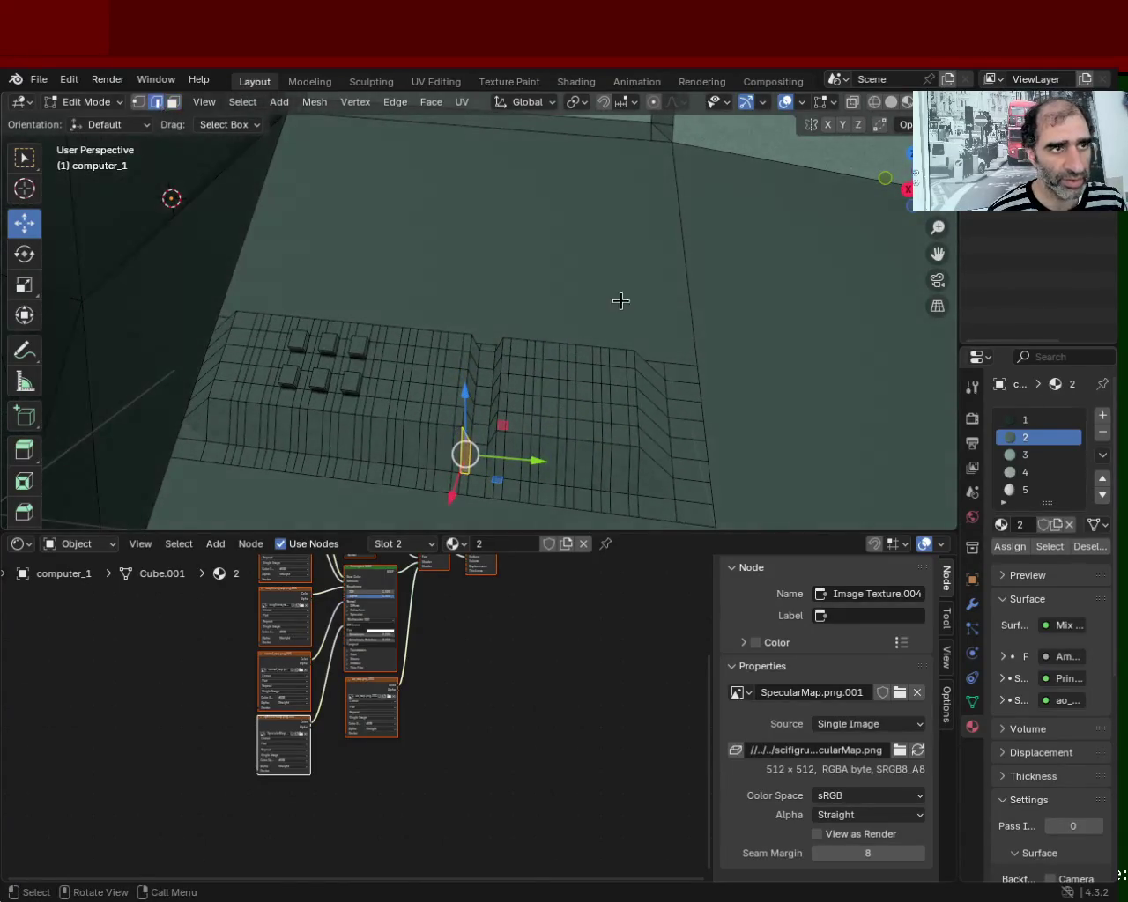
pyautogui.click(538, 360)
pyautogui.keyDown('shift'); pyautogui.click(539, 396); pyautogui.keyUp('shift')
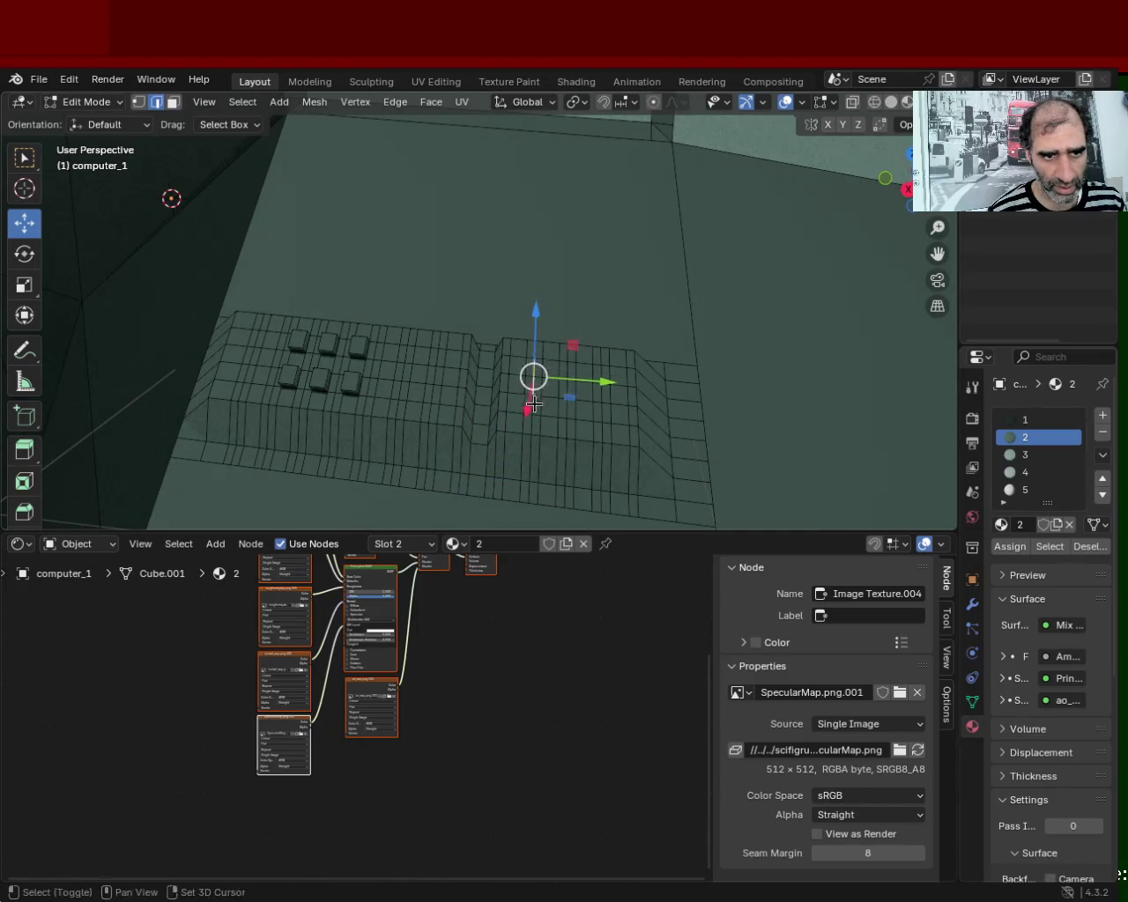
pyautogui.keyDown('shift'); pyautogui.click(581, 412); pyautogui.keyUp('shift')
pyautogui.keyDown('shift'); pyautogui.click(567, 379); pyautogui.keyUp('shift')
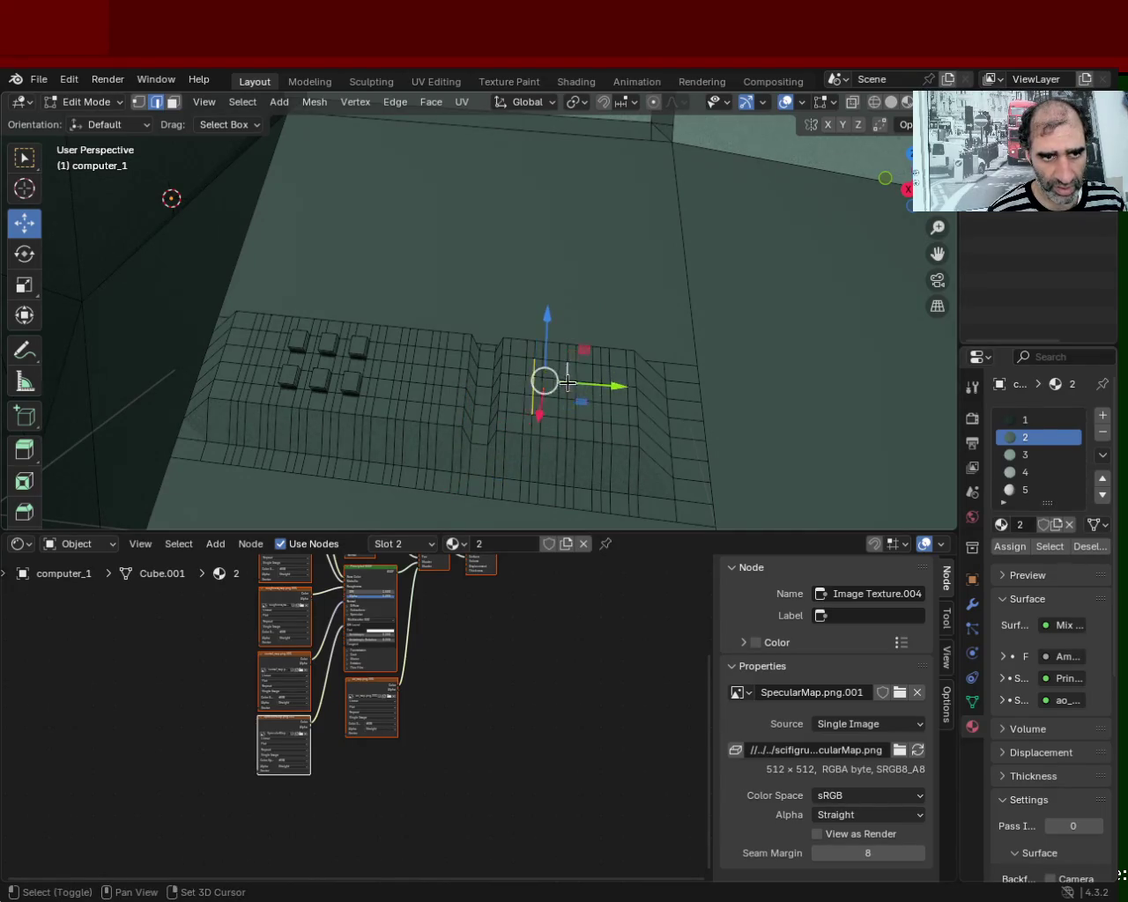
pyautogui.keyDown('shift'); pyautogui.click(627, 423); pyautogui.keyUp('shift')
pyautogui.keyDown('shift'); pyautogui.click(602, 392); pyautogui.keyUp('shift')
pyautogui.moveTo(578, 353); pyautogui.dragTo(574, 371)
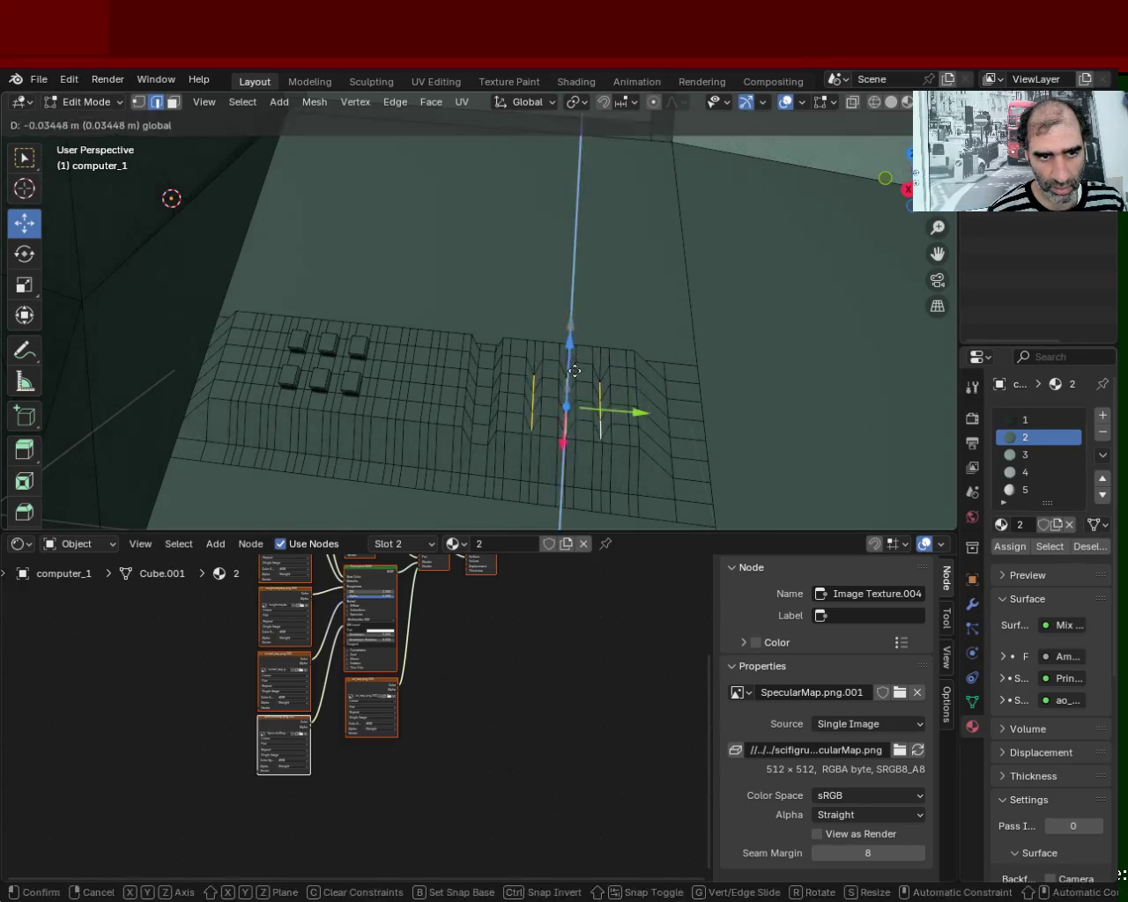
pyautogui.click(574, 371)
pyautogui.moveTo(575, 371)
pyautogui.mouseDown(button='middle')
pyautogui.moveTo(518, 348)
pyautogui.moveTo(627, 340)
pyautogui.moveTo(748, 408)
pyautogui.moveTo(644, 438)
pyautogui.moveTo(625, 380)
pyautogui.mouseUp(button='middle')
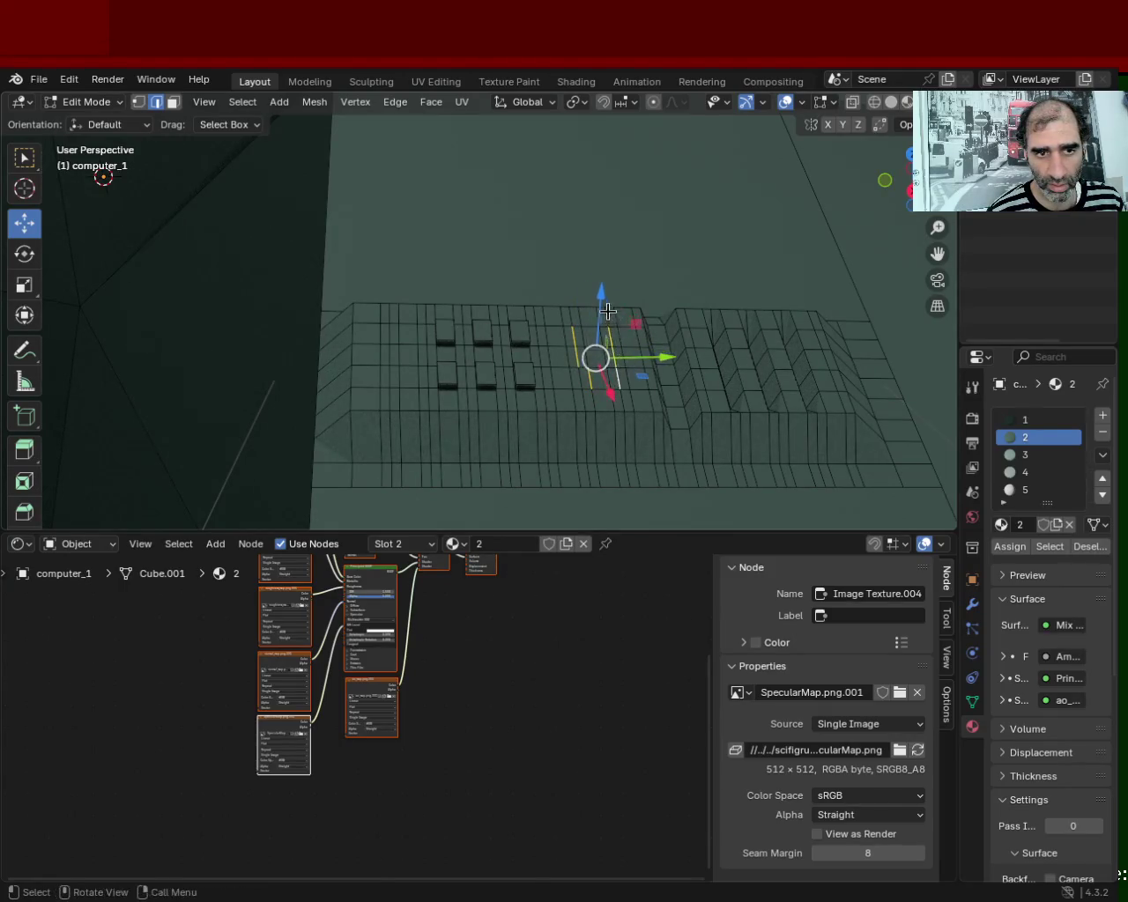
# Lower the next edge row on the right block to form a second ridged key row
pyautogui.keyDown('ctrl'); pyautogui.click(574, 396); pyautogui.keyUp('ctrl')
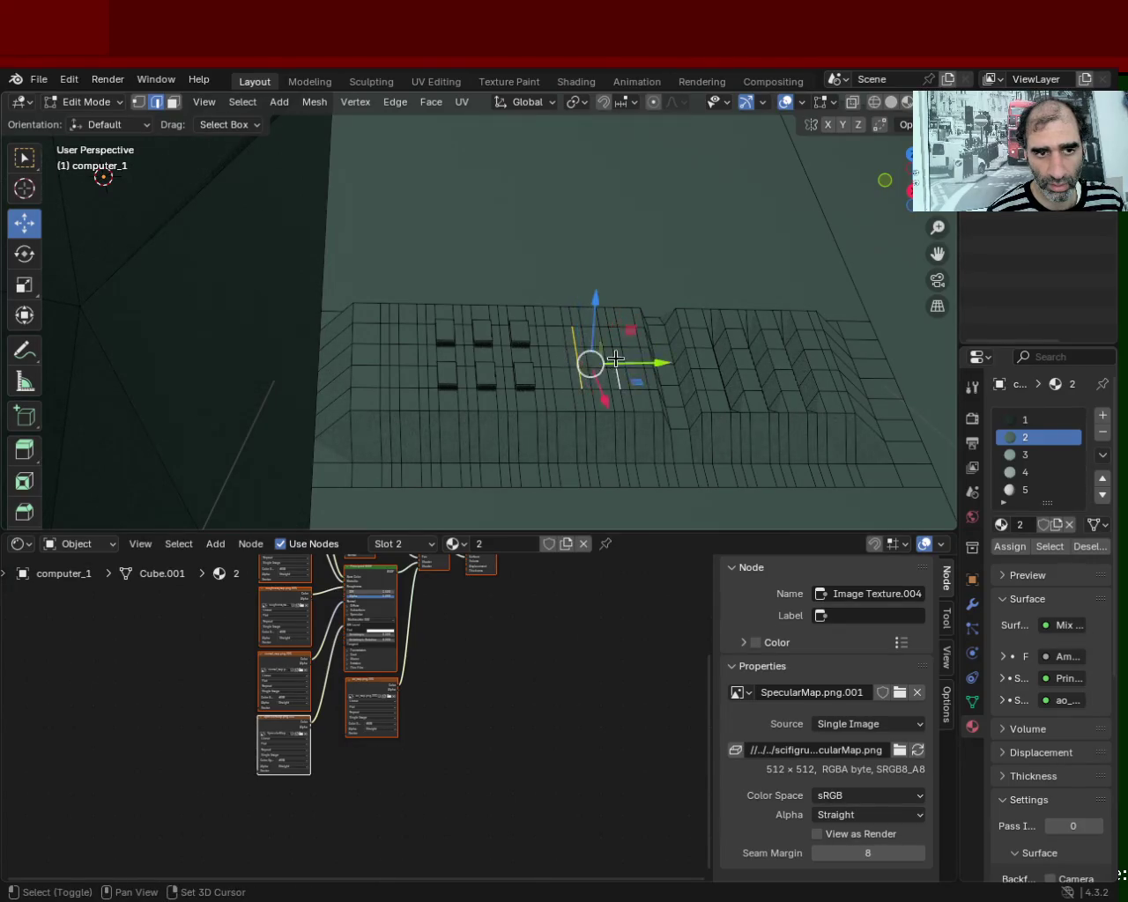
pyautogui.moveTo(603, 283)
pyautogui.mouseDown()
pyautogui.moveTo(605, 316)
pyautogui.moveTo(603, 289)
pyautogui.mouseUp()
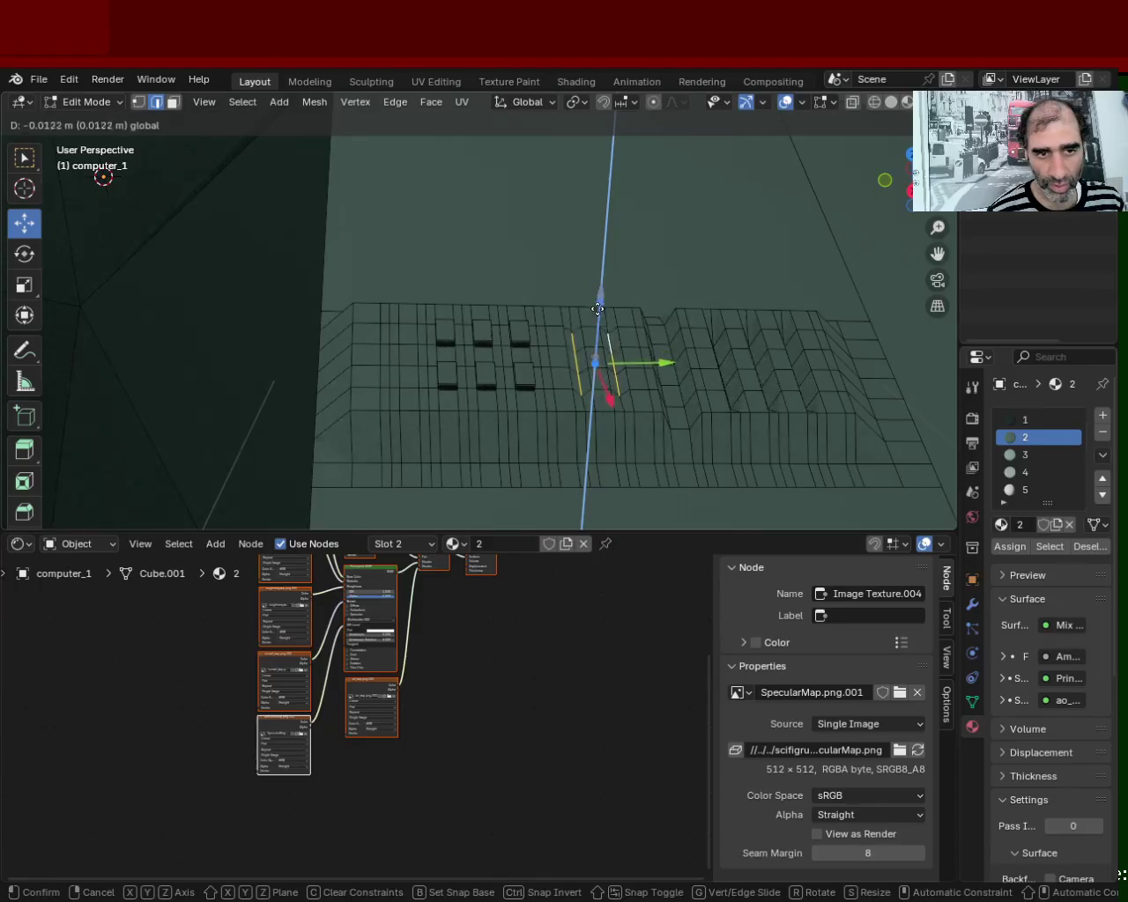
pyautogui.moveTo(598, 305); pyautogui.dragTo(598, 306)
pyautogui.moveTo(699, 438)
pyautogui.mouseDown(button='middle')
pyautogui.moveTo(679, 385)
pyautogui.moveTo(645, 391)
pyautogui.moveTo(763, 432)
pyautogui.moveTo(690, 446)
pyautogui.moveTo(693, 352)
pyautogui.moveTo(503, 378)
pyautogui.moveTo(670, 332)
pyautogui.moveTo(677, 370)
pyautogui.moveTo(607, 349)
pyautogui.mouseUp(button='middle')
pyautogui.scroll(-3, 667, 368)
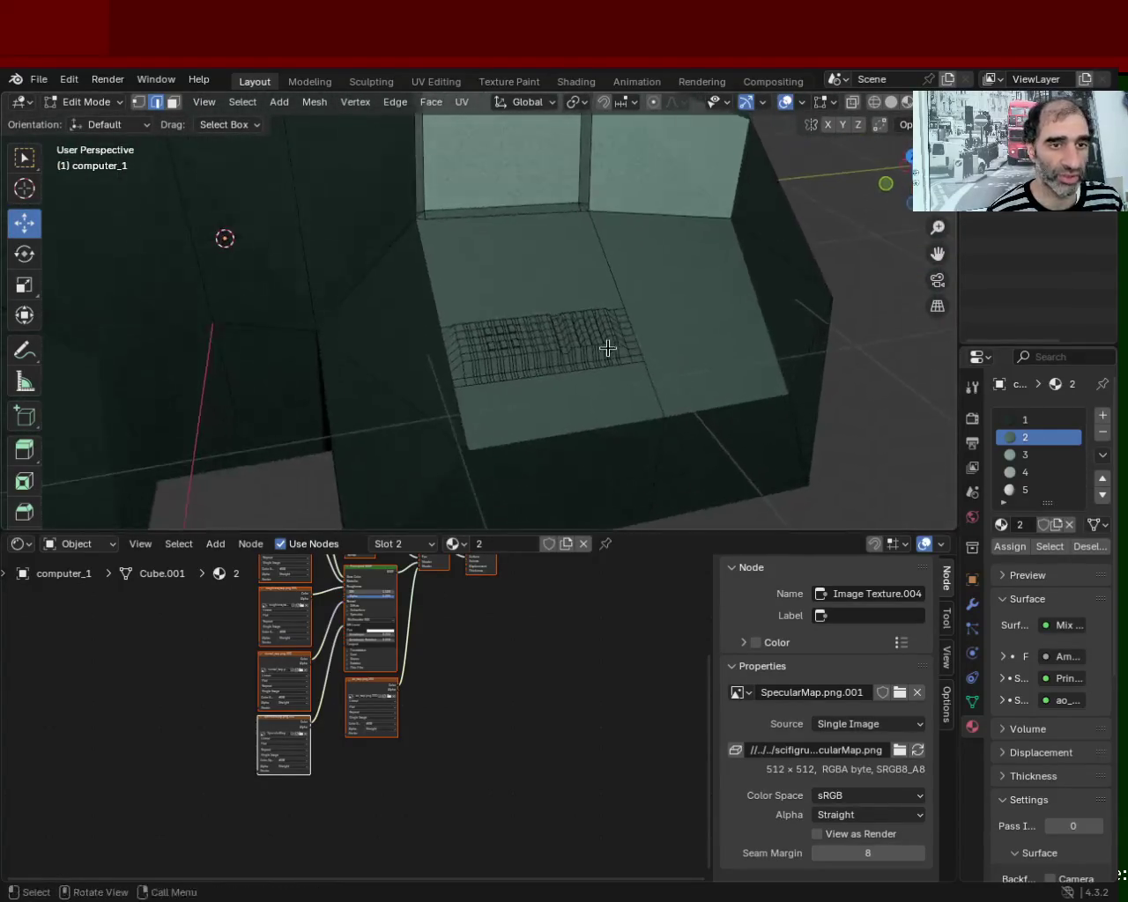
pyautogui.scroll(5, 607, 349)
pyautogui.moveTo(574, 284)
pyautogui.mouseDown(button='middle')
pyautogui.moveTo(554, 292)
pyautogui.moveTo(571, 251)
pyautogui.moveTo(529, 282)
pyautogui.moveTo(585, 380)
pyautogui.moveTo(572, 317)
pyautogui.mouseUp(button='middle')
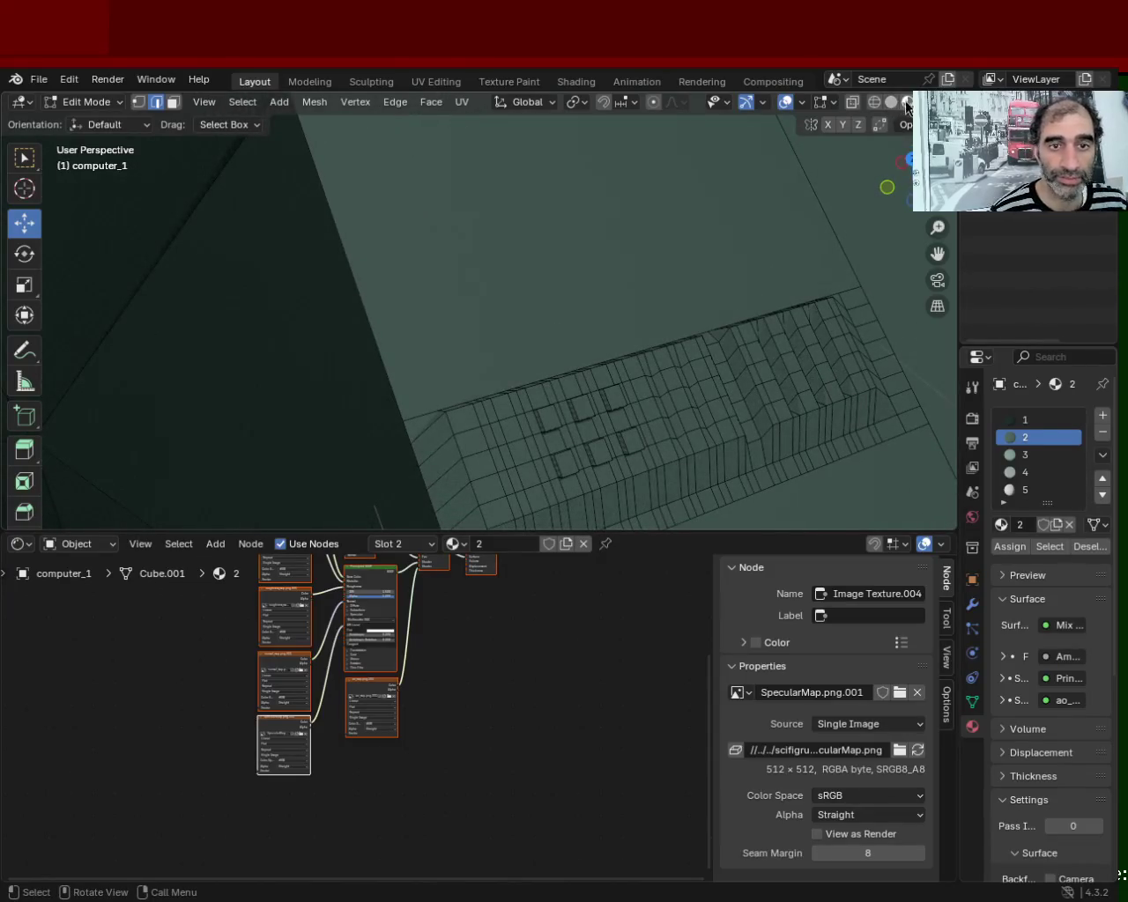
# Switch the viewport to Material Preview and hide the gizmos to view the computer
pyautogui.click(908, 104)
pyautogui.moveTo(652, 264)
pyautogui.mouseDown(button='middle')
pyautogui.moveTo(496, 203)
pyautogui.moveTo(555, 250)
pyautogui.mouseUp(button='middle')
pyautogui.moveTo(588, 256); pyautogui.dragTo(745, 106, button='middle')
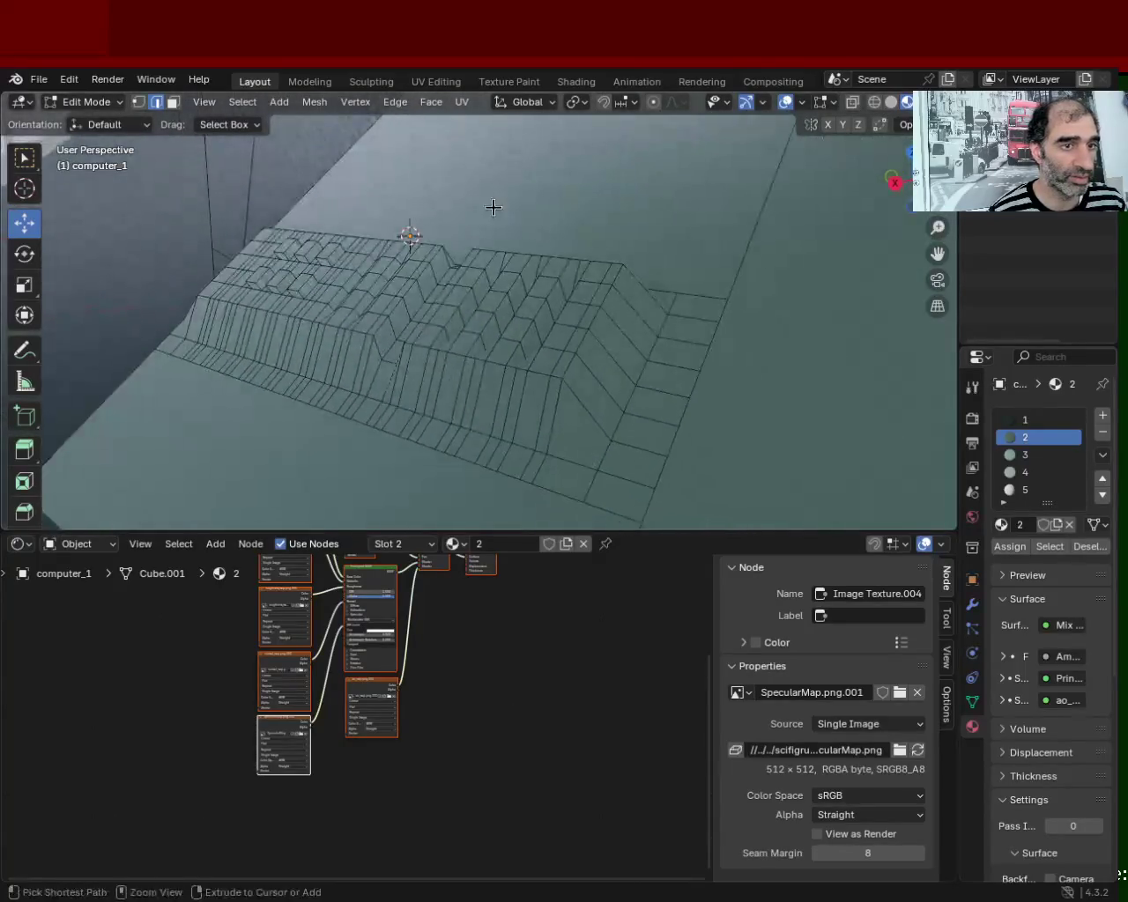
pyautogui.click(740, 106)
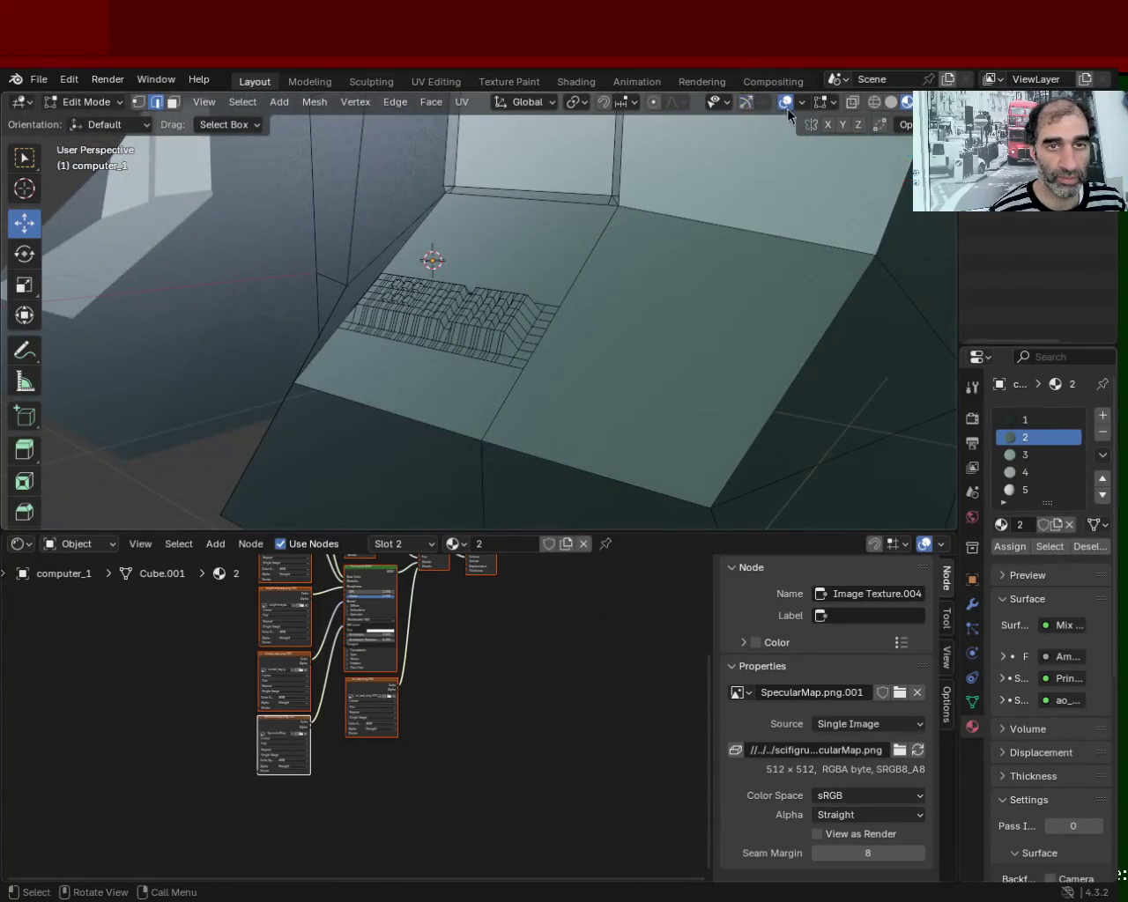
# Hide the wireframe overlays and turn the lower area into the UV Editor
pyautogui.click(787, 109)
pyautogui.moveTo(637, 298)
pyautogui.mouseDown(button='middle')
pyautogui.moveTo(687, 361)
pyautogui.moveTo(655, 284)
pyautogui.moveTo(597, 305)
pyautogui.moveTo(607, 358)
pyautogui.moveTo(649, 305)
pyautogui.mouseUp(button='middle')
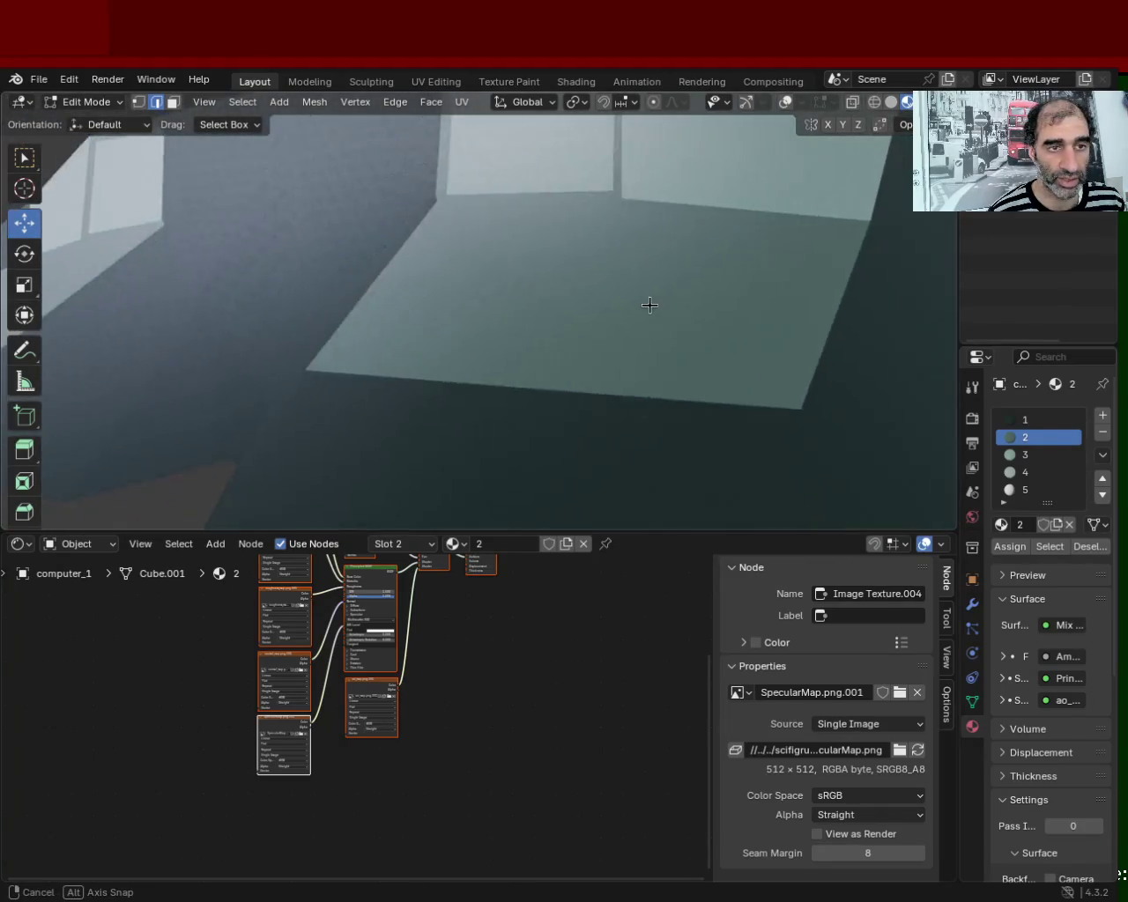
pyautogui.click(20, 546)
pyautogui.click(80, 630)
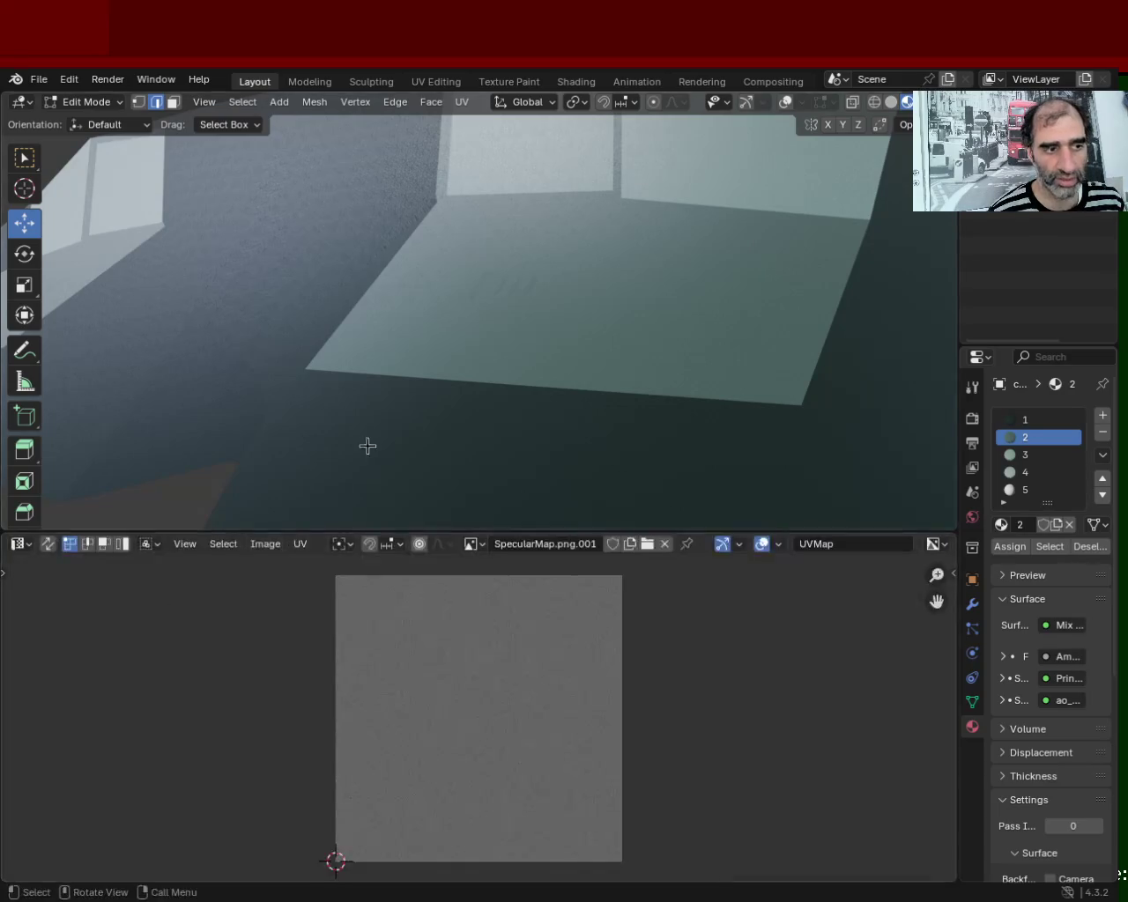
# Reselect the whole mesh and scale its UVs down twice over the noise texture
pyautogui.press('Tab')
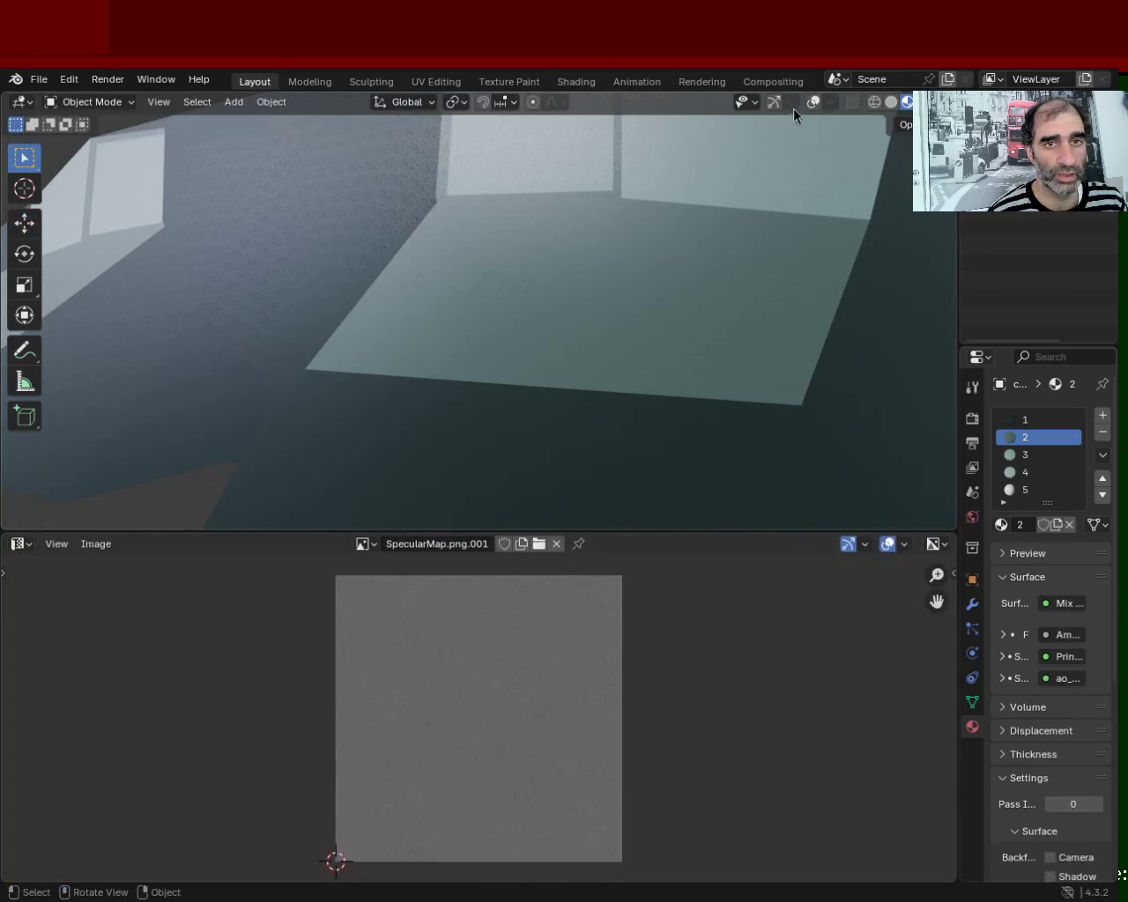
pyautogui.press('Tab')
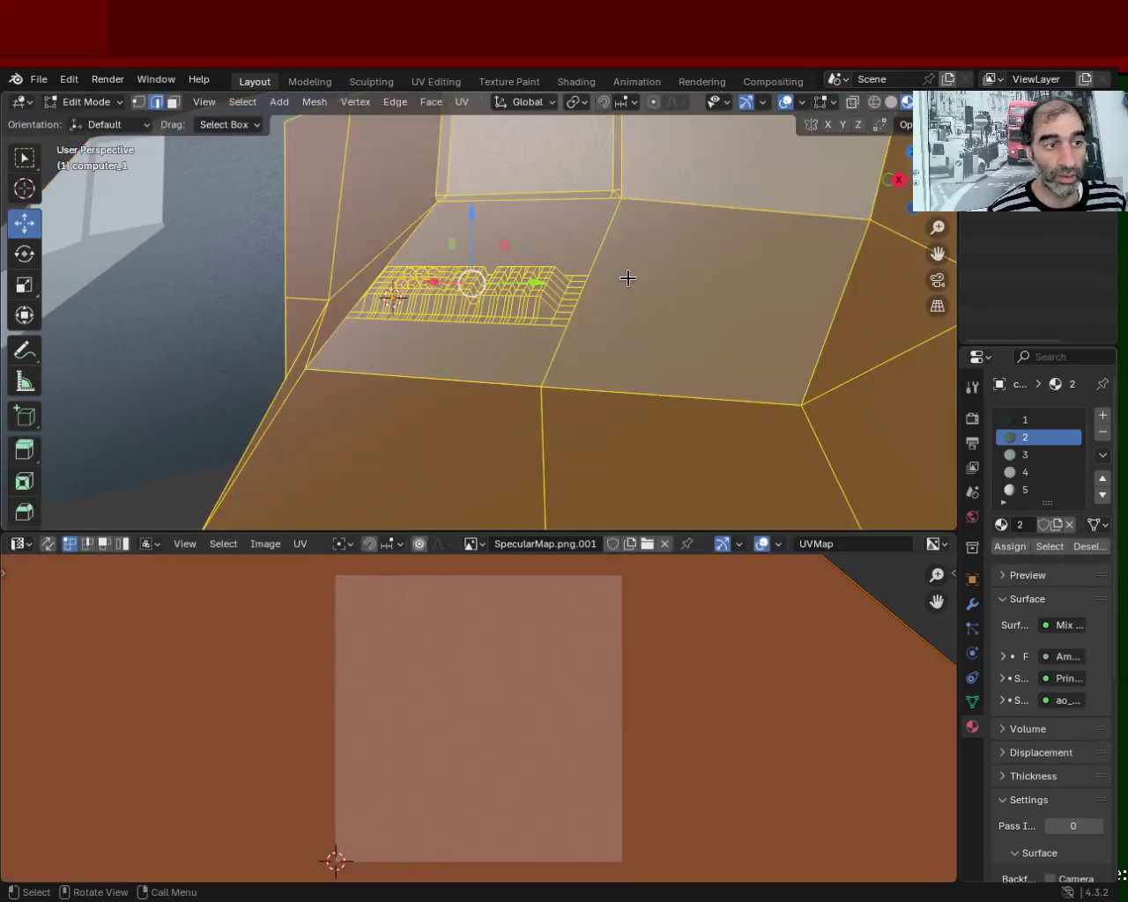
pyautogui.press('s')
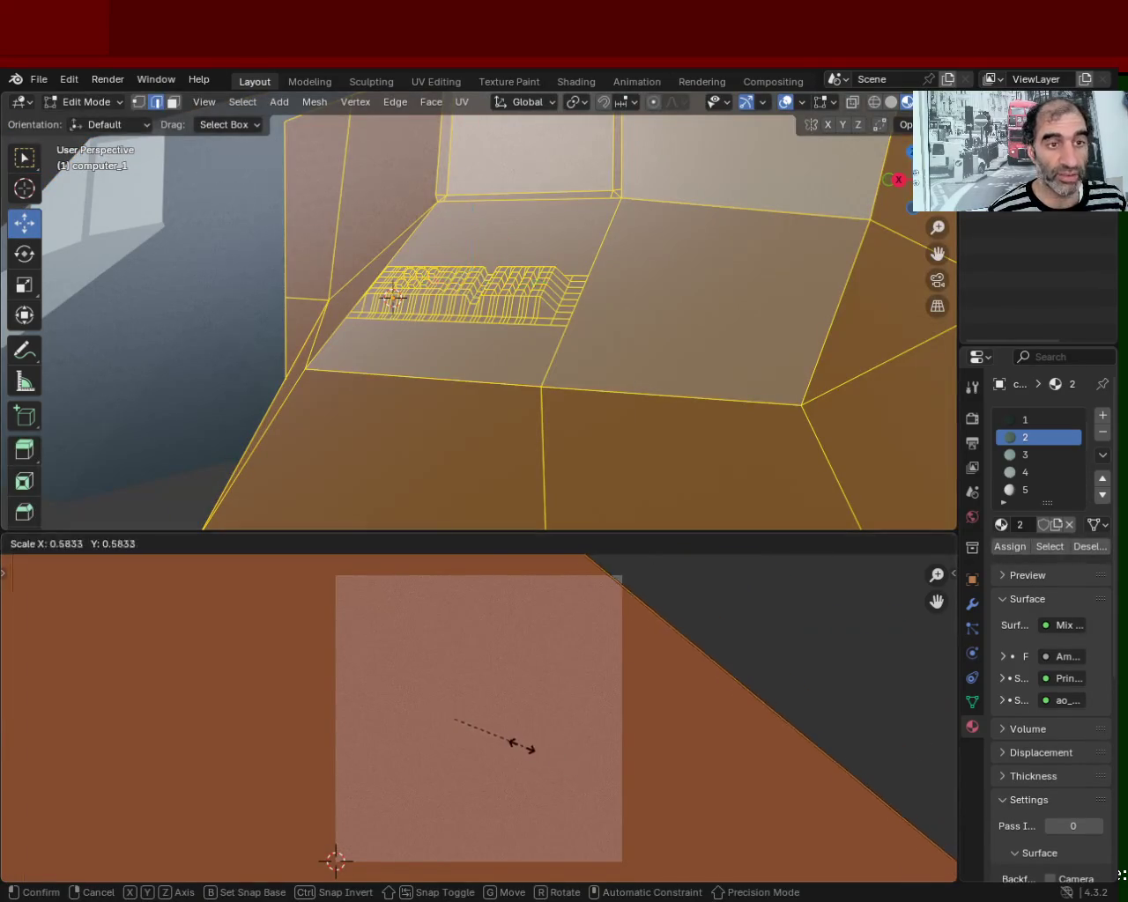
pyautogui.click(437, 728)
pyautogui.moveTo(622, 306)
pyautogui.mouseDown(button='middle')
pyautogui.moveTo(660, 357)
pyautogui.moveTo(373, 324)
pyautogui.moveTo(516, 322)
pyautogui.moveTo(835, 356)
pyautogui.mouseUp(button='middle')
pyautogui.press('s')
pyautogui.click(494, 862)
# Deselect everything, turn X-ray off, and inspect the textured surface up close
pyautogui.hotkey('alt', 'a')
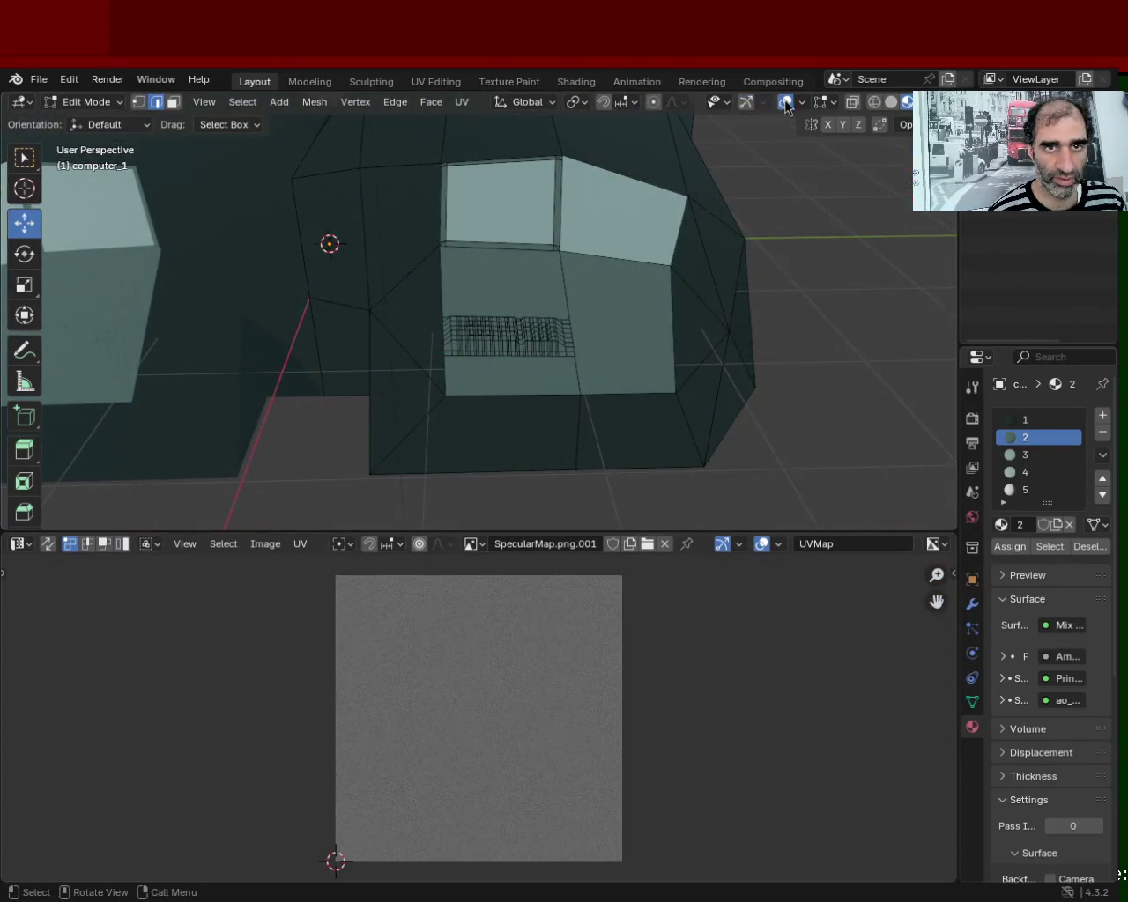
pyautogui.click(785, 106)
pyautogui.moveTo(670, 327); pyautogui.dragTo(591, 255, button='middle')
pyautogui.scroll(3, 591, 255)
pyautogui.moveTo(538, 219)
pyautogui.mouseDown(button='middle')
pyautogui.moveTo(523, 246)
pyautogui.moveTo(523, 219)
pyautogui.moveTo(544, 252)
pyautogui.moveTo(543, 282)
pyautogui.moveTo(516, 241)
pyautogui.moveTo(508, 272)
pyautogui.moveTo(552, 312)
pyautogui.moveTo(544, 256)
pyautogui.moveTo(589, 247)
pyautogui.moveTo(559, 279)
pyautogui.moveTo(471, 264)
pyautogui.moveTo(559, 187)
pyautogui.moveTo(443, 270)
pyautogui.moveTo(579, 217)
pyautogui.moveTo(629, 254)
pyautogui.moveTo(528, 257)
pyautogui.mouseUp(button='middle')
pyautogui.scroll(2, 538, 244)
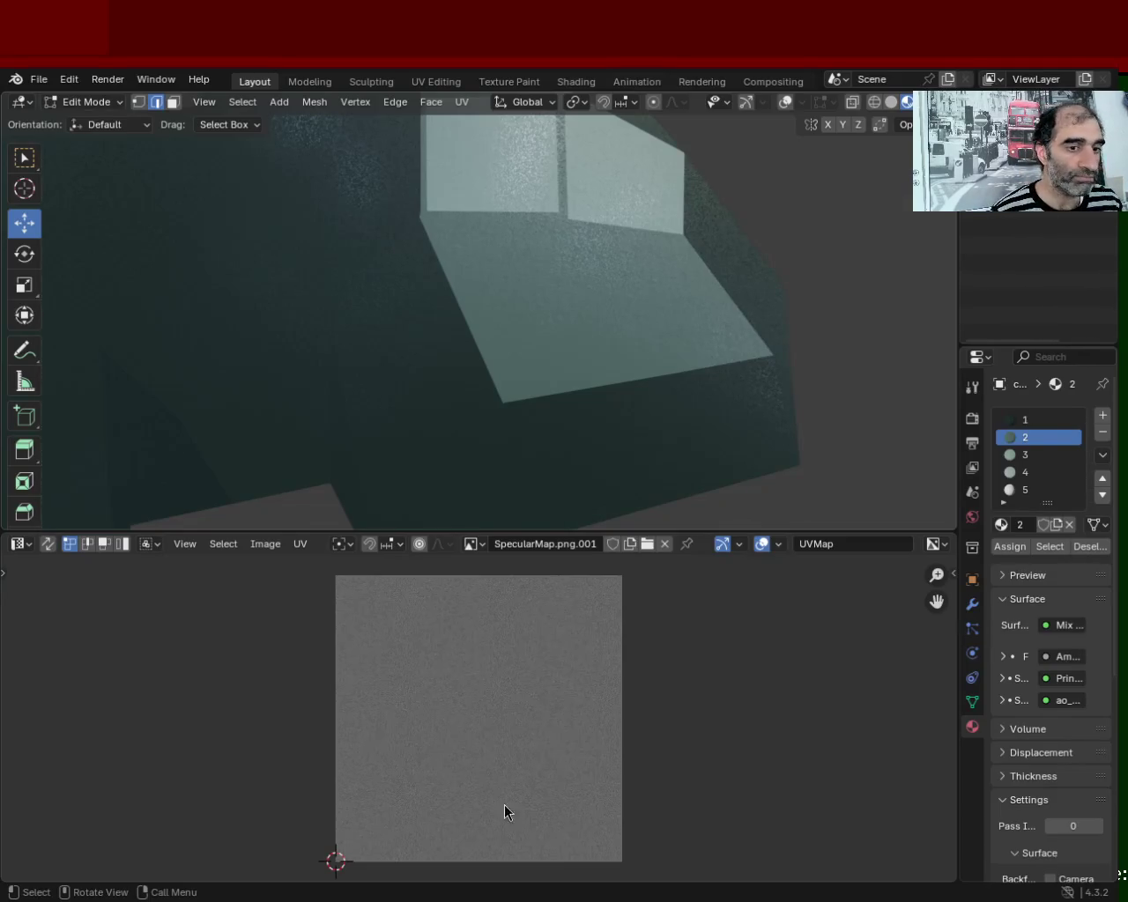
# Select the whole mesh and scale its UVs up on the noise texture
pyautogui.moveTo(658, 252)
pyautogui.mouseDown(button='middle')
pyautogui.moveTo(421, 221)
pyautogui.moveTo(481, 267)
pyautogui.moveTo(496, 241)
pyautogui.moveTo(549, 224)
pyautogui.moveTo(633, 235)
pyautogui.moveTo(476, 234)
pyautogui.moveTo(596, 286)
pyautogui.moveTo(478, 244)
pyautogui.moveTo(499, 265)
pyautogui.moveTo(380, 345)
pyautogui.mouseUp(button='middle')
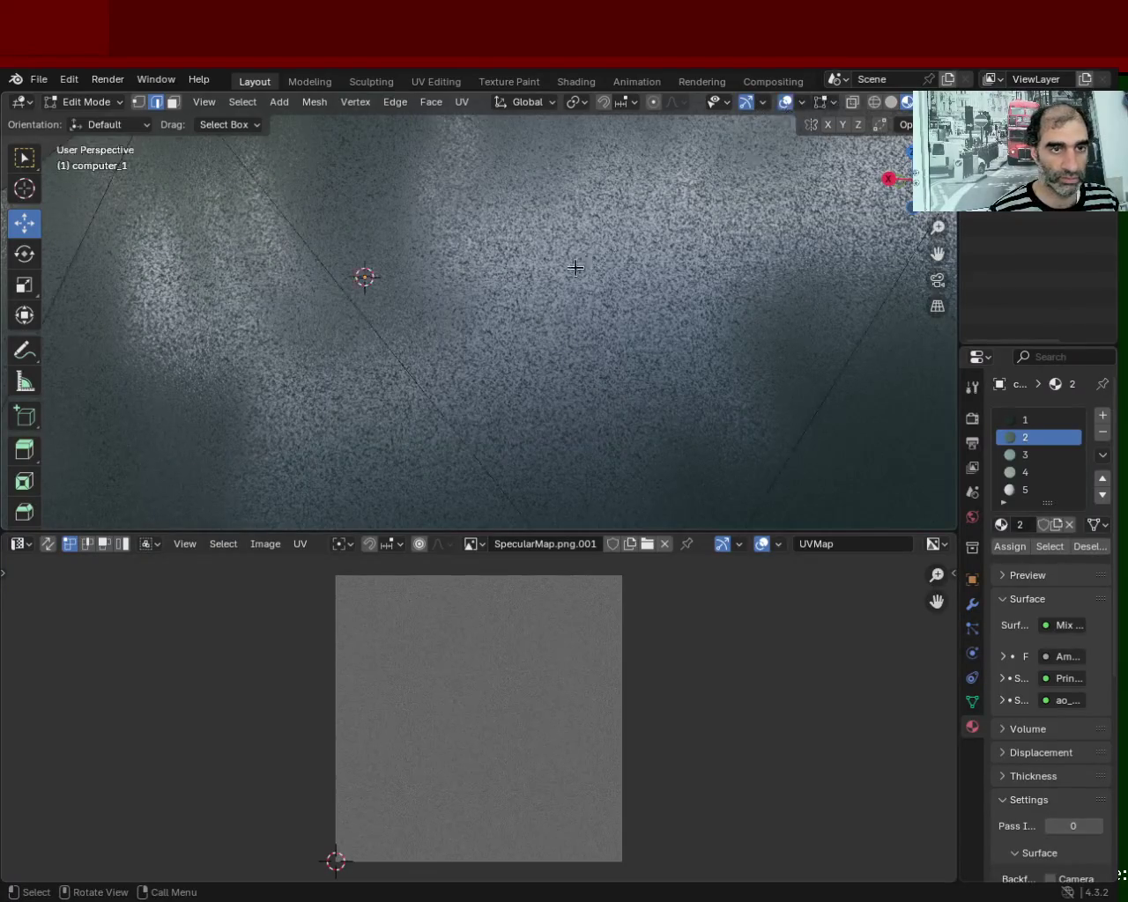
pyautogui.press('a')
pyautogui.press('s')
pyautogui.click(586, 852)
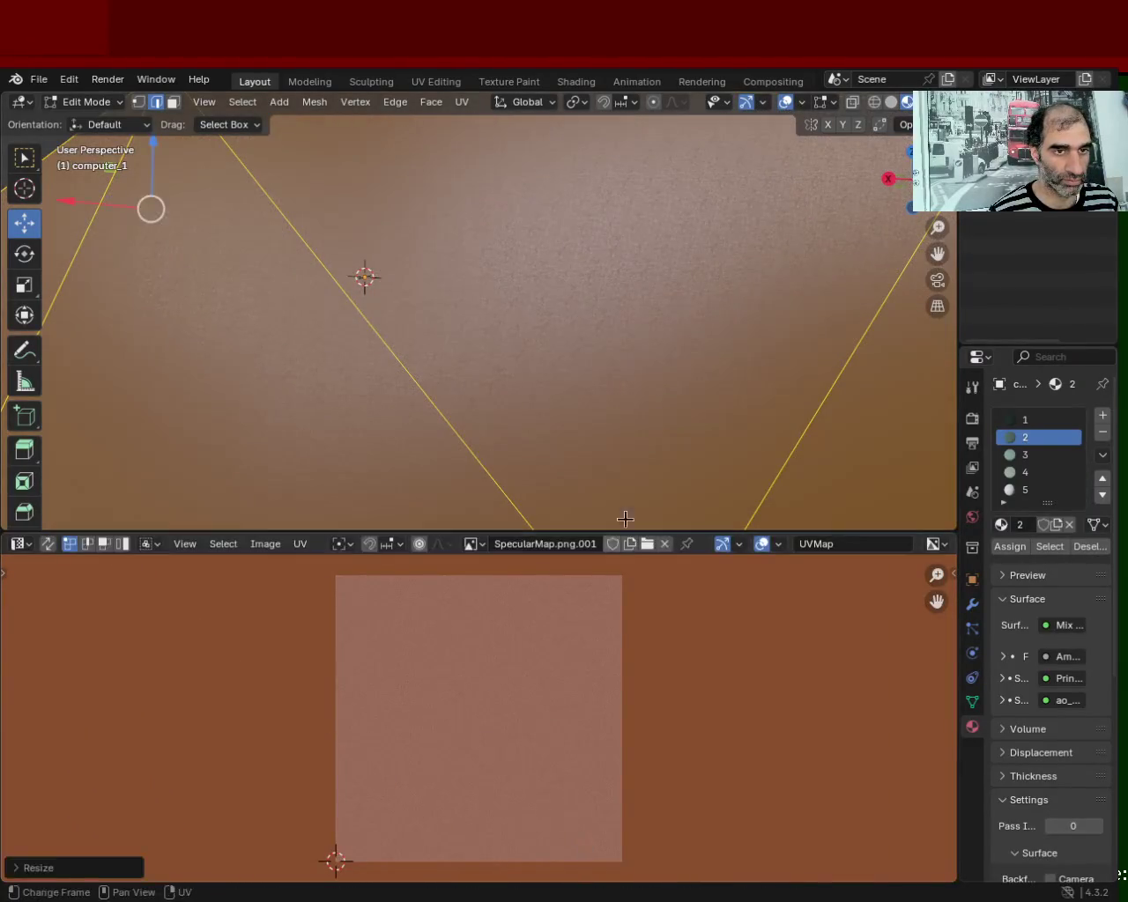
# Reselect all and scale the UVs down by 0.5, then check the grain
pyautogui.hotkey('alt', 'a')
pyautogui.scroll(-2, 529, 255)
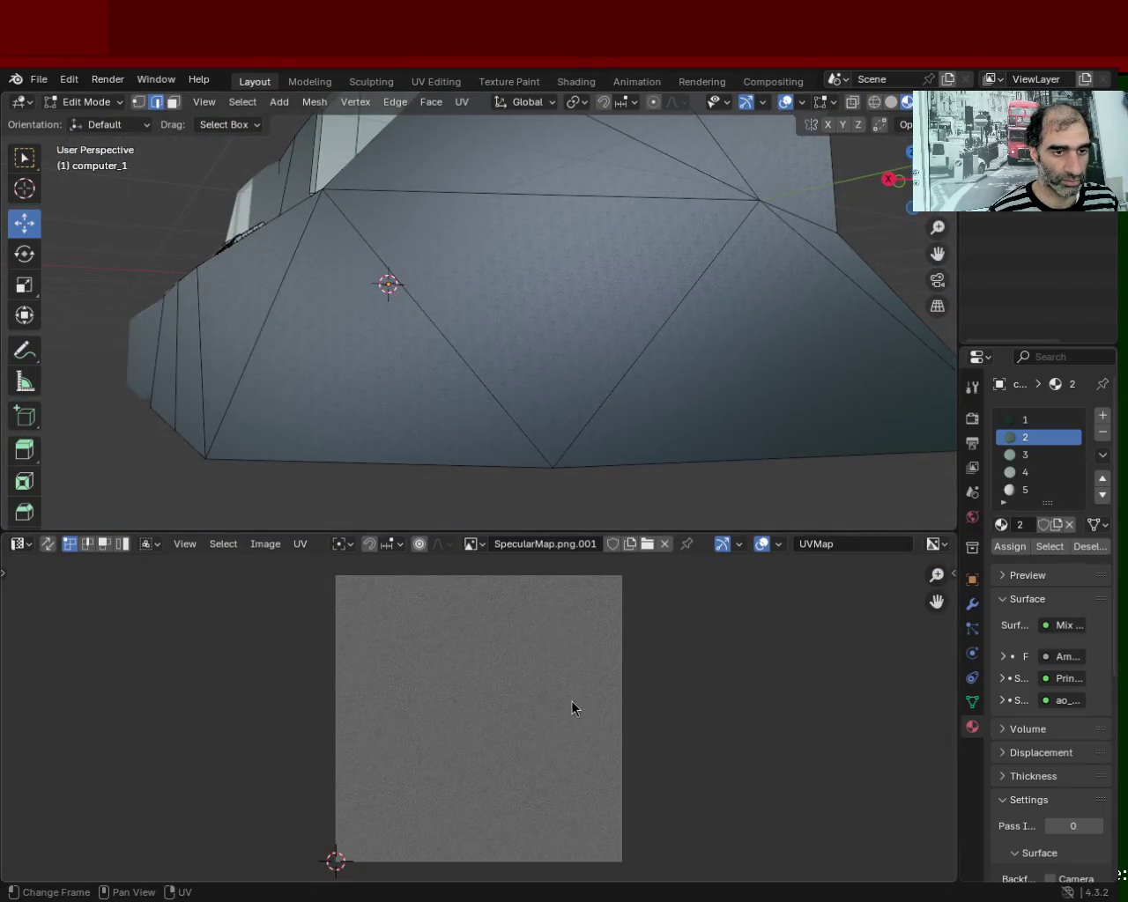
pyautogui.press('a')
pyautogui.press('s')
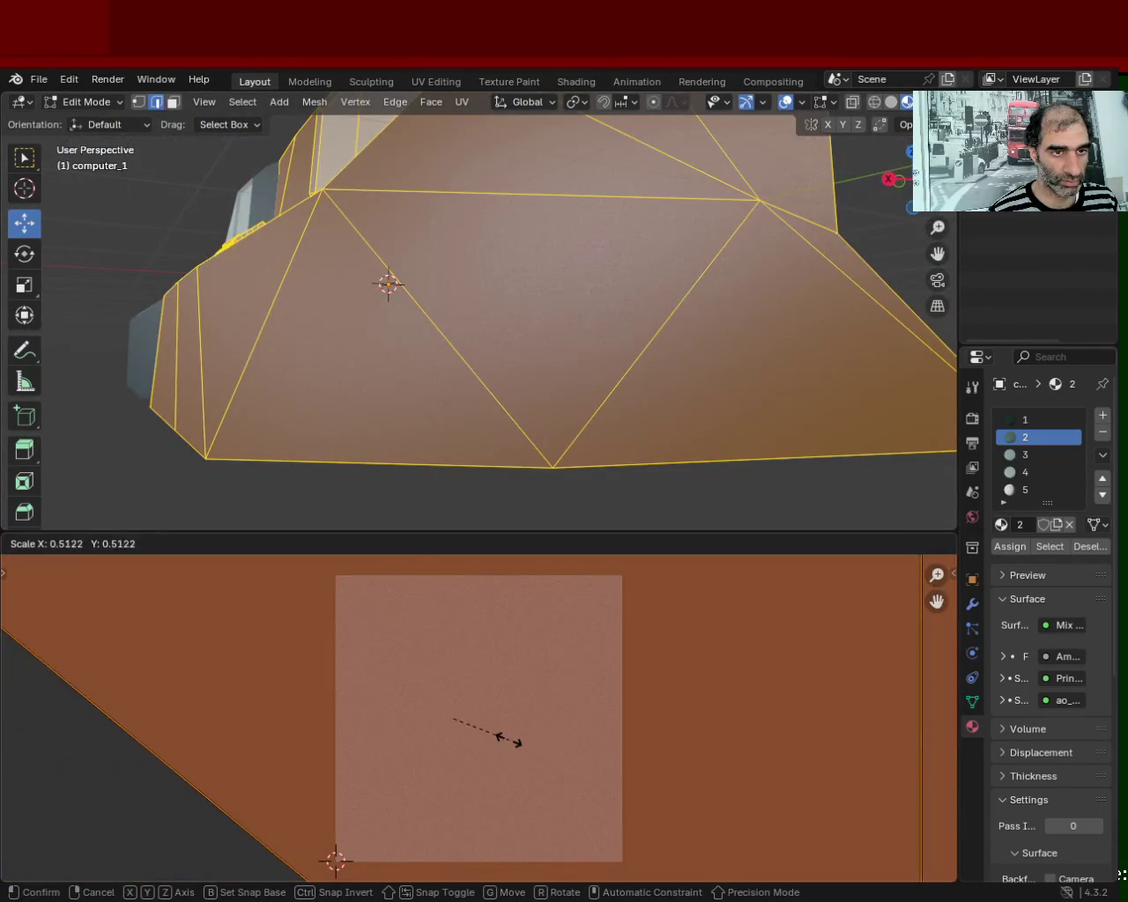
pyautogui.click(511, 738)
pyautogui.moveTo(535, 378); pyautogui.dragTo(603, 392, button='middle')
pyautogui.click(603, 392)
pyautogui.moveTo(675, 308)
pyautogui.mouseDown(button='middle')
pyautogui.moveTo(725, 239)
pyautogui.moveTo(789, 112)
pyautogui.mouseUp(button='middle')
# Judge the texture with overlays hidden, then shrink all UVs once more
pyautogui.click(785, 103)
pyautogui.moveTo(635, 230)
pyautogui.mouseDown(button='middle')
pyautogui.moveTo(572, 284)
pyautogui.moveTo(703, 128)
pyautogui.mouseUp(button='middle')
pyautogui.click(785, 102)
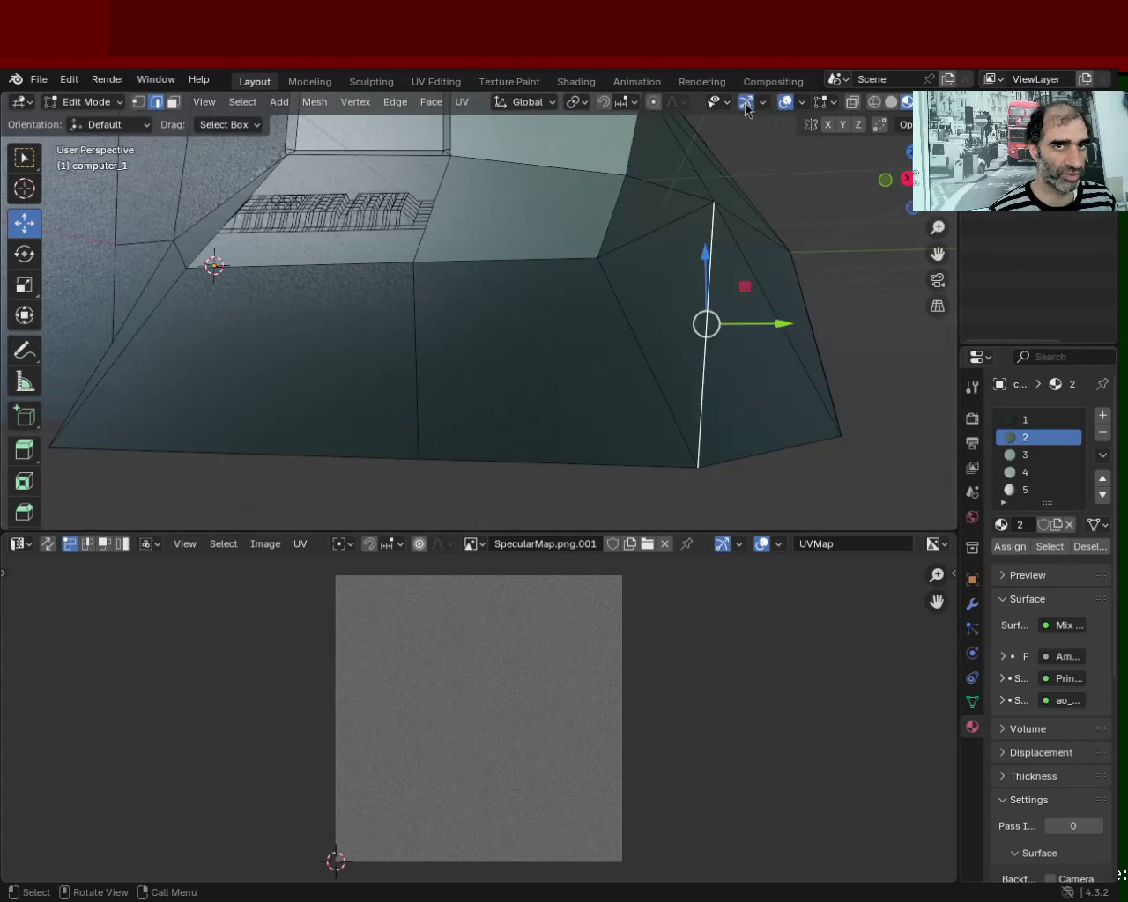
pyautogui.press('a')
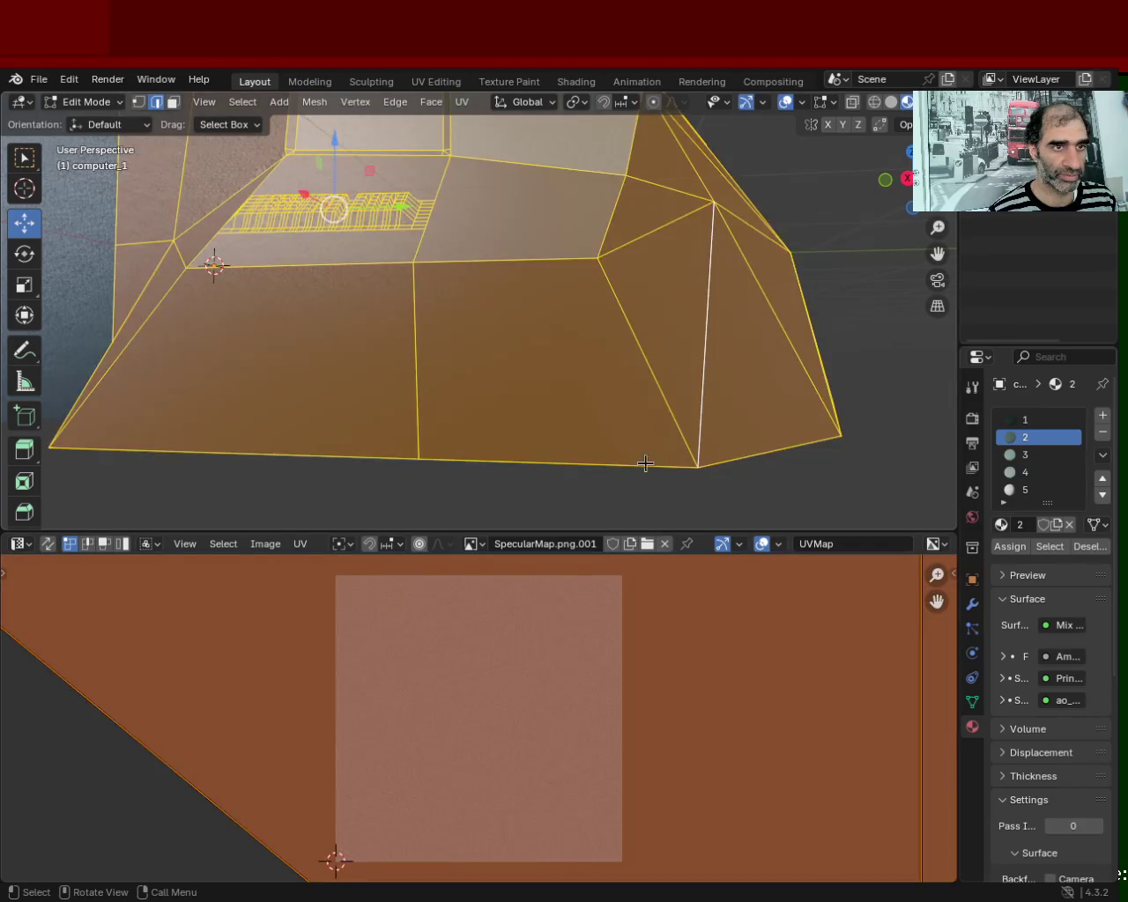
pyautogui.press('s')
pyautogui.click(586, 657)
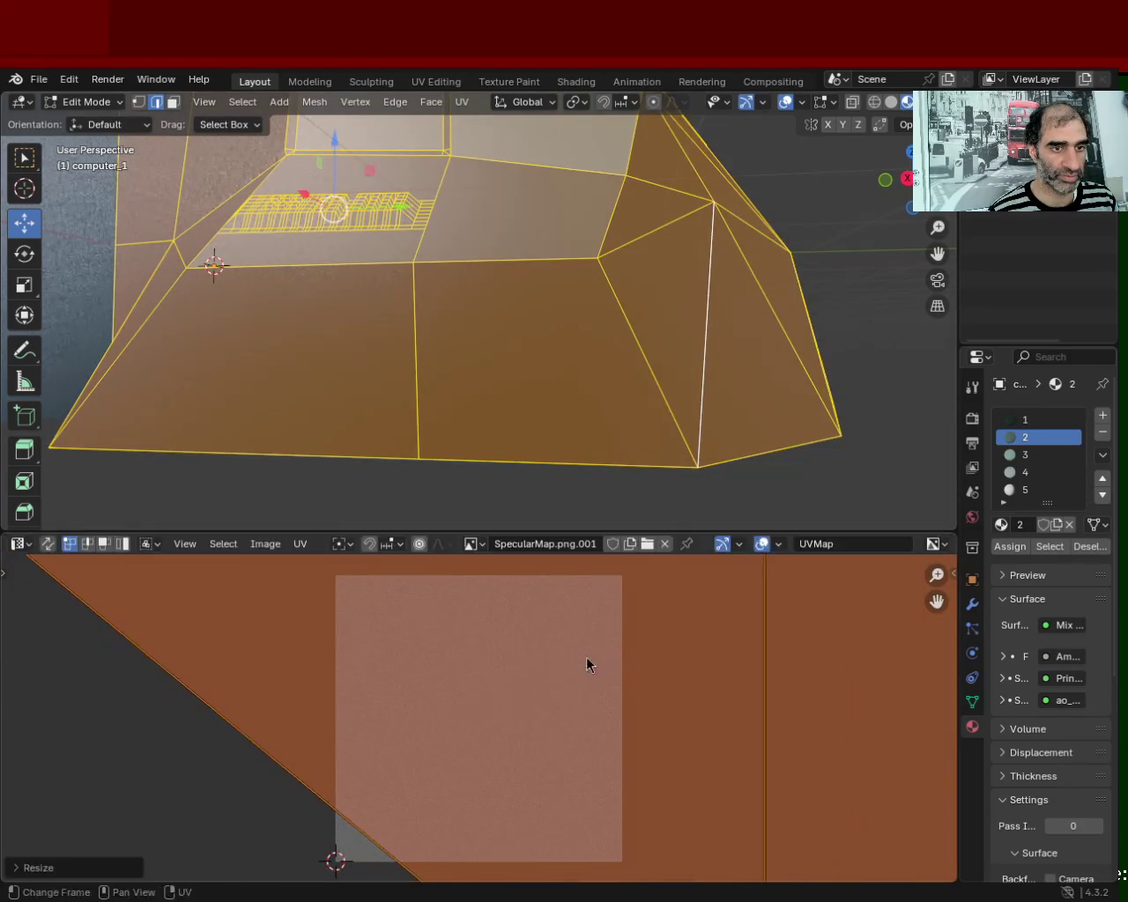
pyautogui.click(707, 332)
# Orbit and zoom around the computer to check the speckled grain from the side
pyautogui.moveTo(725, 334)
pyautogui.mouseDown(button='middle')
pyautogui.moveTo(642, 370)
pyautogui.moveTo(511, 250)
pyautogui.mouseUp(button='middle')
pyautogui.scroll(-4, 516, 281)
pyautogui.moveTo(519, 312); pyautogui.dragTo(540, 256, button='middle')
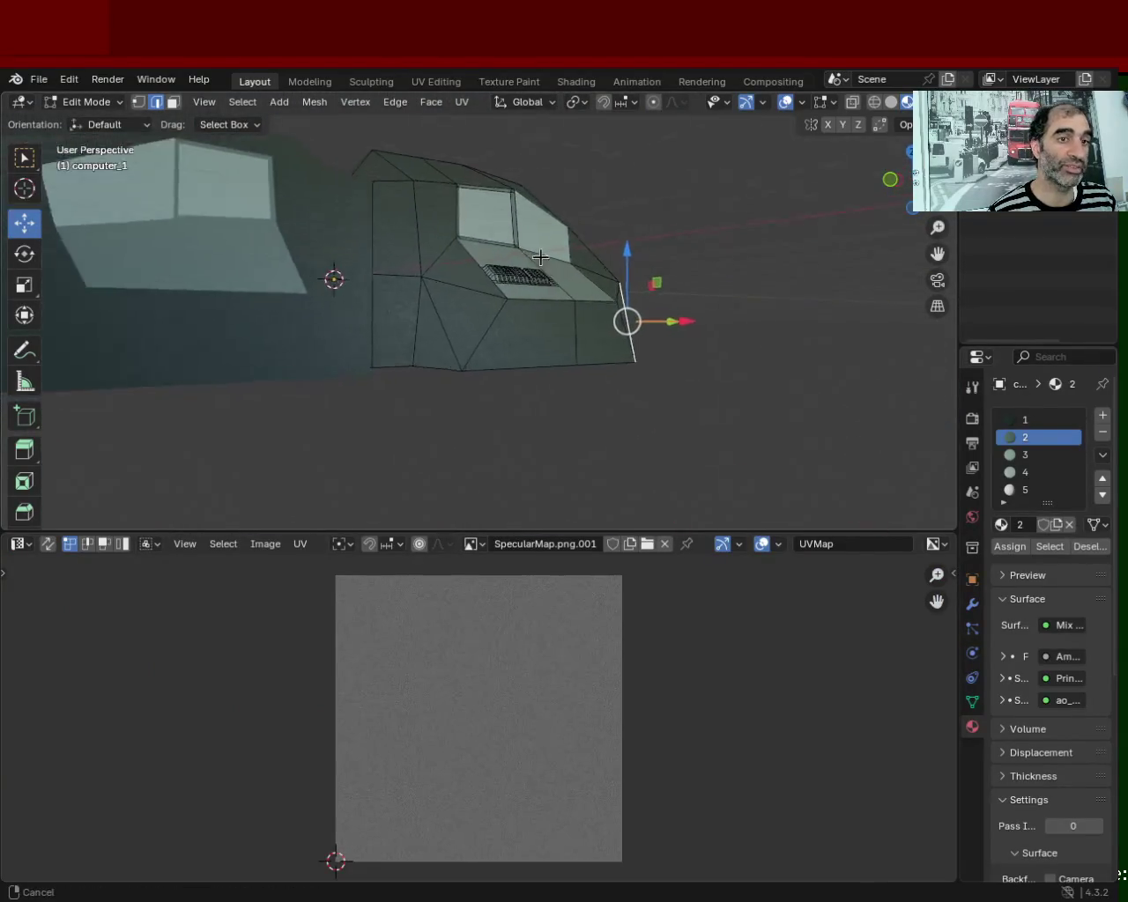
pyautogui.scroll(3, 540, 256)
pyautogui.scroll(2, 433, 232)
pyautogui.scroll(2, 485, 255)
pyautogui.scroll(3, 485, 220)
pyautogui.scroll(-4, 486, 219)
pyautogui.moveTo(484, 252)
pyautogui.mouseDown(button='middle')
pyautogui.moveTo(459, 298)
pyautogui.moveTo(597, 270)
pyautogui.moveTo(390, 298)
pyautogui.moveTo(458, 284)
pyautogui.mouseUp(button='middle')
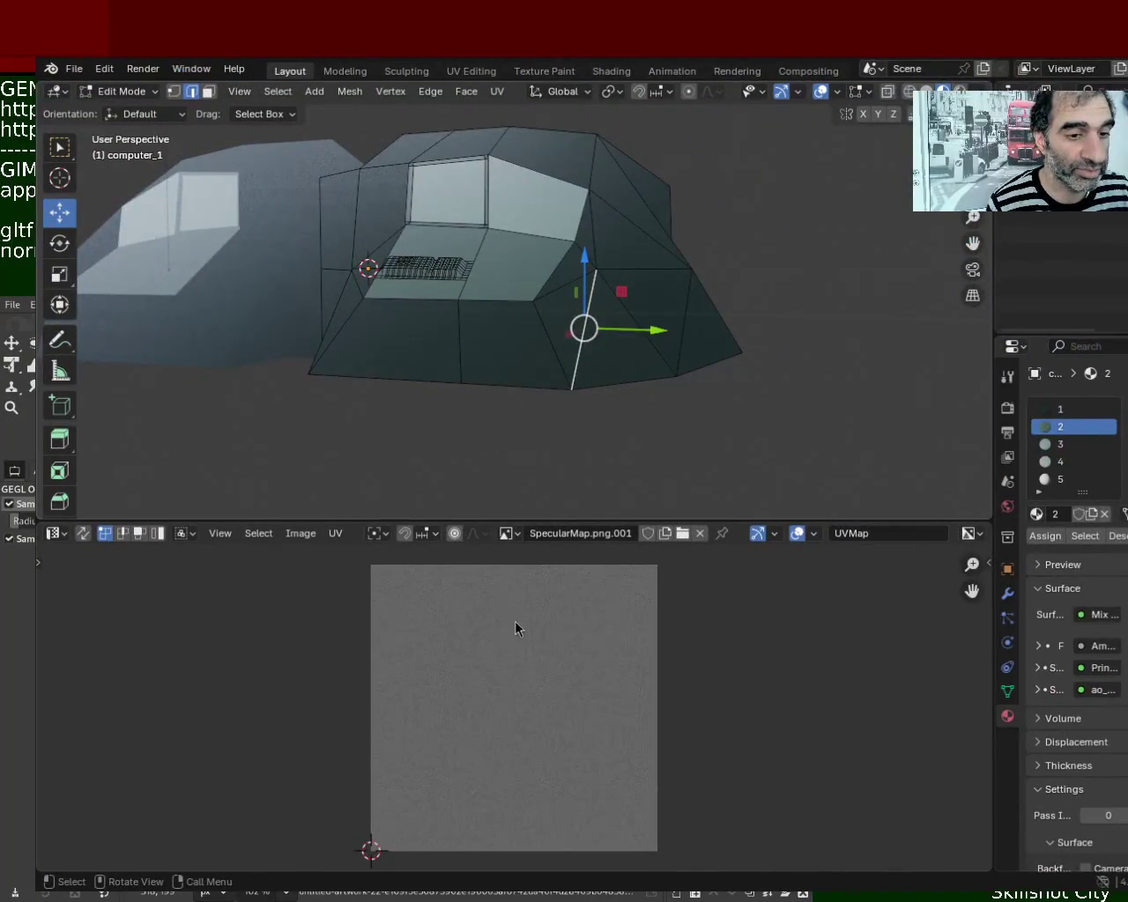
# Orbit the computer from several angles including the front, then toggle back into Edit Mode
pyautogui.moveTo(506, 341); pyautogui.dragTo(508, 323, button='middle')
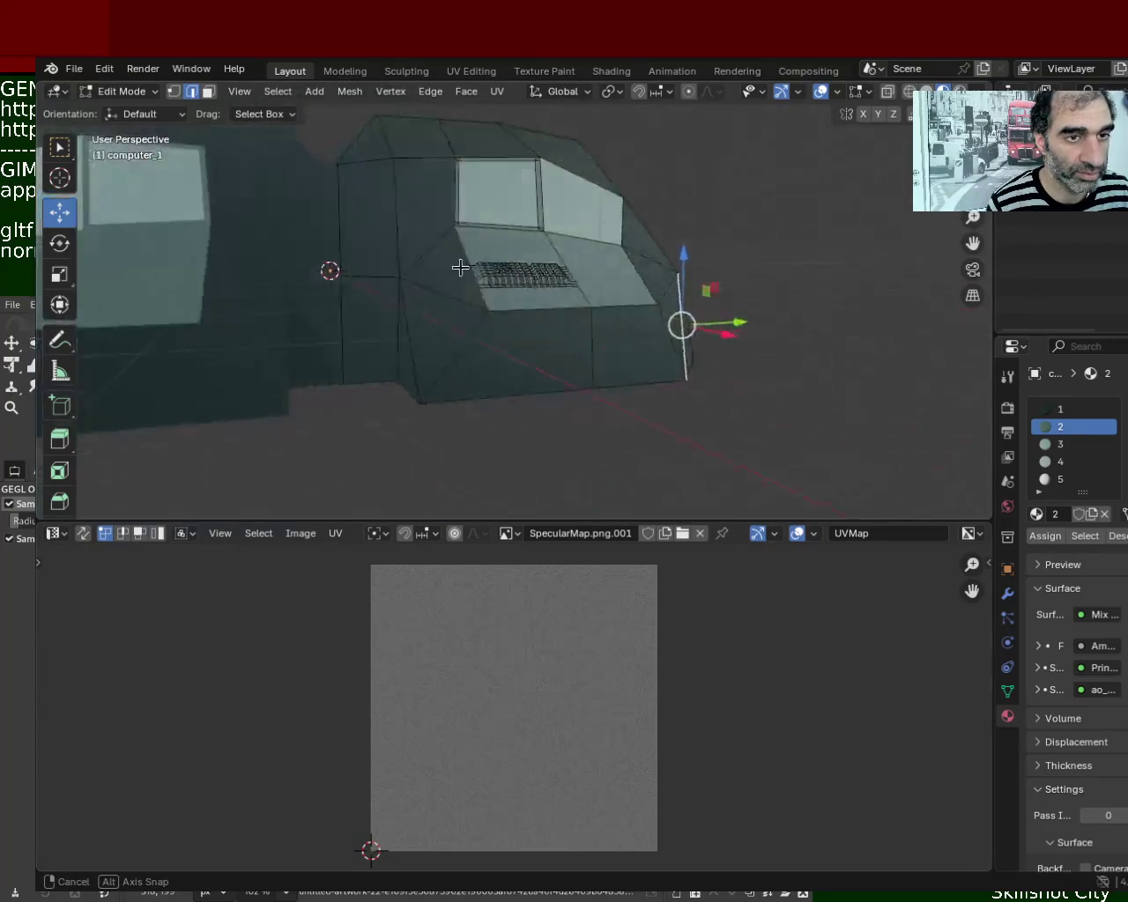
pyautogui.moveTo(508, 323)
pyautogui.mouseDown(button='middle')
pyautogui.moveTo(683, 246)
pyautogui.moveTo(438, 257)
pyautogui.moveTo(797, 266)
pyautogui.mouseUp(button='middle')
pyautogui.moveTo(626, 267); pyautogui.dragTo(546, 233, button='middle')
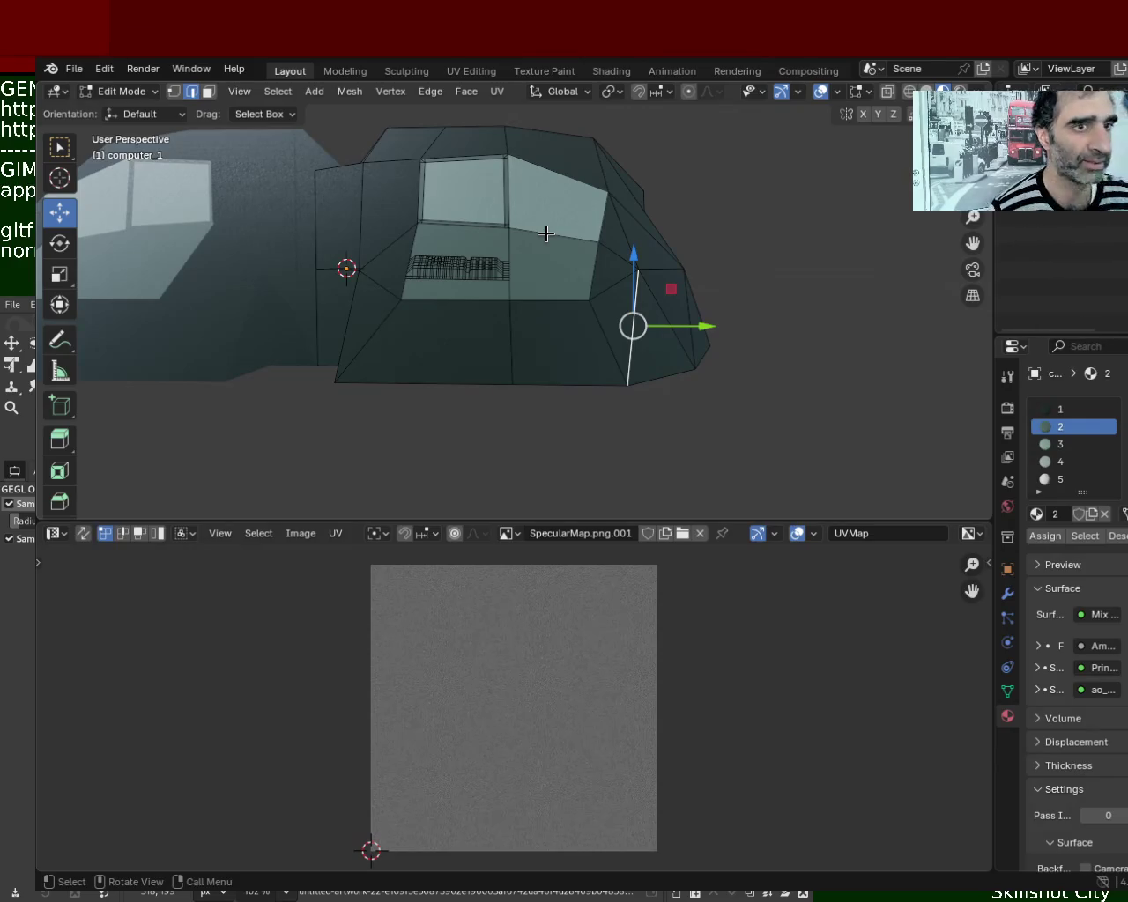
pyautogui.moveTo(455, 323)
pyautogui.mouseDown(button='middle')
pyautogui.moveTo(271, 265)
pyautogui.moveTo(453, 297)
pyautogui.moveTo(584, 239)
pyautogui.moveTo(536, 188)
pyautogui.moveTo(490, 229)
pyautogui.moveTo(514, 254)
pyautogui.moveTo(519, 212)
pyautogui.moveTo(576, 209)
pyautogui.moveTo(696, 252)
pyautogui.moveTo(804, 113)
pyautogui.mouseUp(button='middle')
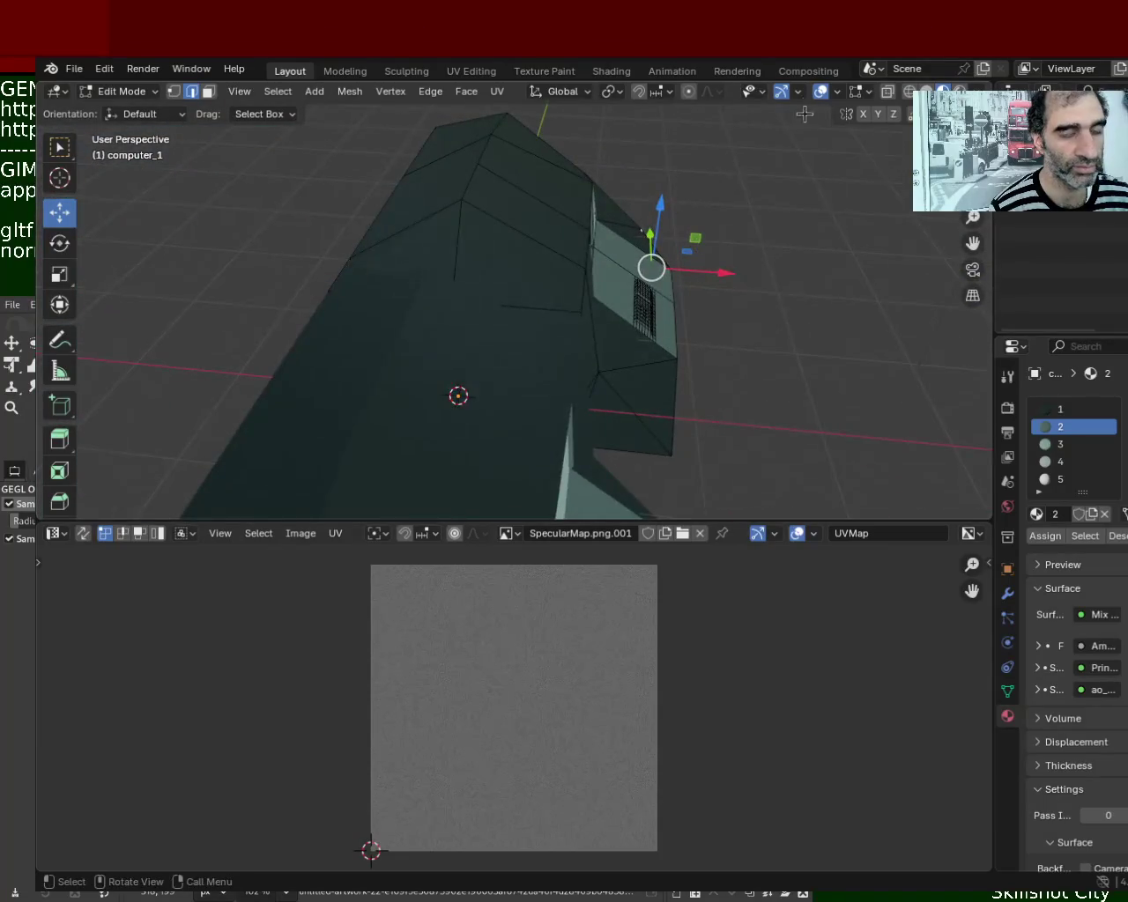
pyautogui.moveTo(686, 291); pyautogui.dragTo(978, 78, button='middle')
pyautogui.press('Tab')
pyautogui.moveTo(406, 107)
pyautogui.mouseDown(button='middle')
pyautogui.moveTo(622, 255)
pyautogui.moveTo(463, 279)
pyautogui.moveTo(141, 123)
pyautogui.moveTo(514, 325)
pyautogui.moveTo(550, 327)
pyautogui.mouseUp(button='middle')
pyautogui.press('Tab')
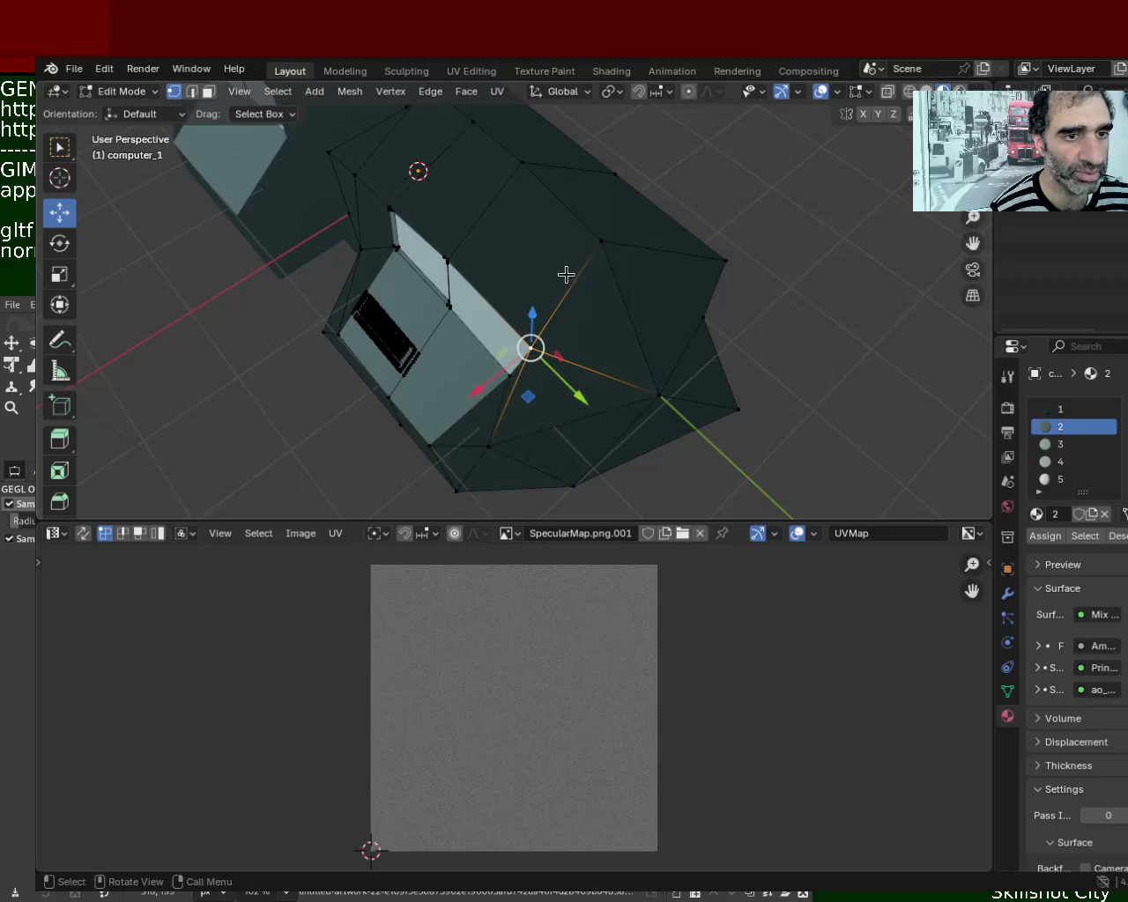
# Subdivide the casing and connect two vertices on its top with a new edge
pyautogui.rightClick(597, 234)
pyautogui.click(559, 244)
pyautogui.moveTo(559, 244)
pyautogui.mouseDown(button='middle')
pyautogui.moveTo(441, 199)
pyautogui.moveTo(401, 290)
pyautogui.mouseUp(button='middle')
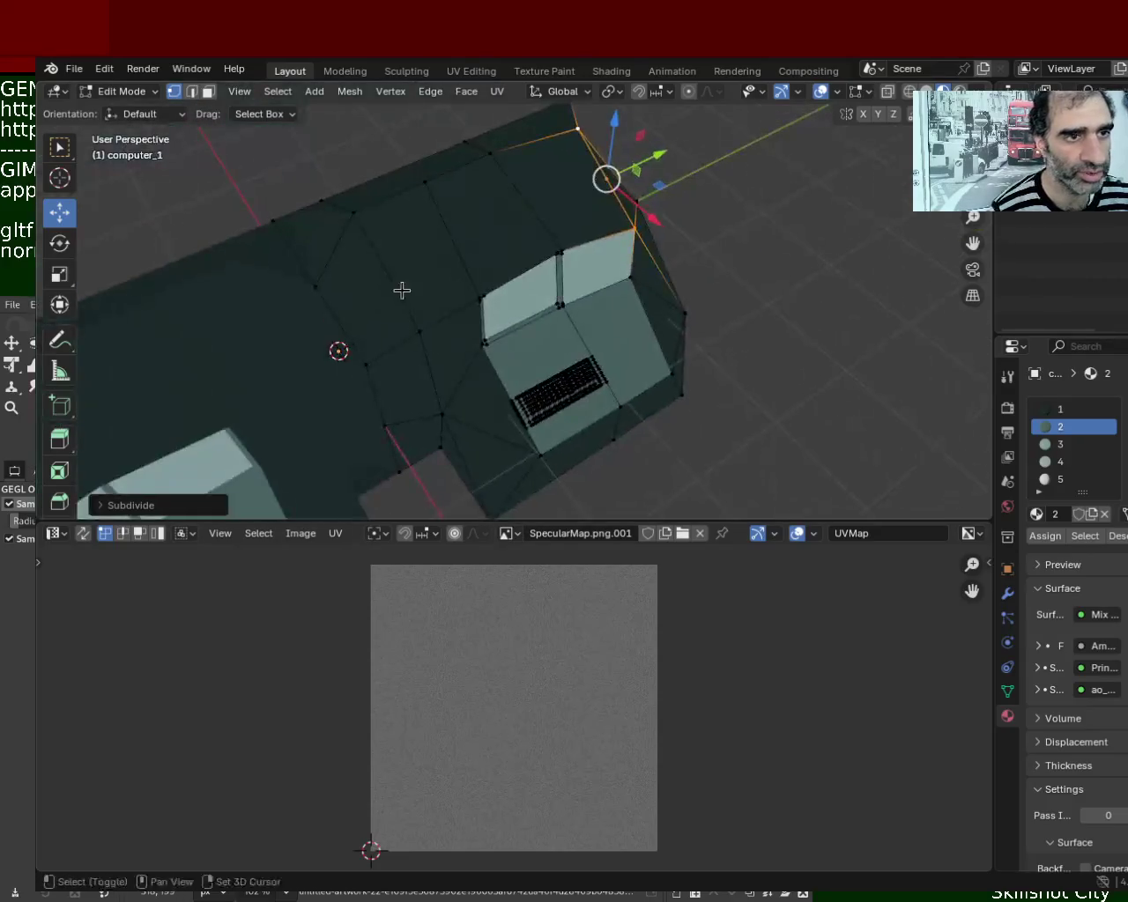
pyautogui.click(421, 333)
pyautogui.keyDown('shift'); pyautogui.click(353, 212); pyautogui.keyUp('shift')
pyautogui.hotkey('ctrl', 'e')
pyautogui.press('Escape')
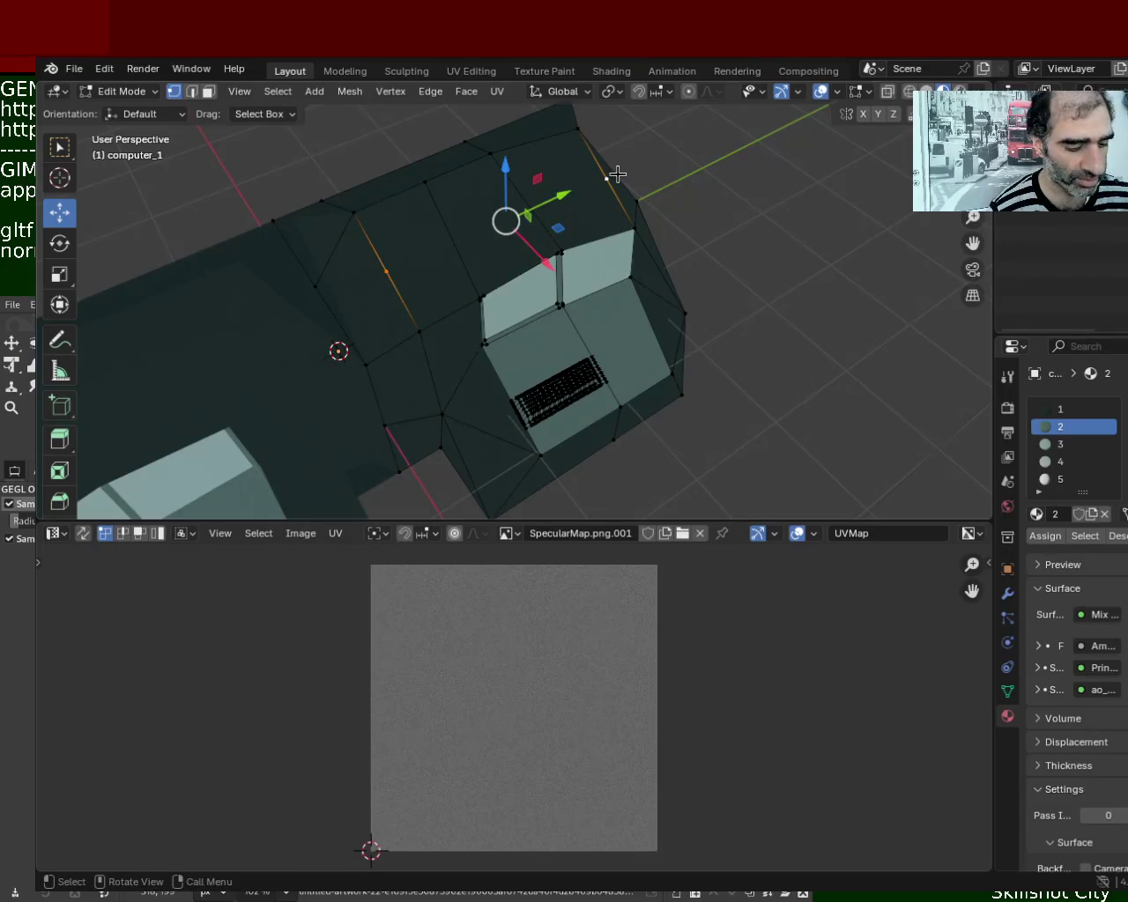
pyautogui.moveTo(448, 271); pyautogui.dragTo(423, 196, button='middle')
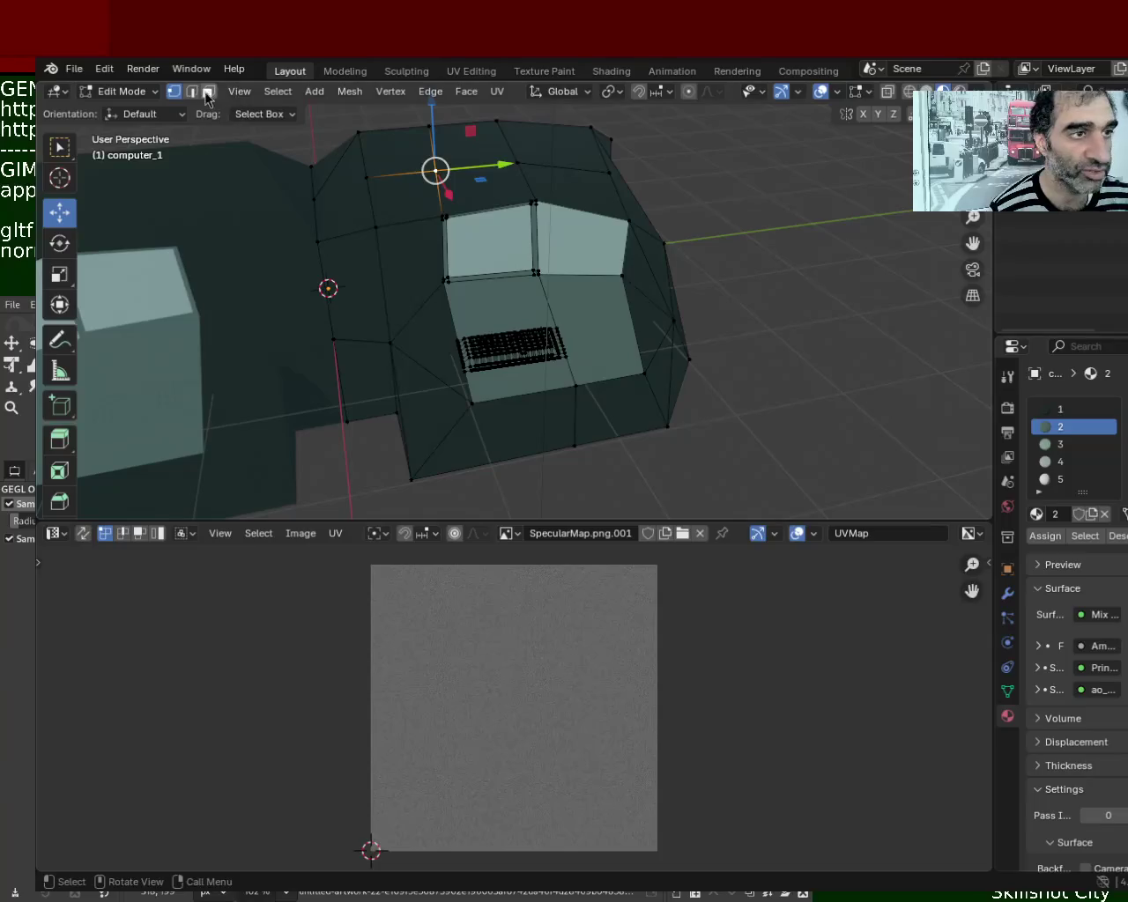
# Raise the new top edge, then lower individual vertices slightly along Z
pyautogui.click(191, 91)
pyautogui.moveTo(482, 156)
pyautogui.mouseDown()
pyautogui.moveTo(556, 127)
pyautogui.moveTo(571, 511)
pyautogui.mouseUp()
pyautogui.click(175, 93)
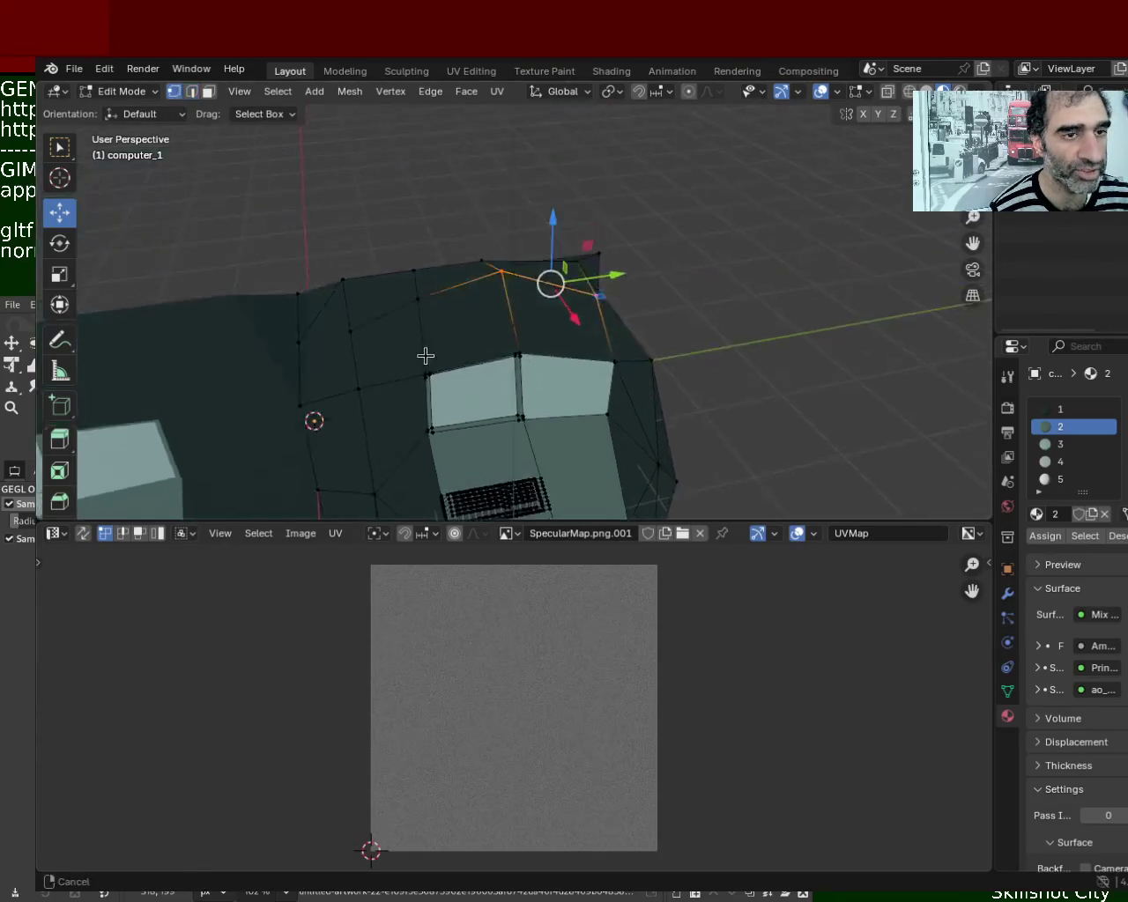
pyautogui.moveTo(426, 356); pyautogui.dragTo(468, 255, button='middle')
pyautogui.moveTo(490, 178); pyautogui.dragTo(490, 203)
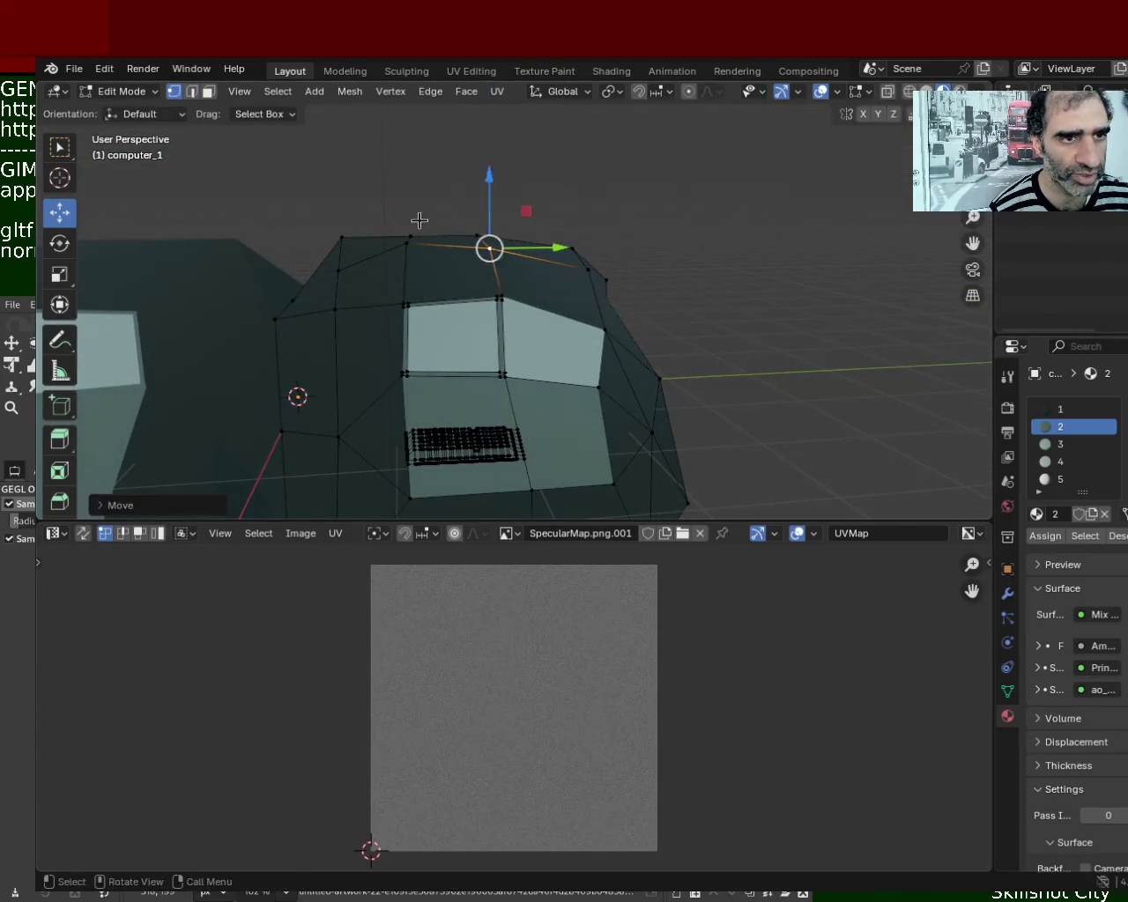
pyautogui.moveTo(407, 202); pyautogui.dragTo(406, 214)
pyautogui.moveTo(423, 227)
pyautogui.mouseDown(button='middle')
pyautogui.moveTo(392, 313)
pyautogui.moveTo(609, 327)
pyautogui.moveTo(577, 306)
pyautogui.mouseUp(button='middle')
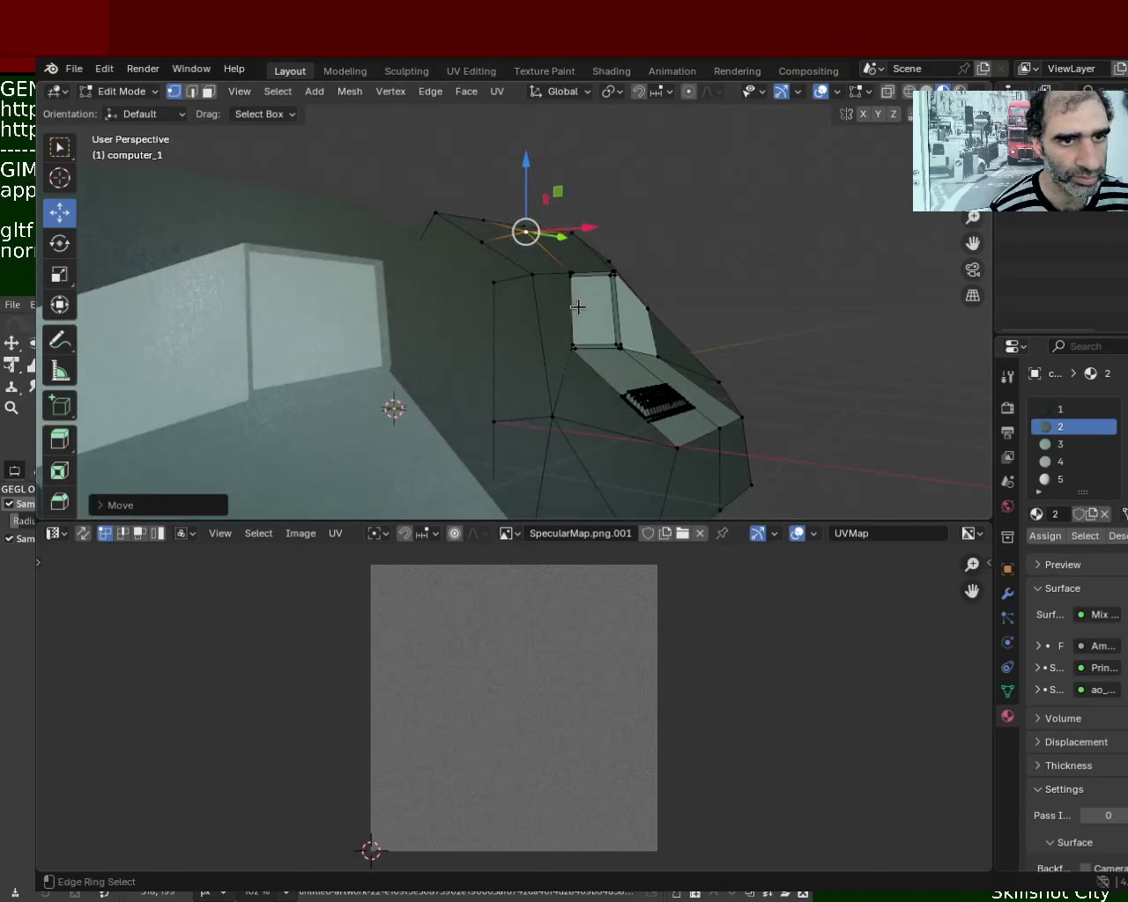
pyautogui.scroll(3, 551, 267)
pyautogui.moveTo(484, 315)
pyautogui.mouseDown(button='middle')
pyautogui.moveTo(526, 291)
pyautogui.moveTo(665, 313)
pyautogui.moveTo(597, 295)
pyautogui.moveTo(442, 345)
pyautogui.mouseUp(button='middle')
pyautogui.moveTo(639, 345)
pyautogui.keyDown('ctrl'); pyautogui.mouseDown(button='middle')
pyautogui.moveTo(521, 314)
pyautogui.moveTo(538, 364)
pyautogui.moveTo(543, 356)
pyautogui.moveTo(615, 380)
pyautogui.moveTo(499, 385)
pyautogui.moveTo(399, 410)
pyautogui.moveTo(413, 365)
pyautogui.moveTo(466, 343)
pyautogui.moveTo(481, 357)
pyautogui.moveTo(561, 329)
pyautogui.moveTo(499, 227)
pyautogui.moveTo(537, 290)
pyautogui.moveTo(509, 307)
pyautogui.moveTo(473, 289)
pyautogui.mouseUp(button='middle'); pyautogui.keyUp('ctrl')
# Slide a casing vertex along Y, then lower a top vertex of the casing on Z
pyautogui.press('g')
pyautogui.press('y')
pyautogui.press('Escape')
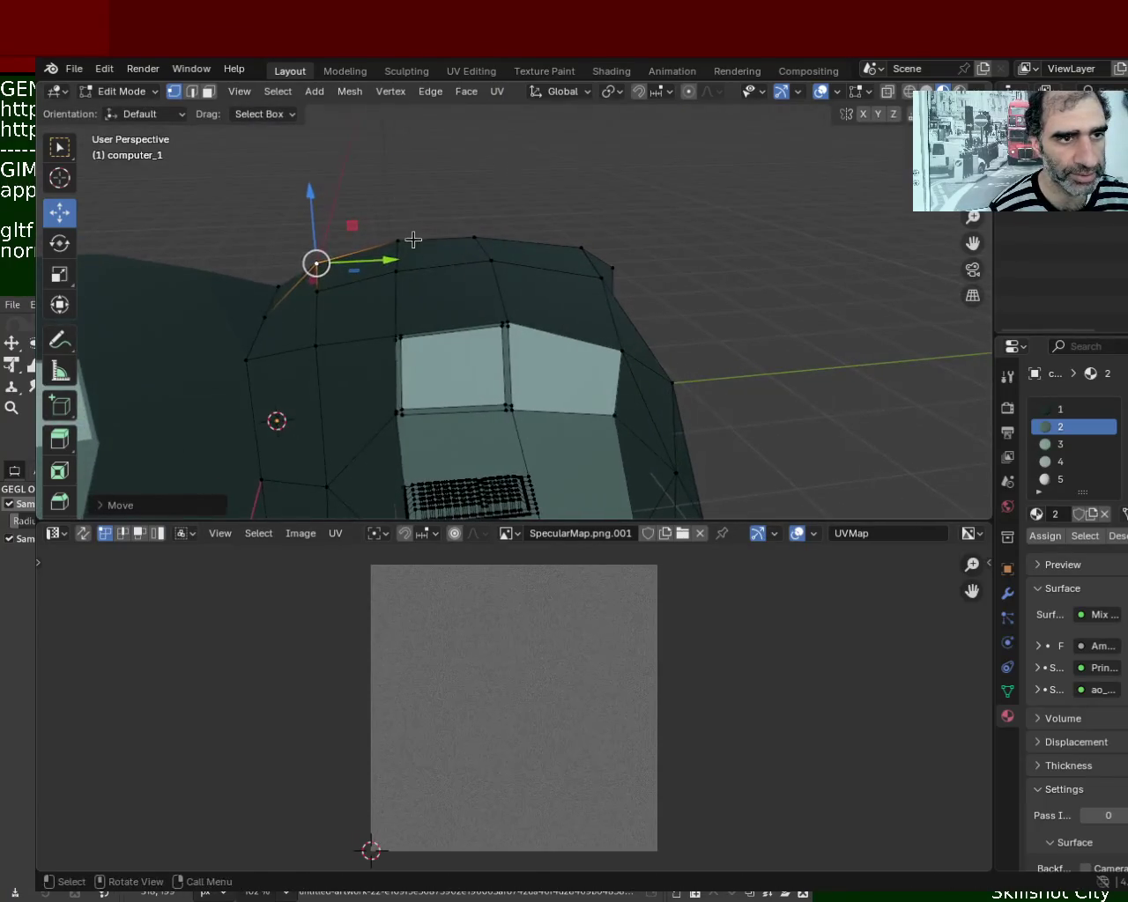
pyautogui.click(407, 239)
pyautogui.press('g')
pyautogui.press('z')
pyautogui.click(449, 209)
# Lower two more top vertices of the casing straight down along Z
pyautogui.click(395, 270)
pyautogui.press('g')
pyautogui.press('z')
pyautogui.click(397, 260)
pyautogui.click(398, 253)
pyautogui.press('g')
pyautogui.press('z')
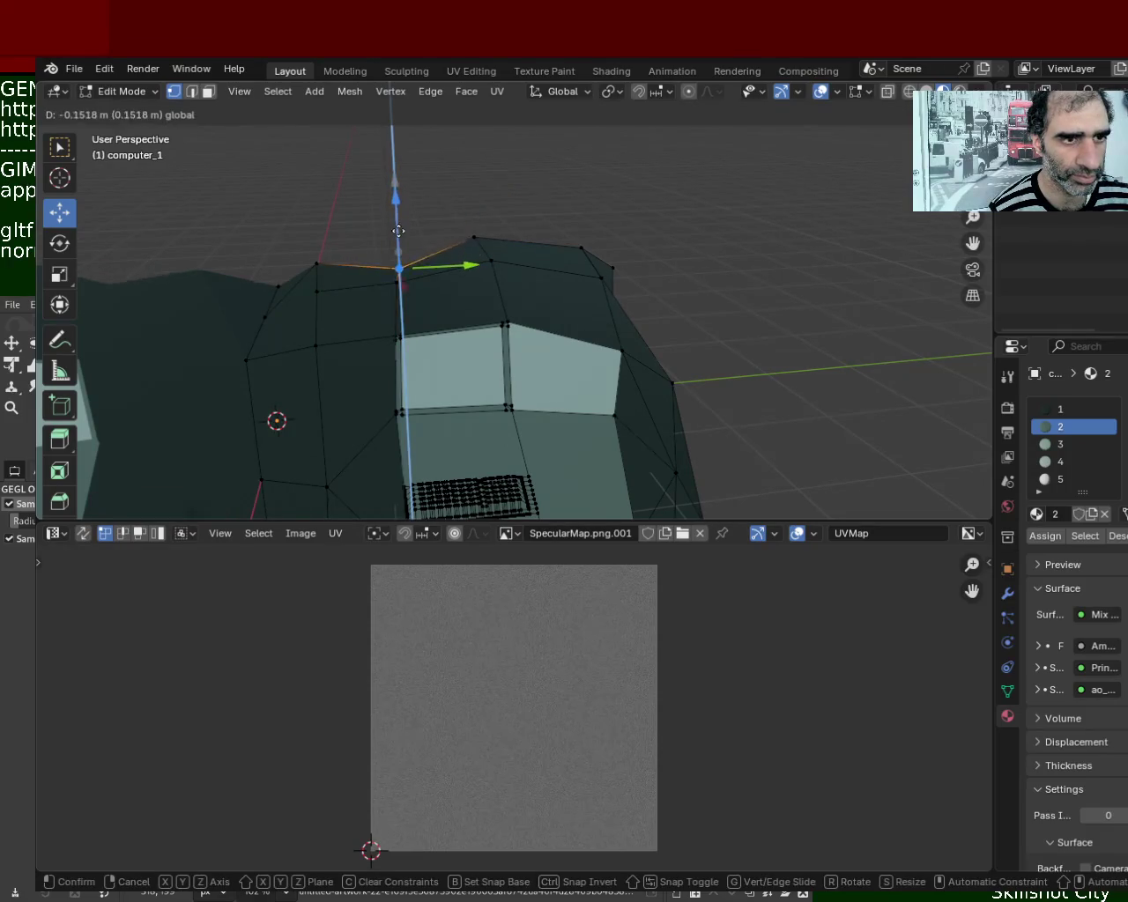
pyautogui.click(398, 231)
pyautogui.click(316, 264)
pyautogui.press('g')
pyautogui.press('z')
pyautogui.click(317, 296)
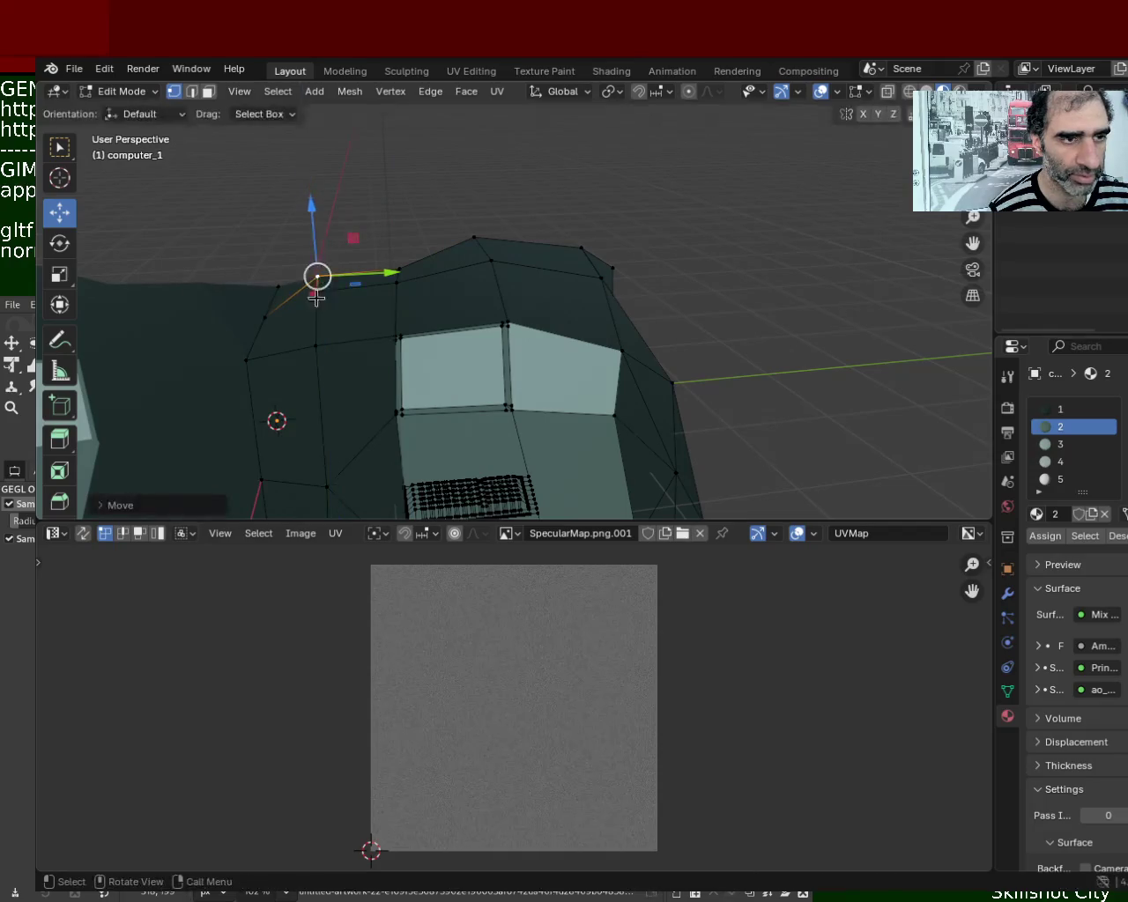
# Adjust a casing vertex's height on Z, then slide it sideways along Y
pyautogui.moveTo(451, 302)
pyautogui.mouseDown(button='middle')
pyautogui.moveTo(559, 310)
pyautogui.moveTo(495, 277)
pyautogui.moveTo(587, 247)
pyautogui.mouseUp(button='middle')
pyautogui.press('g')
pyautogui.press('z')
pyautogui.click(521, 253)
pyautogui.press('g')
pyautogui.press('y')
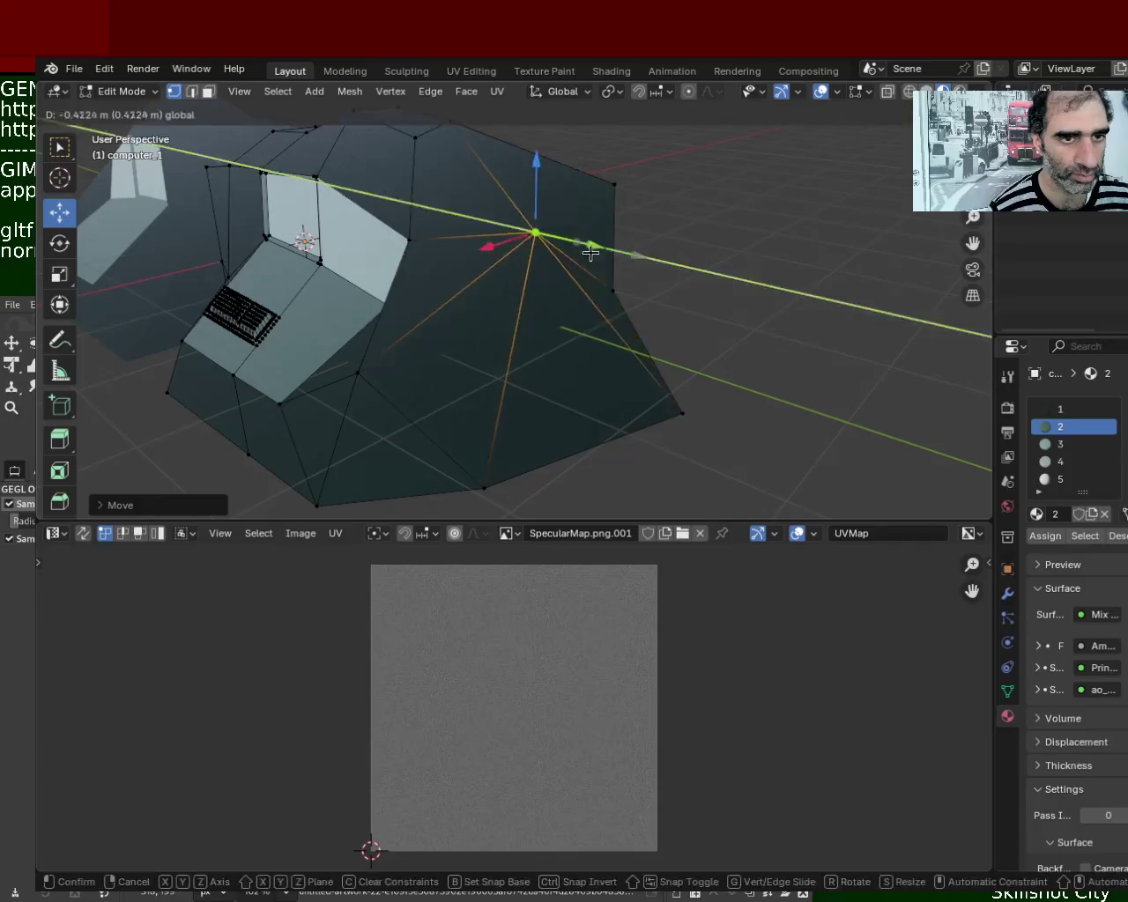
pyautogui.click(702, 424)
pyautogui.press('g')
pyautogui.press('y')
pyautogui.click(645, 421)
# Lower neighbouring casing vertices and nudge the screen's top-left corner vertex right and down
pyautogui.moveTo(645, 421); pyautogui.dragTo(599, 287, button='middle')
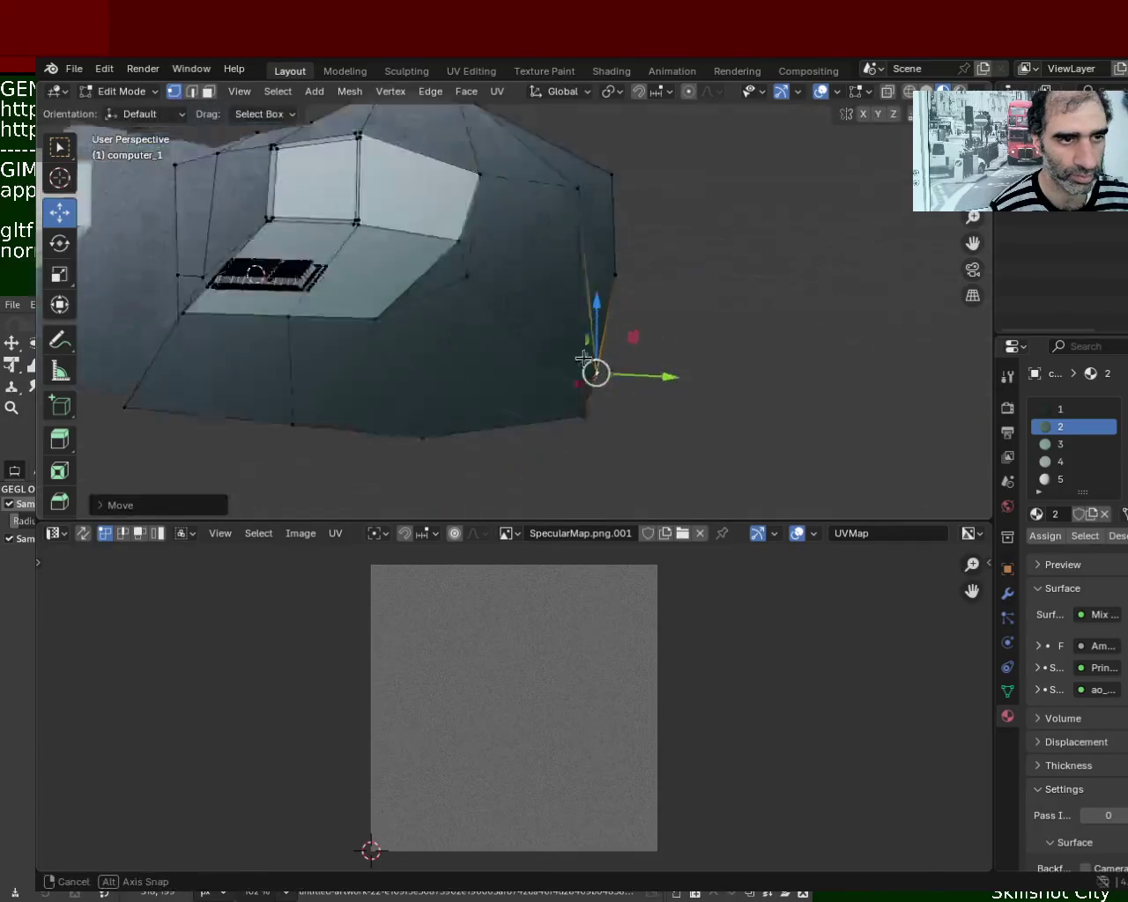
pyautogui.moveTo(513, 276)
pyautogui.mouseDown(button='middle')
pyautogui.moveTo(543, 264)
pyautogui.moveTo(546, 239)
pyautogui.mouseUp(button='middle')
pyautogui.scroll(5, 543, 232)
pyautogui.scroll(-5, 543, 232)
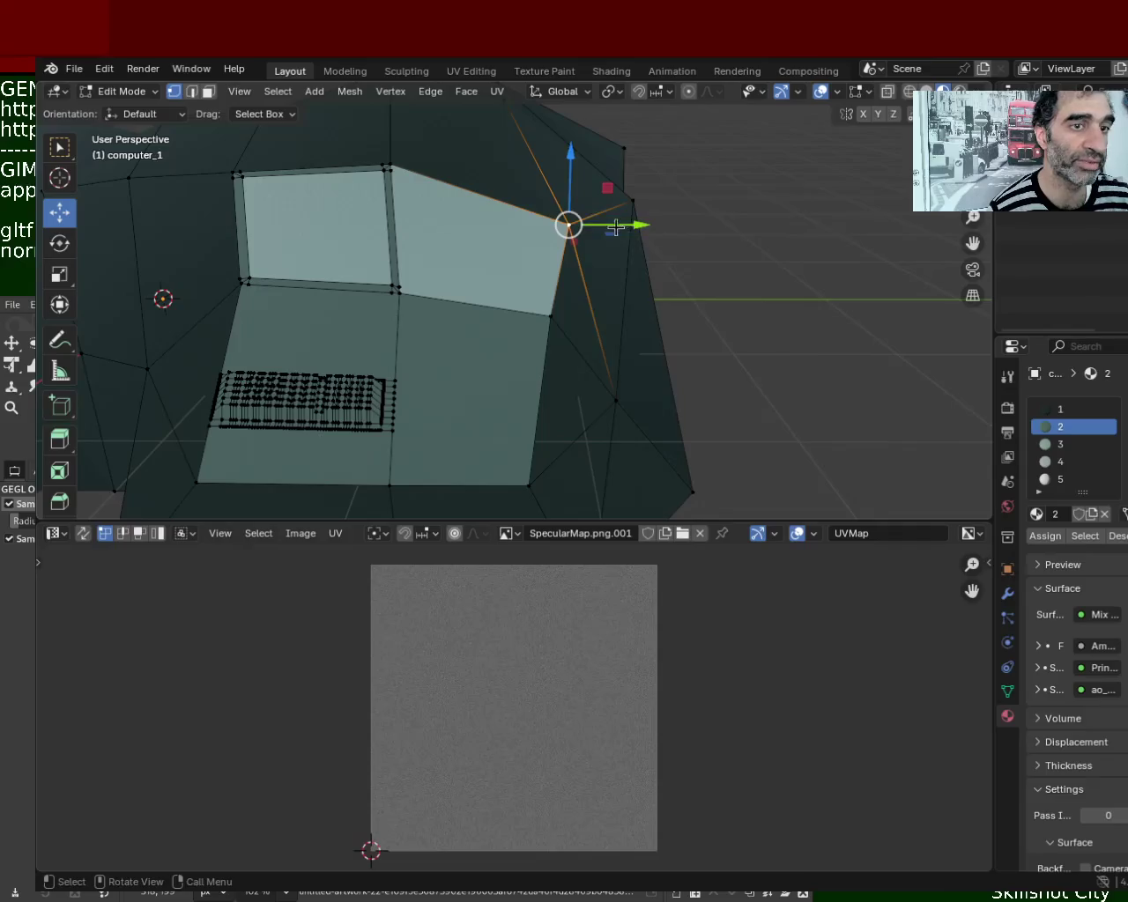
pyautogui.moveTo(615, 228); pyautogui.dragTo(567, 227)
pyautogui.moveTo(522, 172); pyautogui.dragTo(514, 128)
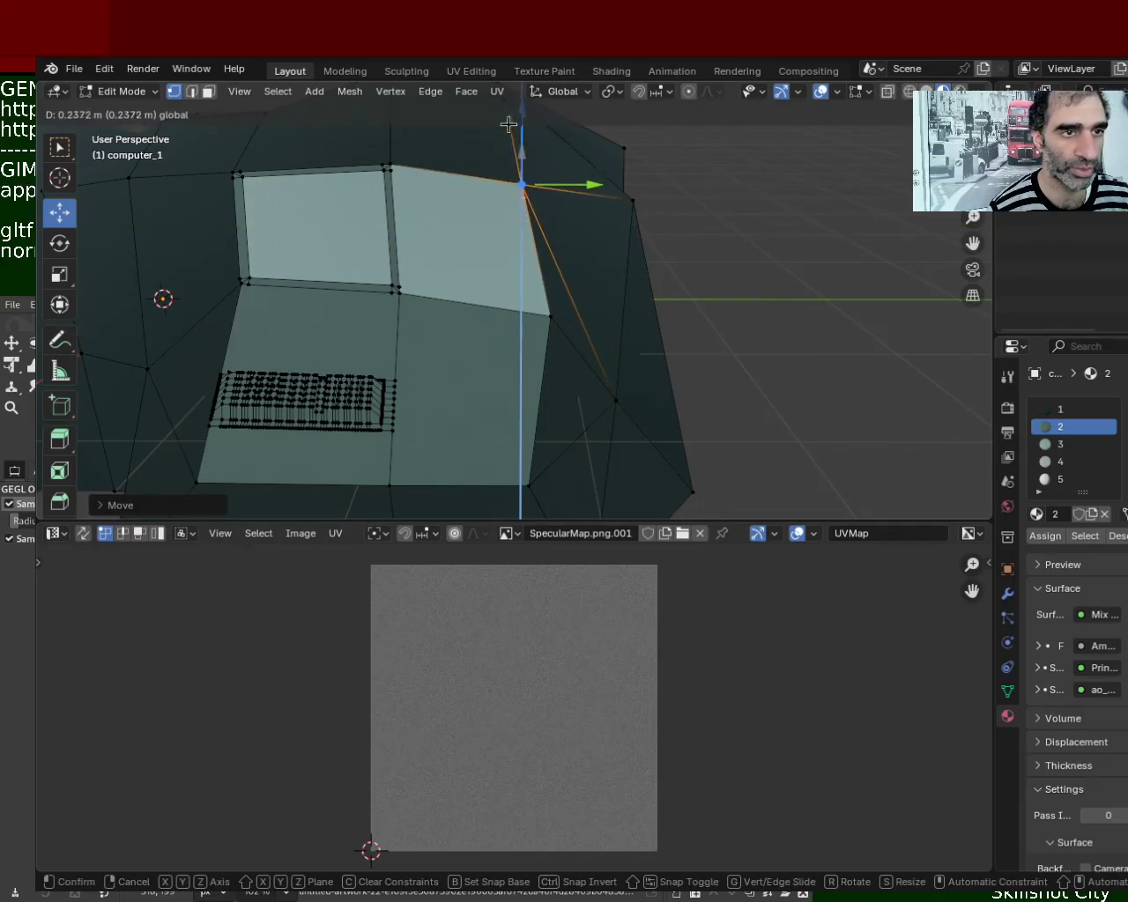
pyautogui.click(385, 166)
pyautogui.moveTo(385, 132); pyautogui.dragTo(393, 146)
pyautogui.click(238, 173)
pyautogui.moveTo(304, 176); pyautogui.dragTo(322, 177)
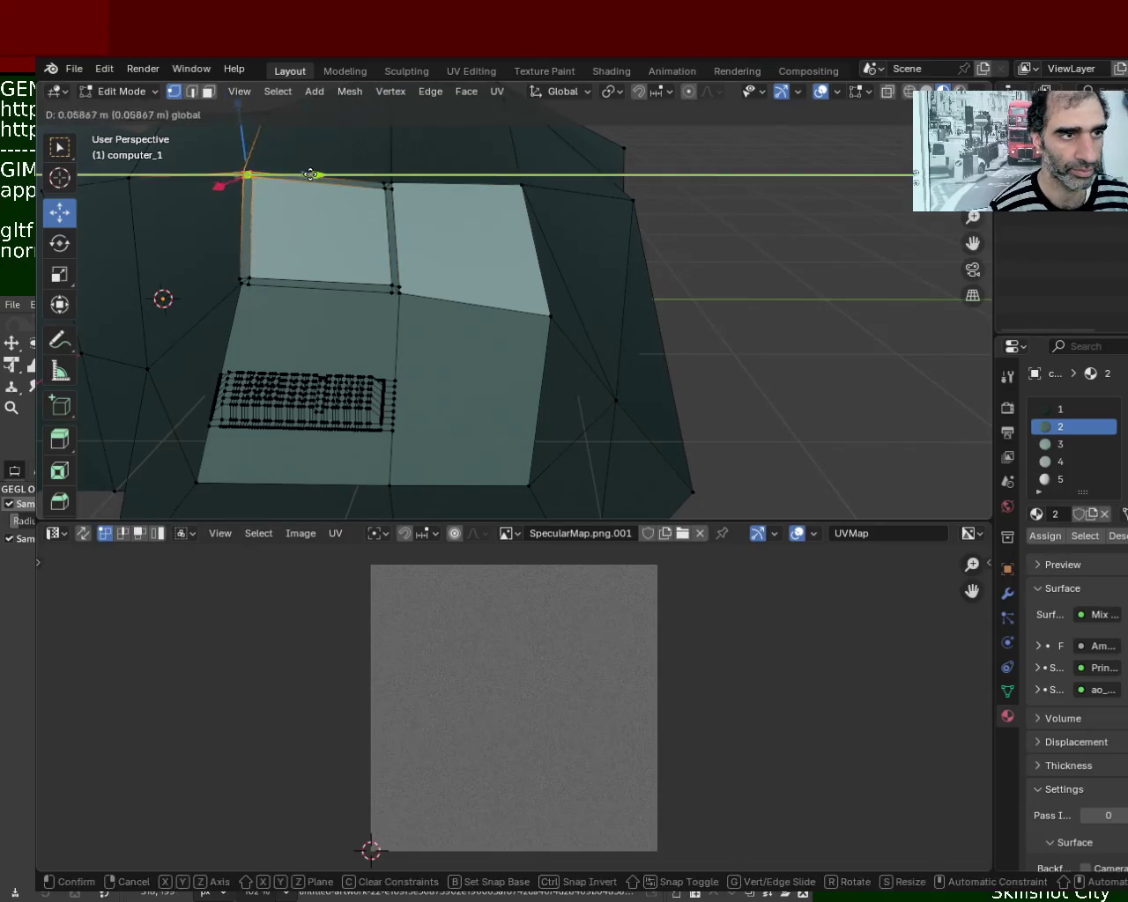
pyautogui.moveTo(254, 131); pyautogui.dragTo(251, 151)
# Tilt the screen lid upright and slide its top-right corner vertex along Y
pyautogui.click(392, 286)
pyautogui.moveTo(429, 302)
pyautogui.mouseDown(button='middle')
pyautogui.moveTo(632, 343)
pyautogui.moveTo(624, 361)
pyautogui.mouseUp(button='middle')
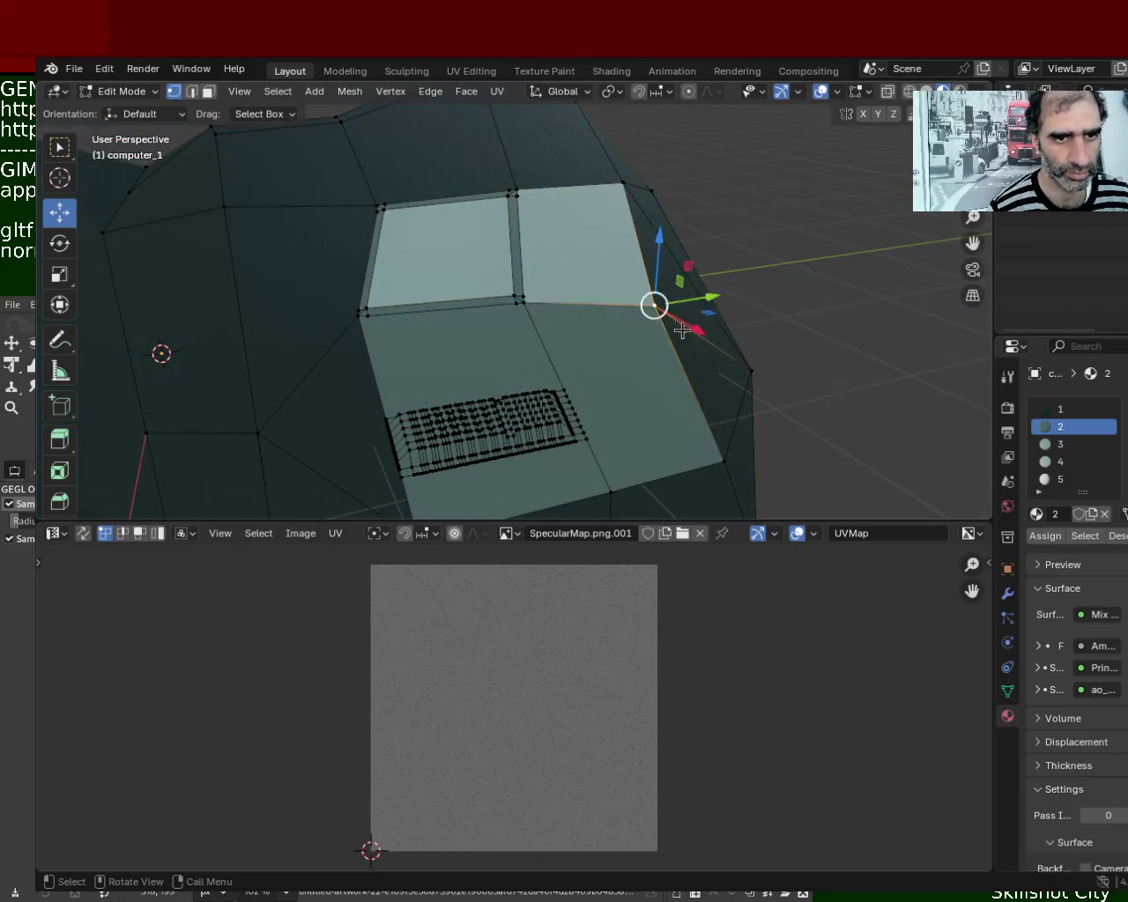
pyautogui.moveTo(681, 331); pyautogui.dragTo(644, 309)
pyautogui.click(651, 190)
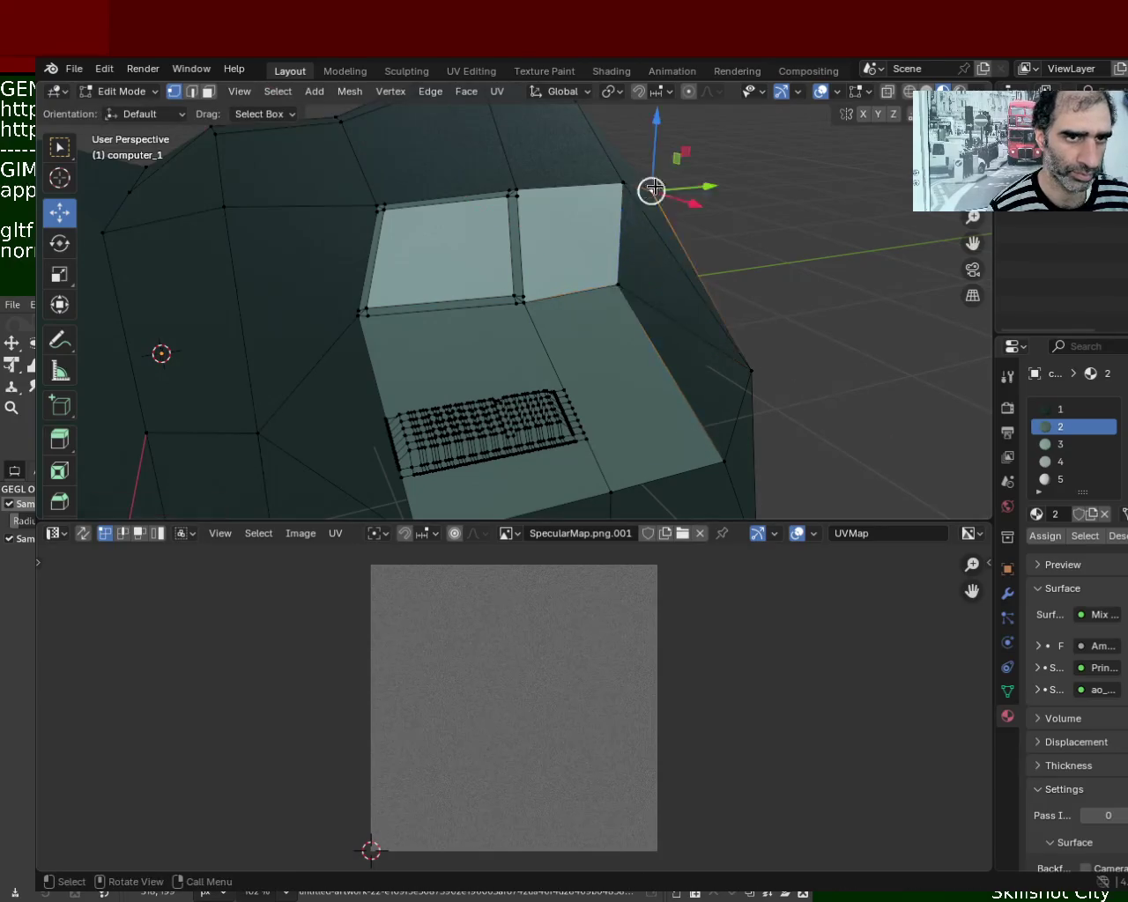
pyautogui.moveTo(659, 180); pyautogui.dragTo(611, 197)
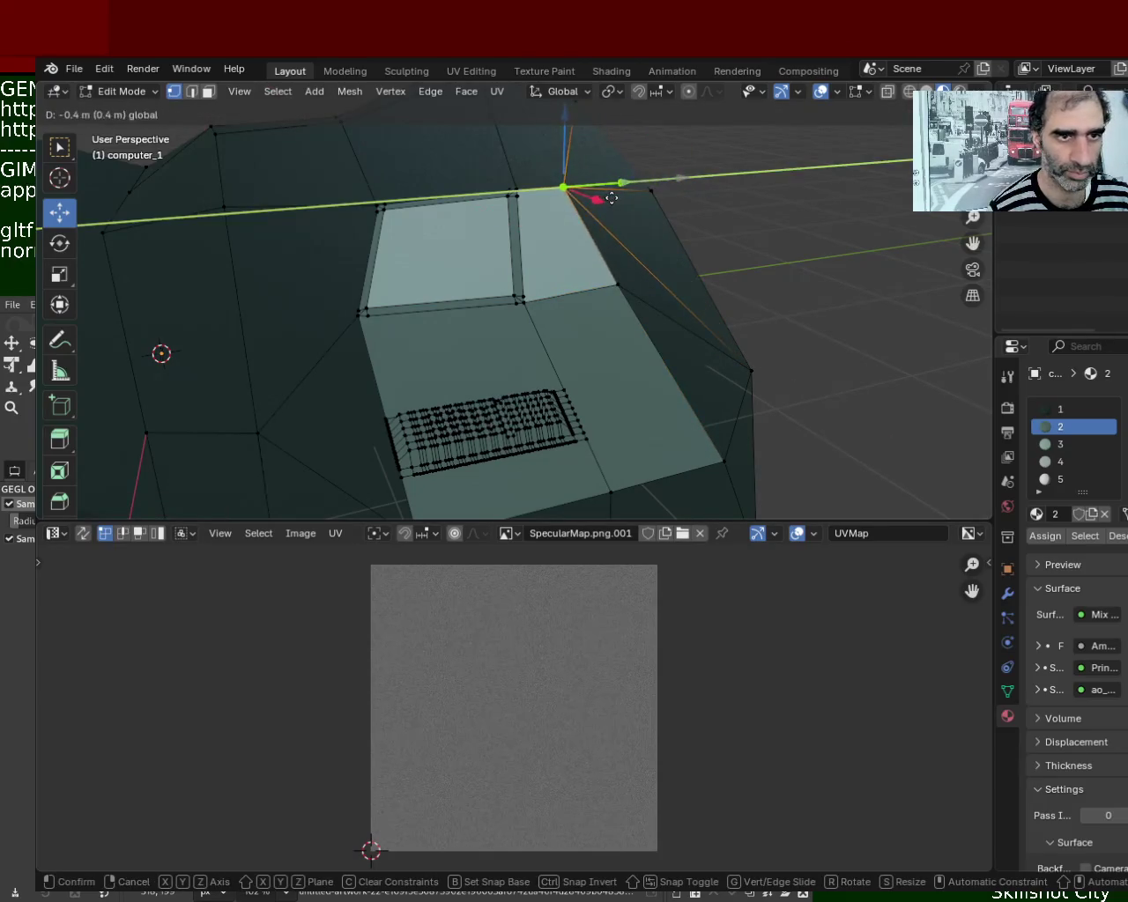
pyautogui.moveTo(565, 146); pyautogui.dragTo(567, 161)
# Lower a vertex on the casing corner along Z
pyautogui.moveTo(705, 312)
pyautogui.mouseDown(button='middle')
pyautogui.moveTo(506, 378)
pyautogui.moveTo(435, 302)
pyautogui.moveTo(496, 335)
pyautogui.mouseUp(button='middle')
pyautogui.click(701, 195)
pyautogui.press('g')
pyautogui.press('z')
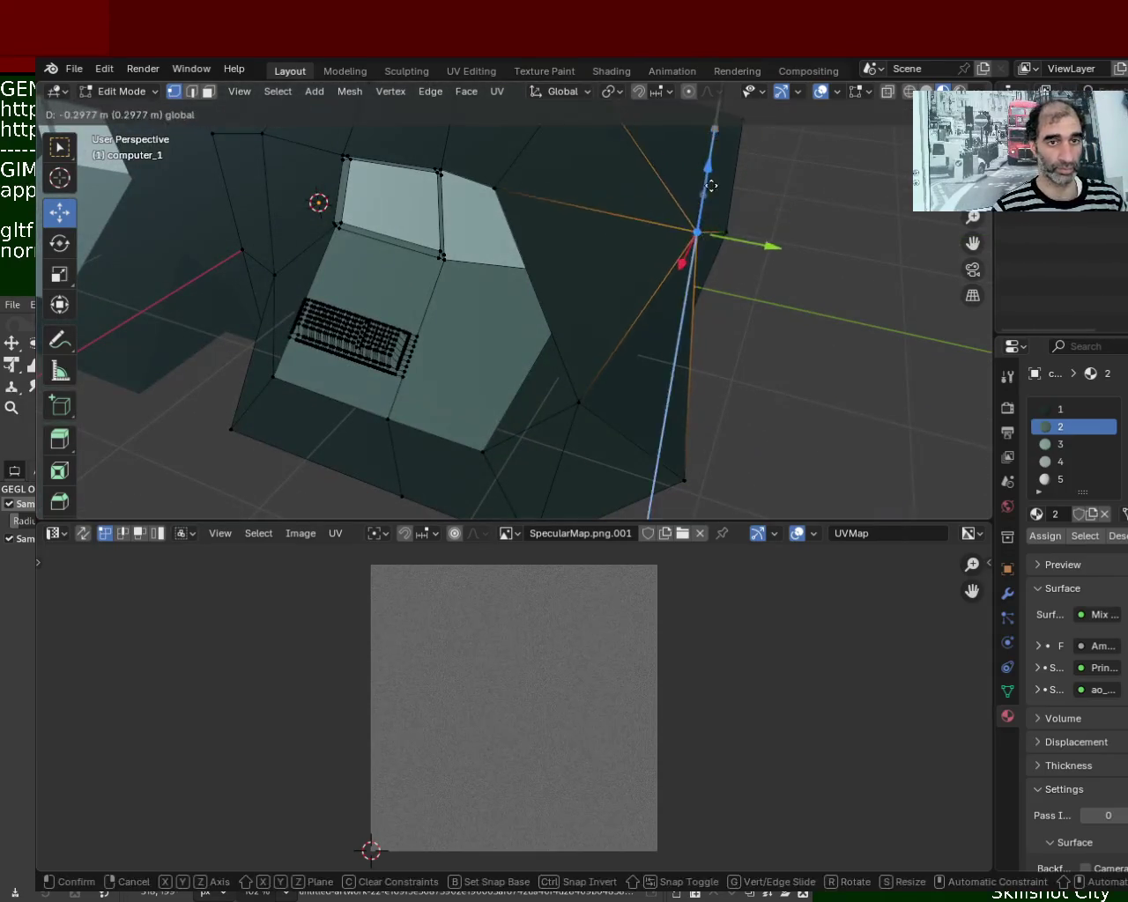
pyautogui.click(695, 241)
# Move another casing vertex along Y, then raise or lower it on Z
pyautogui.moveTo(695, 241)
pyautogui.mouseDown(button='middle')
pyautogui.moveTo(529, 270)
pyautogui.moveTo(403, 357)
pyautogui.moveTo(435, 345)
pyautogui.moveTo(425, 312)
pyautogui.mouseUp(button='middle')
pyautogui.moveTo(415, 370)
pyautogui.mouseDown(button='middle')
pyautogui.moveTo(411, 297)
pyautogui.moveTo(422, 302)
pyautogui.moveTo(348, 282)
pyautogui.moveTo(347, 304)
pyautogui.moveTo(256, 315)
pyautogui.moveTo(398, 325)
pyautogui.mouseUp(button='middle')
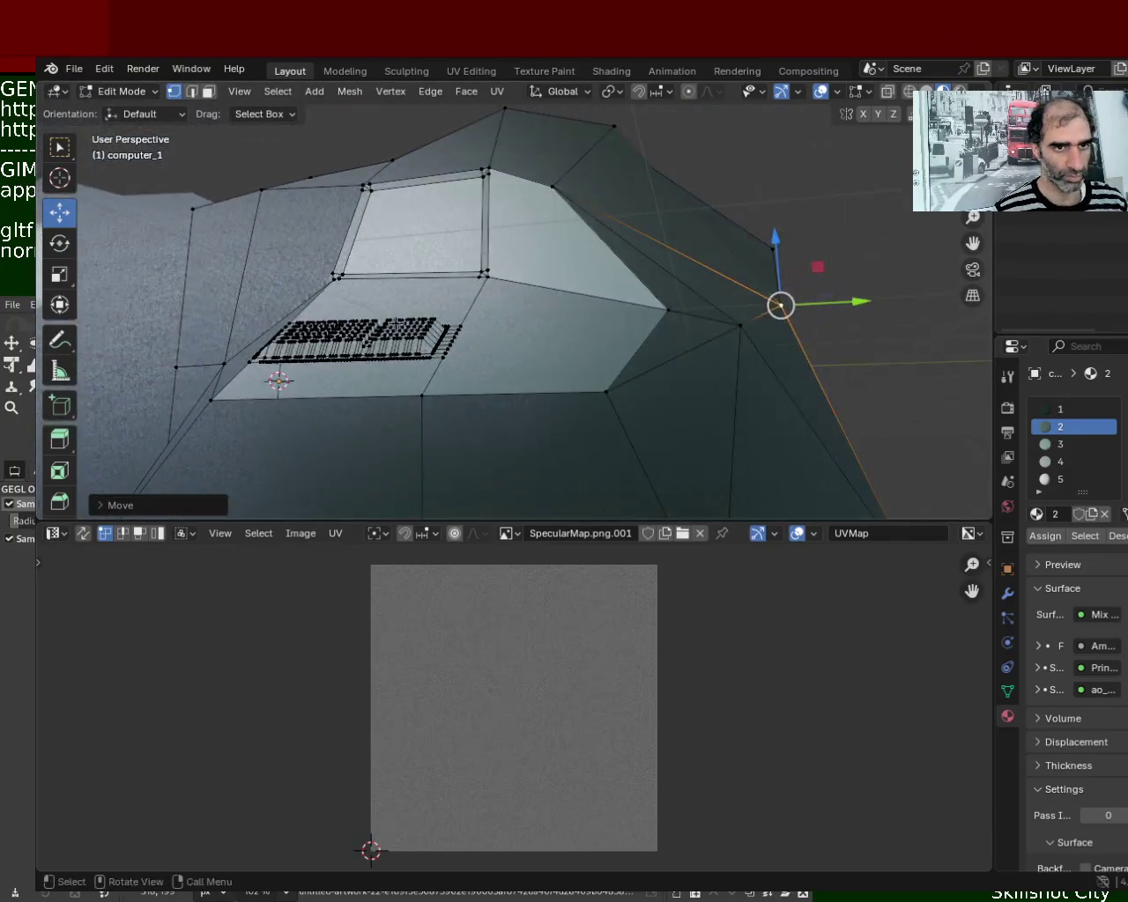
pyautogui.click(667, 310)
pyautogui.press('g')
pyautogui.press('y')
pyautogui.click(558, 315)
pyautogui.press('g')
pyautogui.press('z')
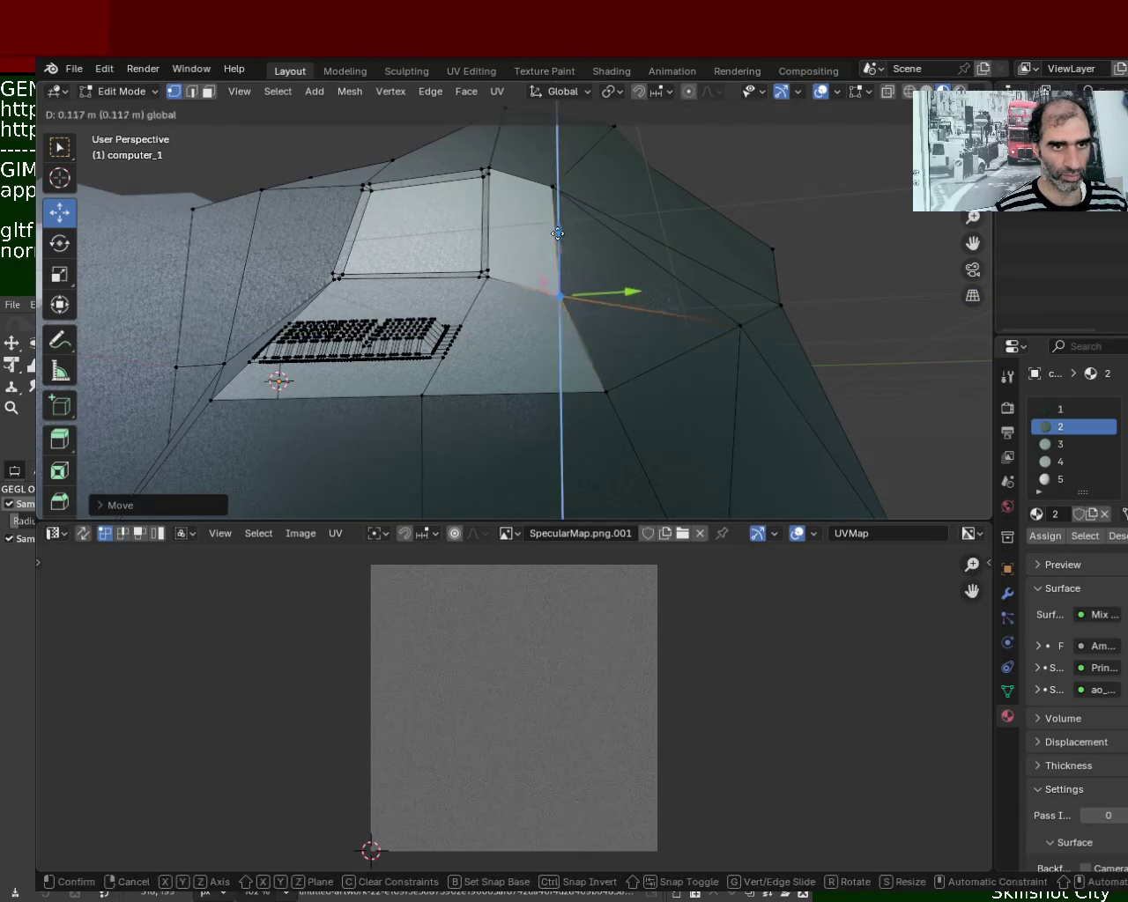
pyautogui.click(557, 240)
pyautogui.scroll(2, 551, 340)
pyautogui.scroll(4, 497, 244)
pyautogui.scroll(-3, 497, 243)
pyautogui.moveTo(536, 318)
pyautogui.mouseDown(button='middle')
pyautogui.moveTo(461, 338)
pyautogui.moveTo(475, 322)
pyautogui.mouseUp(button='middle')
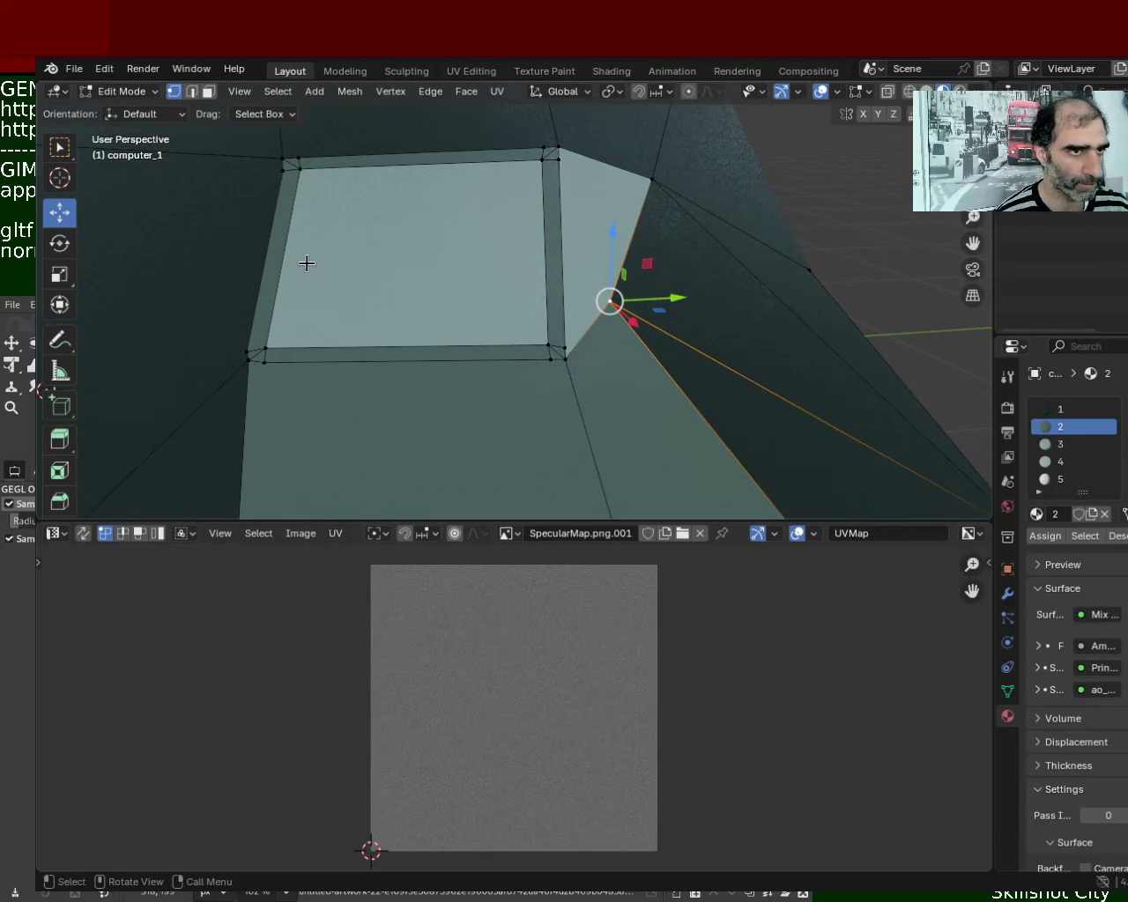
# In Edge select mode, dissolve the first two diagonal edges on the screen frame
pyautogui.click(192, 91)
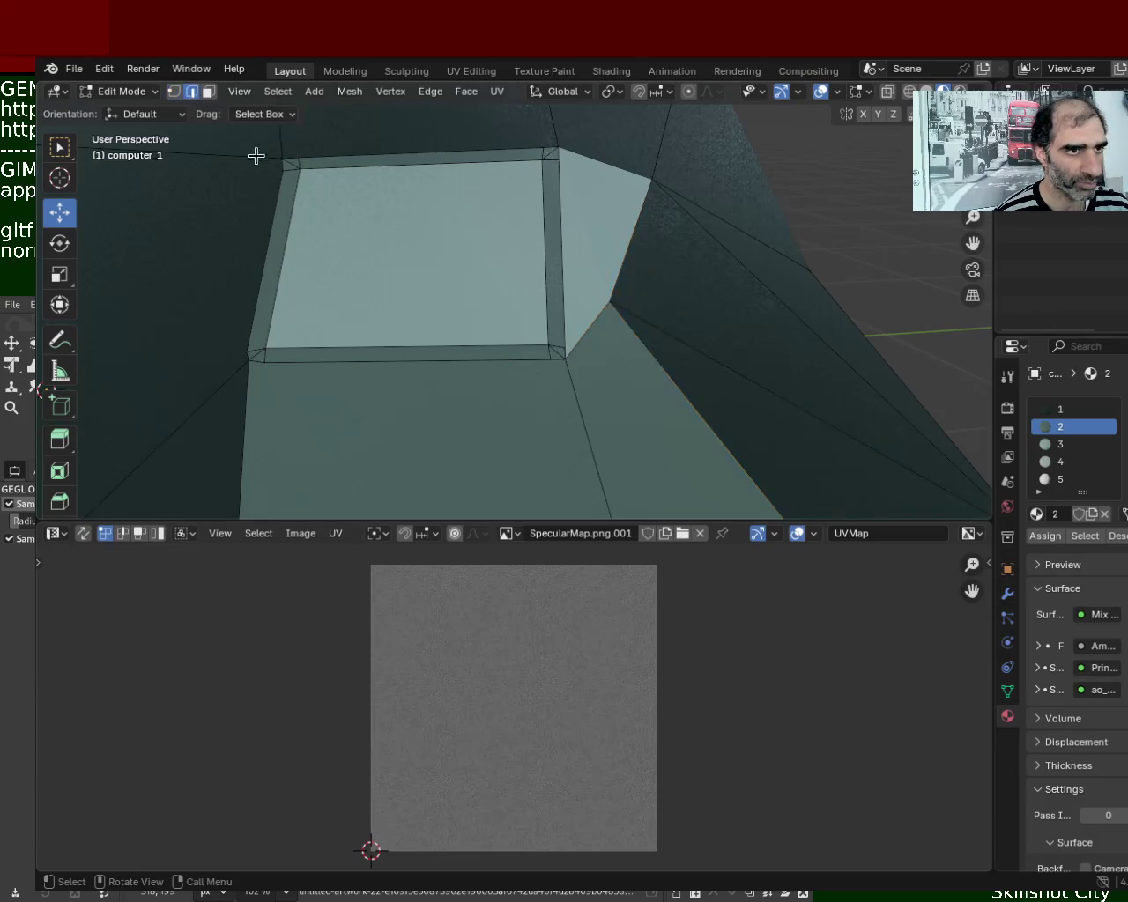
pyautogui.keyDown('shift'); pyautogui.click(300, 162); pyautogui.keyUp('shift')
pyautogui.press('x')
pyautogui.click(299, 219)
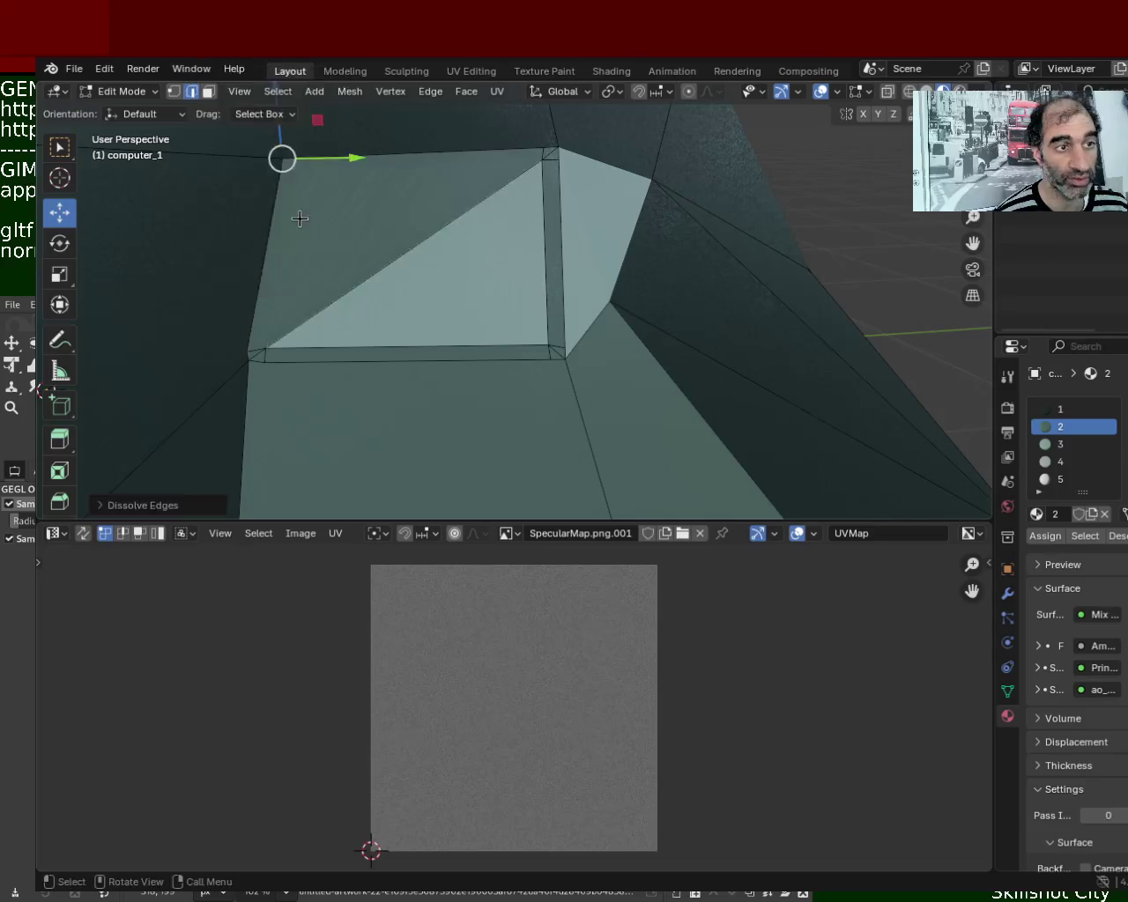
pyautogui.click(361, 230)
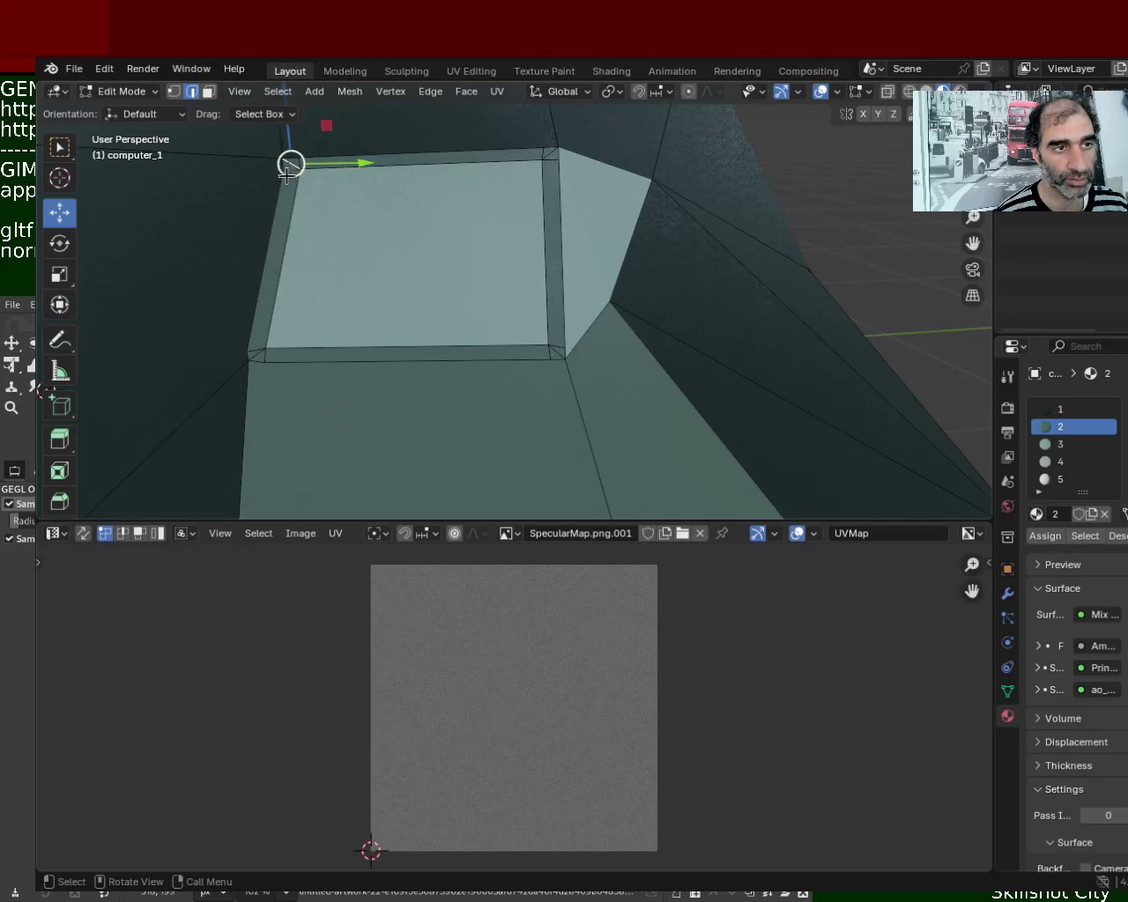
pyautogui.press('x')
pyautogui.click(282, 221)
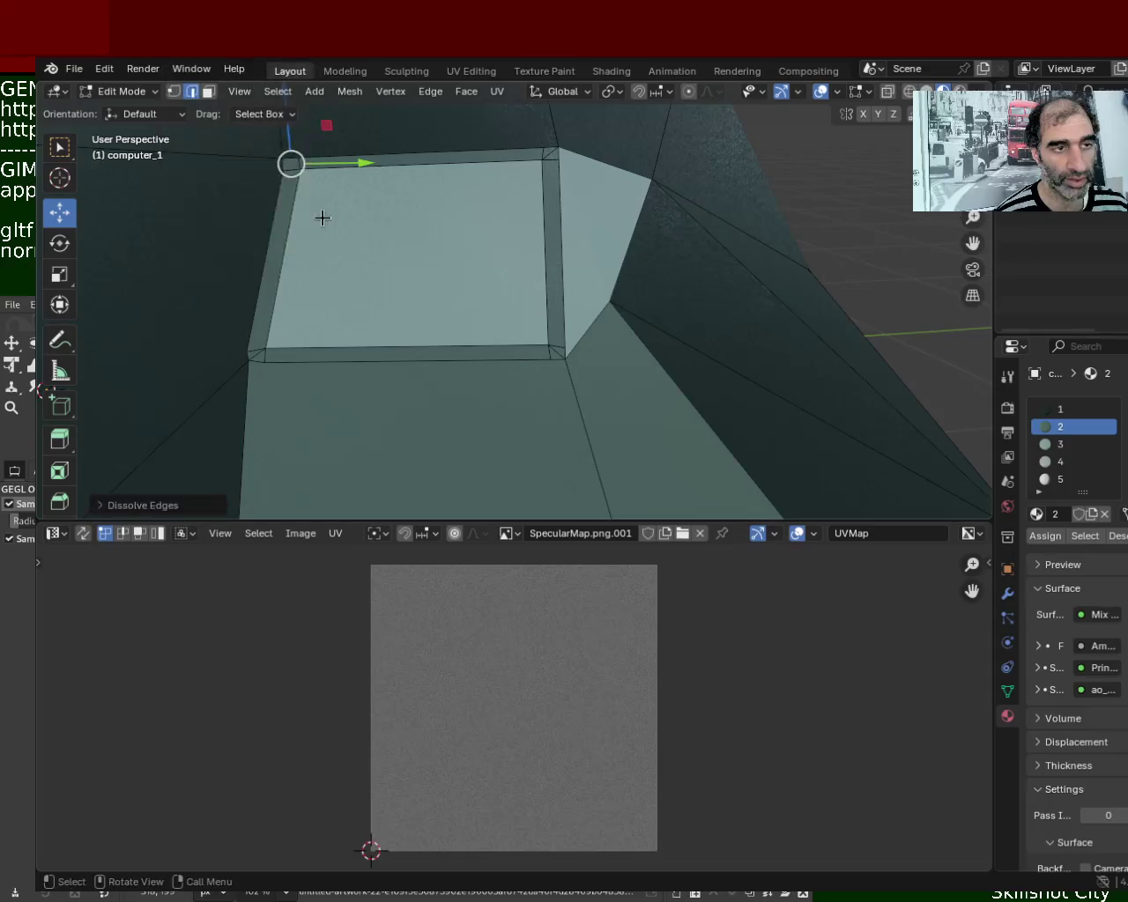
# Dissolve the three corner diagonal edges of the screen frame, including lower-right and lower-left
pyautogui.click(550, 153)
pyautogui.press('x')
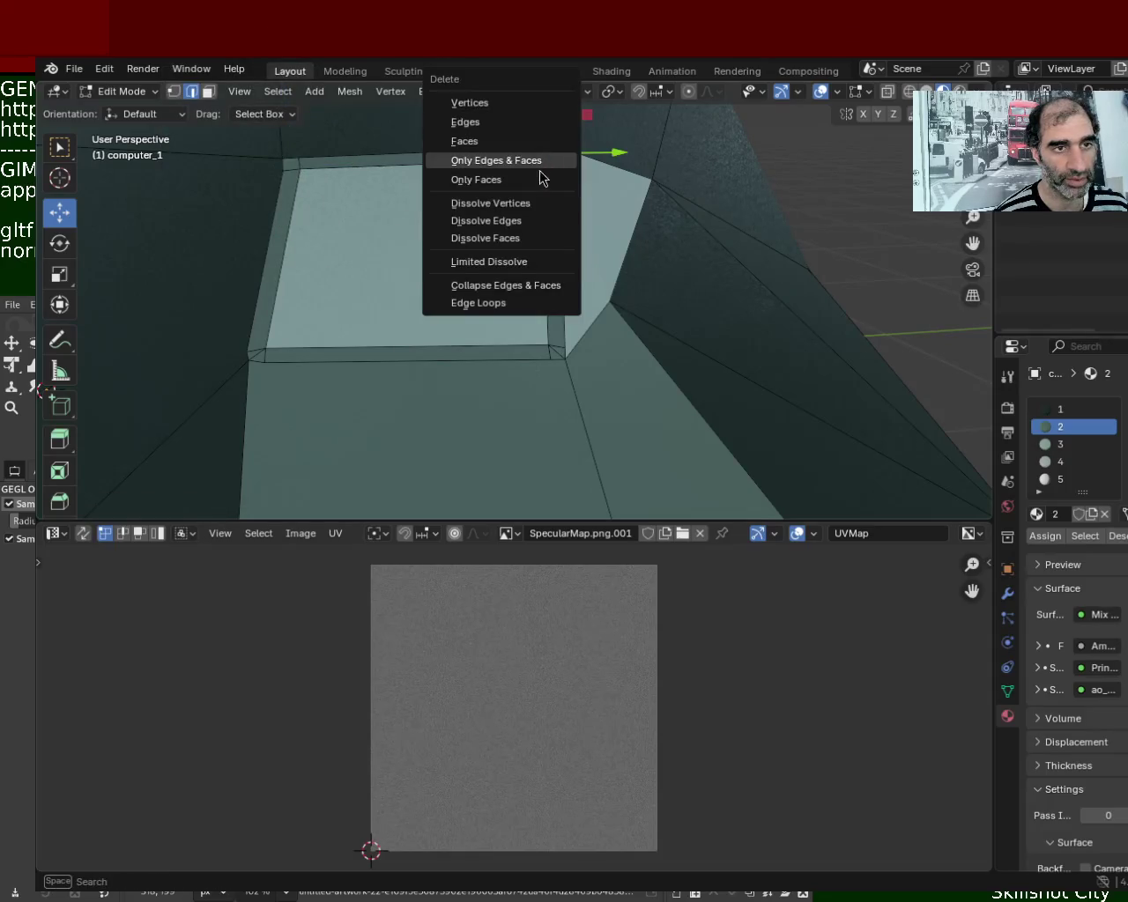
pyautogui.click(526, 220)
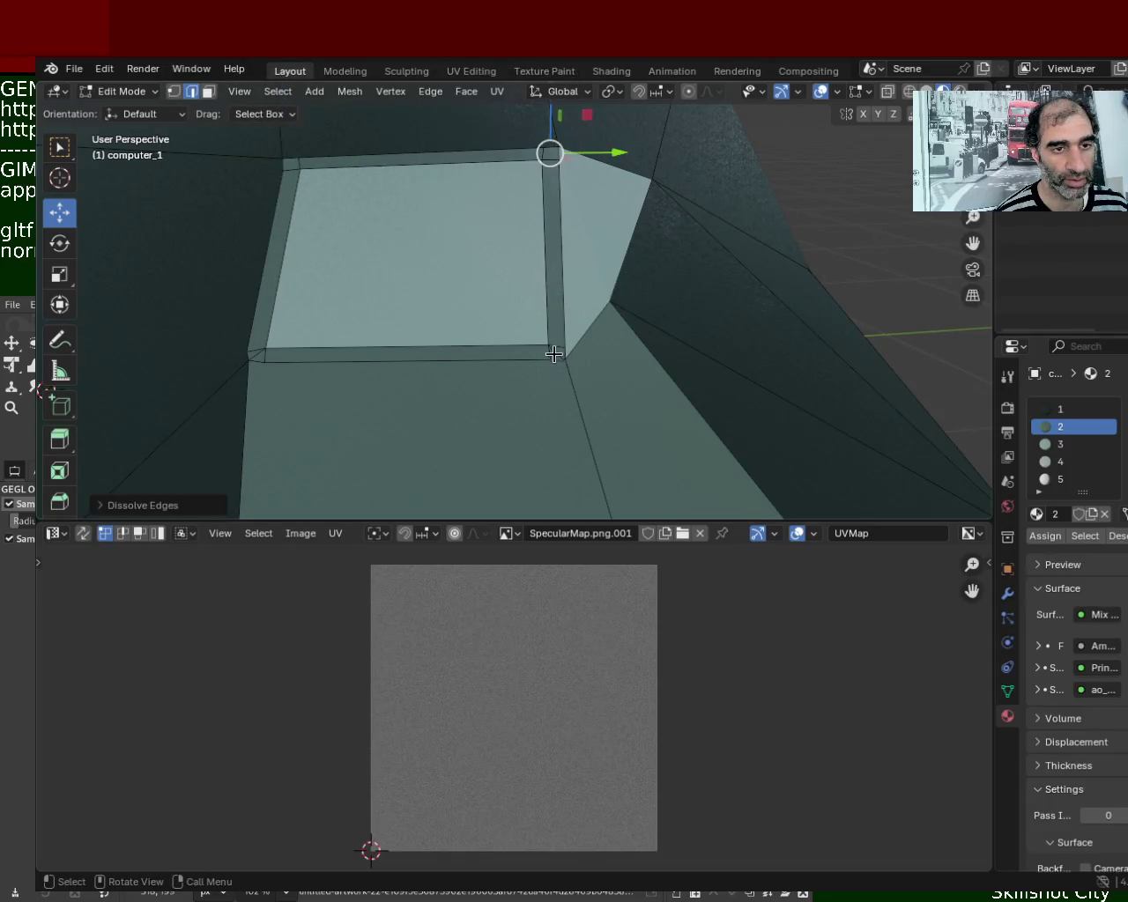
pyautogui.click(553, 353)
pyautogui.press('x')
pyautogui.click(546, 353)
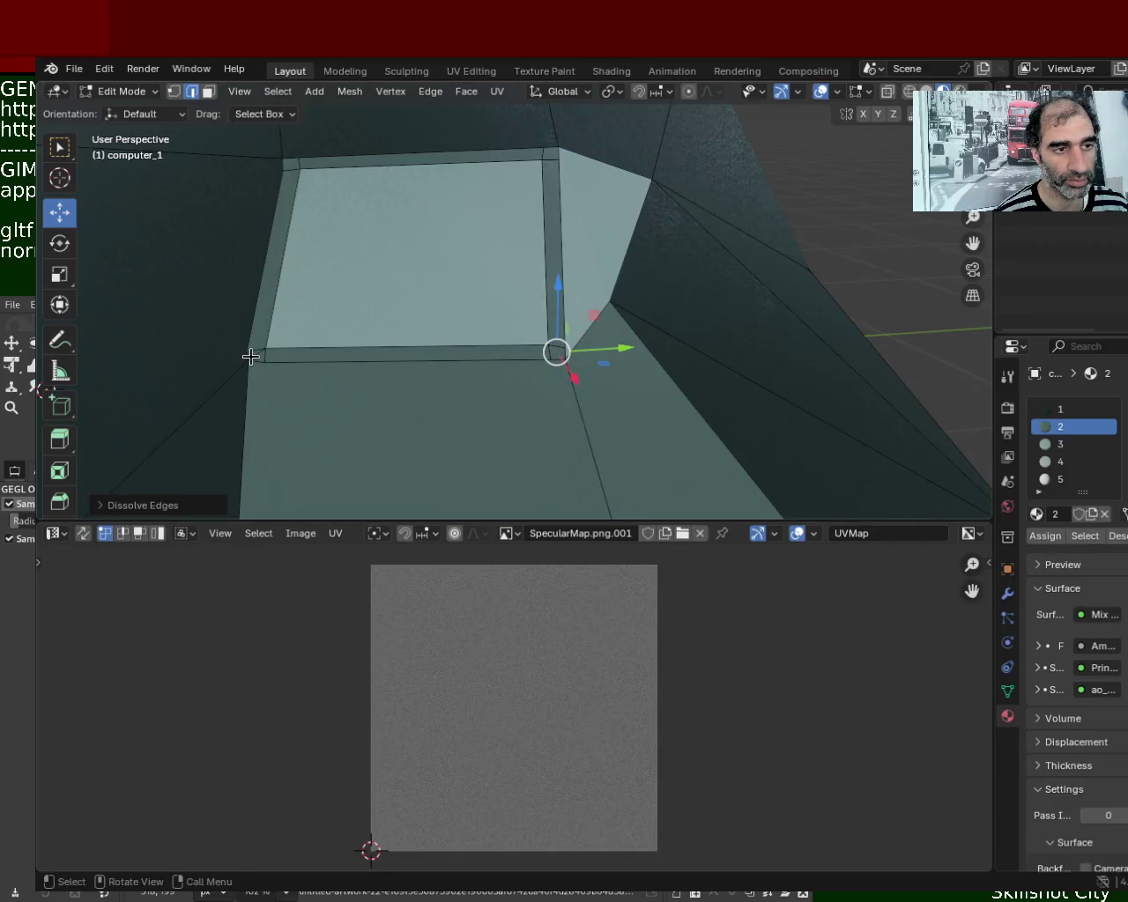
pyautogui.click(251, 356)
pyautogui.press('x')
pyautogui.click(251, 356)
# Back in Vertex select, lower the vertex beside the screen base along Z
pyautogui.moveTo(254, 353)
pyautogui.mouseDown(button='middle')
pyautogui.moveTo(433, 358)
pyautogui.moveTo(732, 168)
pyautogui.moveTo(380, 146)
pyautogui.moveTo(406, 270)
pyautogui.moveTo(420, 255)
pyautogui.mouseUp(button='middle')
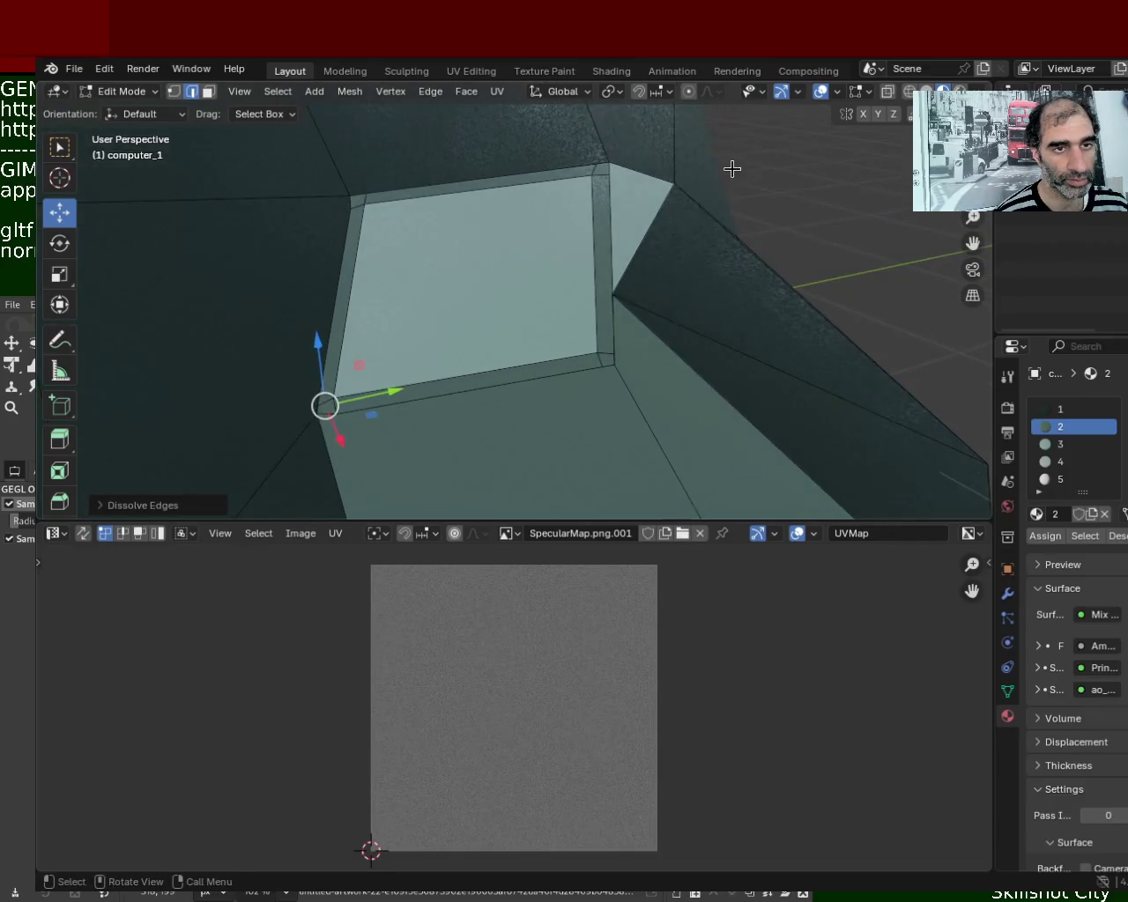
pyautogui.click(732, 168)
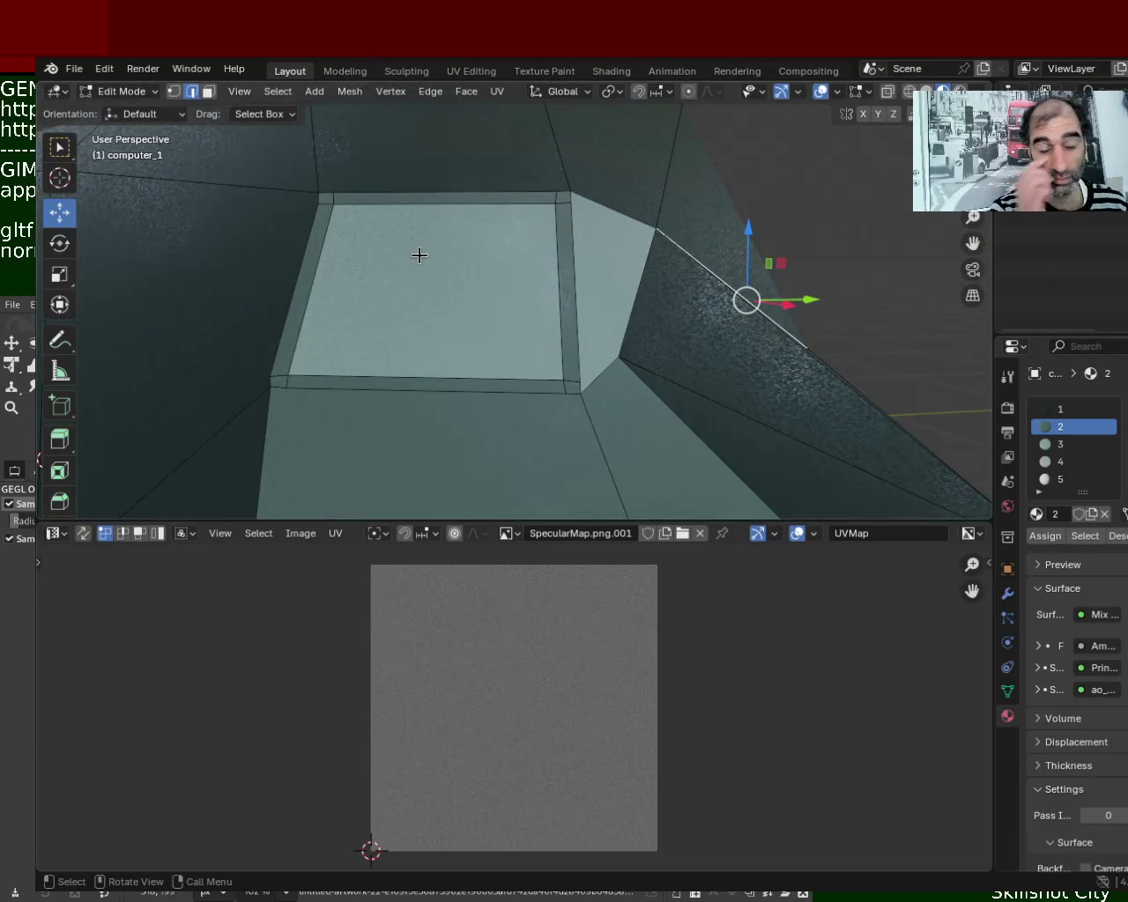
pyautogui.moveTo(468, 300)
pyautogui.mouseDown(button='middle')
pyautogui.moveTo(672, 370)
pyautogui.moveTo(428, 226)
pyautogui.moveTo(485, 246)
pyautogui.moveTo(448, 218)
pyautogui.moveTo(462, 266)
pyautogui.mouseUp(button='middle')
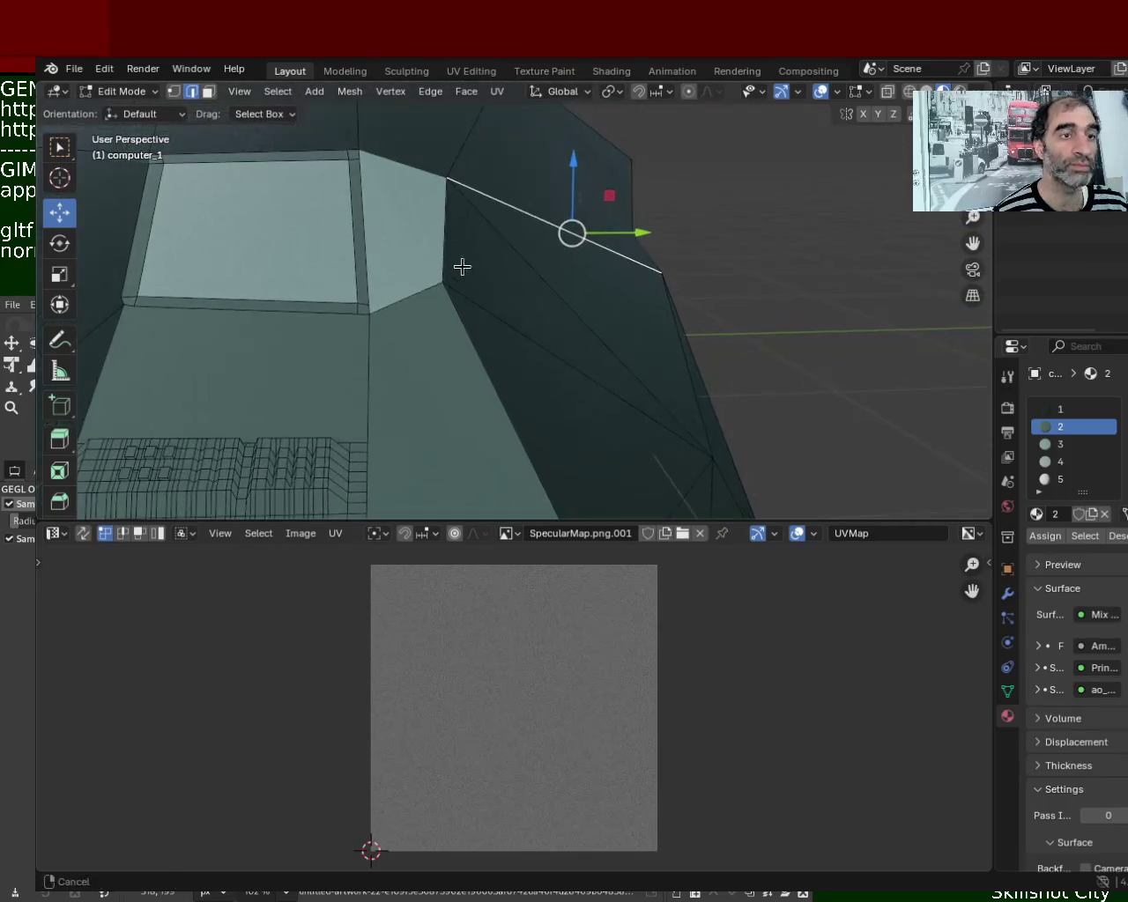
pyautogui.click(174, 91)
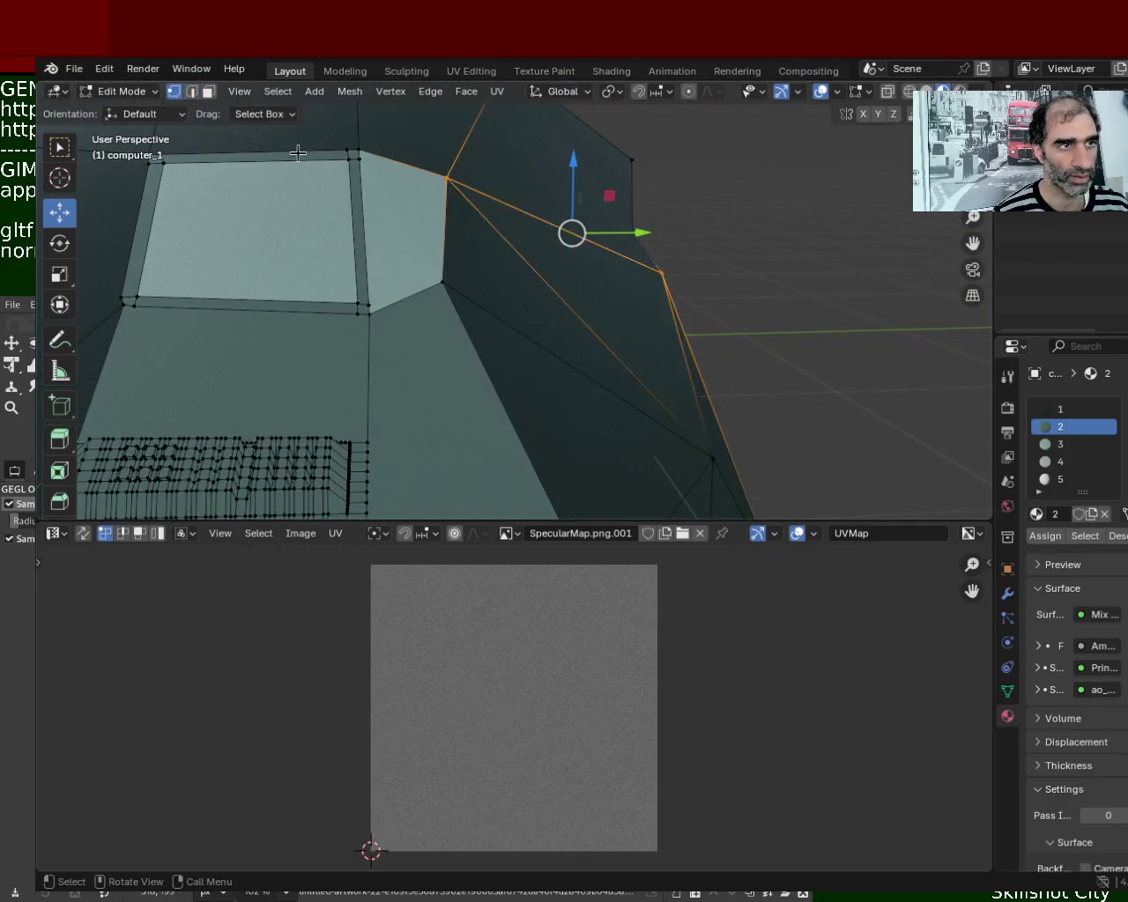
pyautogui.click(455, 278)
pyautogui.press('g')
pyautogui.press('z')
pyautogui.click(449, 248)
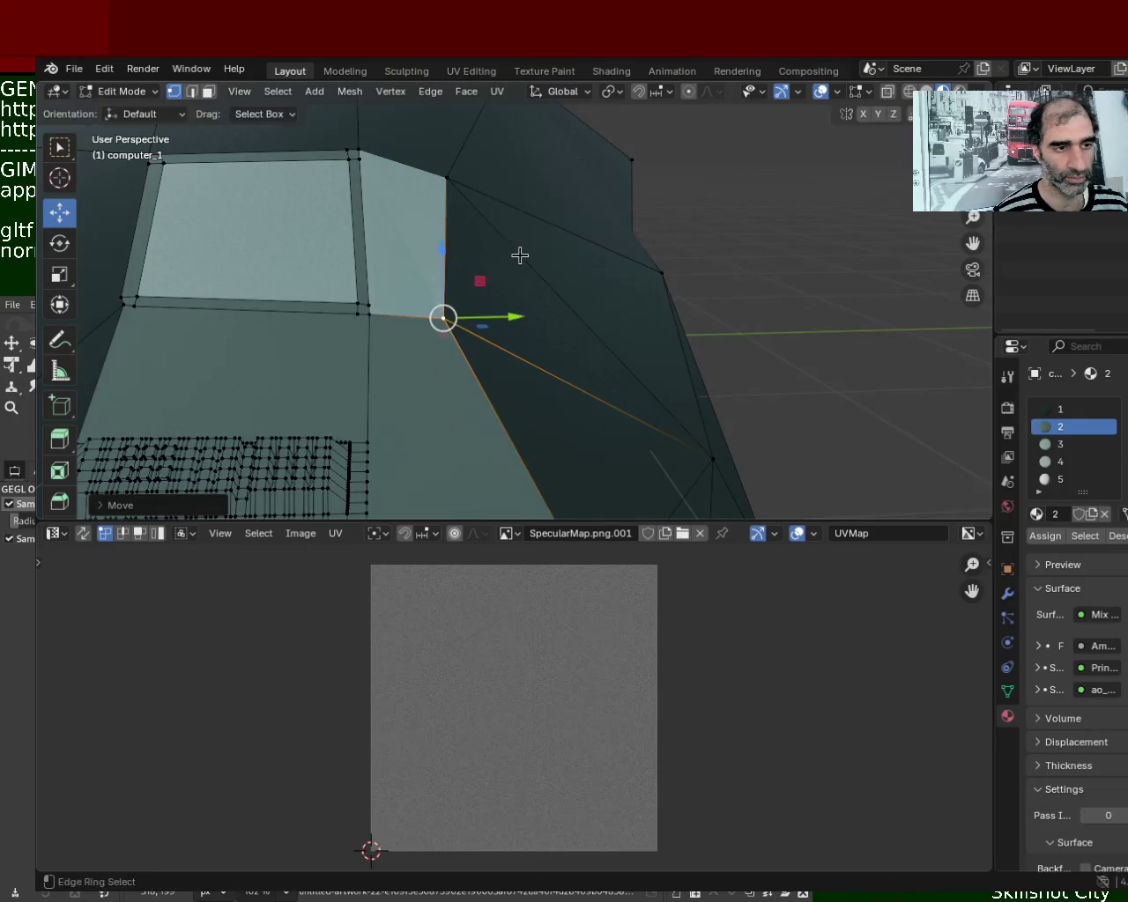
pyautogui.scroll(-3, 550, 251)
pyautogui.moveTo(551, 322)
pyautogui.mouseDown(button='middle')
pyautogui.moveTo(499, 325)
pyautogui.moveTo(578, 216)
pyautogui.moveTo(538, 215)
pyautogui.mouseUp(button='middle')
pyautogui.scroll(5, 499, 325)
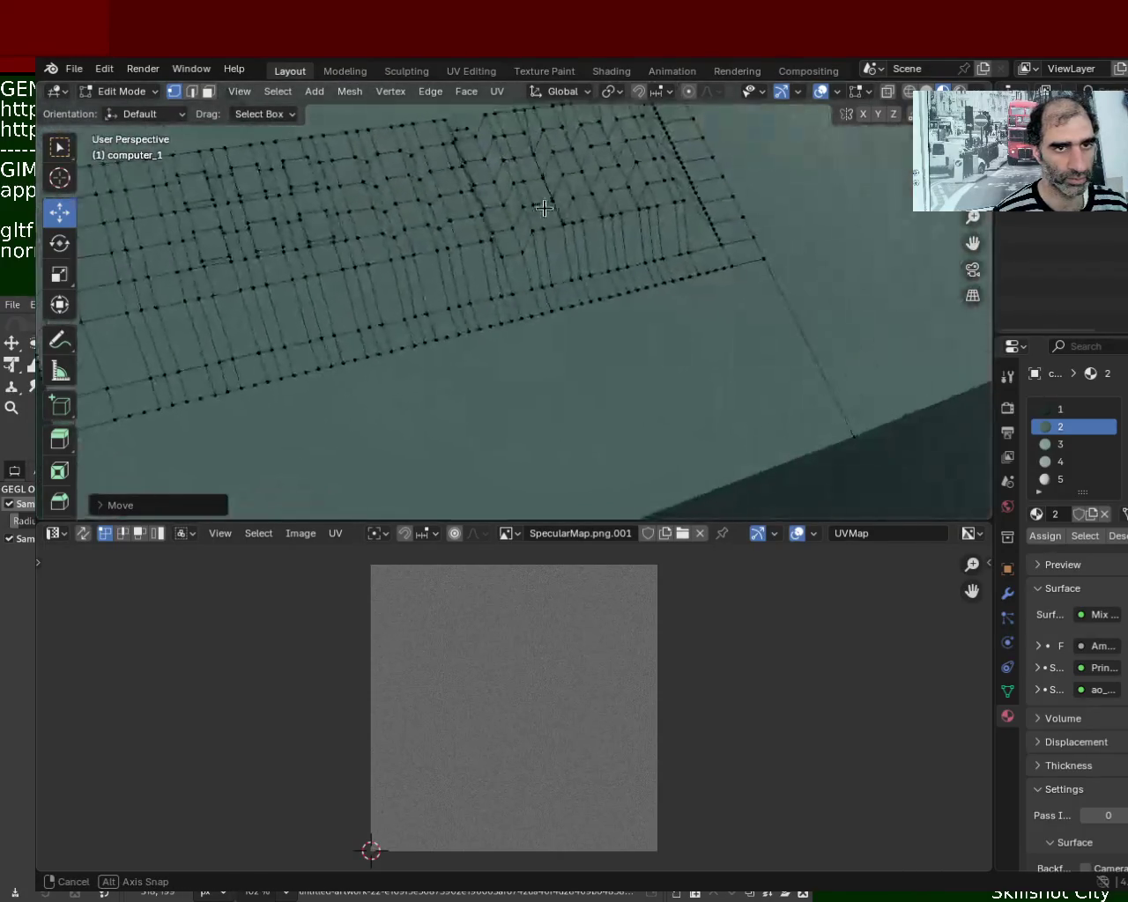
pyautogui.moveTo(410, 228); pyautogui.dragTo(542, 326, button='middle')
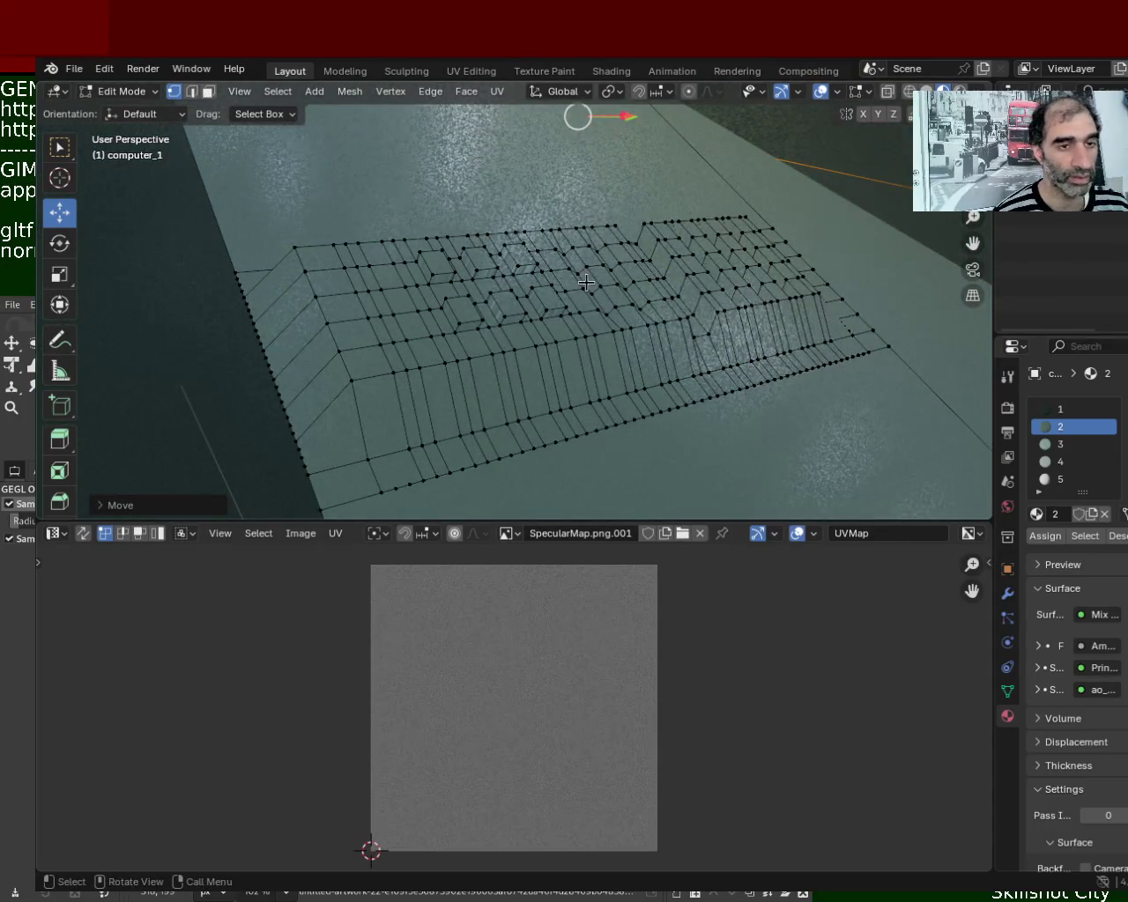
# Unwrap the entire computer mesh with Smart UV Project
pyautogui.press('a')
pyautogui.click(497, 92)
pyautogui.moveTo(529, 111)
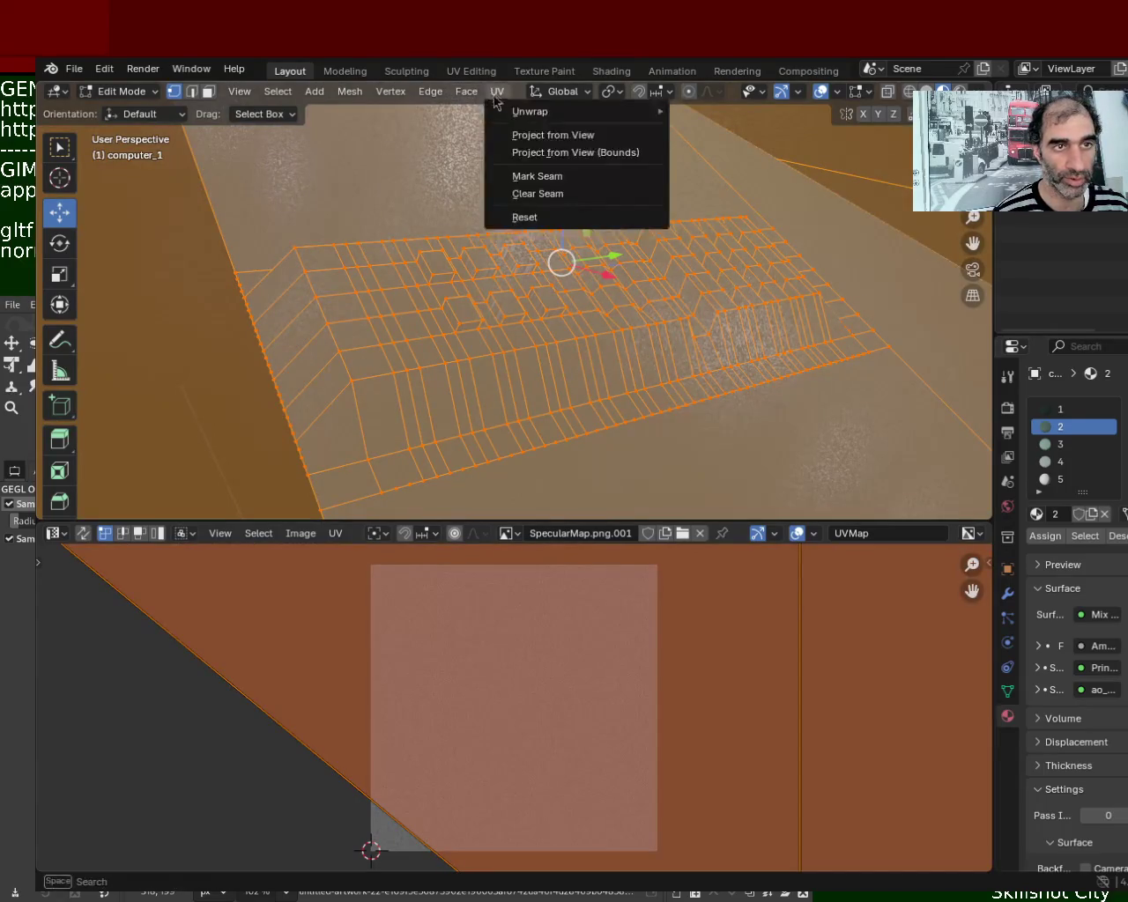
pyautogui.click(756, 175)
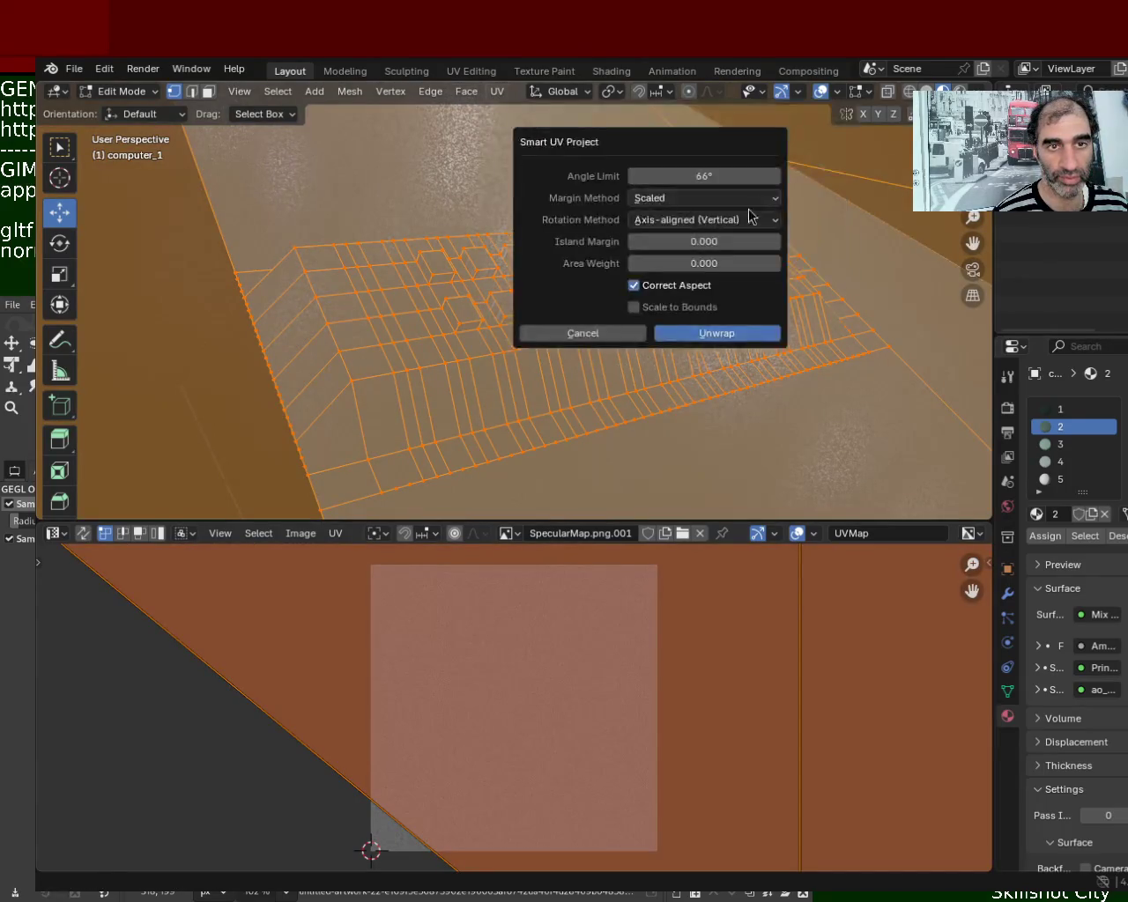
pyautogui.click(749, 328)
pyautogui.click(724, 214)
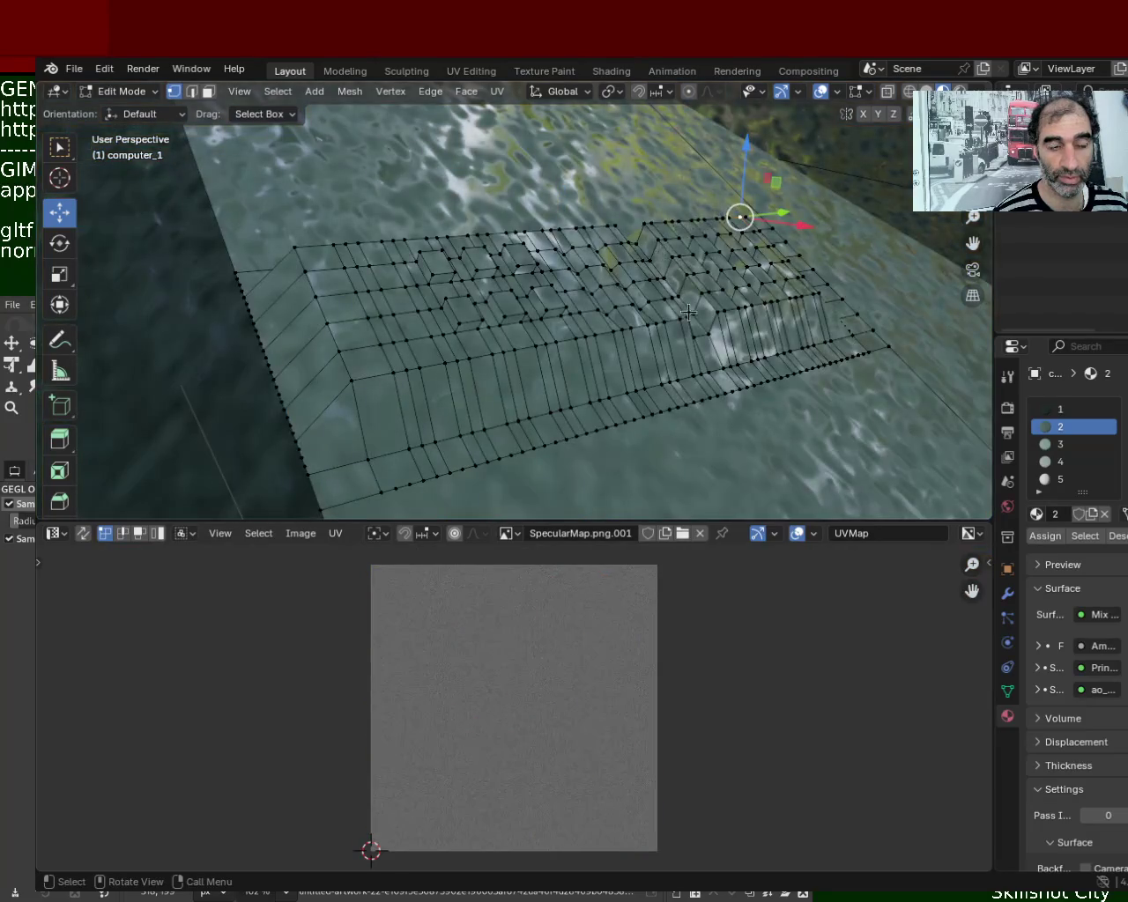
pyautogui.moveTo(688, 312)
pyautogui.mouseDown(button='middle')
pyautogui.moveTo(607, 191)
pyautogui.moveTo(537, 186)
pyautogui.moveTo(326, 209)
pyautogui.mouseUp(button='middle')
pyautogui.scroll(-5, 553, 215)
pyautogui.scroll(5, 537, 186)
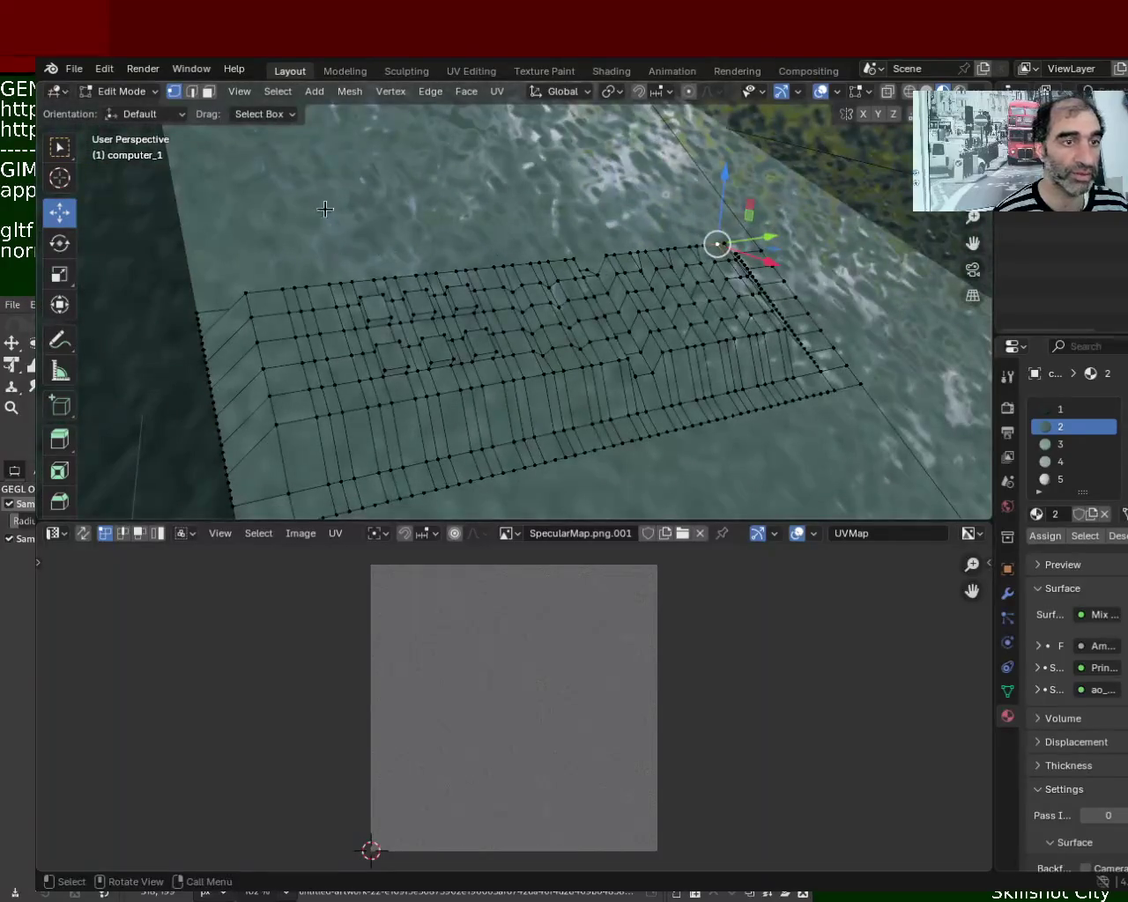
# Assign the dark material in slot 1 to six keyboard key faces
pyautogui.click(209, 91)
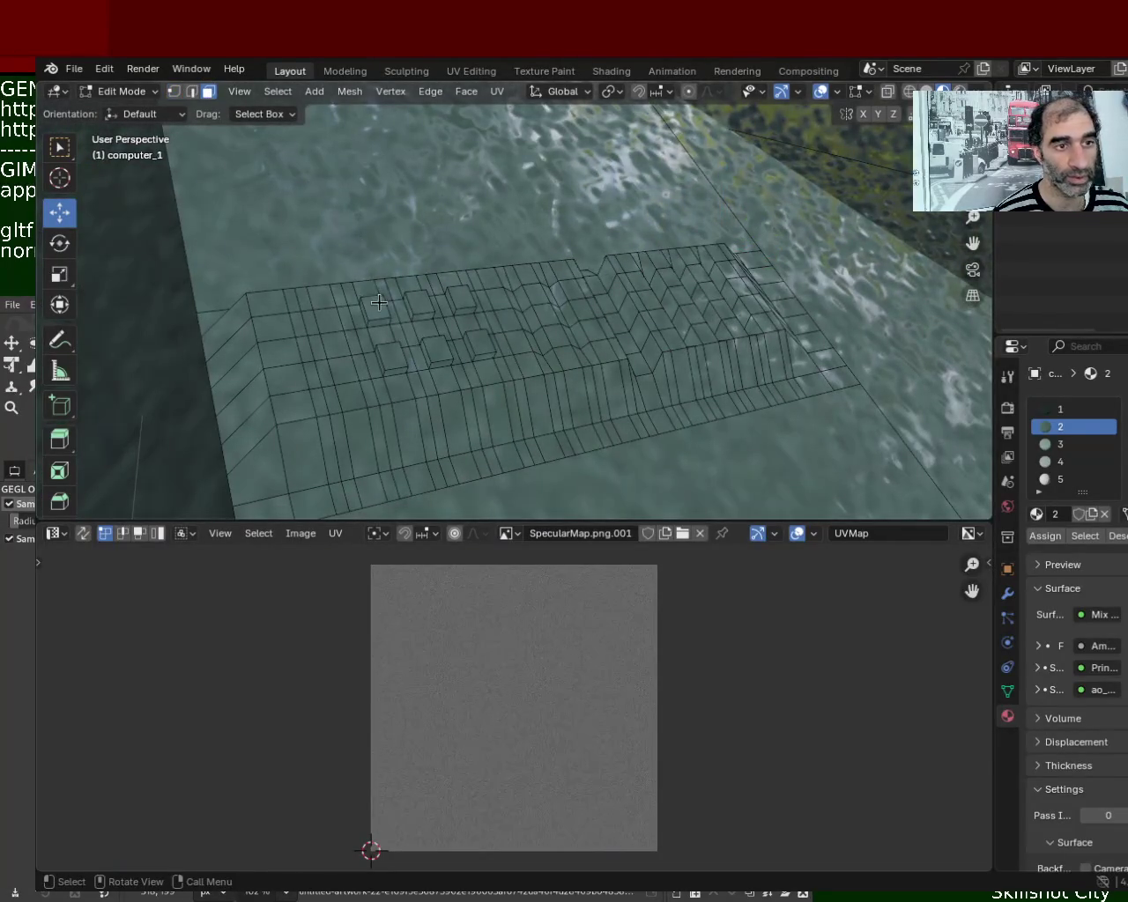
pyautogui.keyDown('shift'); pyautogui.click(392, 357); pyautogui.keyUp('shift')
pyautogui.keyDown('shift'); pyautogui.click(438, 349); pyautogui.keyUp('shift')
pyautogui.keyDown('shift'); pyautogui.click(419, 300); pyautogui.keyUp('shift')
pyautogui.keyDown('shift'); pyautogui.click(461, 298); pyautogui.keyUp('shift')
pyautogui.keyDown('shift'); pyautogui.click(476, 344); pyautogui.keyUp('shift')
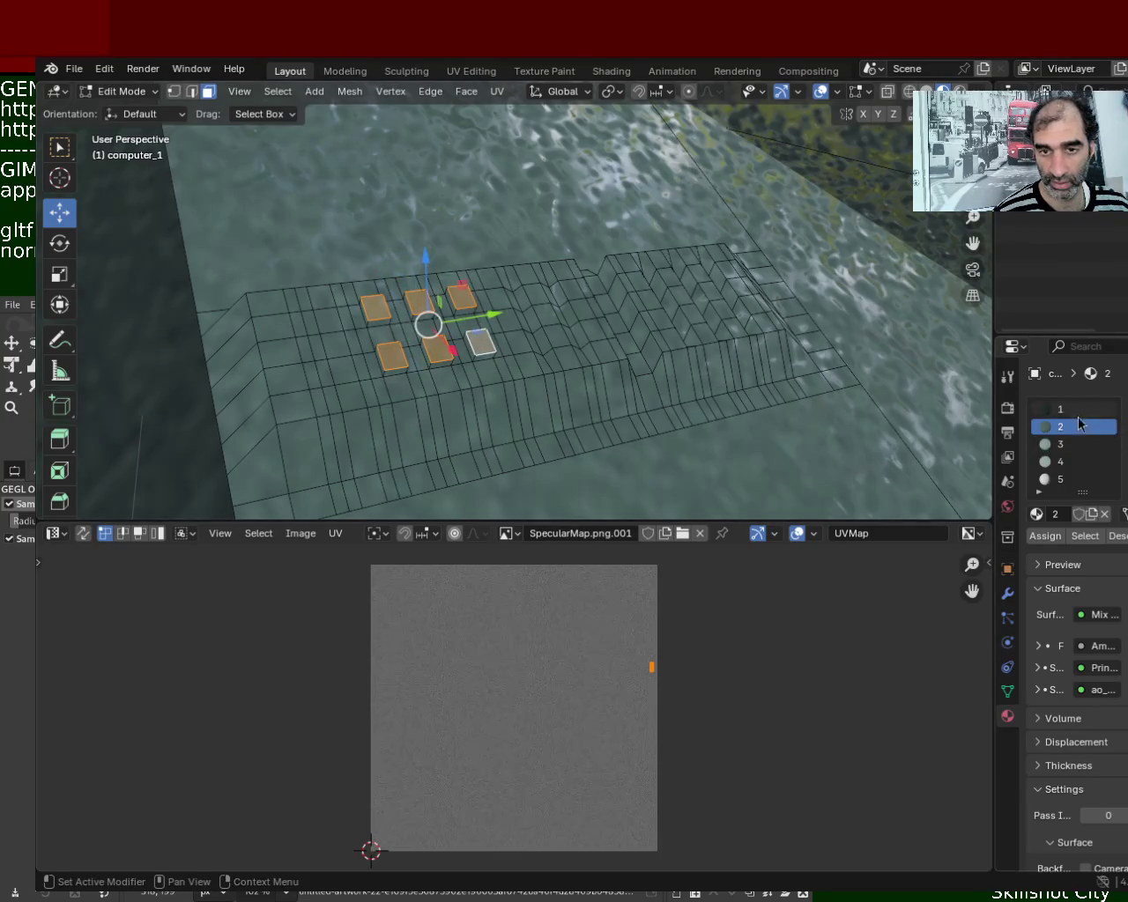
pyautogui.click(1077, 410)
pyautogui.click(1045, 536)
pyautogui.click(1060, 427)
pyautogui.click(793, 291)
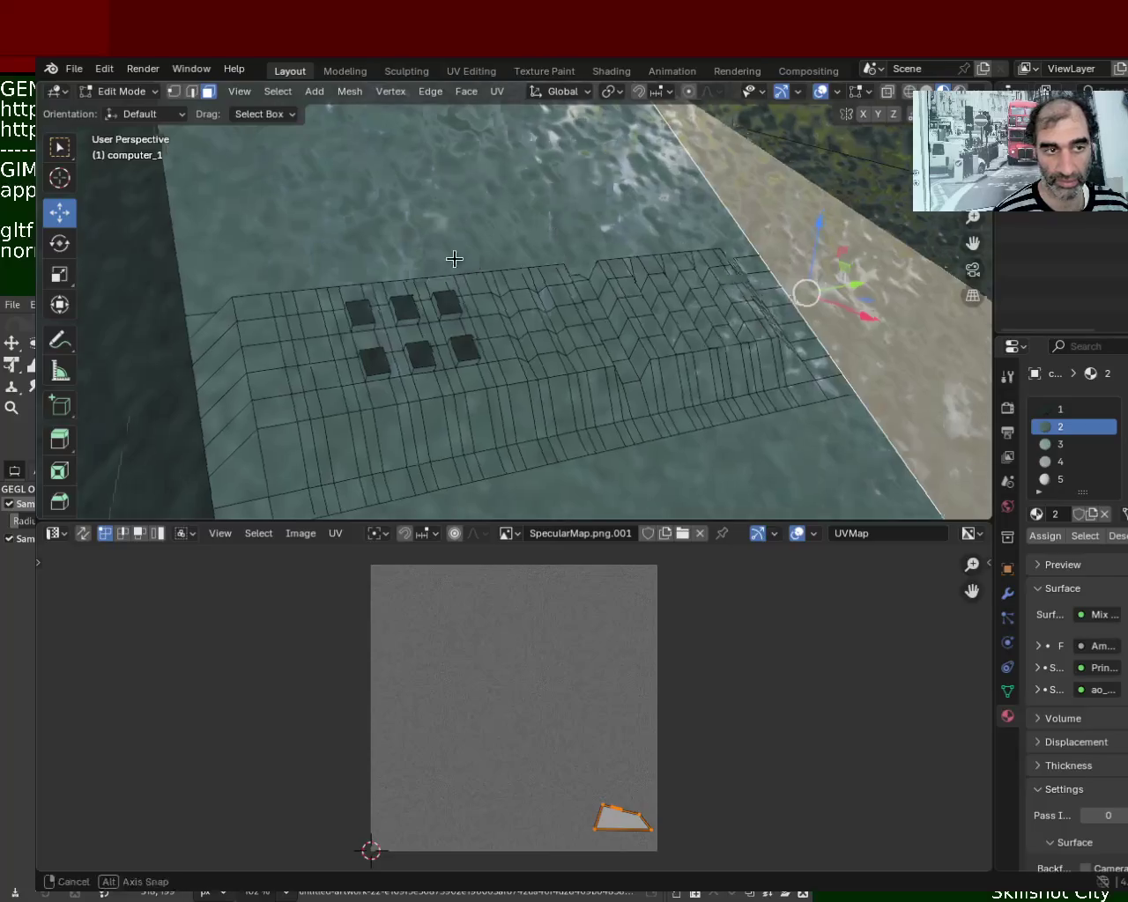
pyautogui.moveTo(453, 256)
pyautogui.mouseDown(button='middle')
pyautogui.moveTo(539, 275)
pyautogui.moveTo(503, 234)
pyautogui.mouseUp(button='middle')
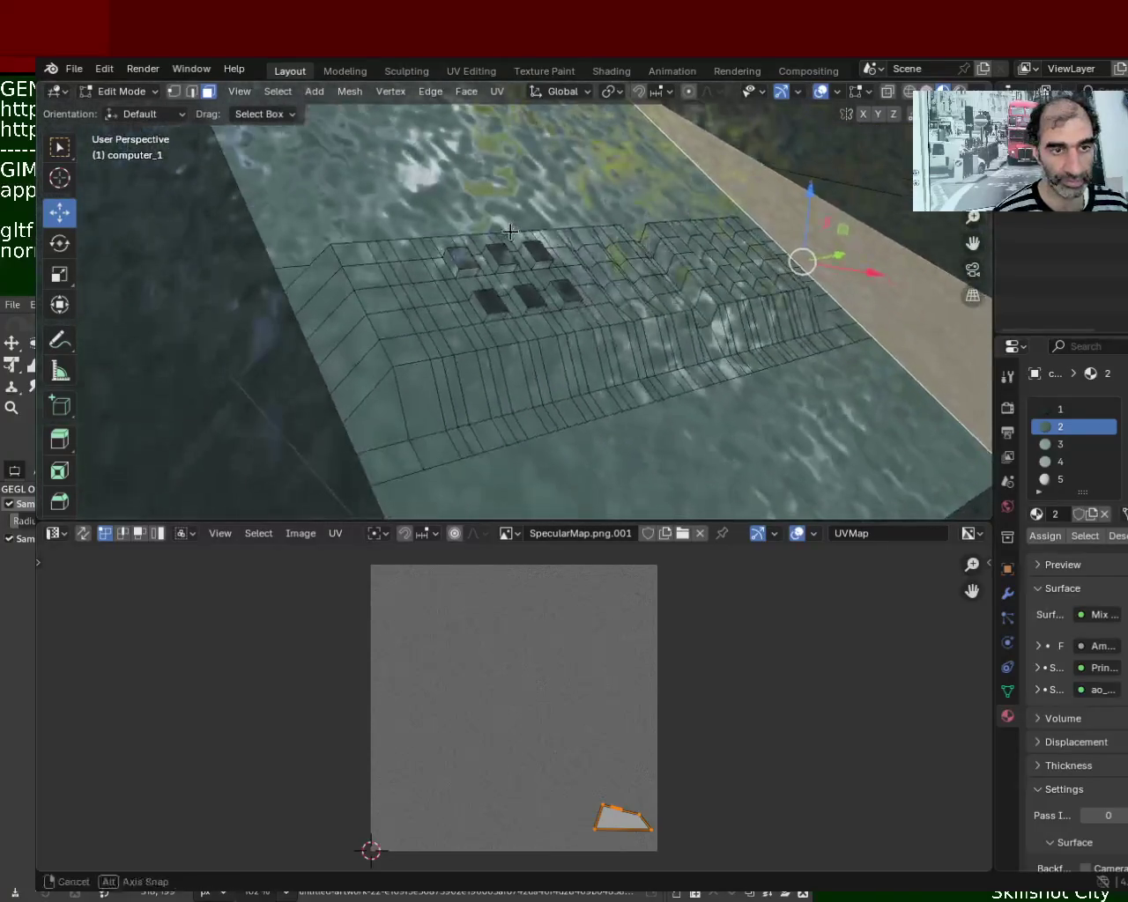
pyautogui.scroll(5, 502, 233)
pyautogui.scroll(-5, 503, 234)
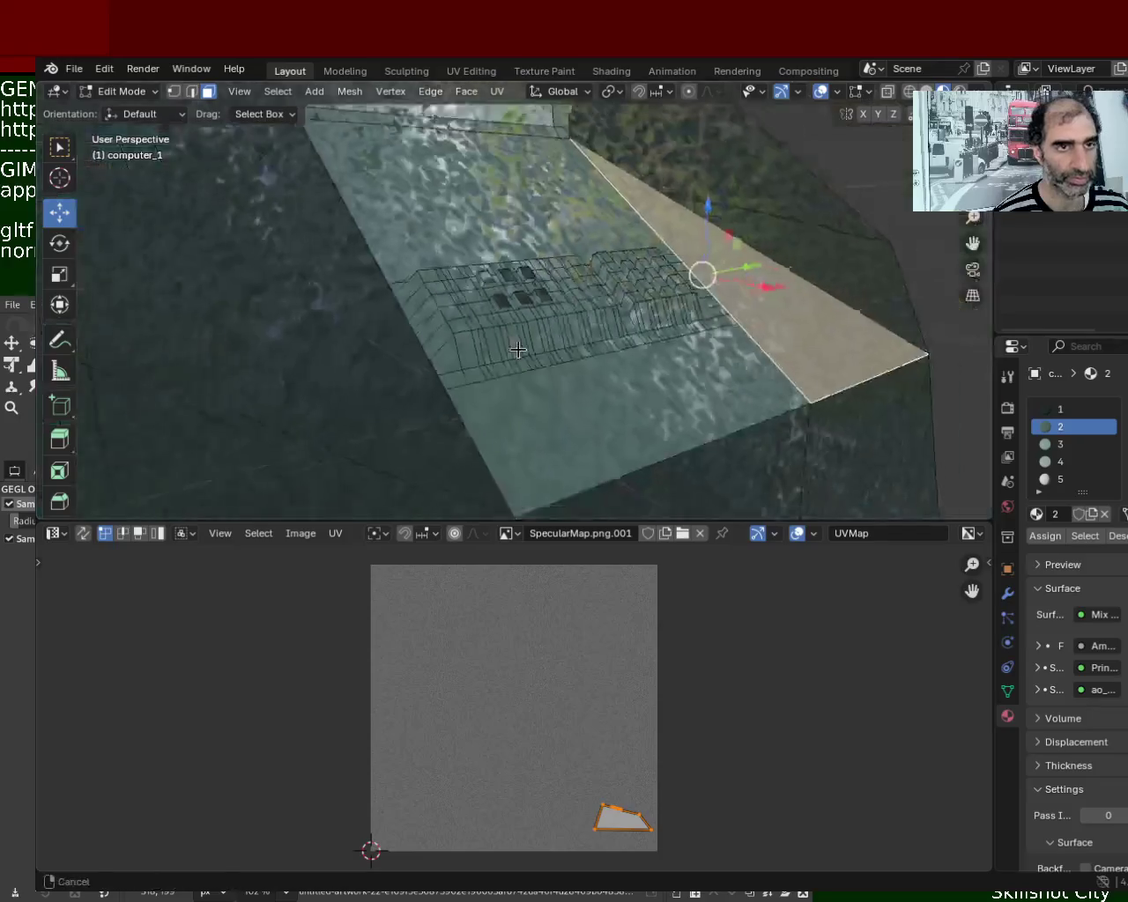
pyautogui.click(53, 534)
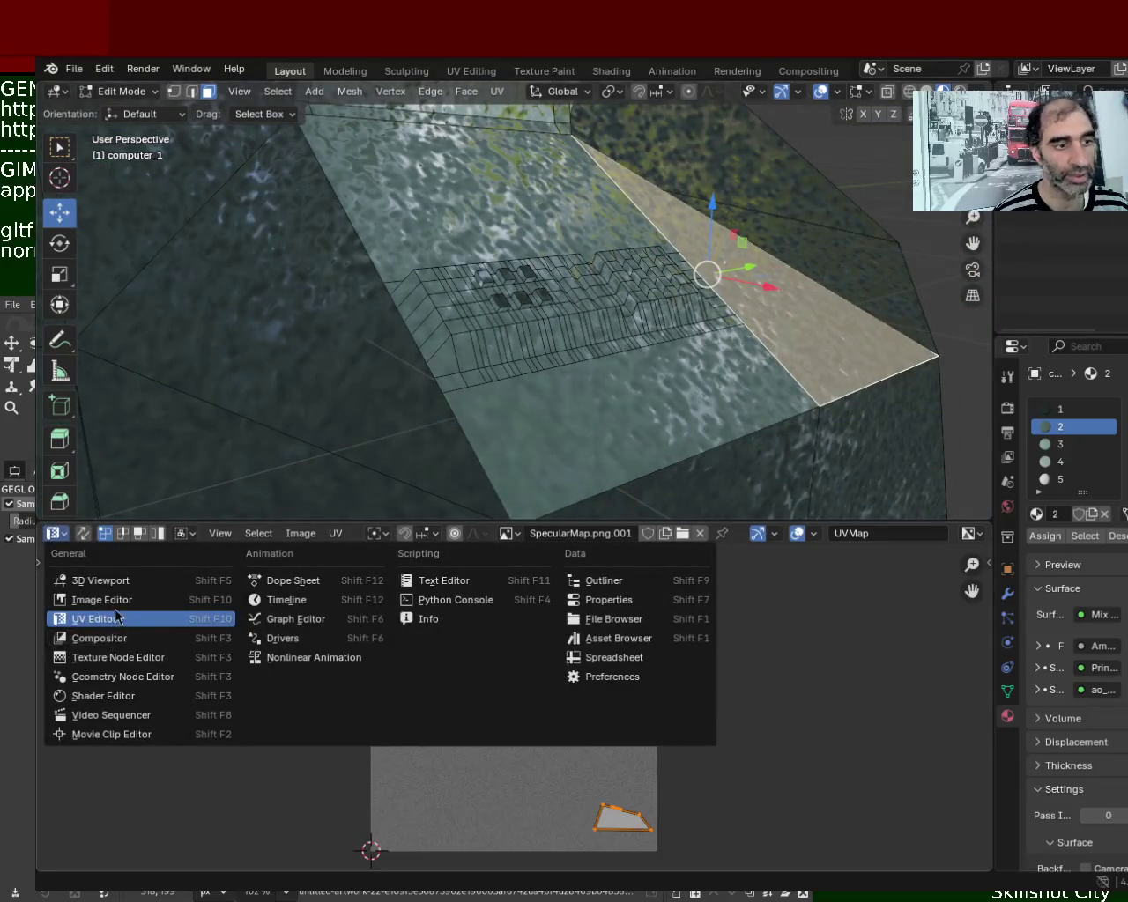
# Scale the UV islands up by about 1.5 over ao_map, then undo both scalings
pyautogui.press('a')
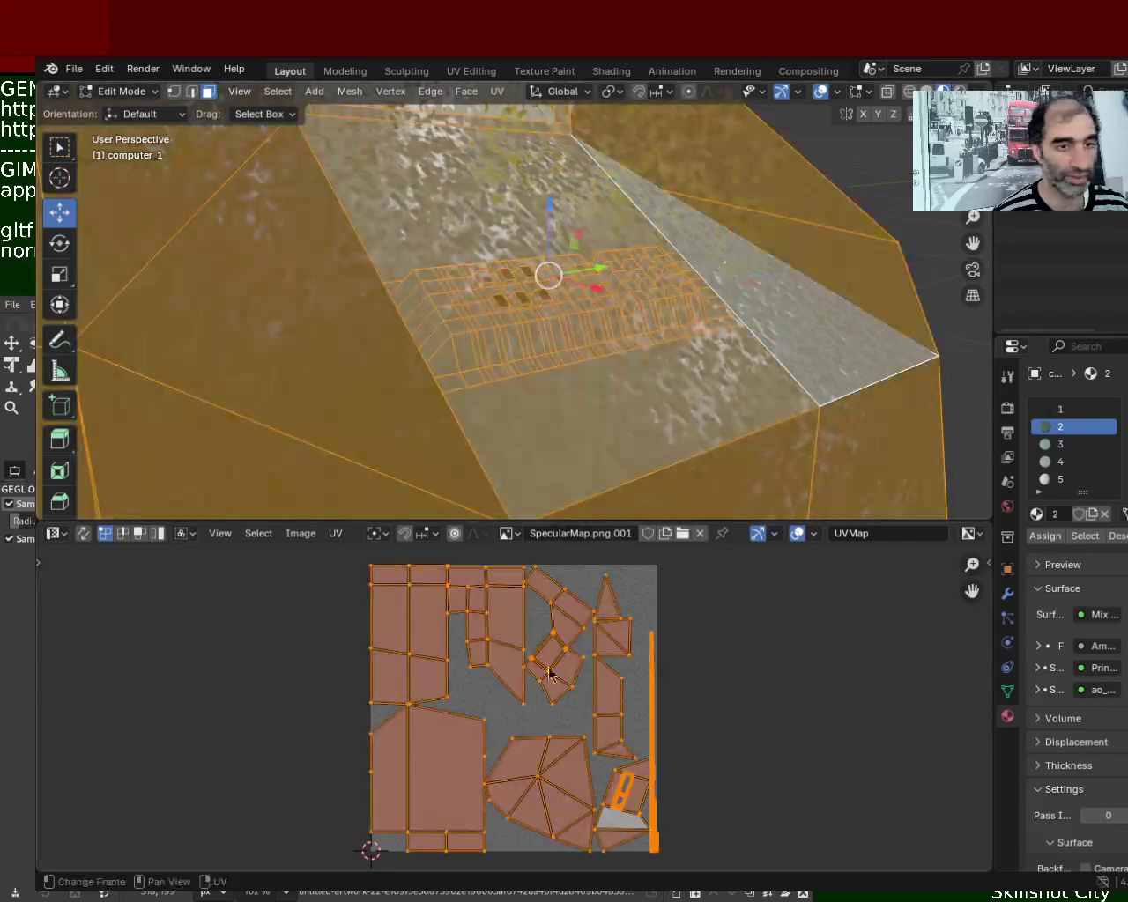
pyautogui.press('s')
pyautogui.click(801, 652)
pyautogui.click(711, 202)
pyautogui.scroll(2, 711, 202)
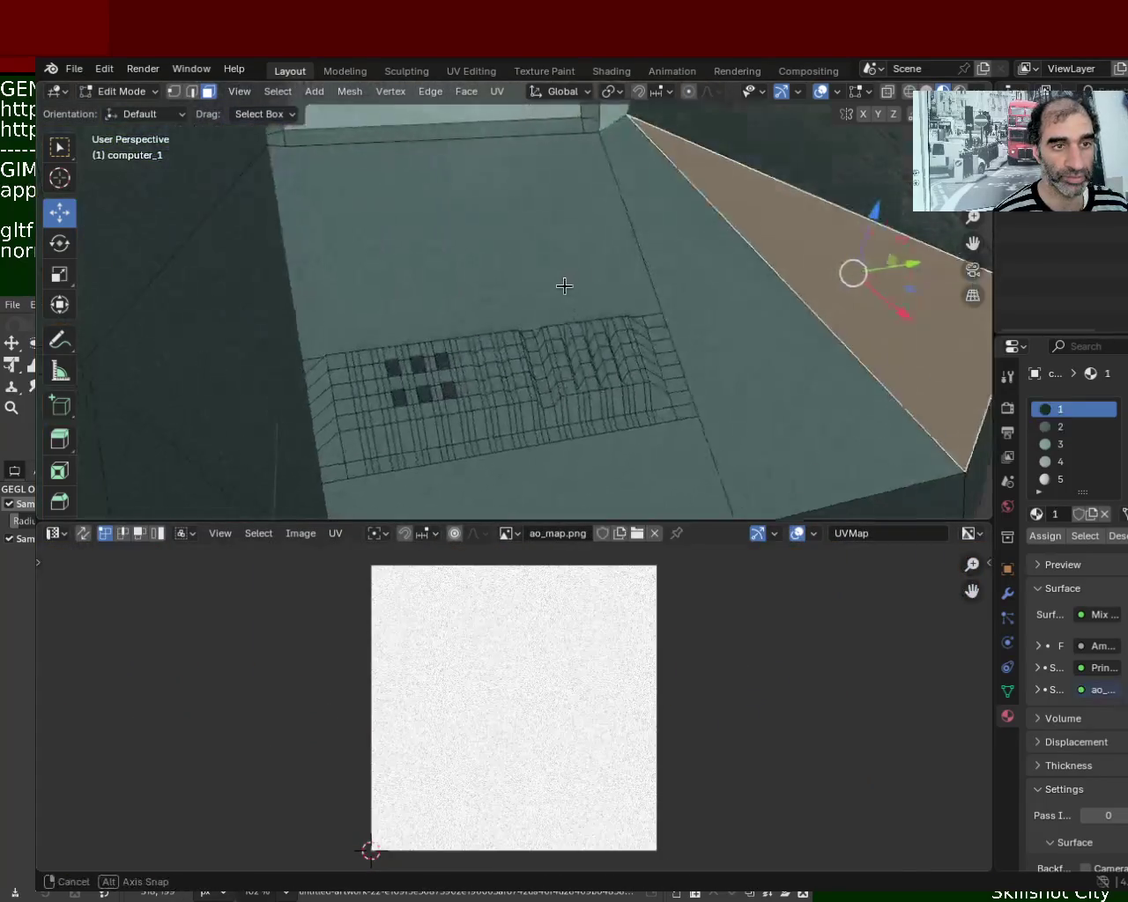
pyautogui.press('s')
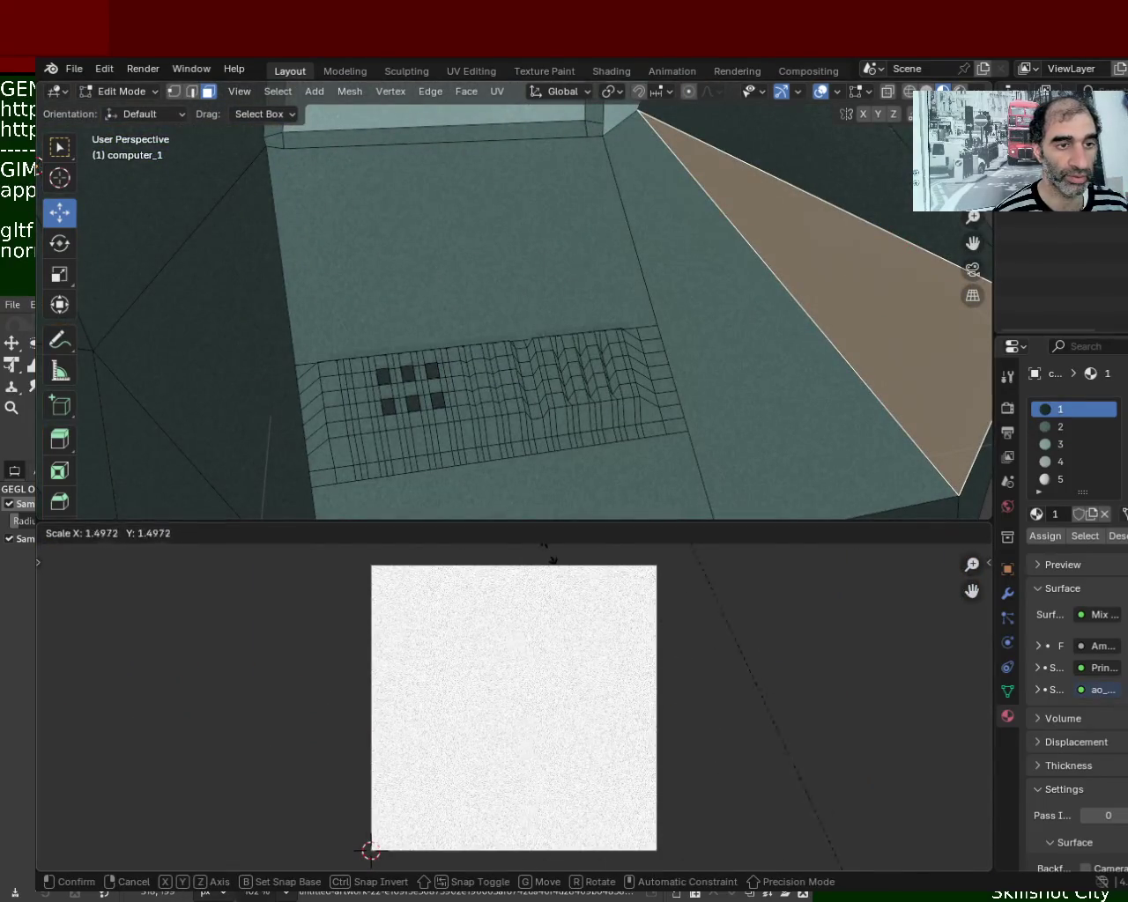
pyautogui.click(553, 560)
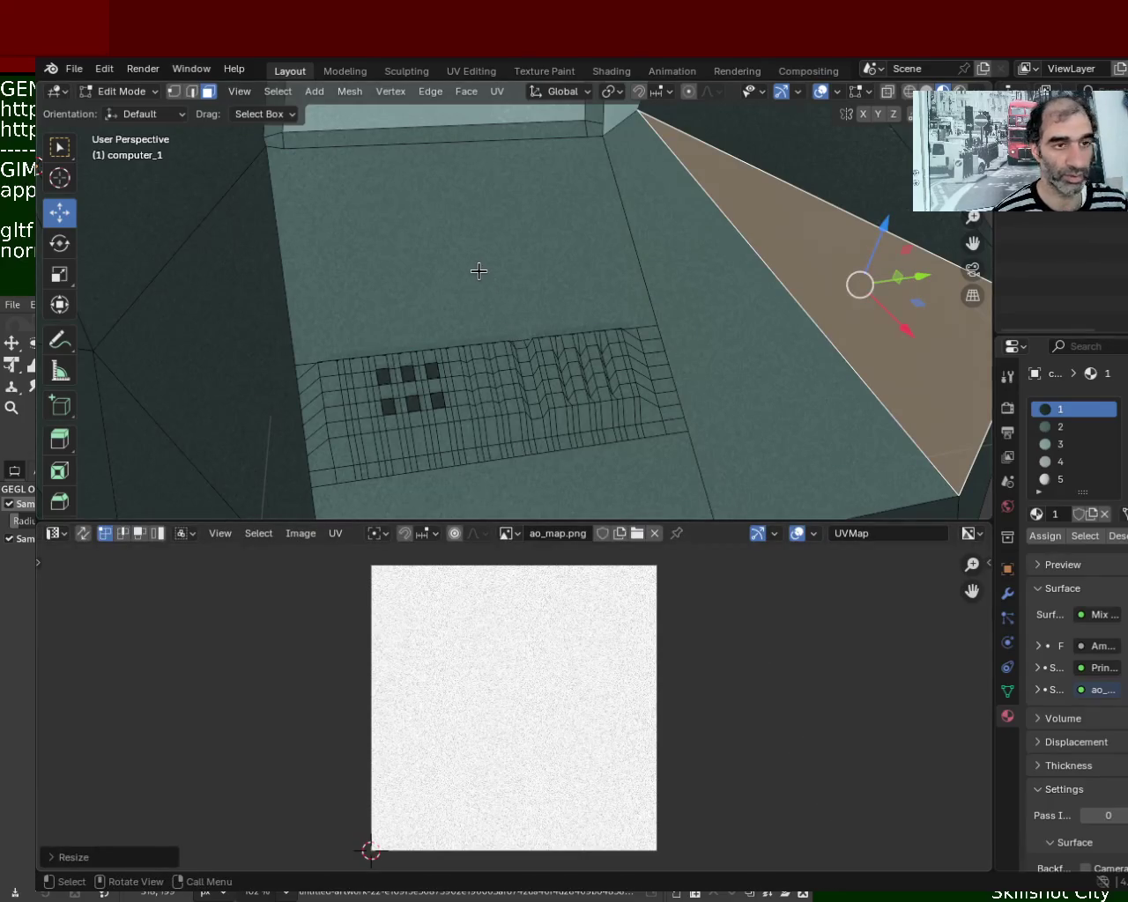
pyautogui.hotkey('ctrl', 'z')
pyautogui.hotkey('ctrl', 'z')
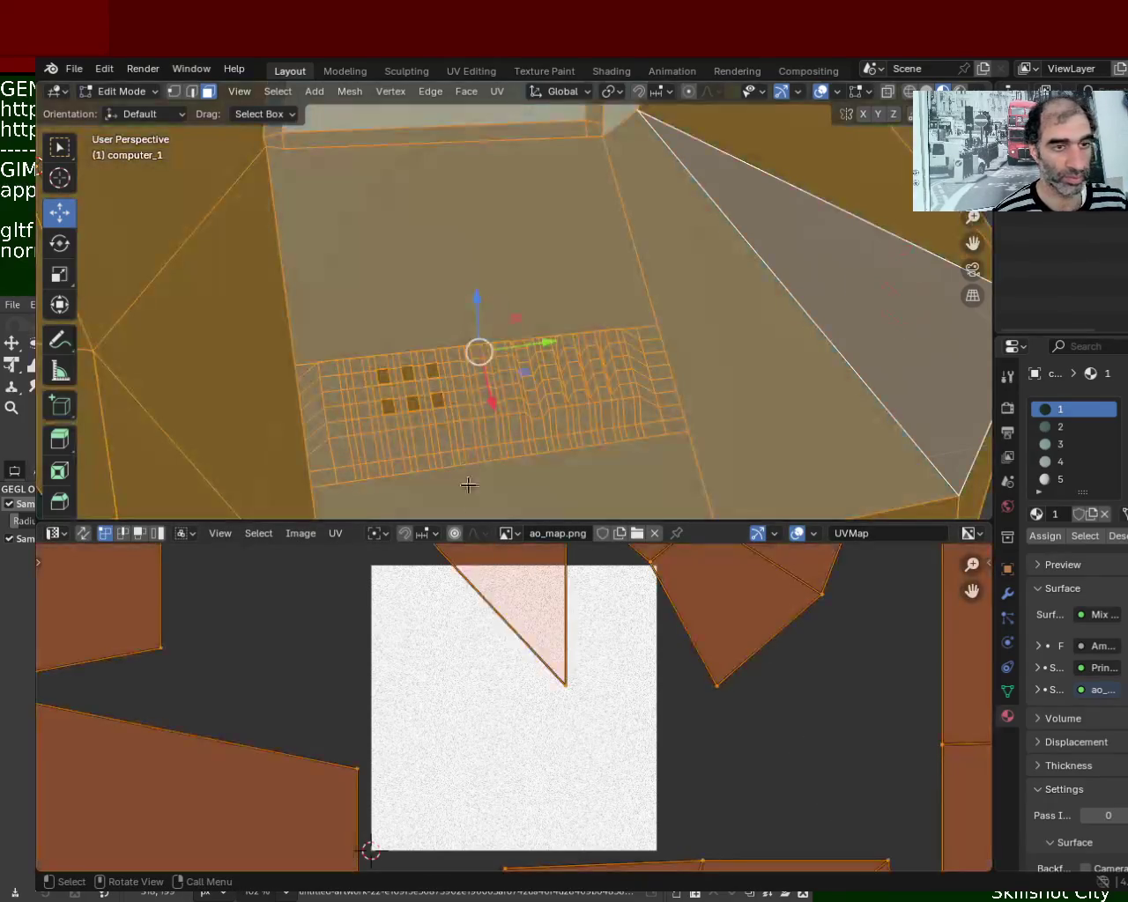
pyautogui.hotkey('ctrl', 'z')
pyautogui.hotkey('ctrl', 'z')
pyautogui.moveTo(581, 221)
pyautogui.mouseDown(button='middle')
pyautogui.moveTo(586, 199)
pyautogui.moveTo(564, 197)
pyautogui.mouseUp(button='middle')
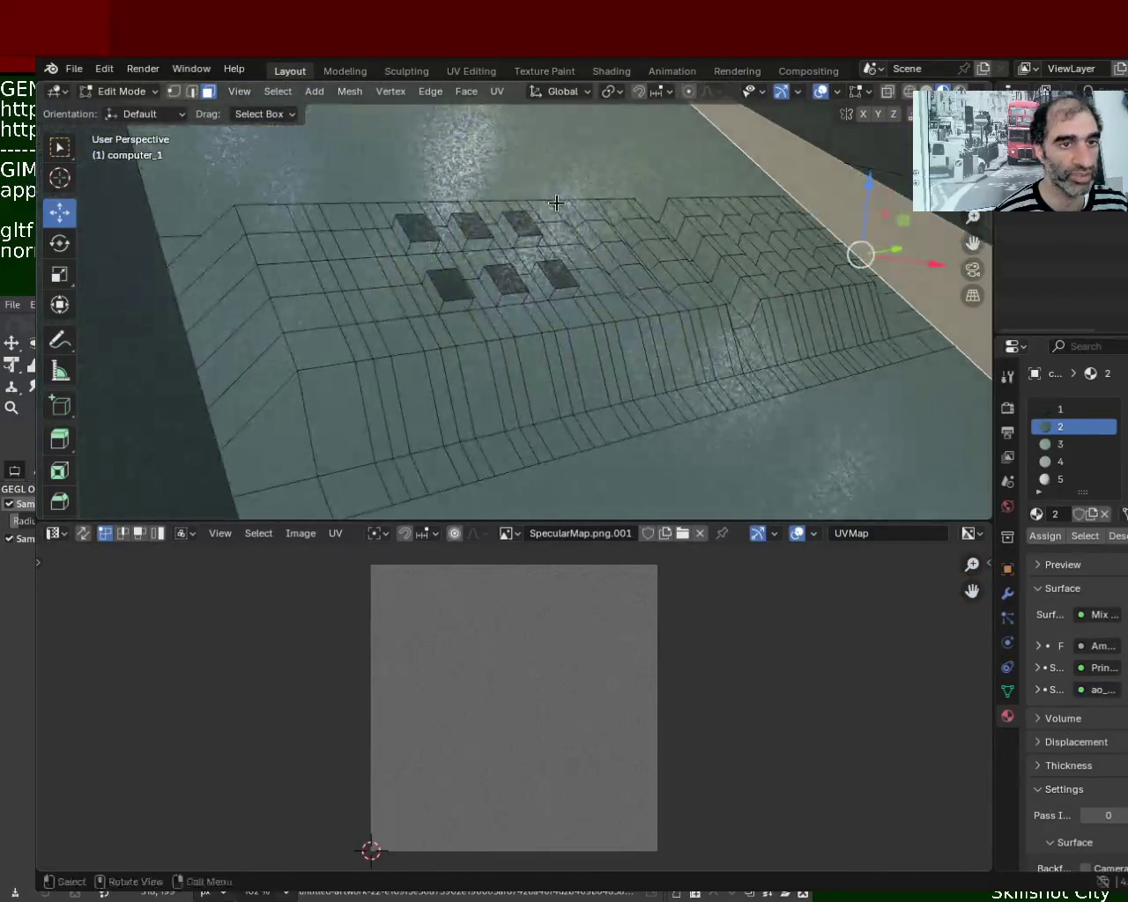
# In Face select mode, select the narrow strip of faces along the keyboard's left edge
pyautogui.scroll(3, 529, 196)
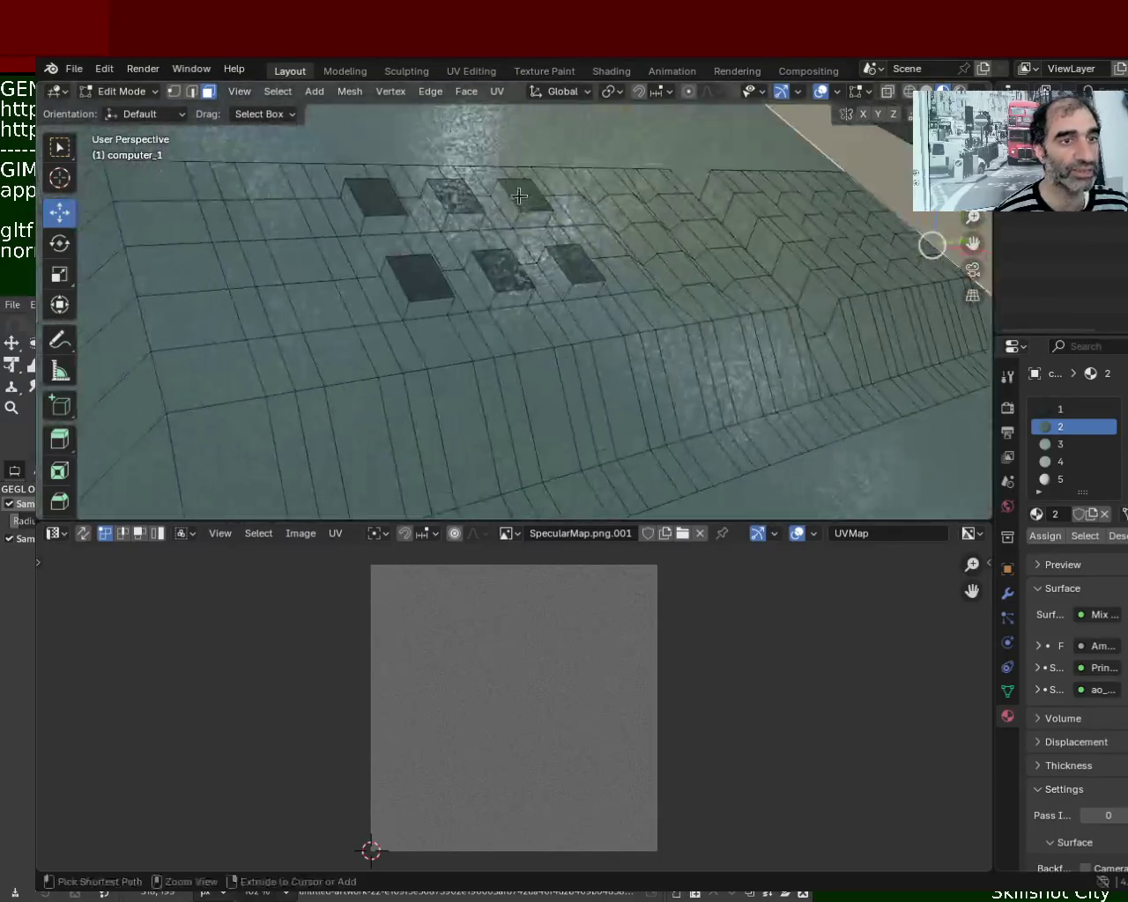
pyautogui.scroll(3, 520, 195)
pyautogui.moveTo(388, 265)
pyautogui.mouseDown(button='middle')
pyautogui.moveTo(566, 257)
pyautogui.moveTo(573, 240)
pyautogui.mouseUp(button='middle')
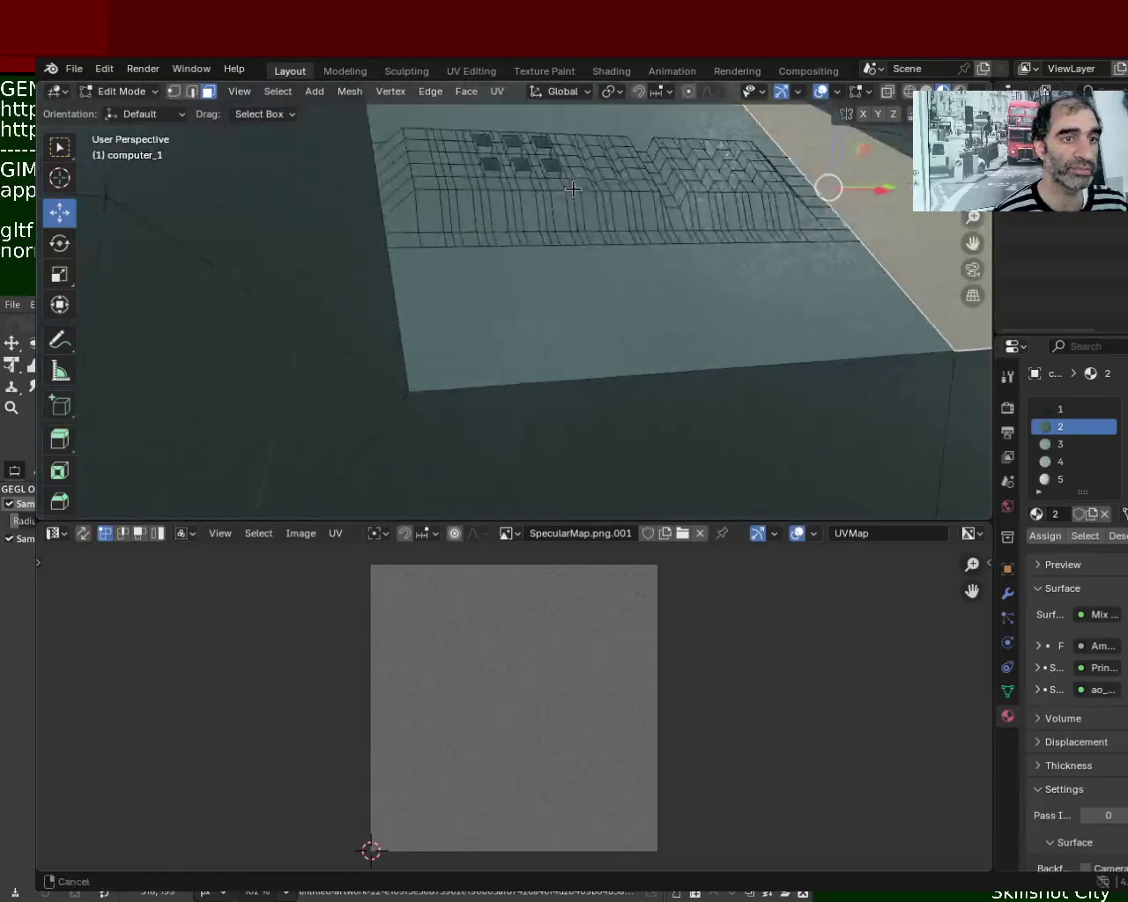
pyautogui.moveTo(573, 240); pyautogui.dragTo(609, 306, button='middle')
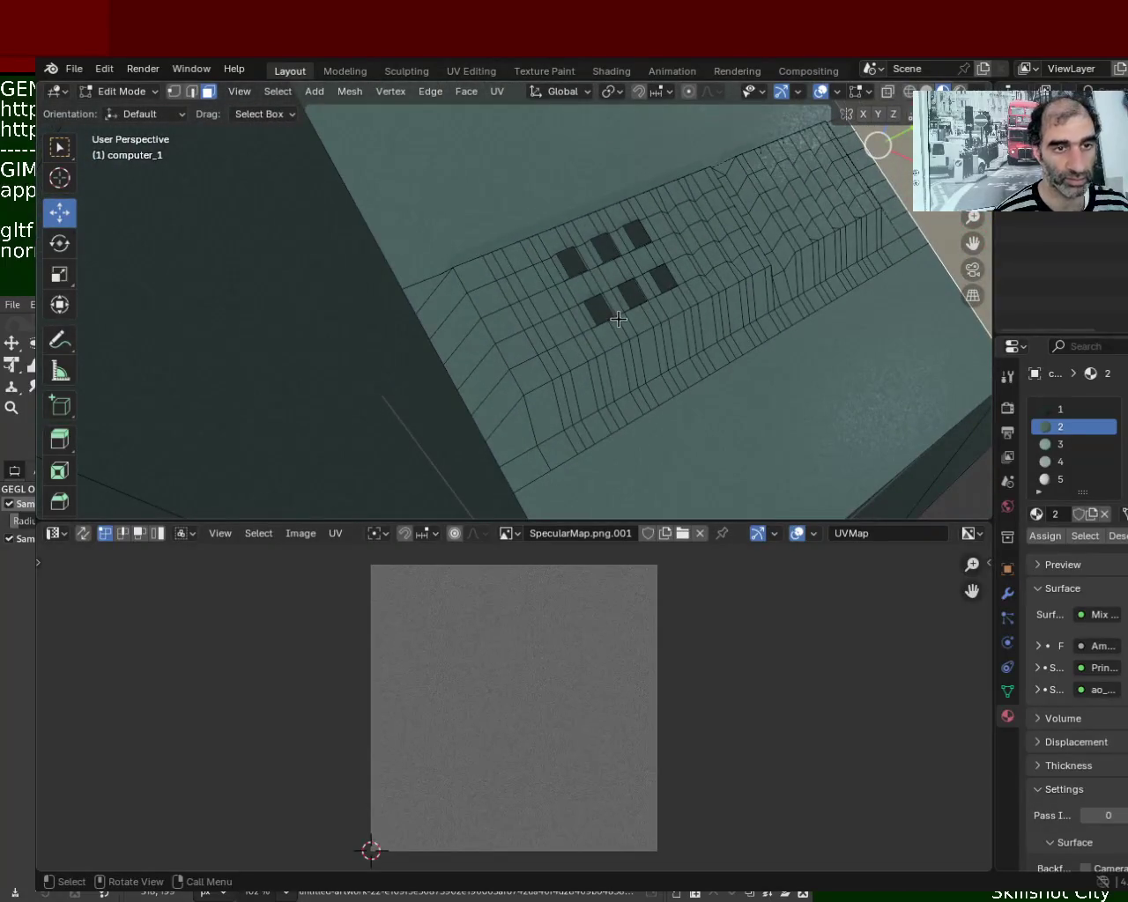
pyautogui.click(190, 96)
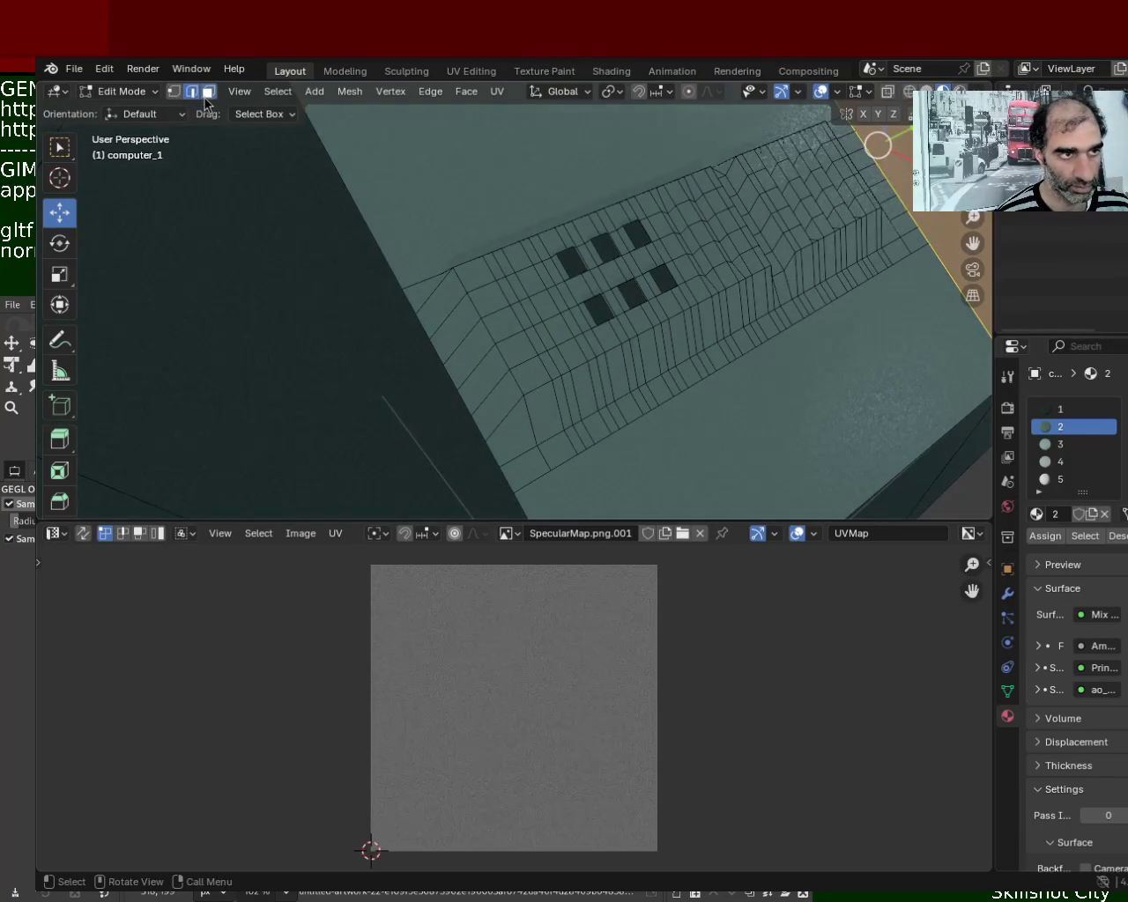
pyautogui.click(207, 93)
pyautogui.keyDown('ctrl'); pyautogui.click(501, 262); pyautogui.keyUp('ctrl')
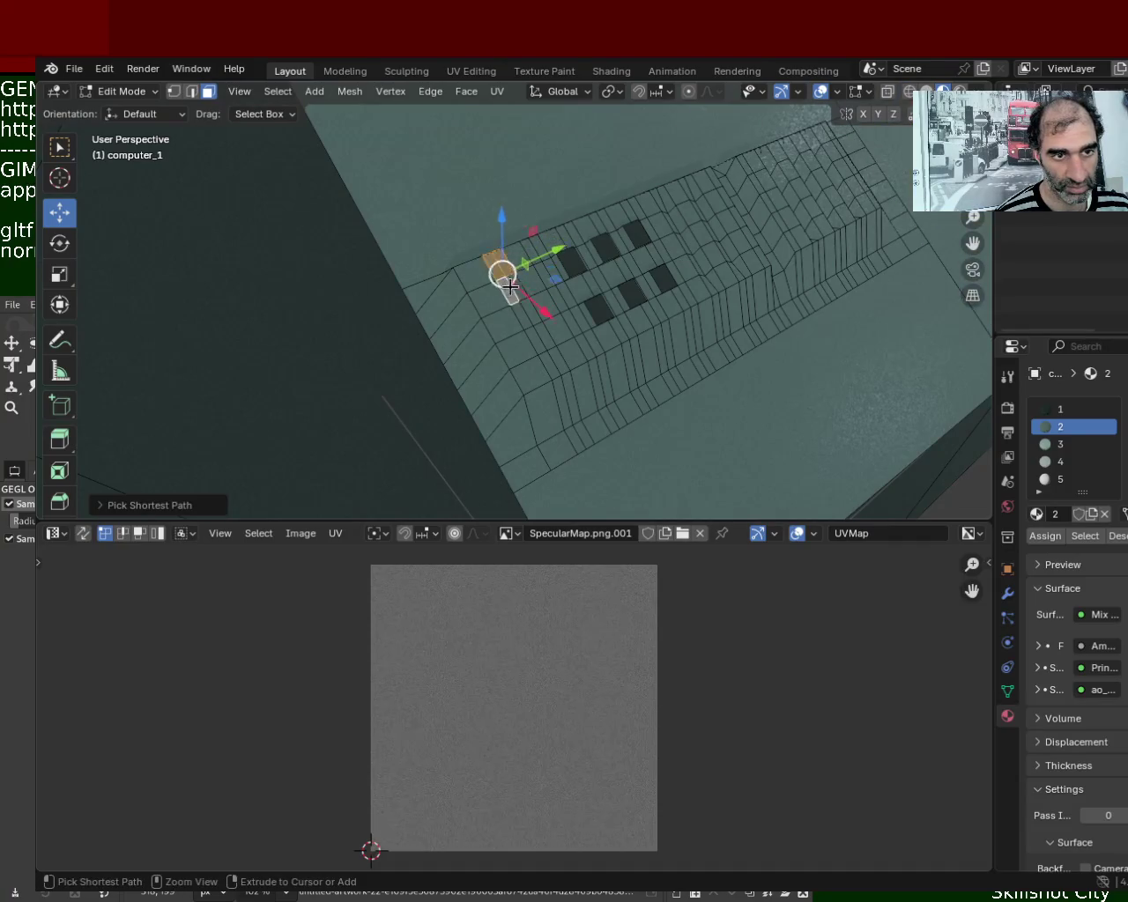
pyautogui.keyDown('ctrl'); pyautogui.click(526, 314); pyautogui.keyUp('ctrl')
pyautogui.keyDown('ctrl'); pyautogui.click(534, 339); pyautogui.keyUp('ctrl')
pyautogui.keyDown('ctrl'); pyautogui.click(545, 347); pyautogui.keyUp('ctrl')
pyautogui.keyDown('ctrl'); pyautogui.click(555, 361); pyautogui.keyUp('ctrl')
pyautogui.keyDown('ctrl'); pyautogui.click(559, 379); pyautogui.keyUp('ctrl')
pyautogui.keyDown('ctrl'); pyautogui.click(571, 397); pyautogui.keyUp('ctrl')
pyautogui.keyDown('ctrl'); pyautogui.click(571, 412); pyautogui.keyUp('ctrl')
pyautogui.keyDown('ctrl'); pyautogui.click(576, 427); pyautogui.keyUp('ctrl')
pyautogui.keyDown('ctrl'); pyautogui.click(578, 438); pyautogui.keyUp('ctrl')
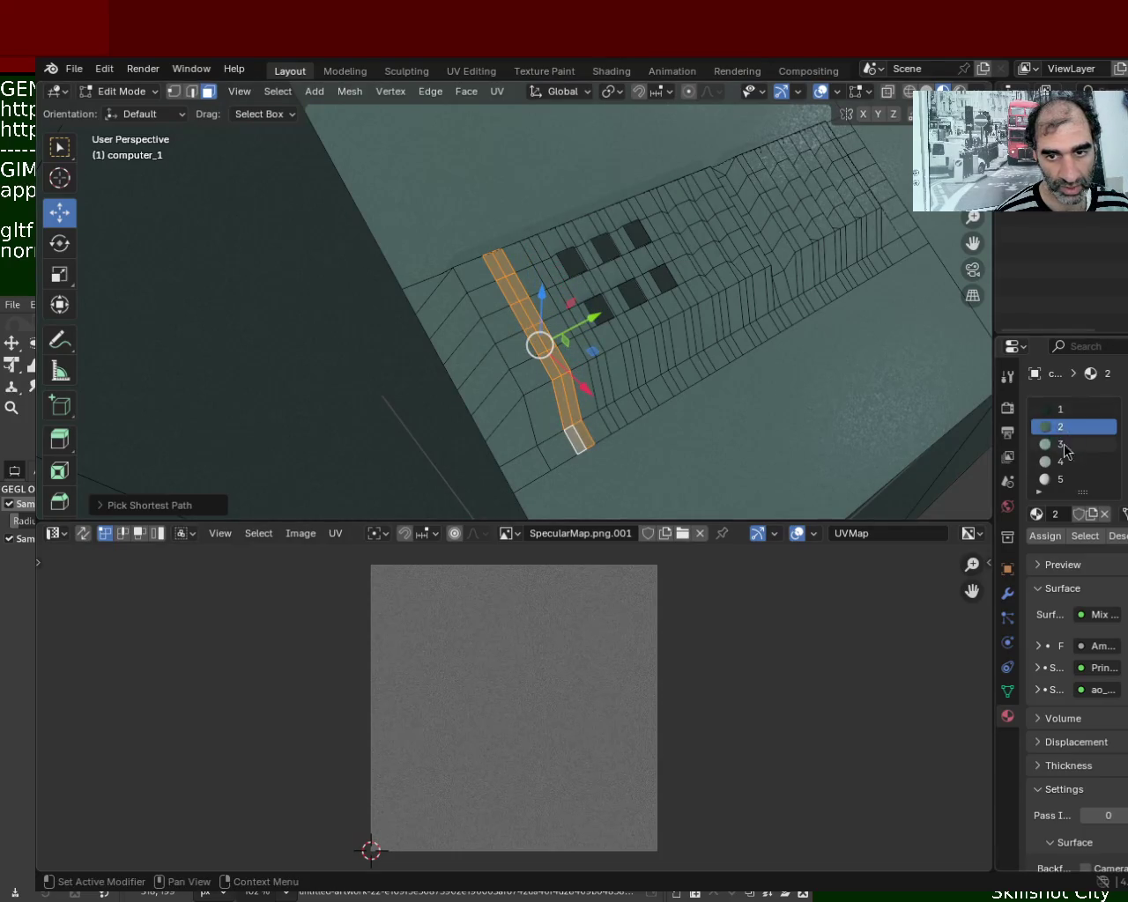
# Assign the light material from slot 3 to the selected strip
pyautogui.click(1045, 535)
pyautogui.moveTo(743, 443); pyautogui.dragTo(679, 402, button='middle')
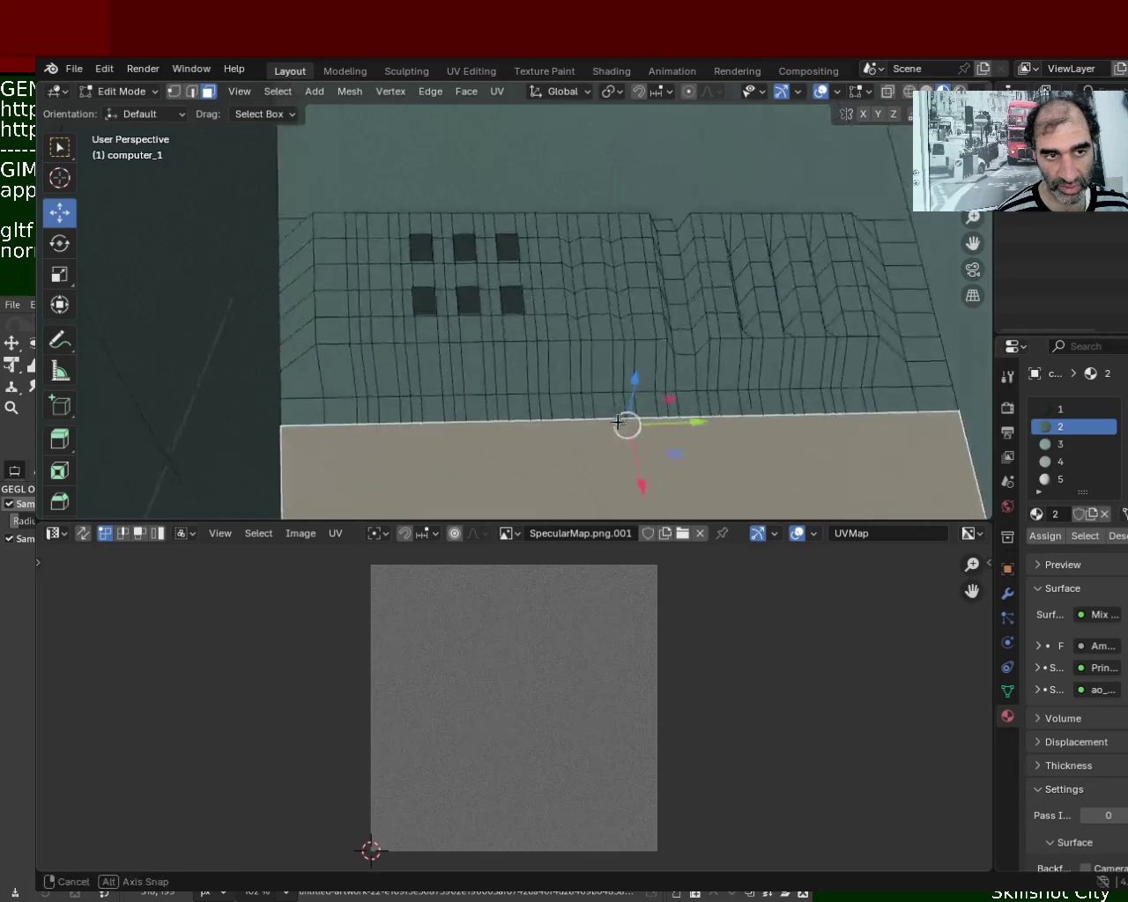
pyautogui.hotkey('ctrl', 'z')
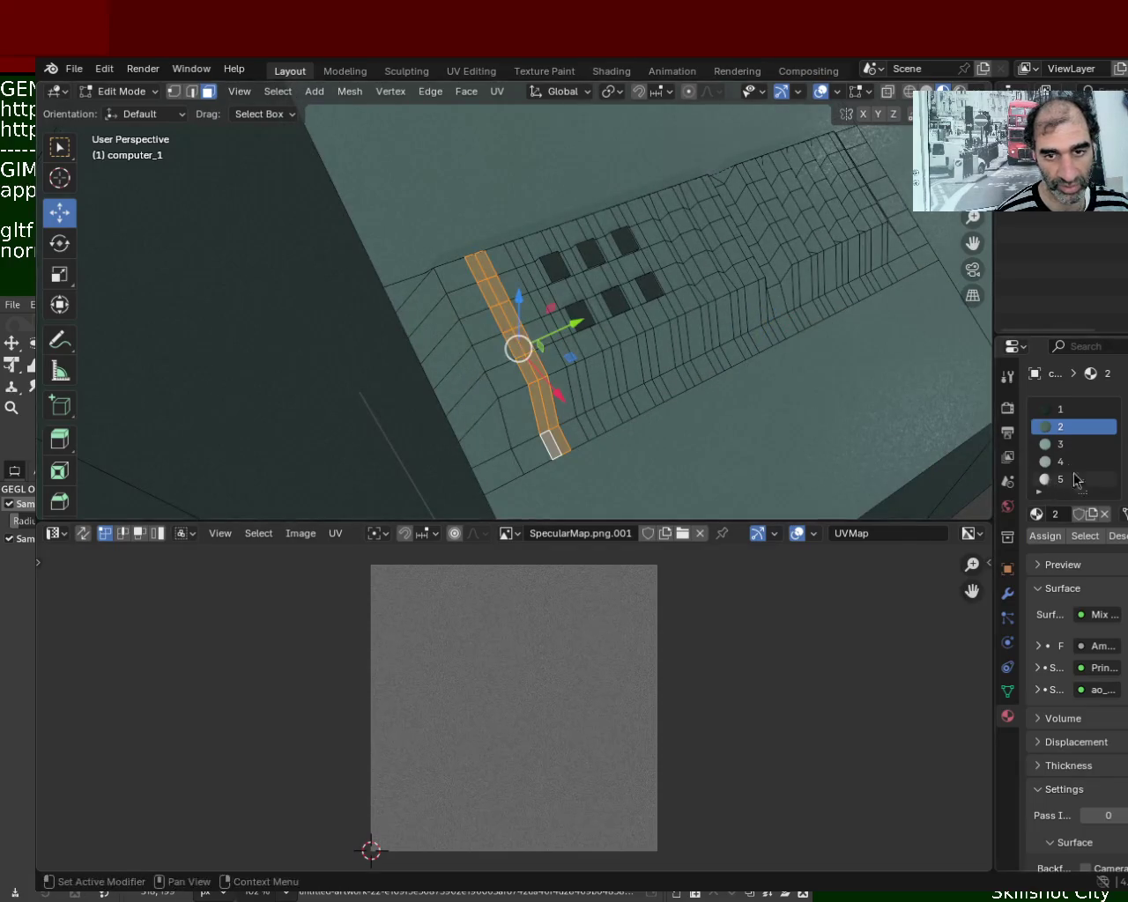
pyautogui.click(1066, 450)
pyautogui.click(1045, 536)
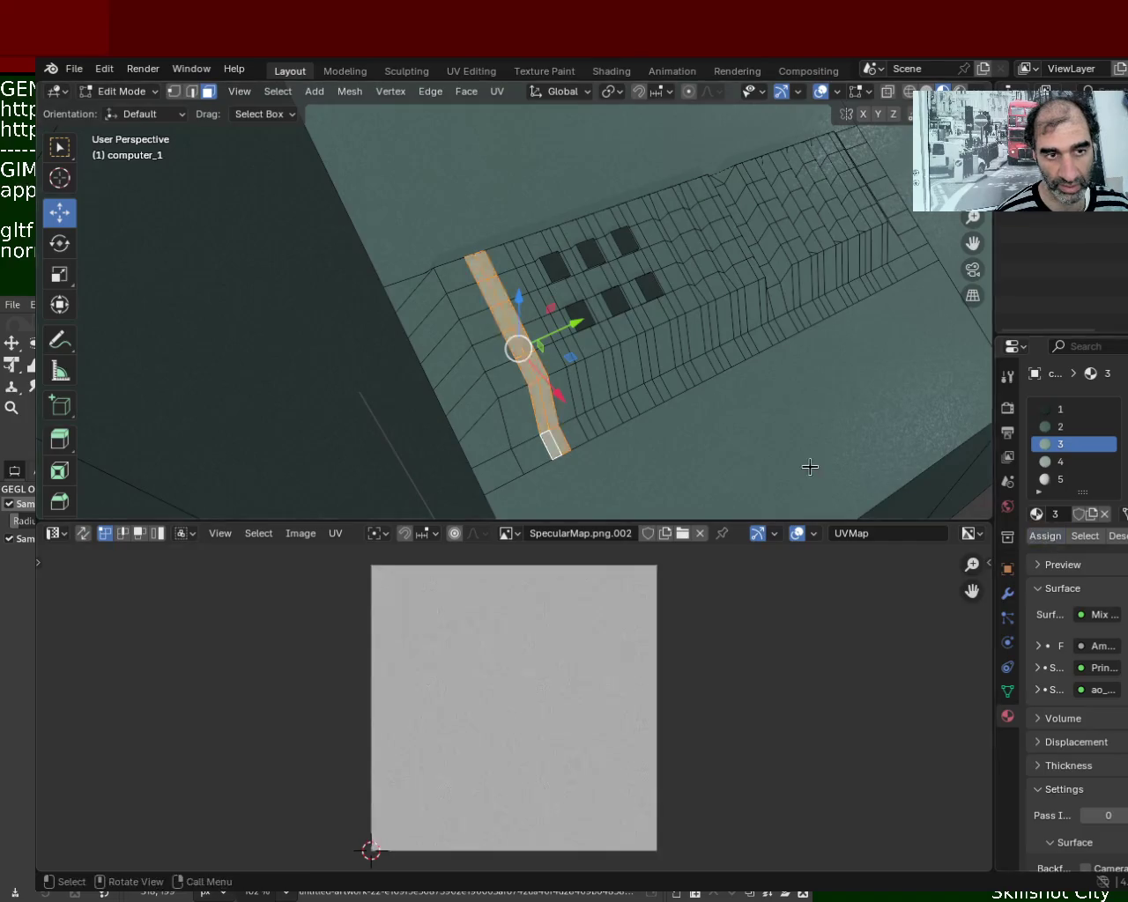
pyautogui.click(811, 467)
pyautogui.moveTo(659, 319)
pyautogui.mouseDown(button='middle')
pyautogui.moveTo(538, 411)
pyautogui.moveTo(458, 275)
pyautogui.moveTo(622, 218)
pyautogui.mouseUp(button='middle')
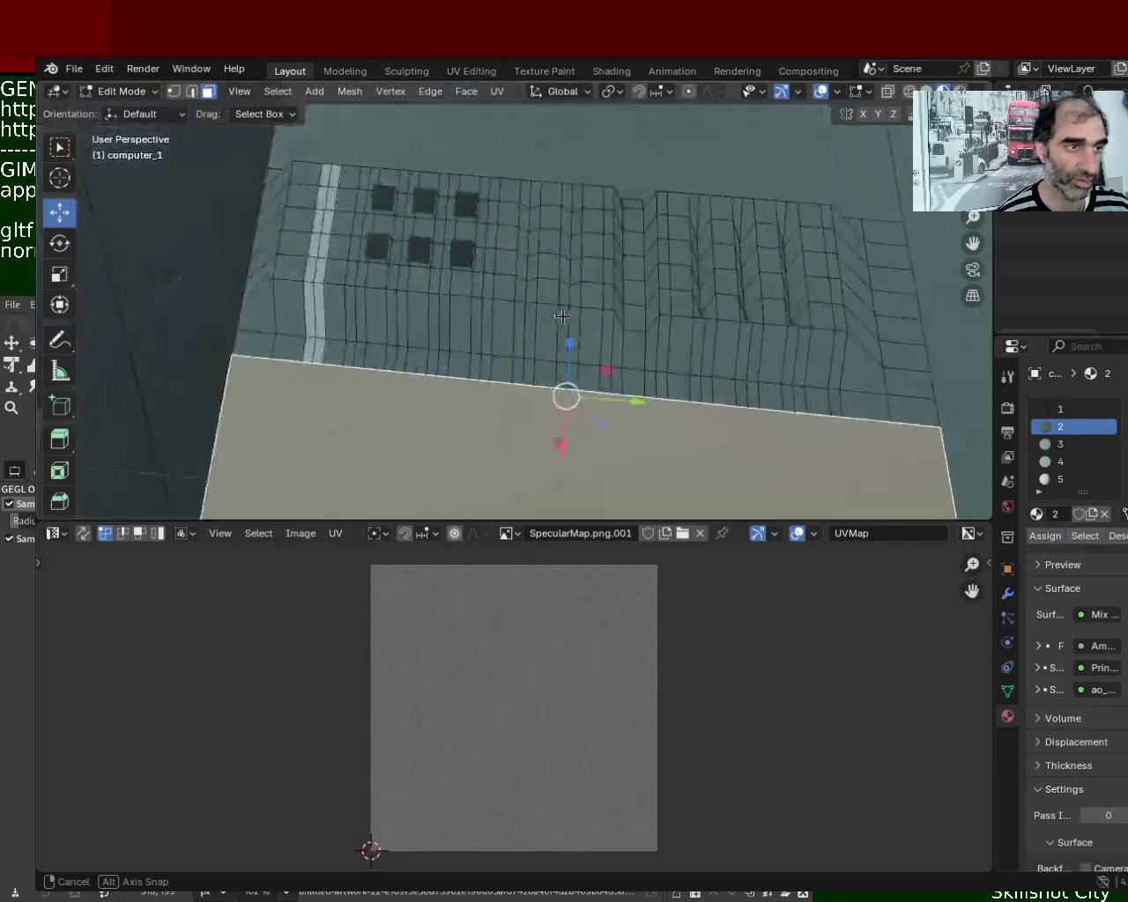
# Preview the new light strip with overlays hidden, then restore the overlays
pyautogui.click(821, 95)
pyautogui.moveTo(820, 101)
pyautogui.mouseDown(button='middle')
pyautogui.moveTo(404, 250)
pyautogui.moveTo(435, 312)
pyautogui.moveTo(385, 209)
pyautogui.moveTo(446, 237)
pyautogui.moveTo(614, 249)
pyautogui.moveTo(622, 265)
pyautogui.moveTo(548, 281)
pyautogui.moveTo(537, 272)
pyautogui.moveTo(614, 299)
pyautogui.moveTo(599, 237)
pyautogui.moveTo(657, 282)
pyautogui.mouseUp(button='middle')
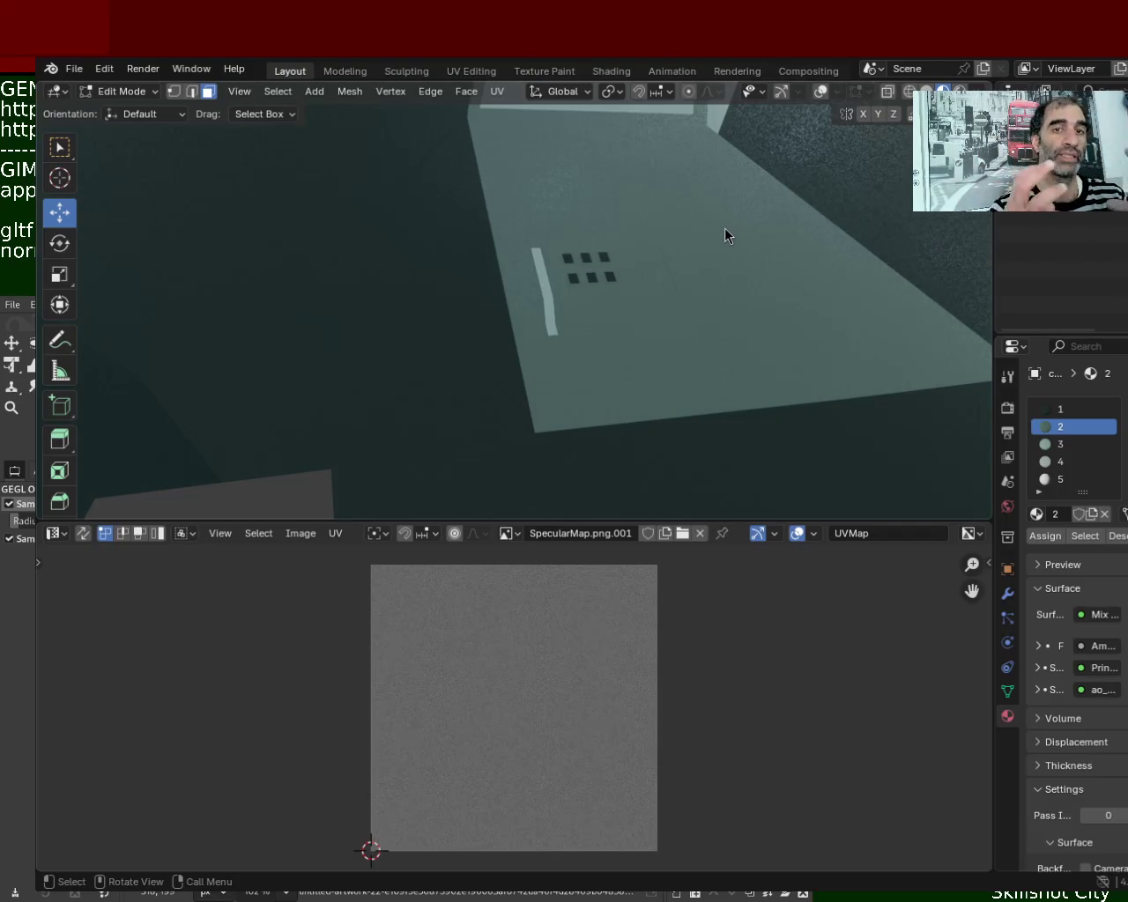
pyautogui.moveTo(684, 307)
pyautogui.mouseDown(button='middle')
pyautogui.moveTo(800, 261)
pyautogui.moveTo(717, 273)
pyautogui.moveTo(752, 257)
pyautogui.moveTo(714, 317)
pyautogui.moveTo(726, 304)
pyautogui.mouseUp(button='middle')
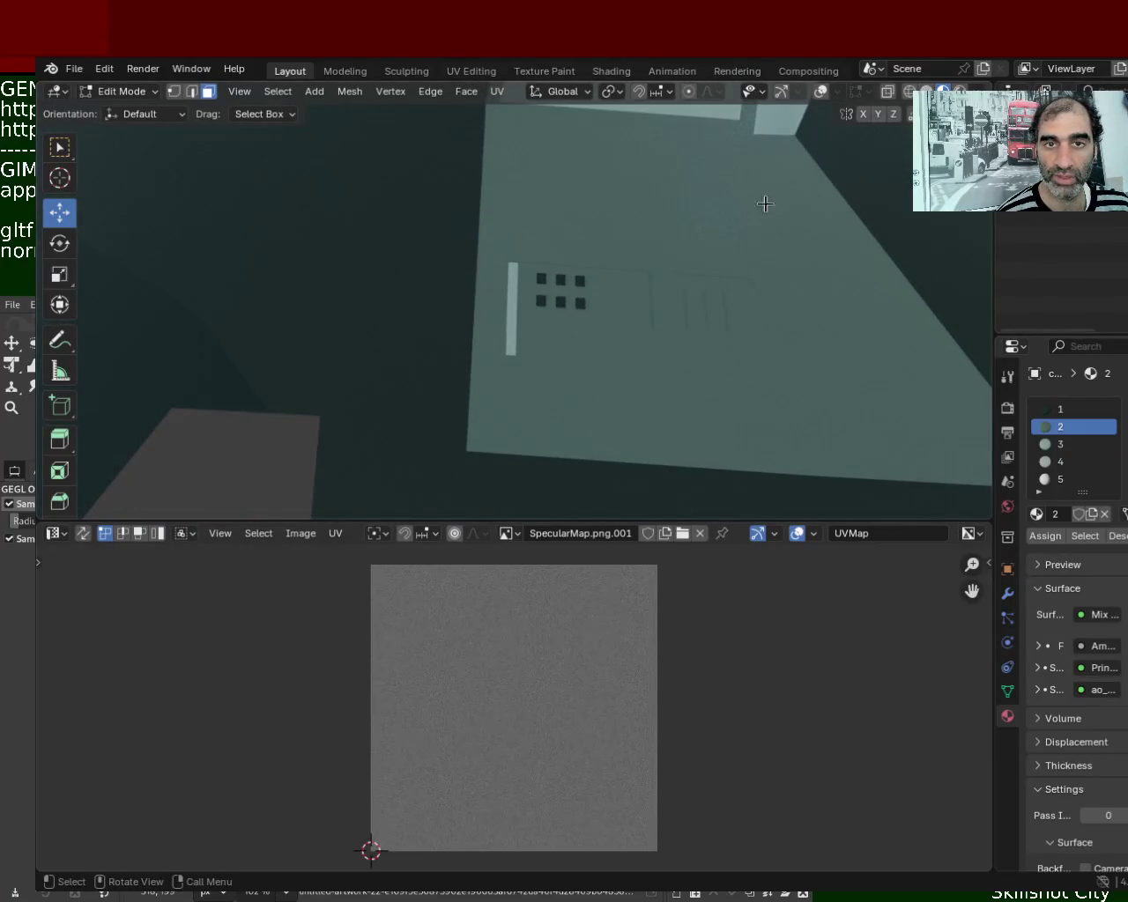
pyautogui.click(780, 92)
pyautogui.click(821, 92)
# Select the desk faces behind and in front of the keyboard and assign the first material slot
pyautogui.press('Tab')
pyautogui.press('Tab')
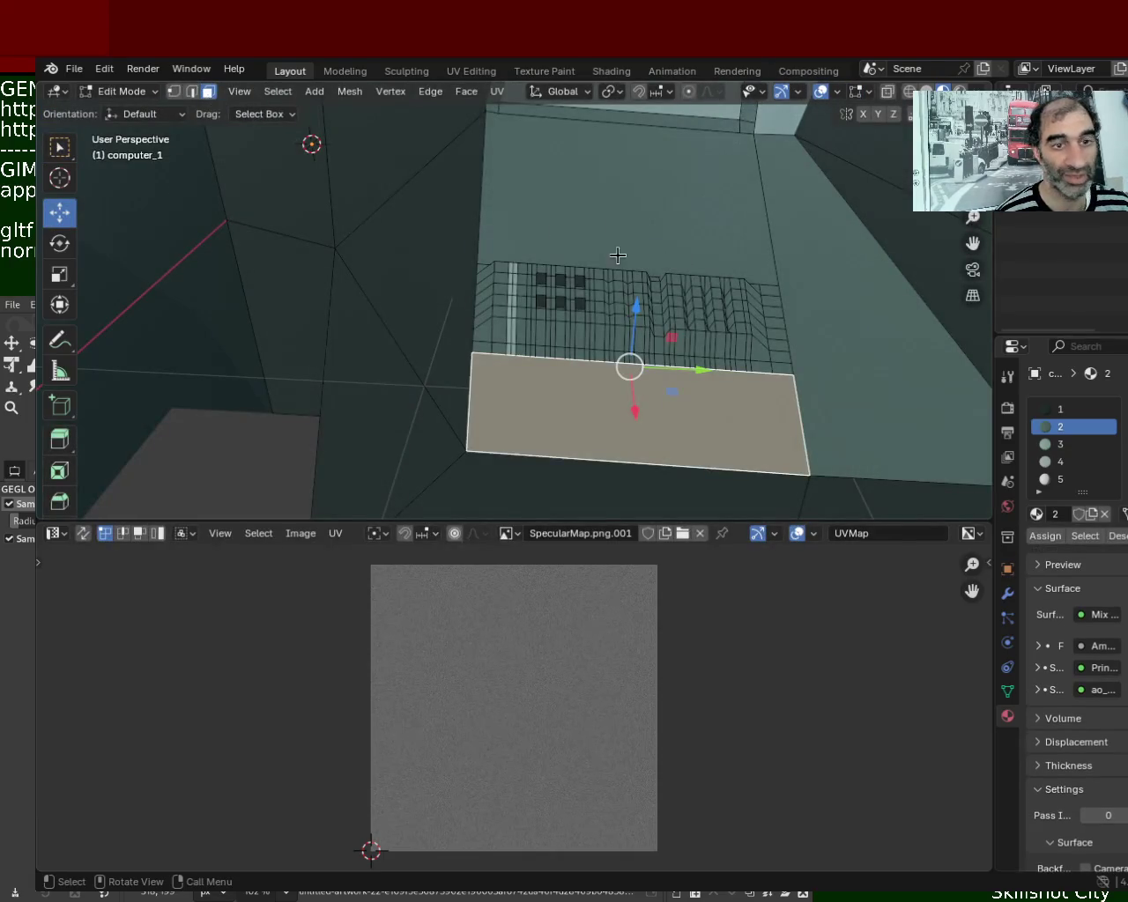
pyautogui.click(617, 254)
pyautogui.keyDown('shift'); pyautogui.click(699, 436); pyautogui.keyUp('shift')
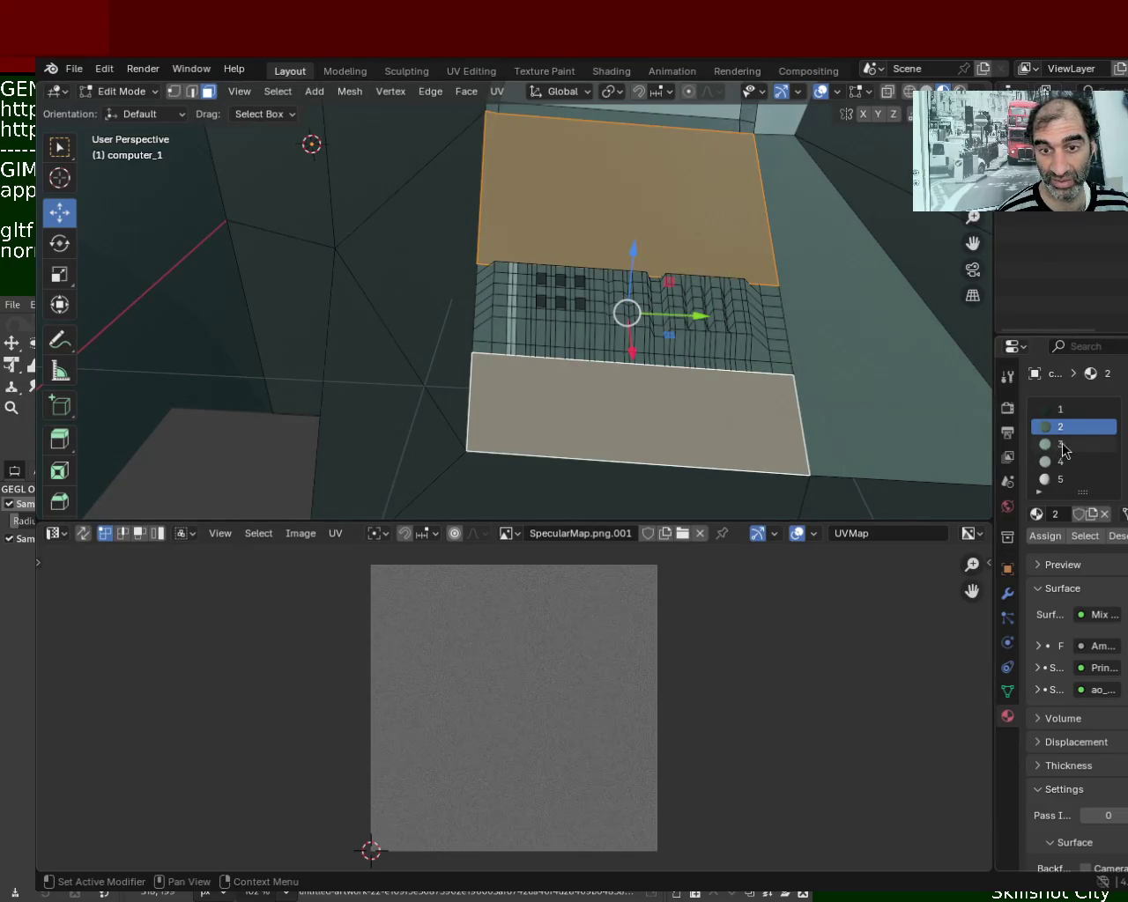
pyautogui.click(1067, 412)
pyautogui.click(1046, 538)
# Set the viewport to Material Preview shading with overlays hidden
pyautogui.moveTo(881, 328); pyautogui.dragTo(889, 233, button='middle')
pyautogui.click(926, 90)
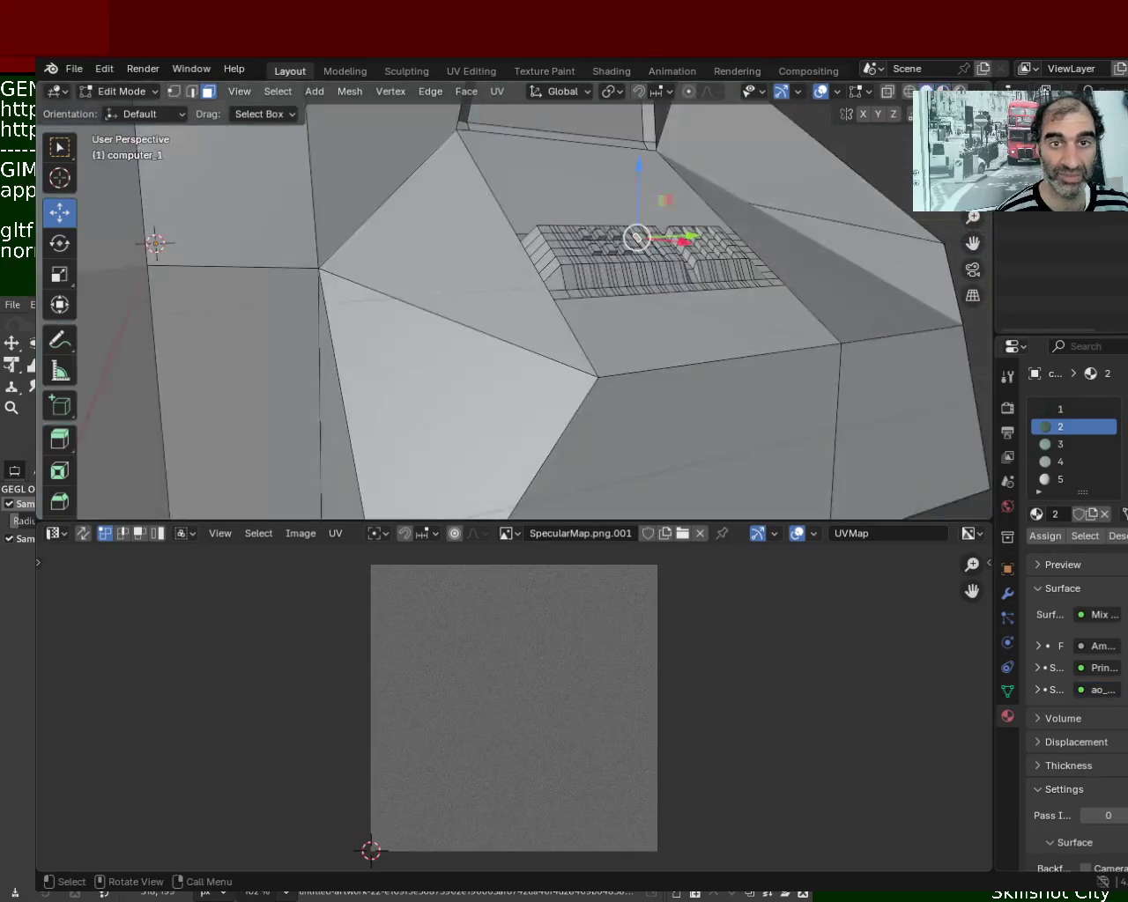
pyautogui.click(942, 91)
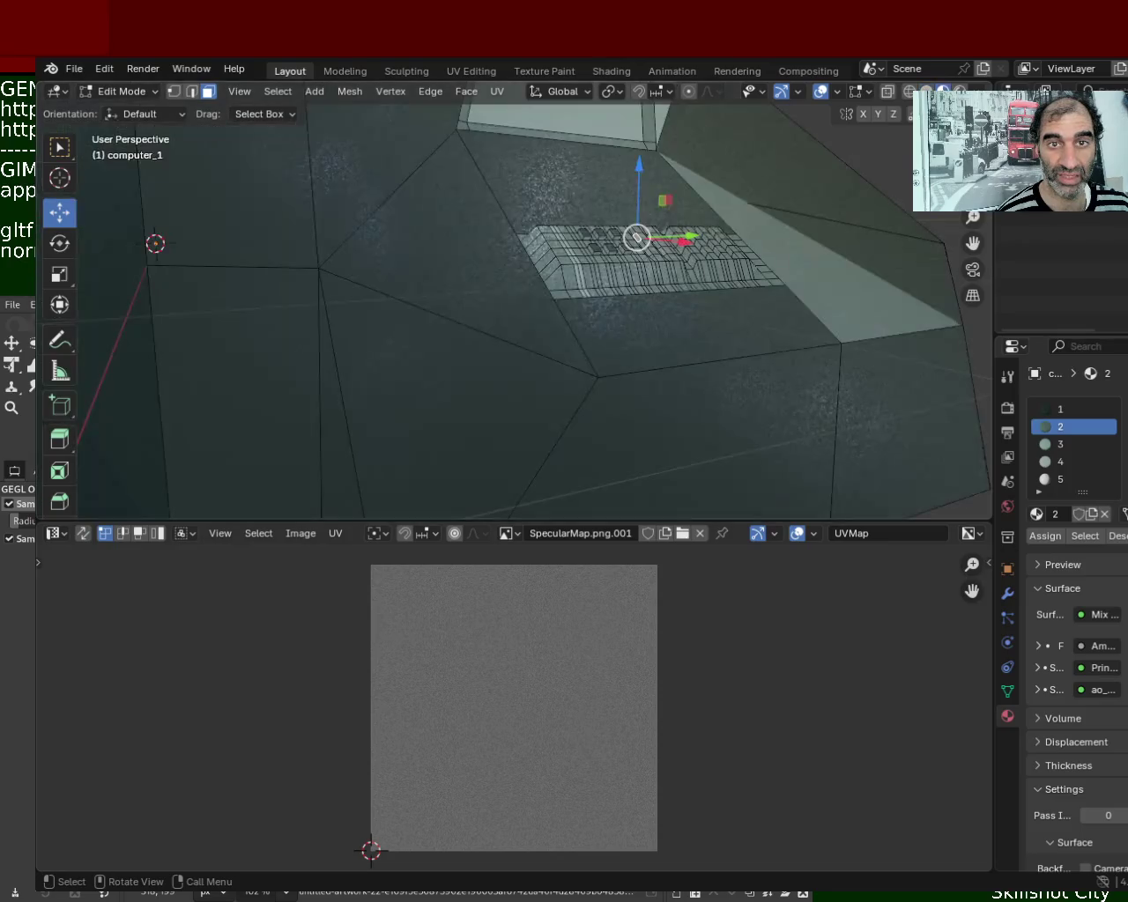
pyautogui.click(822, 91)
# Orbit and fly through the scene to view both finished computers
pyautogui.moveTo(772, 113)
pyautogui.mouseDown(button='middle')
pyautogui.moveTo(549, 294)
pyautogui.moveTo(516, 213)
pyautogui.moveTo(483, 211)
pyautogui.moveTo(438, 237)
pyautogui.moveTo(569, 256)
pyautogui.moveTo(582, 236)
pyautogui.moveTo(564, 184)
pyautogui.moveTo(558, 297)
pyautogui.moveTo(559, 259)
pyautogui.moveTo(548, 261)
pyautogui.moveTo(531, 216)
pyautogui.moveTo(690, 155)
pyautogui.mouseUp(button='middle')
pyautogui.moveTo(618, 198)
pyautogui.mouseDown(button='middle')
pyautogui.moveTo(554, 202)
pyautogui.moveTo(670, 176)
pyautogui.mouseUp(button='middle')
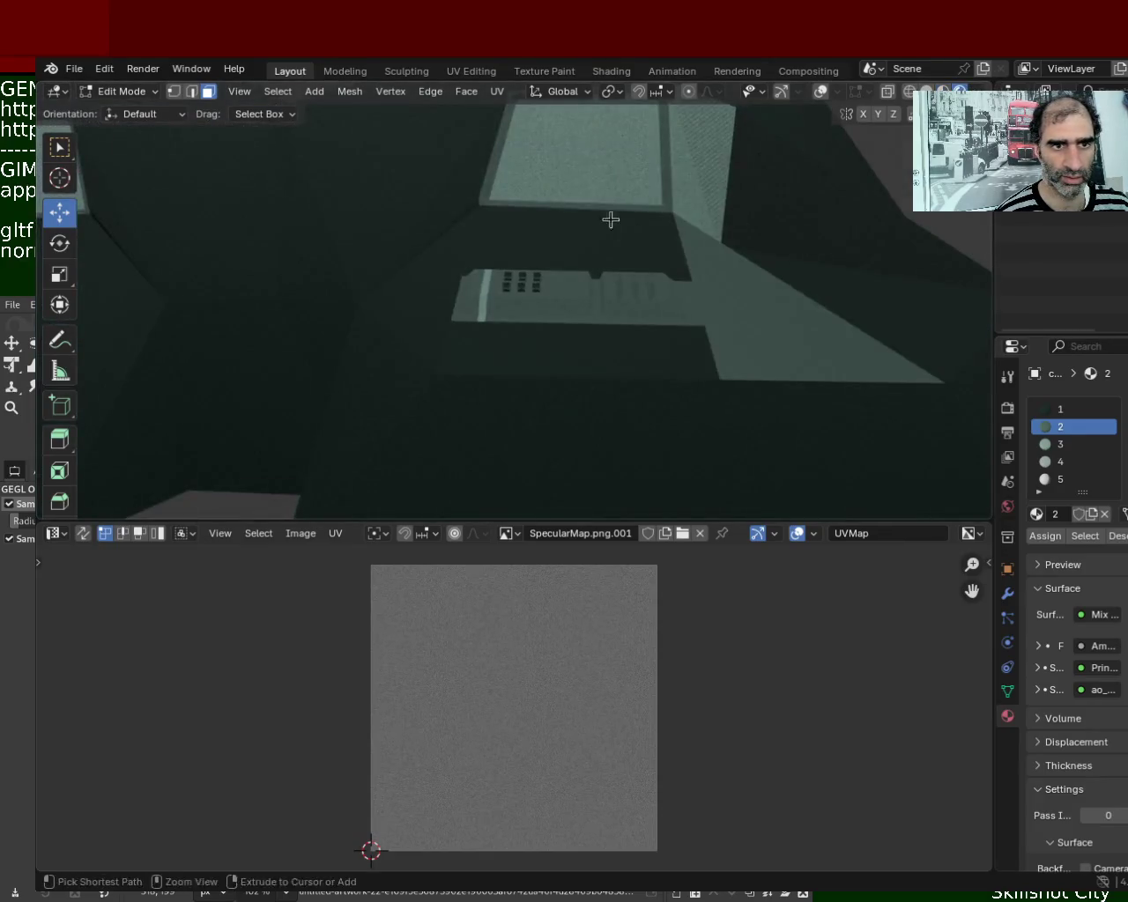
pyautogui.moveTo(609, 220)
pyautogui.keyDown('ctrl'); pyautogui.mouseDown(button='middle')
pyautogui.moveTo(564, 294)
pyautogui.moveTo(526, 267)
pyautogui.moveTo(595, 282)
pyautogui.moveTo(605, 221)
pyautogui.moveTo(692, 252)
pyautogui.moveTo(649, 284)
pyautogui.moveTo(692, 220)
pyautogui.moveTo(735, 272)
pyautogui.moveTo(710, 290)
pyautogui.moveTo(727, 294)
pyautogui.moveTo(712, 318)
pyautogui.moveTo(675, 299)
pyautogui.moveTo(640, 221)
pyautogui.moveTo(643, 273)
pyautogui.mouseUp(button='middle'); pyautogui.keyUp('ctrl')
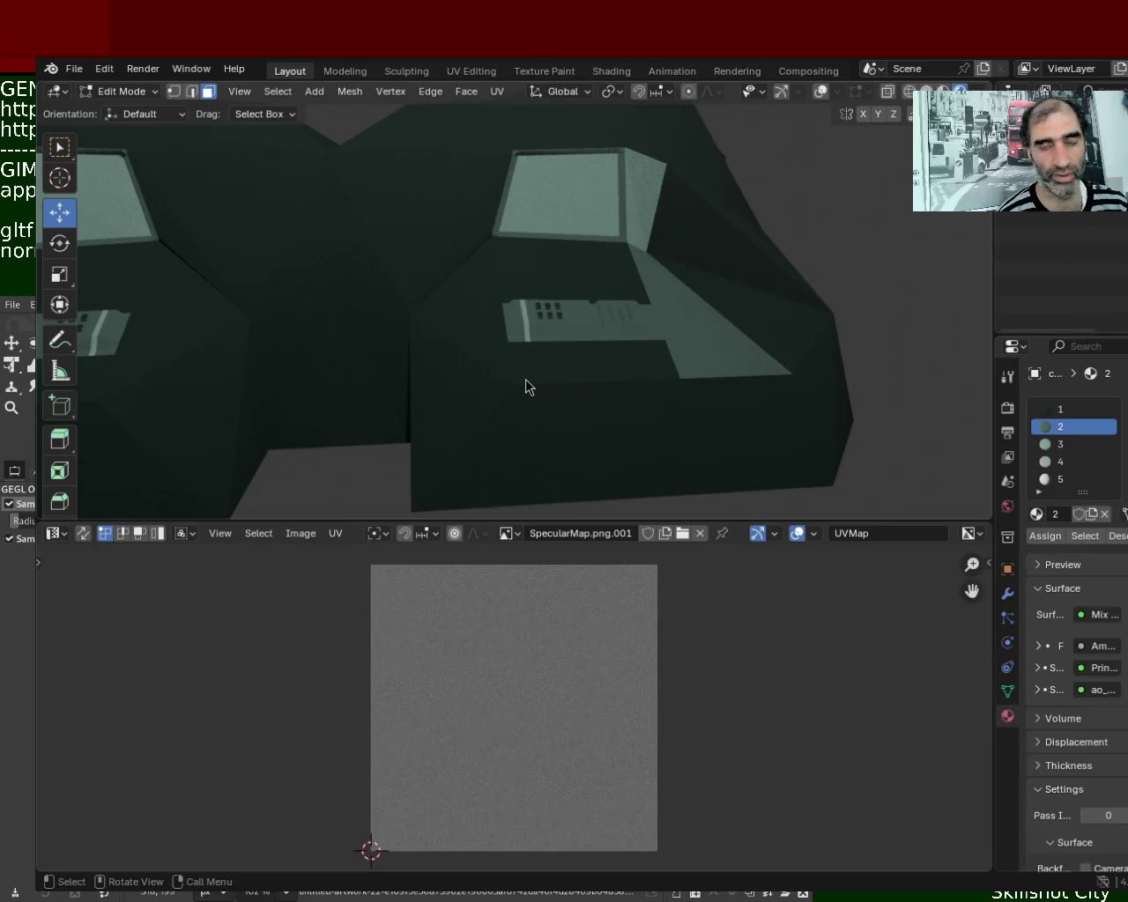
pyautogui.hotkey('shift', '`')
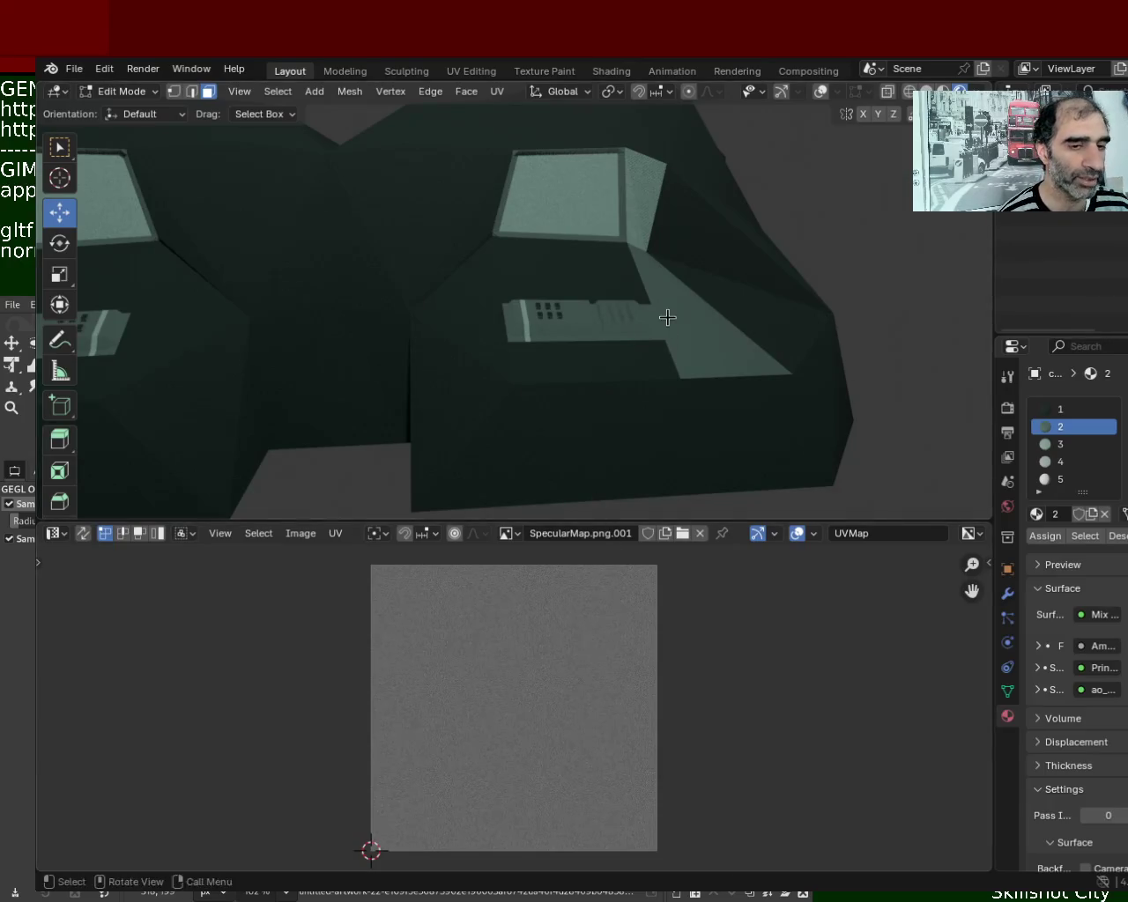
pyautogui.press('s')
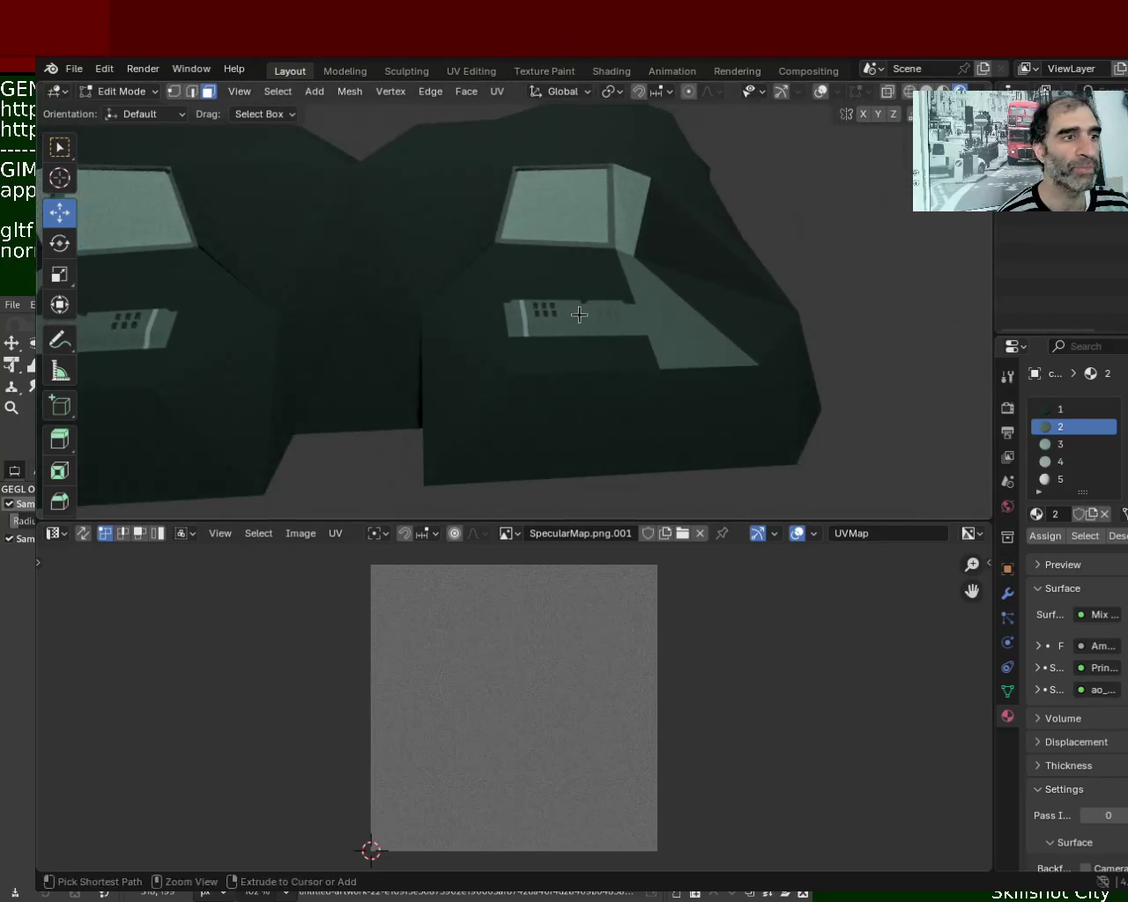
pyautogui.press('w')
pyautogui.click(611, 295)
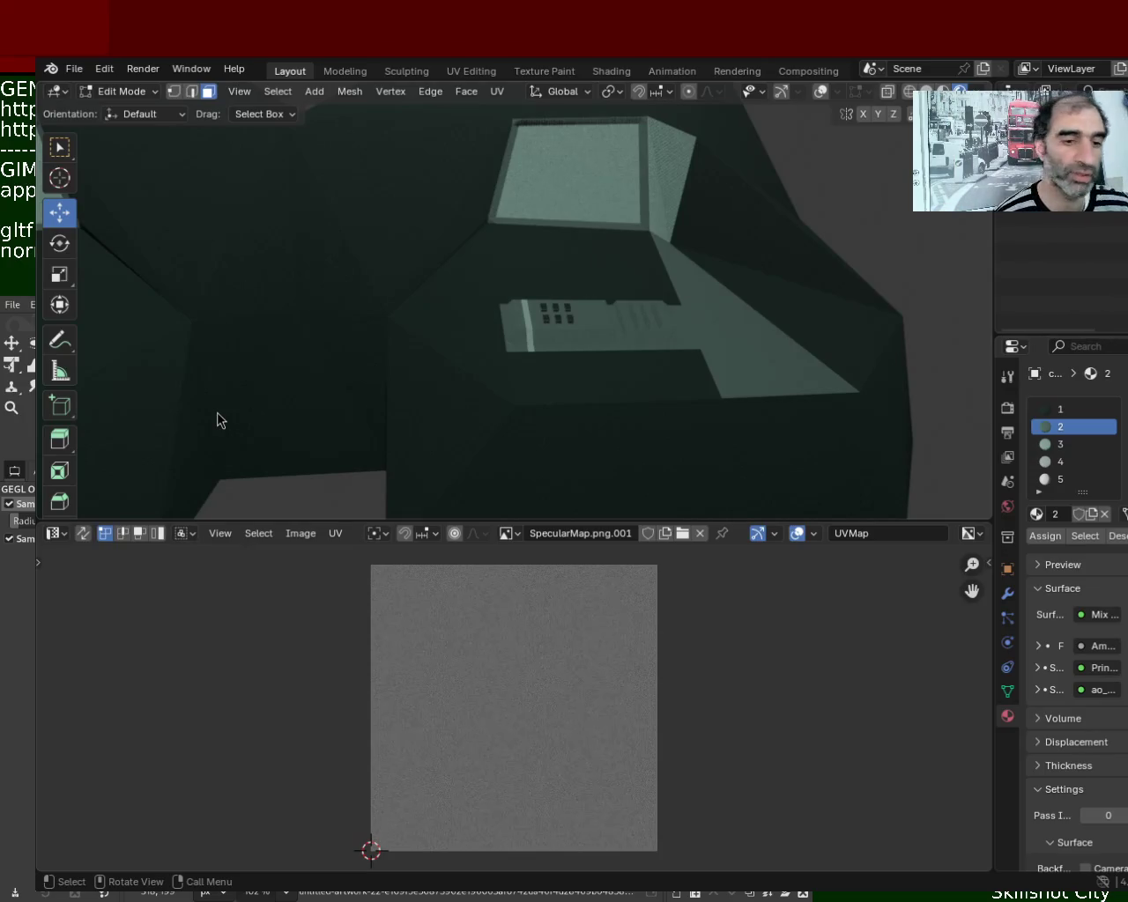
pyautogui.moveTo(640, 337)
pyautogui.mouseDown(button='middle')
pyautogui.moveTo(639, 300)
pyautogui.moveTo(486, 357)
pyautogui.moveTo(441, 320)
pyautogui.moveTo(699, 367)
pyautogui.moveTo(770, 323)
pyautogui.moveTo(708, 300)
pyautogui.moveTo(698, 347)
pyautogui.moveTo(607, 296)
pyautogui.moveTo(496, 304)
pyautogui.moveTo(453, 327)
pyautogui.moveTo(516, 320)
pyautogui.moveTo(466, 360)
pyautogui.moveTo(335, 356)
pyautogui.moveTo(654, 360)
pyautogui.moveTo(689, 350)
pyautogui.moveTo(524, 362)
pyautogui.moveTo(569, 216)
pyautogui.moveTo(609, 347)
pyautogui.moveTo(632, 309)
pyautogui.moveTo(639, 258)
pyautogui.moveTo(652, 344)
pyautogui.moveTo(679, 365)
pyautogui.mouseUp(button='middle')
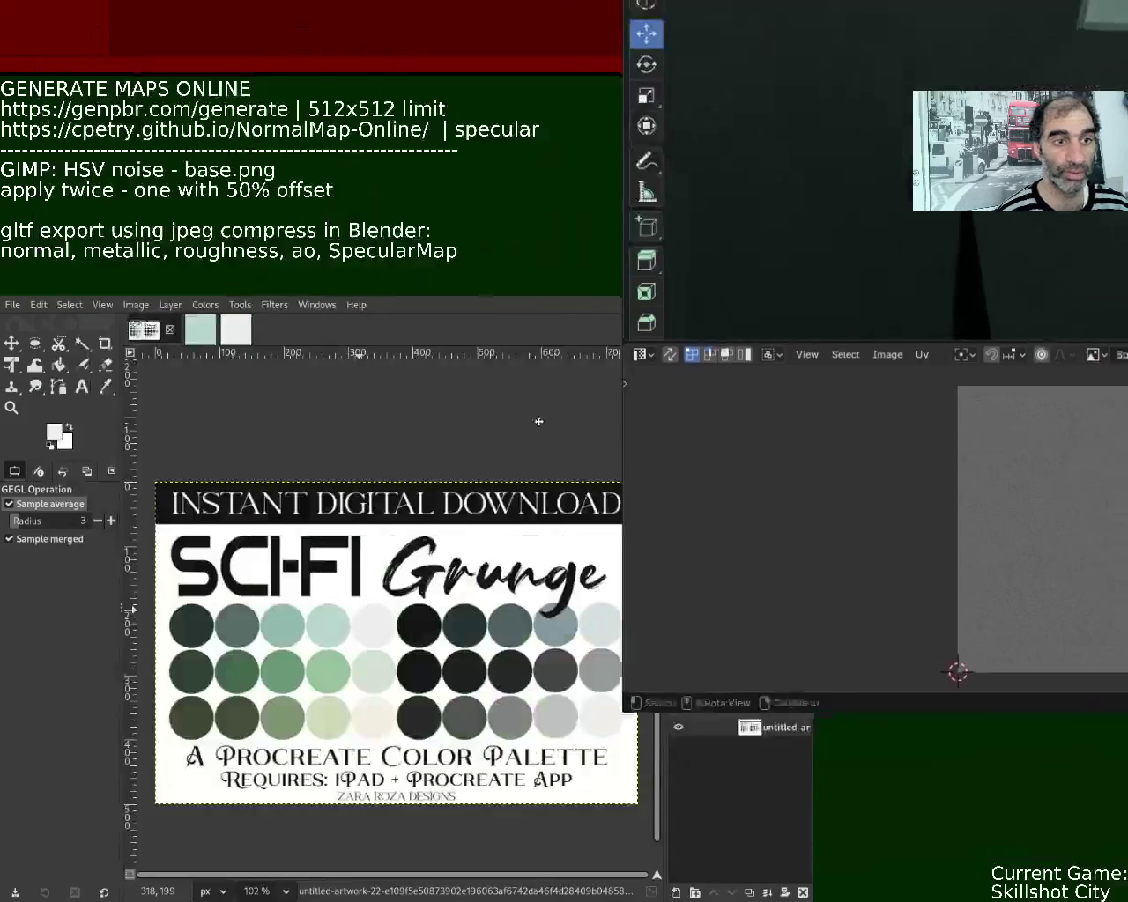
pyautogui.keyDown('alt'); pyautogui.moveTo(410, 329); pyautogui.dragTo(1117, 414); pyautogui.keyUp('alt')
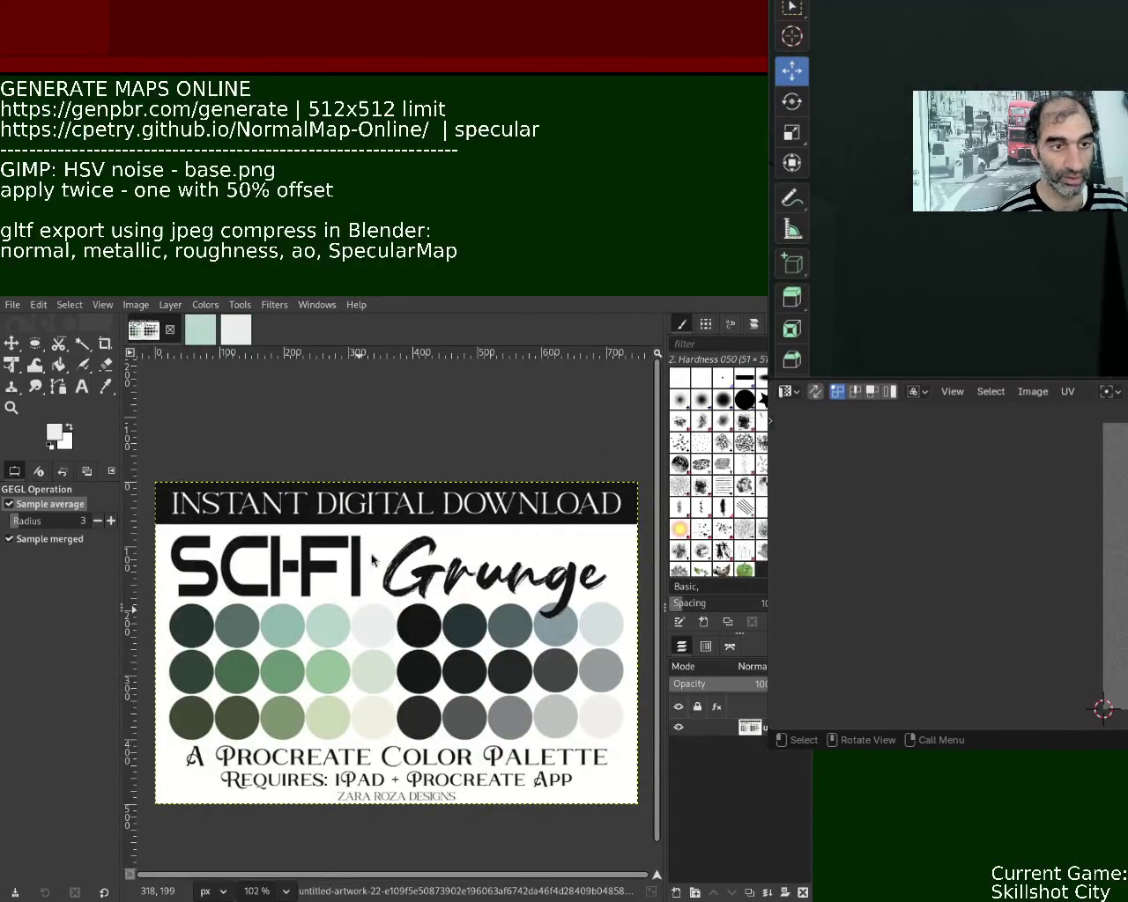
pyautogui.press('super+Up')
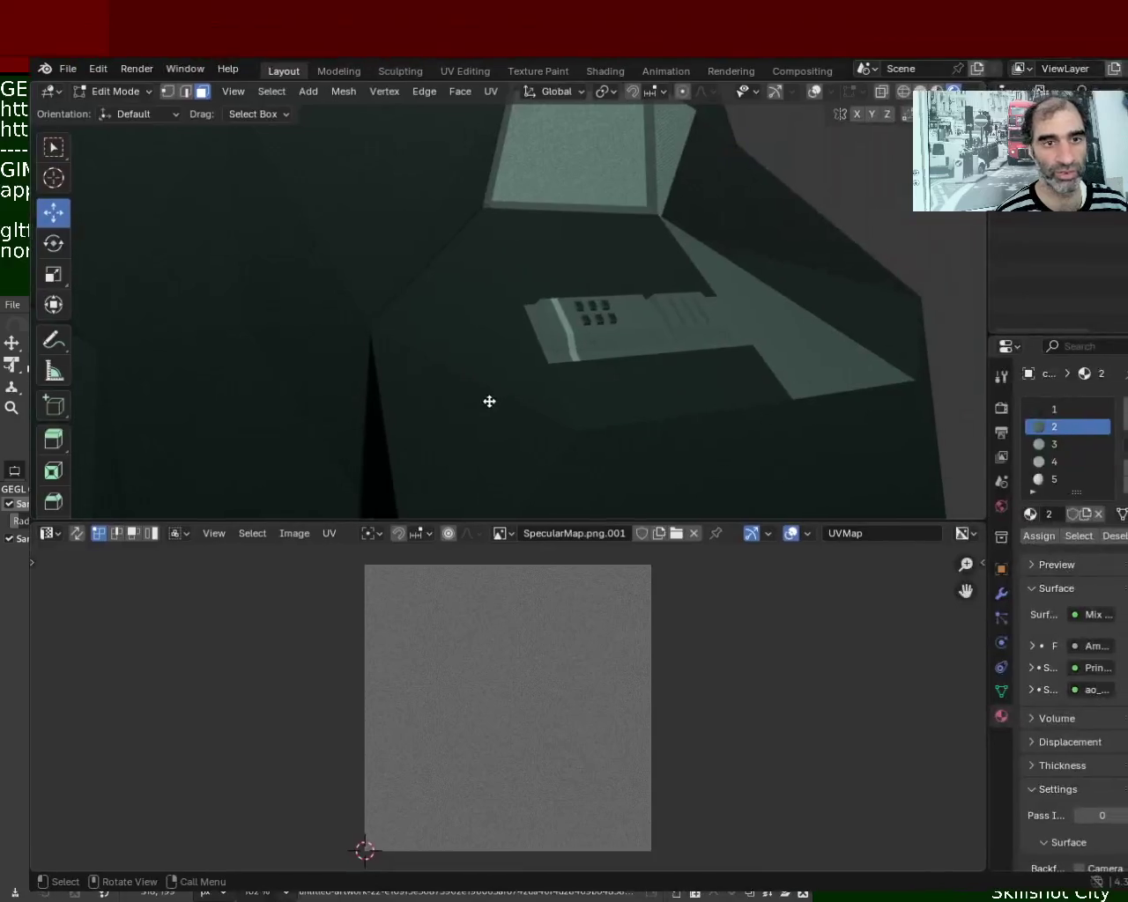
pyautogui.moveTo(687, 356)
pyautogui.mouseDown(button='middle')
pyautogui.moveTo(661, 231)
pyautogui.moveTo(604, 285)
pyautogui.mouseUp(button='middle')
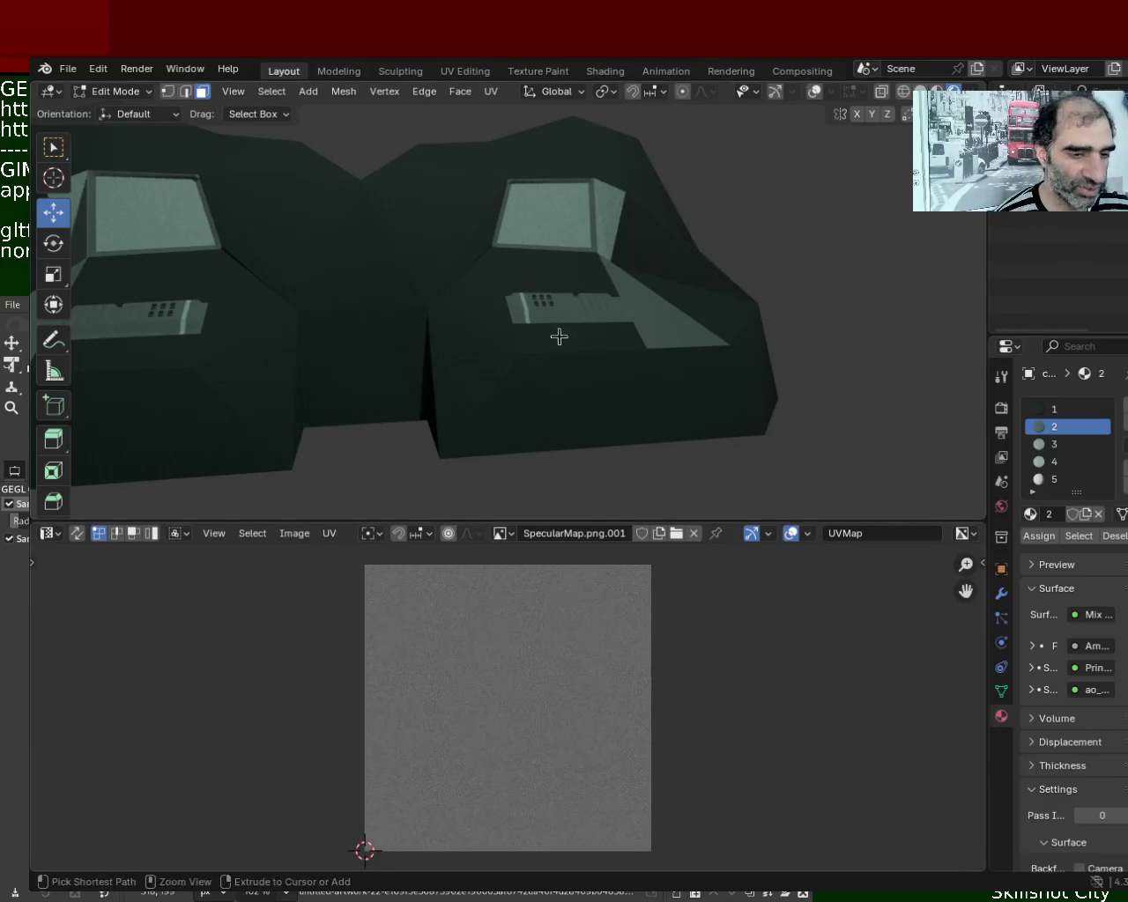
pyautogui.keyDown('ctrl'); pyautogui.moveTo(559, 335); pyautogui.dragTo(600, 218, button='middle'); pyautogui.keyUp('ctrl')
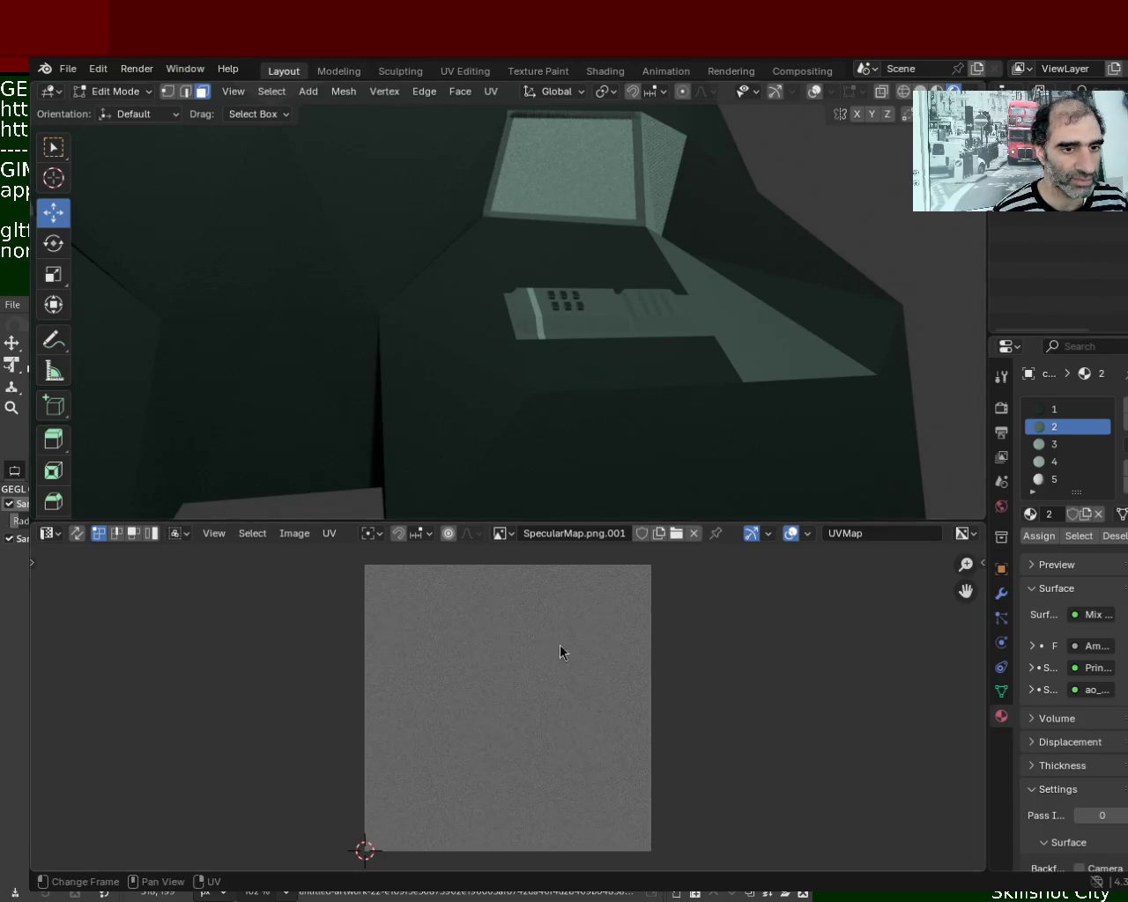
pyautogui.moveTo(578, 284)
pyautogui.keyDown('ctrl'); pyautogui.mouseDown(button='middle')
pyautogui.moveTo(608, 223)
pyautogui.moveTo(611, 256)
pyautogui.moveTo(687, 396)
pyautogui.moveTo(640, 334)
pyautogui.moveTo(623, 218)
pyautogui.moveTo(692, 360)
pyautogui.moveTo(660, 279)
pyautogui.moveTo(503, 291)
pyautogui.moveTo(534, 302)
pyautogui.mouseUp(button='middle'); pyautogui.keyUp('ctrl')
pyautogui.scroll(-3, 660, 279)
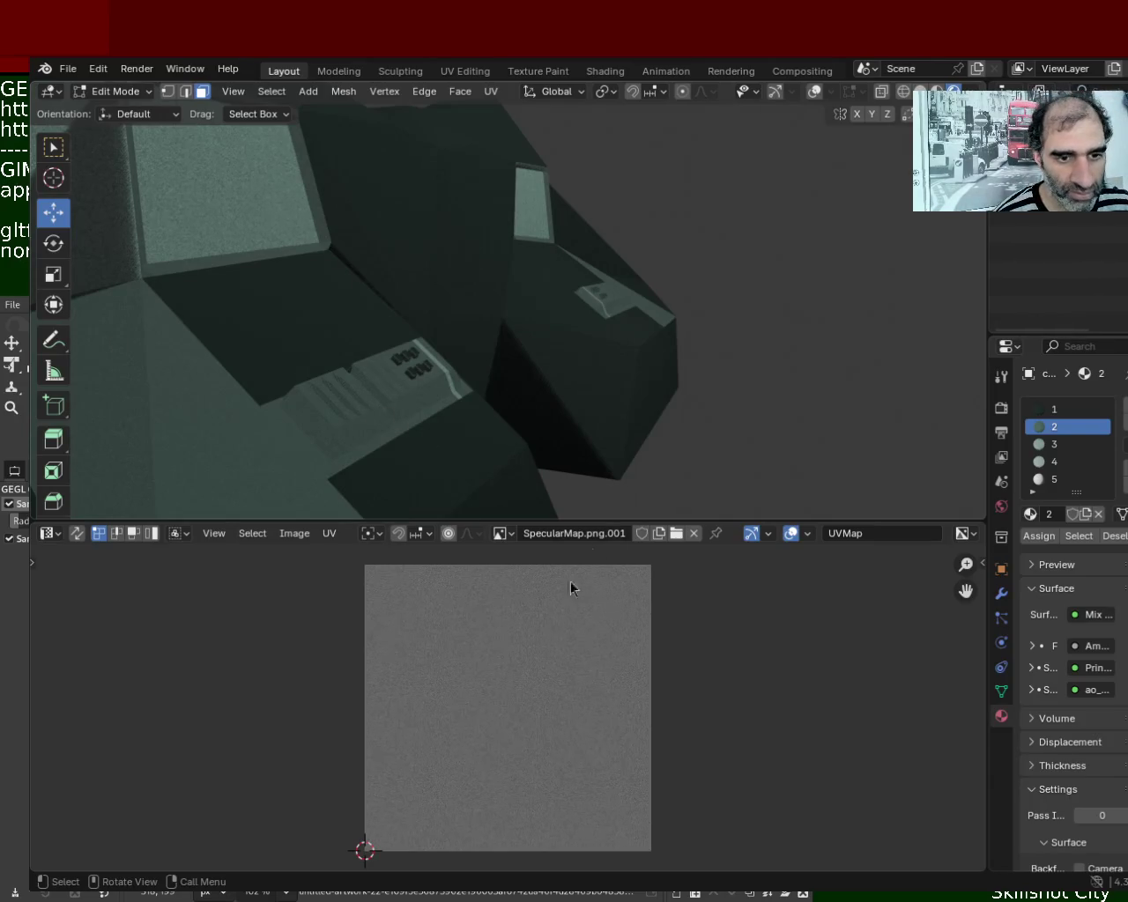
pyautogui.moveTo(589, 303)
pyautogui.mouseDown(button='middle')
pyautogui.moveTo(610, 380)
pyautogui.moveTo(526, 324)
pyautogui.moveTo(541, 318)
pyautogui.mouseUp(button='middle')
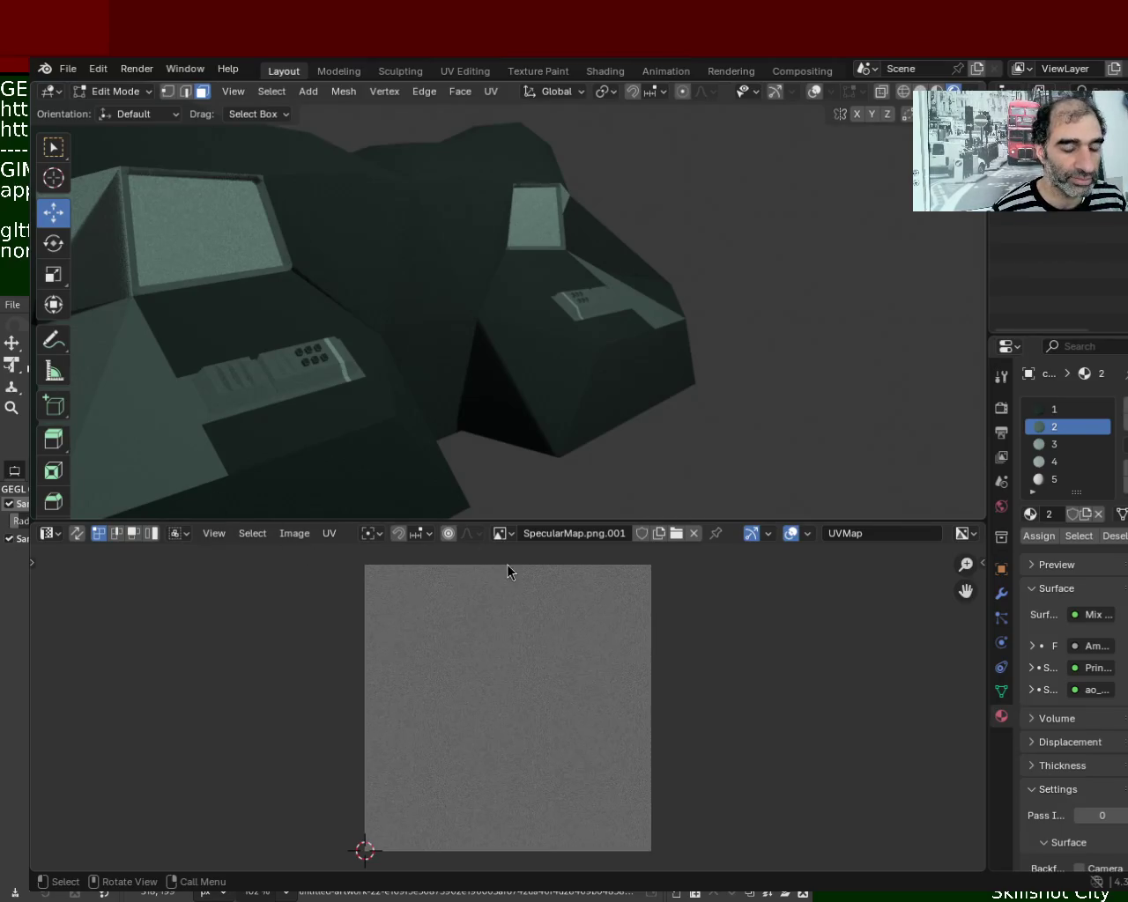
pyautogui.moveTo(553, 344)
pyautogui.mouseDown(button='middle')
pyautogui.moveTo(615, 282)
pyautogui.moveTo(521, 287)
pyautogui.moveTo(601, 282)
pyautogui.moveTo(539, 267)
pyautogui.moveTo(511, 353)
pyautogui.moveTo(378, 255)
pyautogui.moveTo(573, 277)
pyautogui.mouseUp(button='middle')
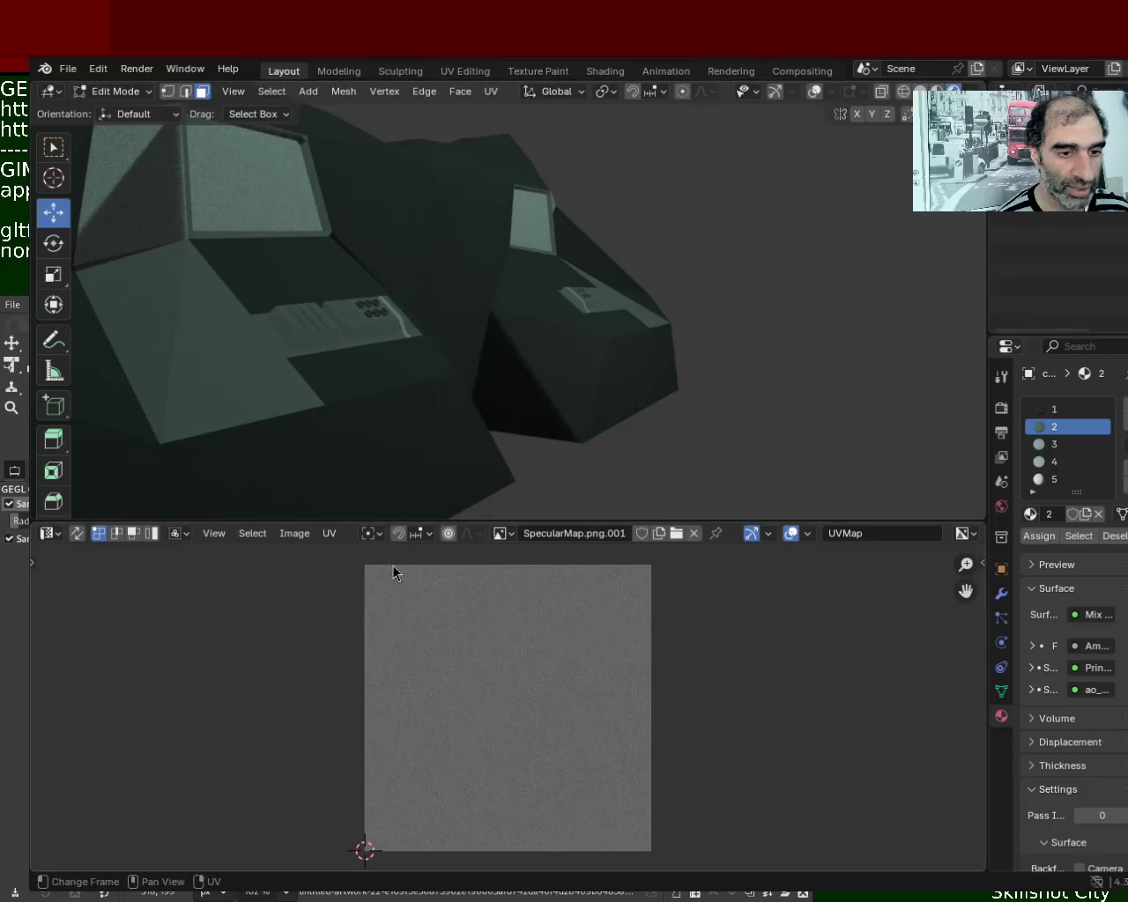
pyautogui.click(51, 533)
# Switch the bottom editor to Shader Editor and inspect the node graph around the Principled BSDF
pyautogui.click(104, 696)
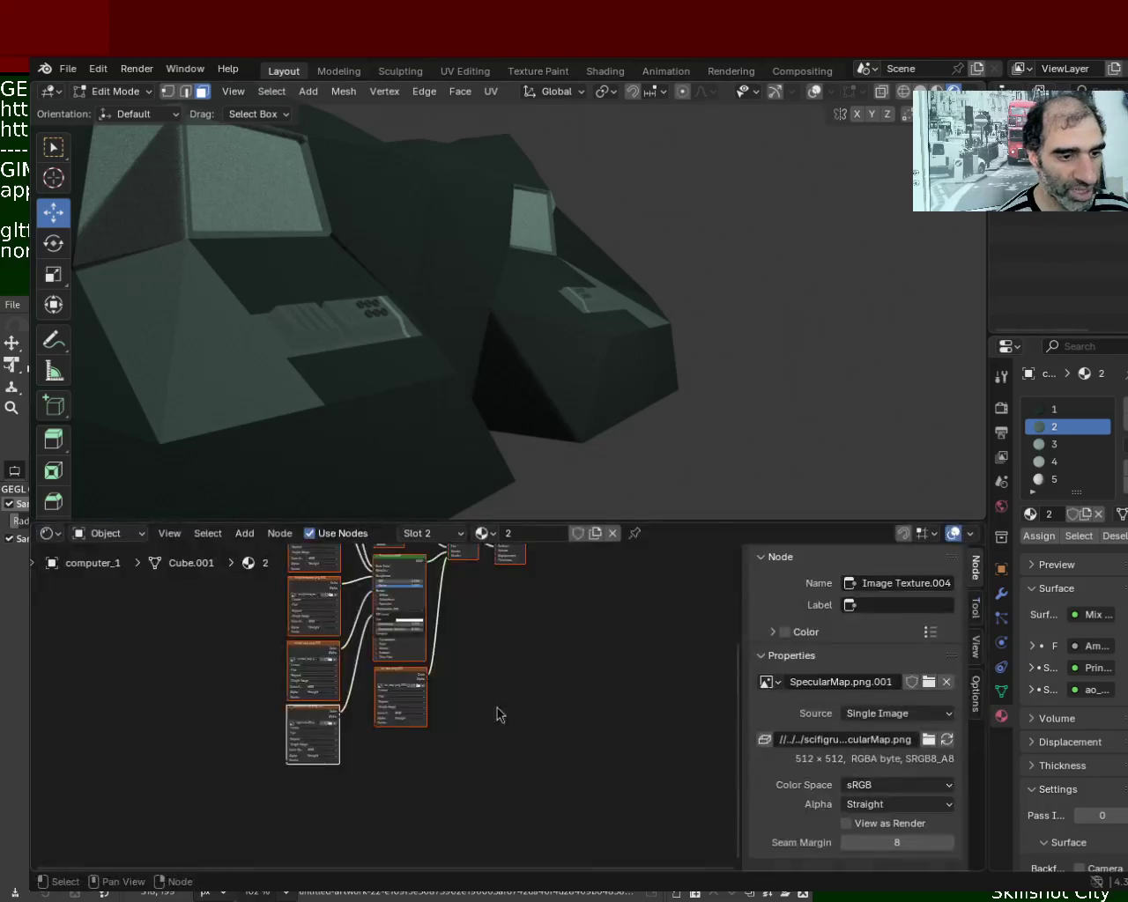
pyautogui.keyDown('ctrl'); pyautogui.moveTo(544, 622); pyautogui.dragTo(475, 695, button='middle'); pyautogui.keyUp('ctrl')
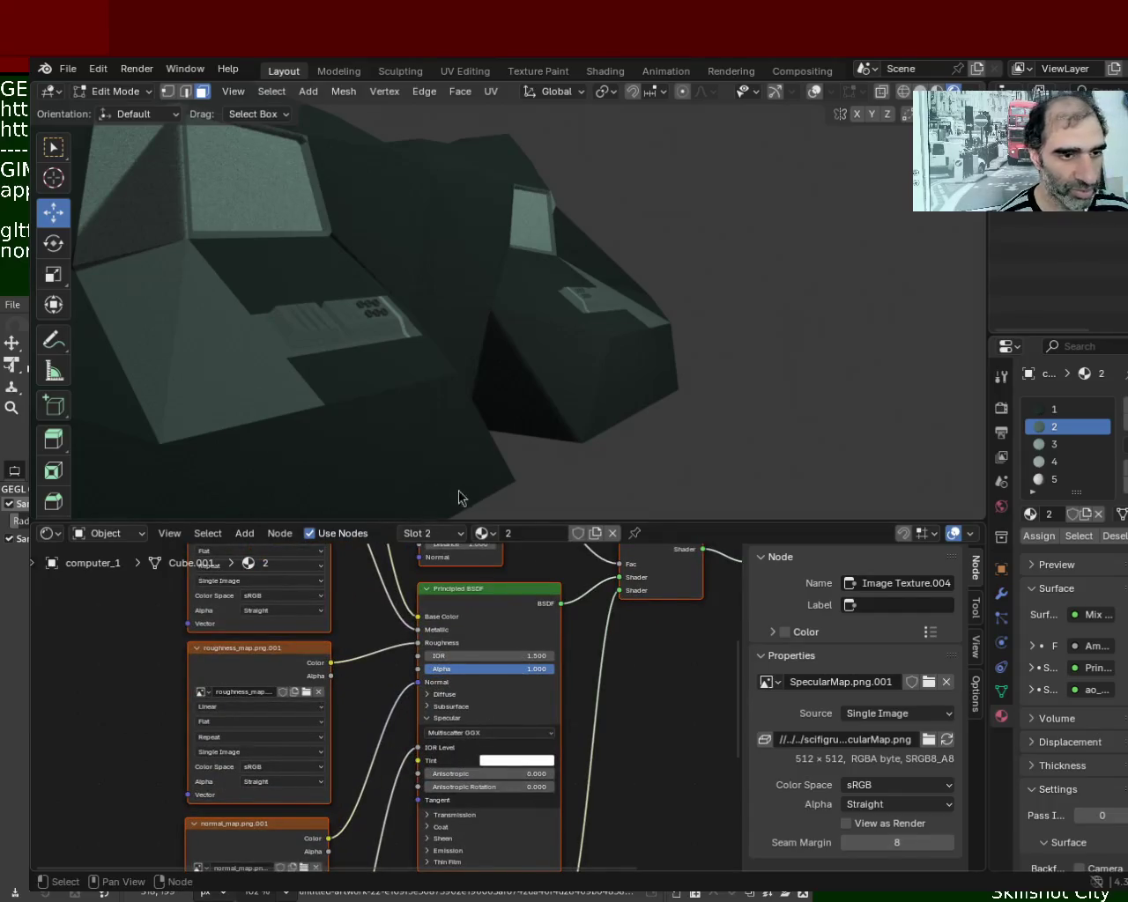
pyautogui.moveTo(601, 633)
pyautogui.keyDown('ctrl'); pyautogui.mouseDown(button='middle')
pyautogui.moveTo(509, 716)
pyautogui.moveTo(498, 743)
pyautogui.mouseUp(button='middle'); pyautogui.keyUp('ctrl')
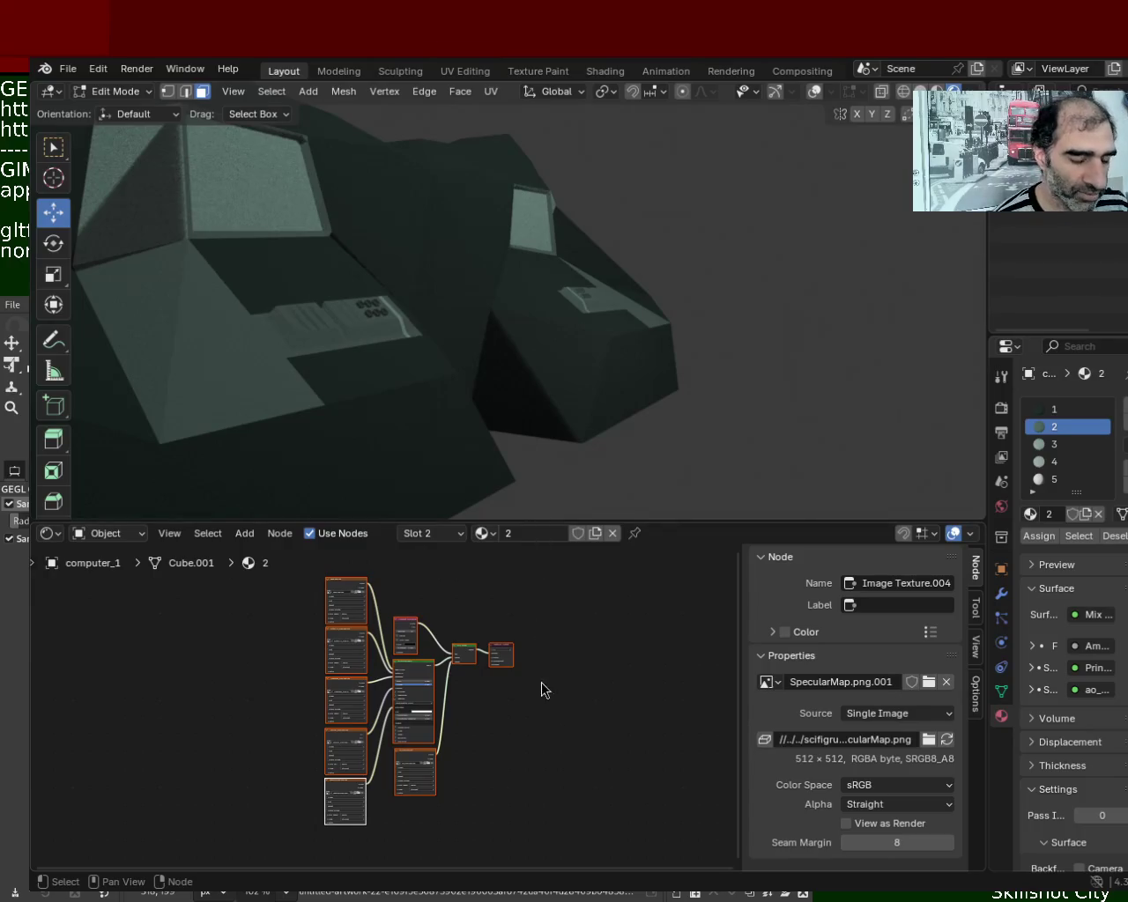
pyautogui.moveTo(549, 232)
pyautogui.mouseDown(button='middle')
pyautogui.moveTo(615, 303)
pyautogui.moveTo(461, 322)
pyautogui.moveTo(486, 305)
pyautogui.moveTo(501, 264)
pyautogui.moveTo(481, 295)
pyautogui.moveTo(355, 309)
pyautogui.moveTo(415, 334)
pyautogui.moveTo(466, 282)
pyautogui.moveTo(455, 295)
pyautogui.mouseUp(button='middle')
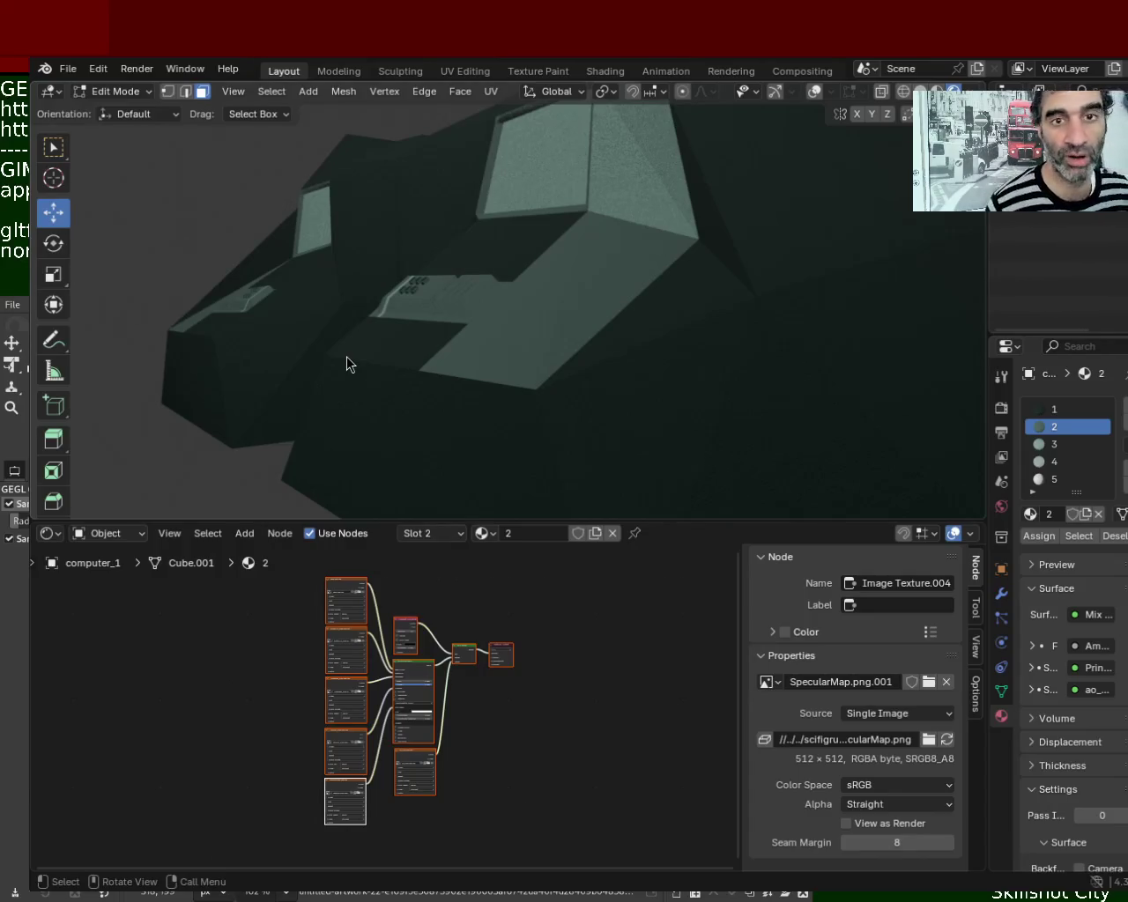
pyautogui.moveTo(635, 476)
pyautogui.mouseDown(button='middle')
pyautogui.moveTo(667, 405)
pyautogui.moveTo(539, 313)
pyautogui.moveTo(528, 385)
pyautogui.moveTo(717, 335)
pyautogui.moveTo(644, 320)
pyautogui.moveTo(409, 222)
pyautogui.mouseUp(button='middle')
pyautogui.scroll(-3, 410, 222)
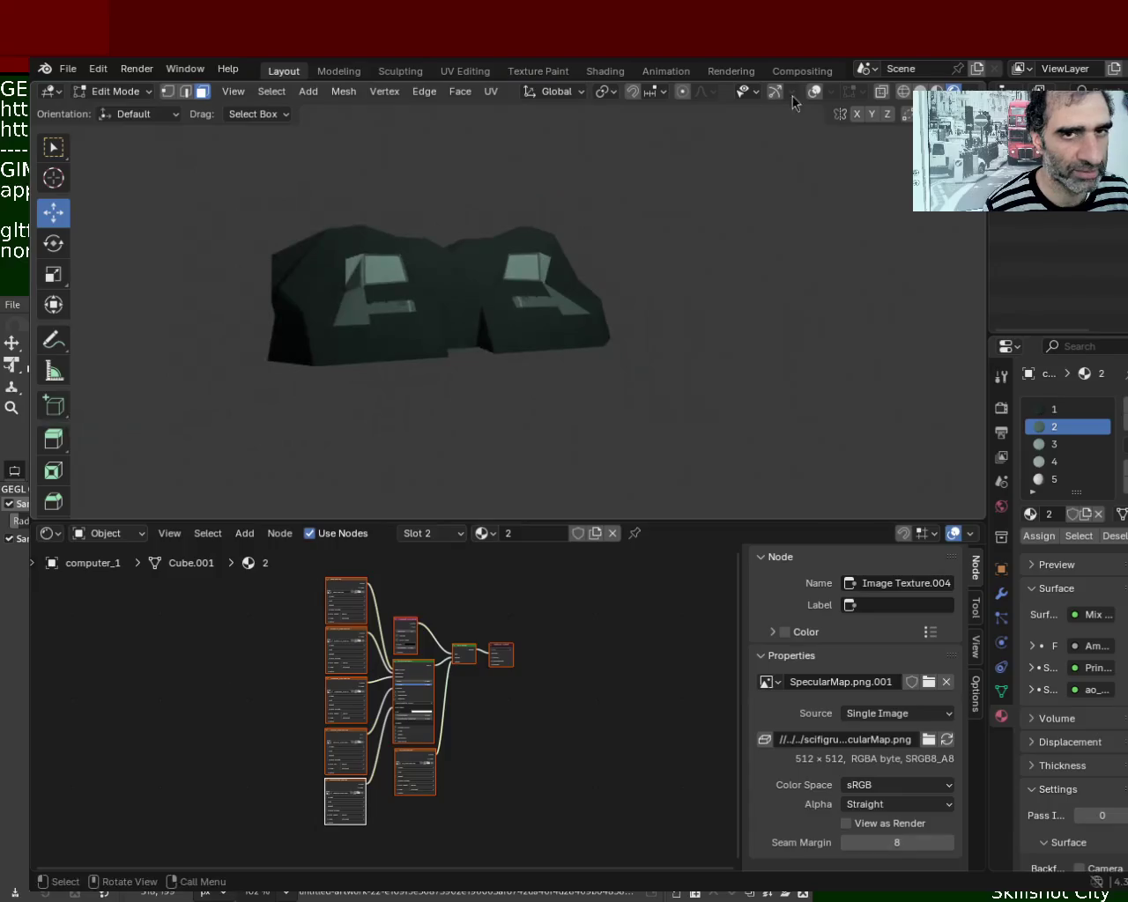
# Switch to Material Preview and orbit toward the dark-green textured consoles
pyautogui.click(920, 90)
pyautogui.click(936, 91)
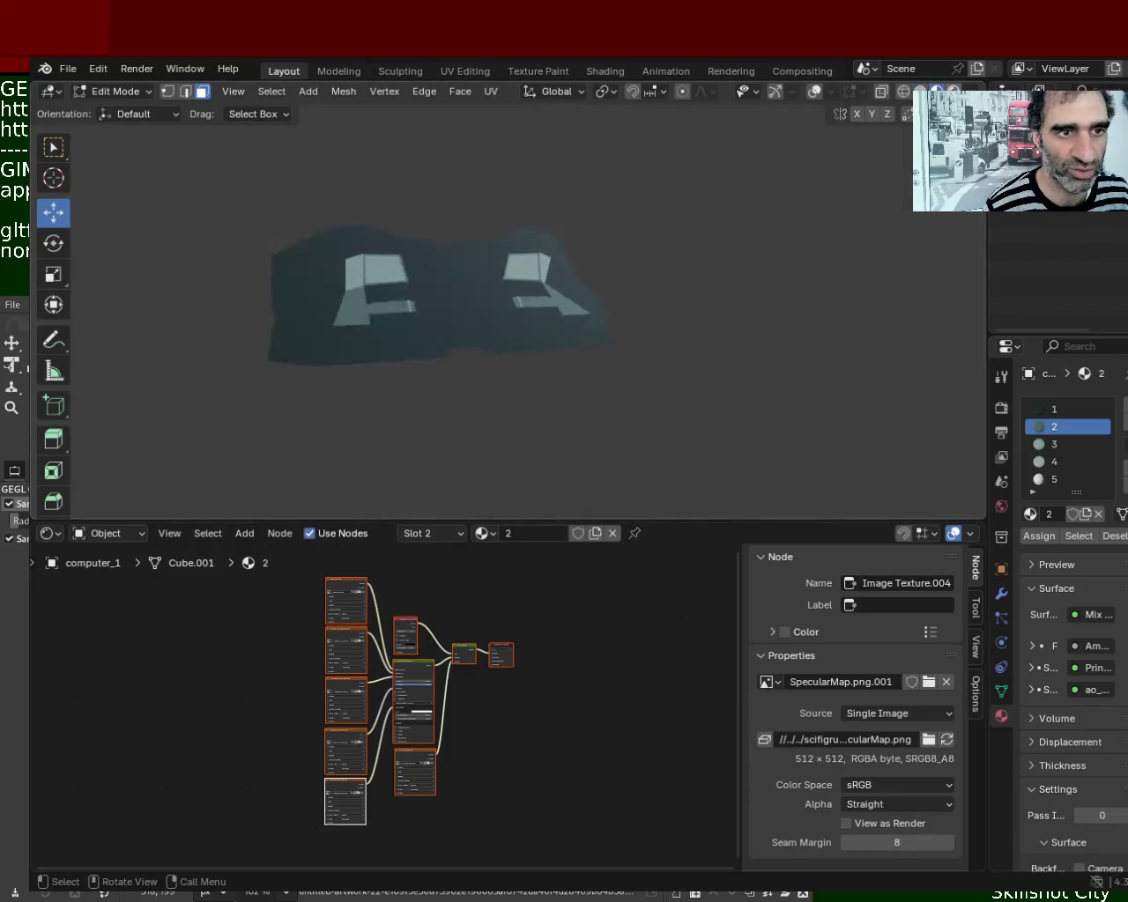
pyautogui.moveTo(609, 239)
pyautogui.mouseDown(button='middle')
pyautogui.moveTo(629, 312)
pyautogui.moveTo(519, 289)
pyautogui.moveTo(551, 317)
pyautogui.moveTo(503, 329)
pyautogui.moveTo(549, 327)
pyautogui.moveTo(527, 307)
pyautogui.moveTo(559, 335)
pyautogui.moveTo(419, 368)
pyautogui.moveTo(417, 352)
pyautogui.moveTo(450, 340)
pyautogui.moveTo(579, 332)
pyautogui.moveTo(503, 297)
pyautogui.moveTo(532, 361)
pyautogui.moveTo(412, 319)
pyautogui.moveTo(478, 355)
pyautogui.moveTo(417, 295)
pyautogui.moveTo(471, 325)
pyautogui.moveTo(479, 282)
pyautogui.moveTo(478, 305)
pyautogui.mouseUp(button='middle')
pyautogui.scroll(4, 629, 312)
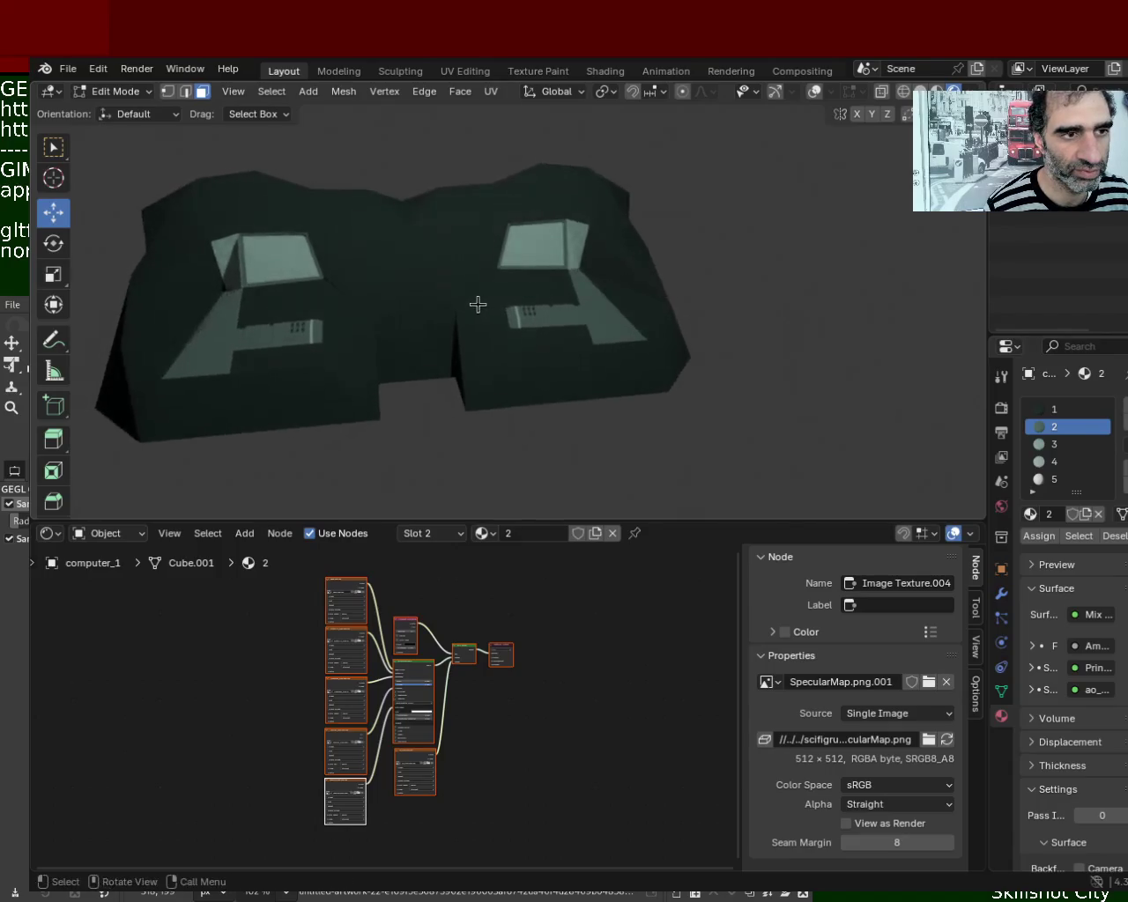
pyautogui.moveTo(669, 355)
pyautogui.mouseDown(button='middle')
pyautogui.moveTo(753, 355)
pyautogui.moveTo(682, 447)
pyautogui.moveTo(669, 405)
pyautogui.moveTo(601, 359)
pyautogui.mouseUp(button='middle')
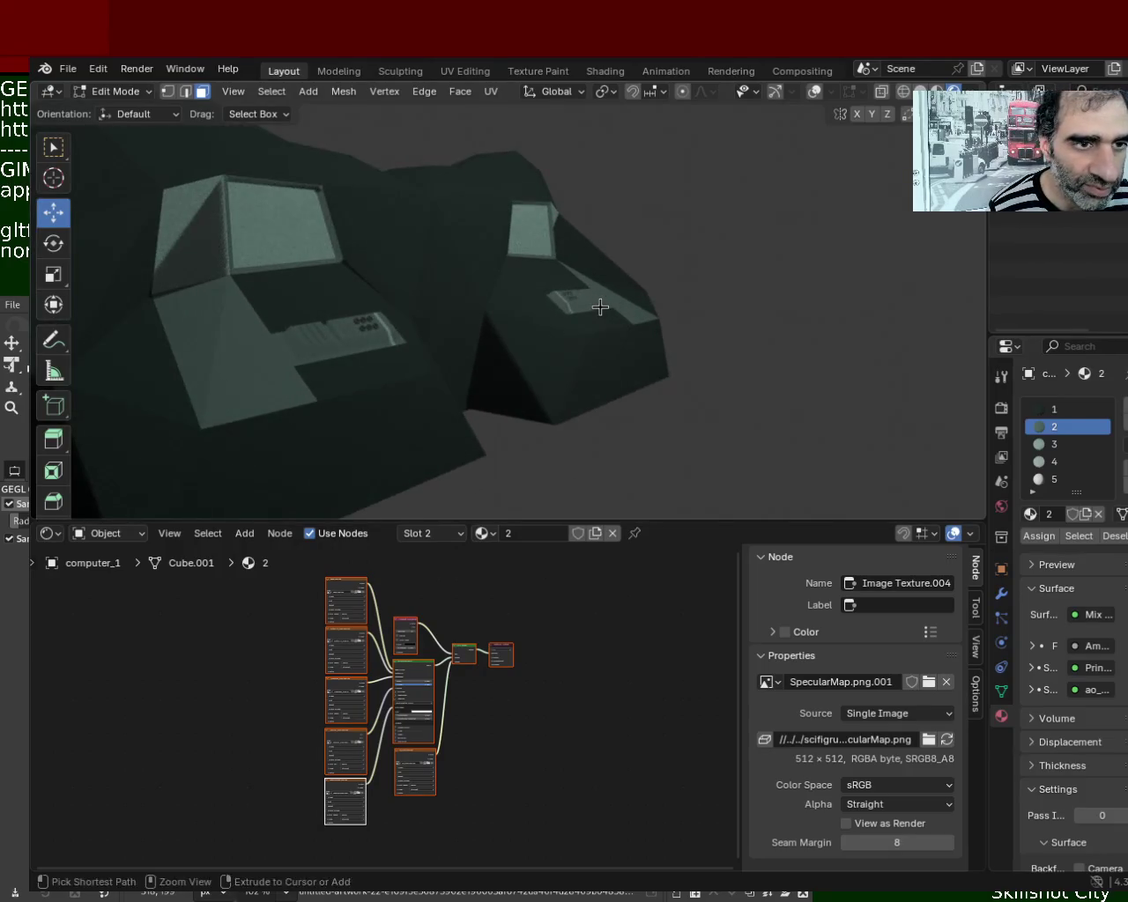
pyautogui.moveTo(606, 349)
pyautogui.mouseDown(button='middle')
pyautogui.moveTo(423, 360)
pyautogui.moveTo(521, 309)
pyautogui.moveTo(526, 221)
pyautogui.moveTo(529, 265)
pyautogui.mouseUp(button='middle')
# Zoom in close on the keyboard's button panel
pyautogui.scroll(2, 556, 320)
pyautogui.scroll(2, 584, 280)
pyautogui.scroll(2, 587, 252)
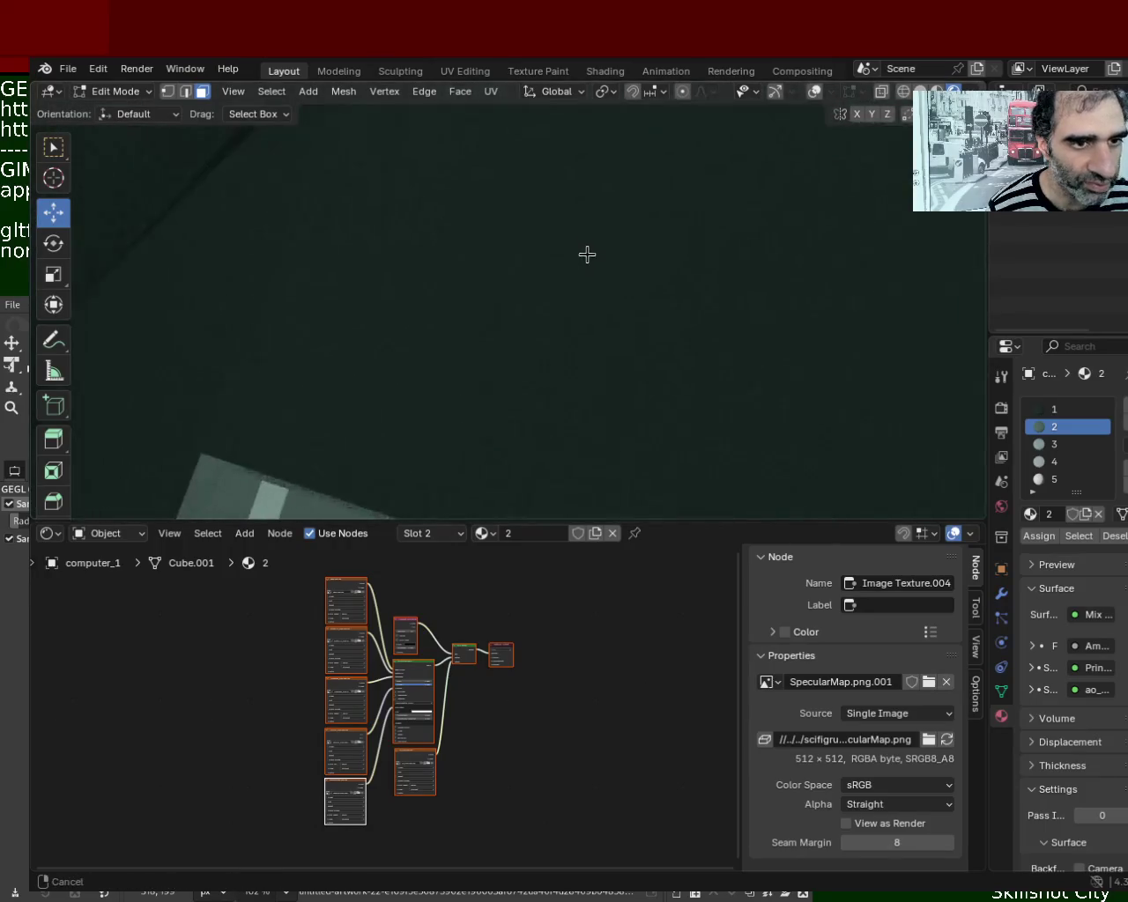
pyautogui.scroll(1, 589, 230)
pyautogui.moveTo(588, 233)
pyautogui.keyDown('ctrl'); pyautogui.mouseDown(button='middle')
pyautogui.moveTo(590, 264)
pyautogui.moveTo(630, 317)
pyautogui.moveTo(589, 323)
pyautogui.moveTo(643, 303)
pyautogui.moveTo(647, 272)
pyautogui.moveTo(576, 295)
pyautogui.moveTo(589, 270)
pyautogui.moveTo(498, 305)
pyautogui.moveTo(585, 291)
pyautogui.moveTo(589, 259)
pyautogui.moveTo(558, 256)
pyautogui.mouseUp(button='middle'); pyautogui.keyUp('ctrl')
pyautogui.moveTo(641, 356)
pyautogui.mouseDown(button='middle')
pyautogui.moveTo(661, 282)
pyautogui.moveTo(559, 267)
pyautogui.moveTo(574, 266)
pyautogui.moveTo(544, 320)
pyautogui.moveTo(528, 294)
pyautogui.moveTo(720, 305)
pyautogui.moveTo(670, 281)
pyautogui.moveTo(626, 287)
pyautogui.moveTo(680, 348)
pyautogui.moveTo(649, 307)
pyautogui.moveTo(672, 308)
pyautogui.moveTo(591, 284)
pyautogui.moveTo(647, 367)
pyautogui.moveTo(675, 352)
pyautogui.moveTo(664, 308)
pyautogui.moveTo(675, 244)
pyautogui.moveTo(672, 262)
pyautogui.mouseUp(button='middle')
pyautogui.scroll(4, 681, 348)
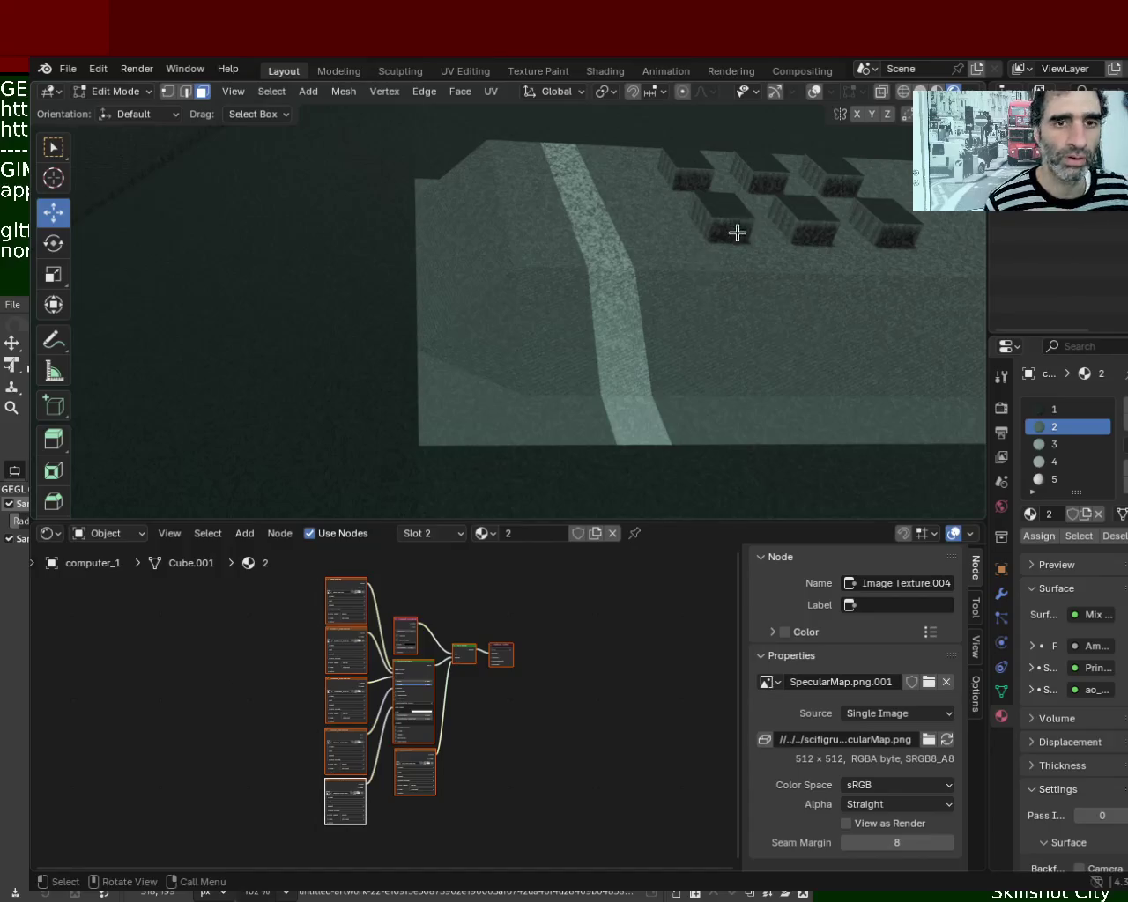
# Restore gizmos and overlays in Edit Mode and pick faces on the key blocks
pyautogui.click(776, 91)
pyautogui.click(815, 90)
pyautogui.press('Tab')
pyautogui.press('Tab')
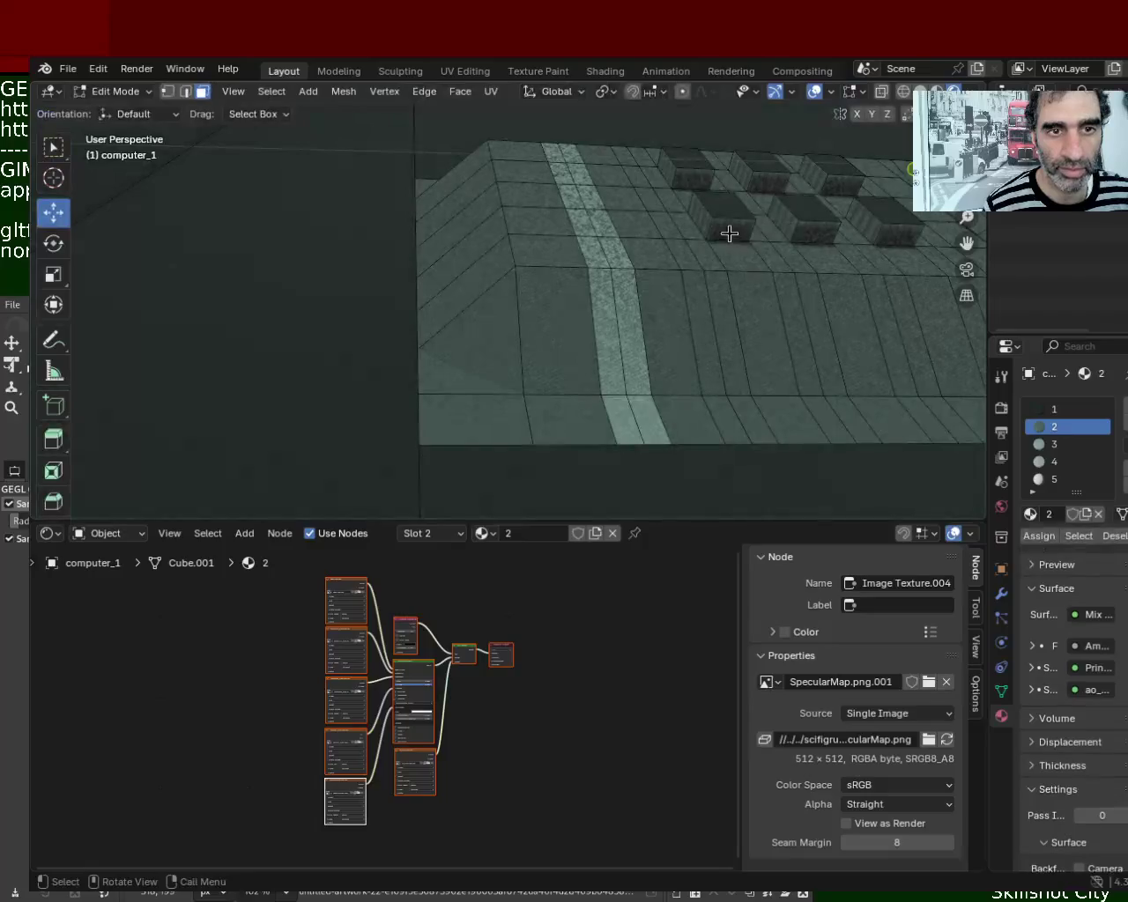
pyautogui.click(729, 233)
pyautogui.keyDown('shift'); pyautogui.click(698, 212); pyautogui.keyUp('shift')
pyautogui.keyDown('shift'); pyautogui.click(781, 216); pyautogui.keyUp('shift')
pyautogui.keyDown('shift'); pyautogui.click(805, 228); pyautogui.keyUp('shift')
pyautogui.keyDown('shift'); pyautogui.click(793, 231); pyautogui.keyUp('shift')
pyautogui.moveTo(759, 243)
pyautogui.mouseDown(button='middle')
pyautogui.moveTo(265, 310)
pyautogui.moveTo(696, 273)
pyautogui.moveTo(622, 235)
pyautogui.moveTo(641, 254)
pyautogui.moveTo(637, 284)
pyautogui.moveTo(528, 308)
pyautogui.moveTo(556, 304)
pyautogui.moveTo(617, 370)
pyautogui.moveTo(676, 373)
pyautogui.mouseUp(button='middle')
# Select three of the six key blocks and expand the selection to the whole blocks
pyautogui.click(621, 379)
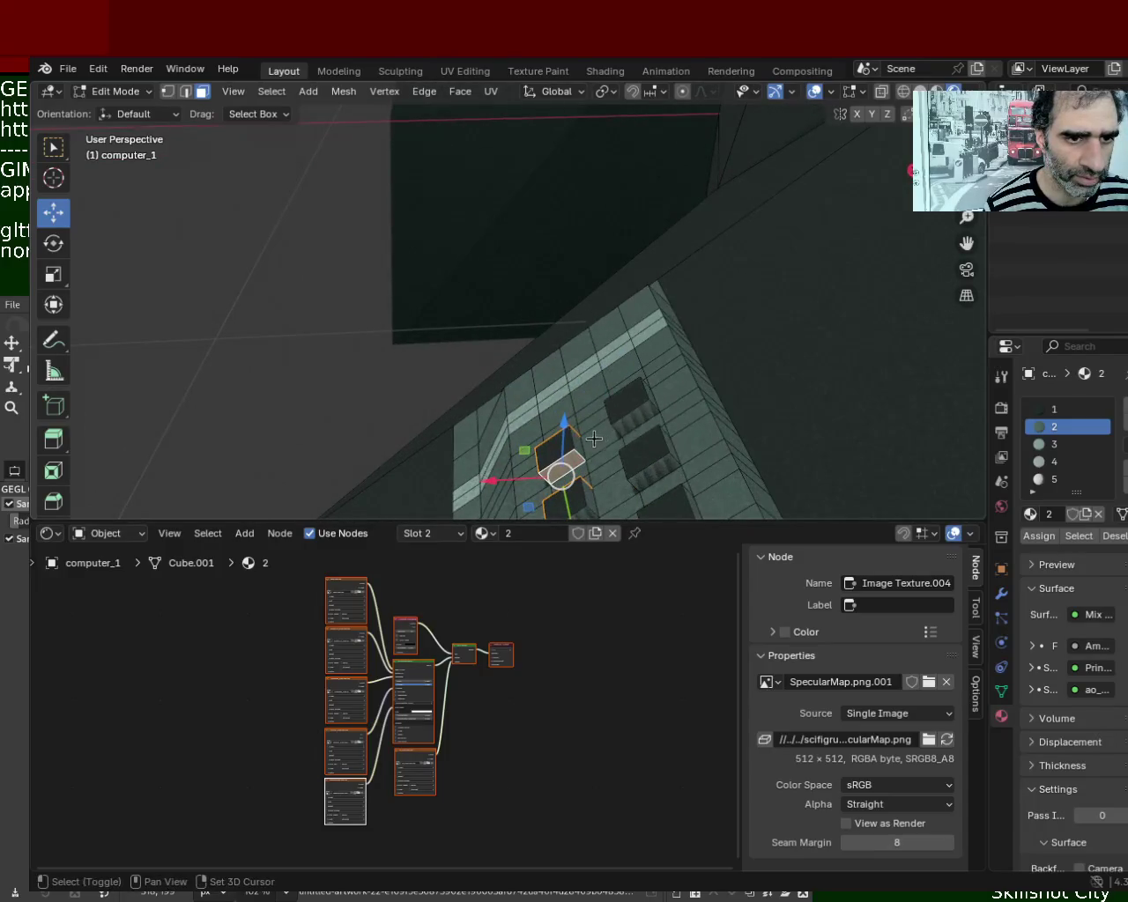
pyautogui.keyDown('shift'); pyautogui.click(628, 424); pyautogui.keyUp('shift')
pyautogui.keyDown('shift'); pyautogui.click(643, 401); pyautogui.keyUp('shift')
pyautogui.moveTo(643, 401)
pyautogui.mouseDown(button='middle')
pyautogui.moveTo(743, 385)
pyautogui.moveTo(745, 276)
pyautogui.moveTo(727, 327)
pyautogui.moveTo(669, 315)
pyautogui.mouseUp(button='middle')
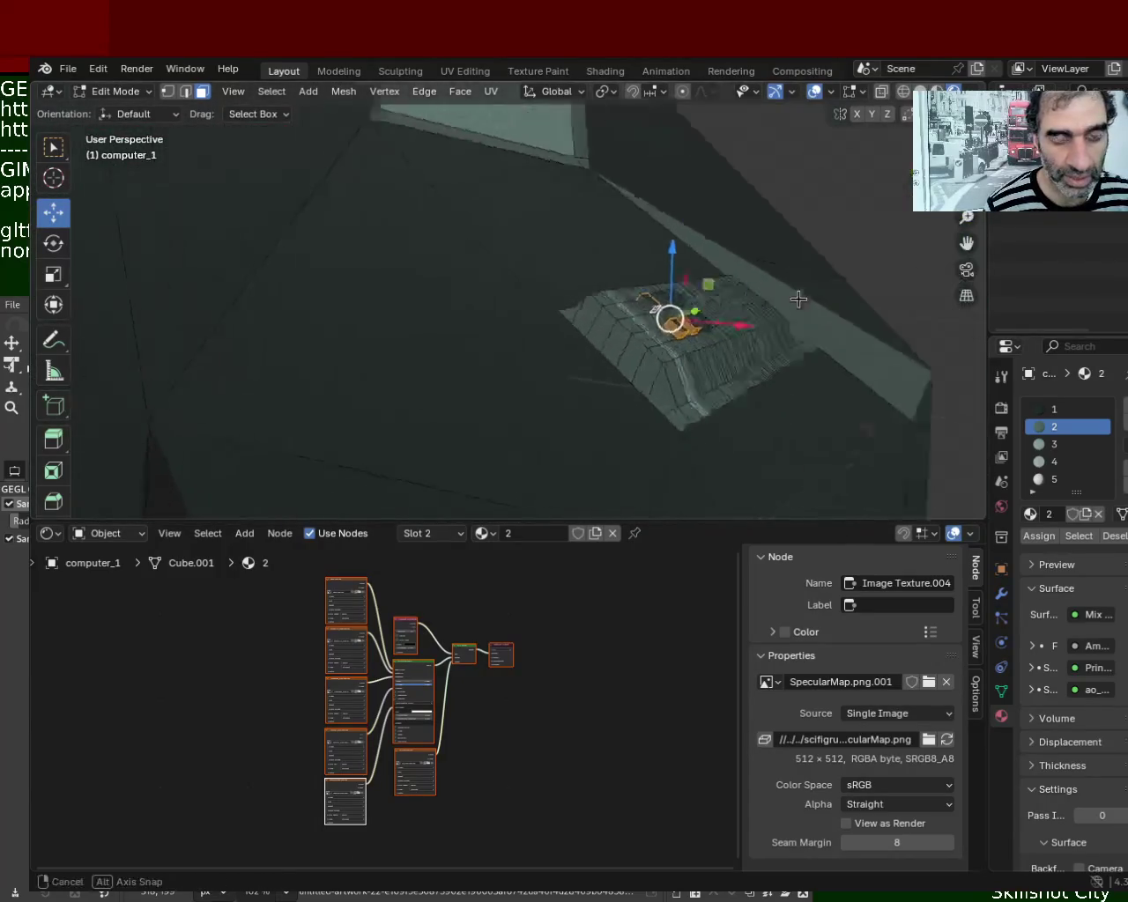
pyautogui.scroll(5, 635, 313)
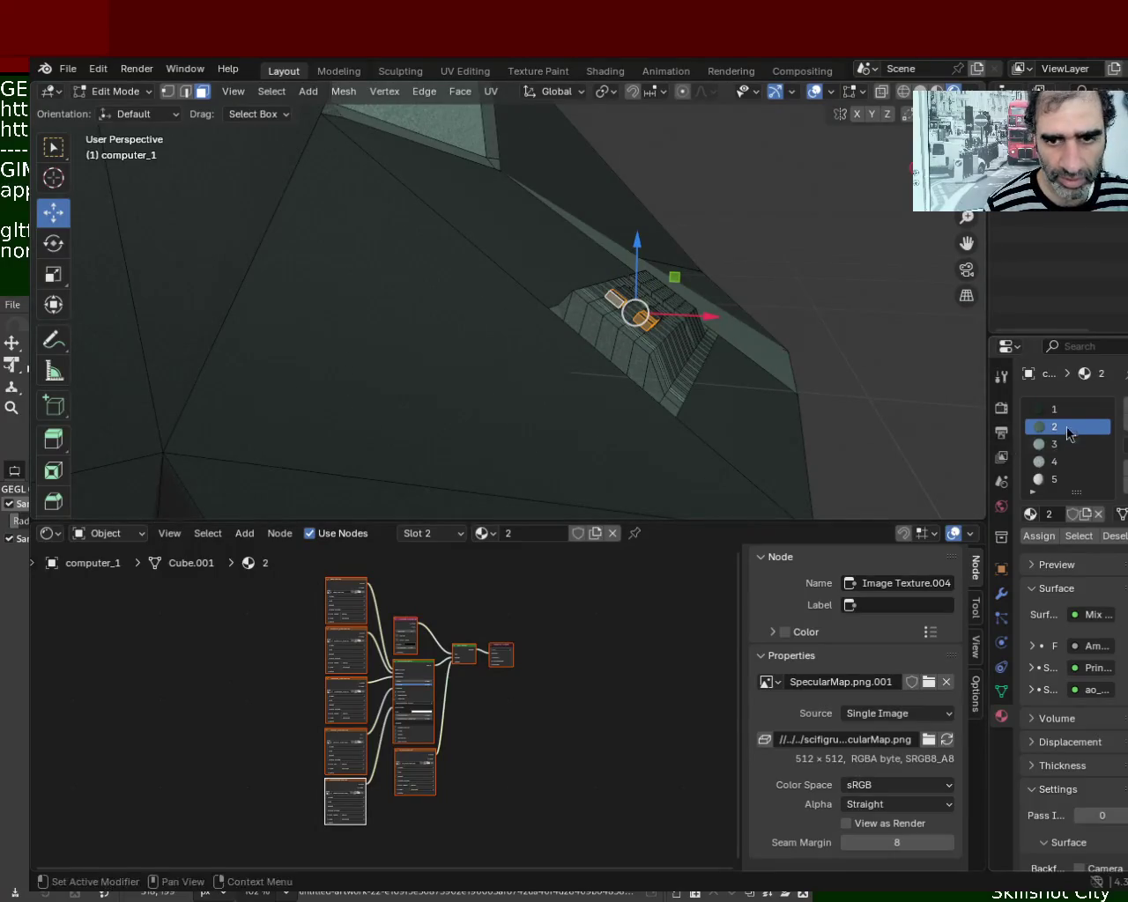
pyautogui.scroll(2, 838, 368)
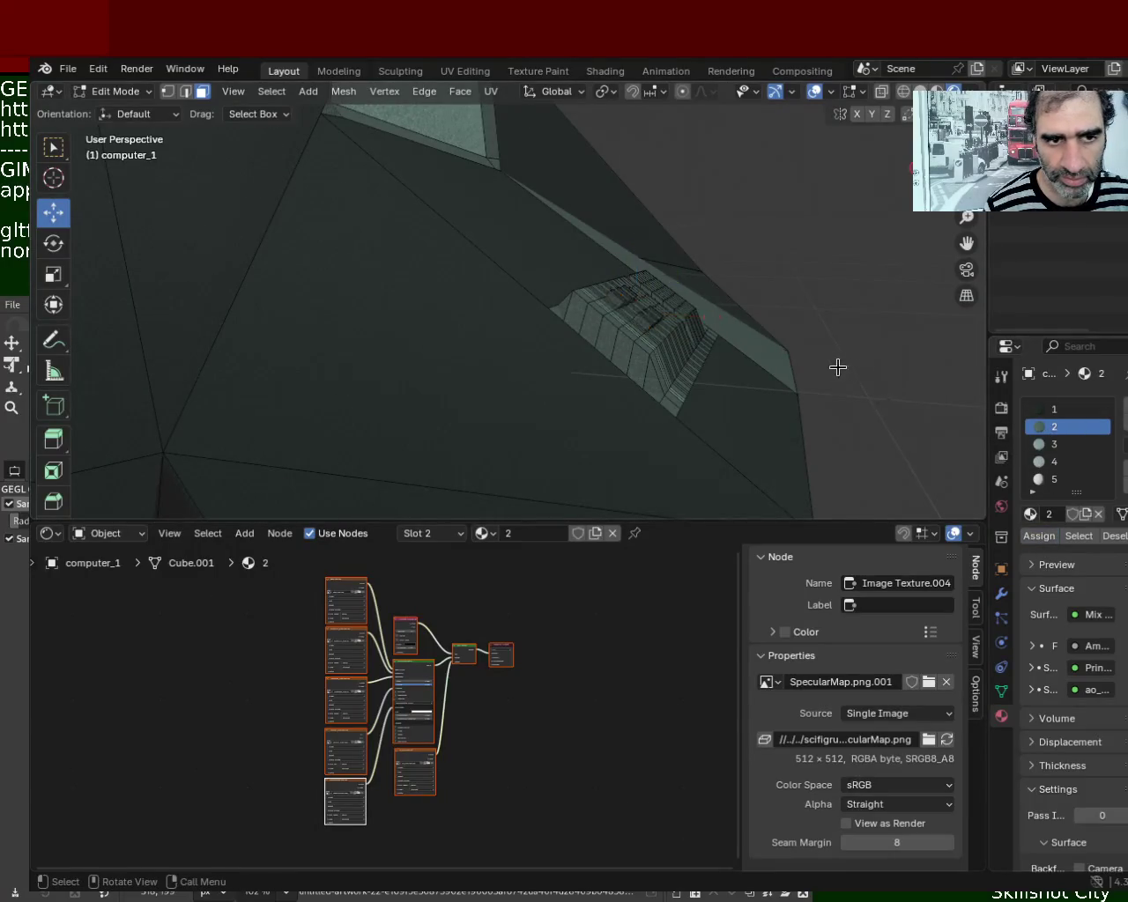
pyautogui.moveTo(838, 367); pyautogui.dragTo(758, 378, button='middle')
pyautogui.scroll(3, 932, 311)
pyautogui.scroll(-5, 932, 311)
pyautogui.hotkey('ctrl', 'z')
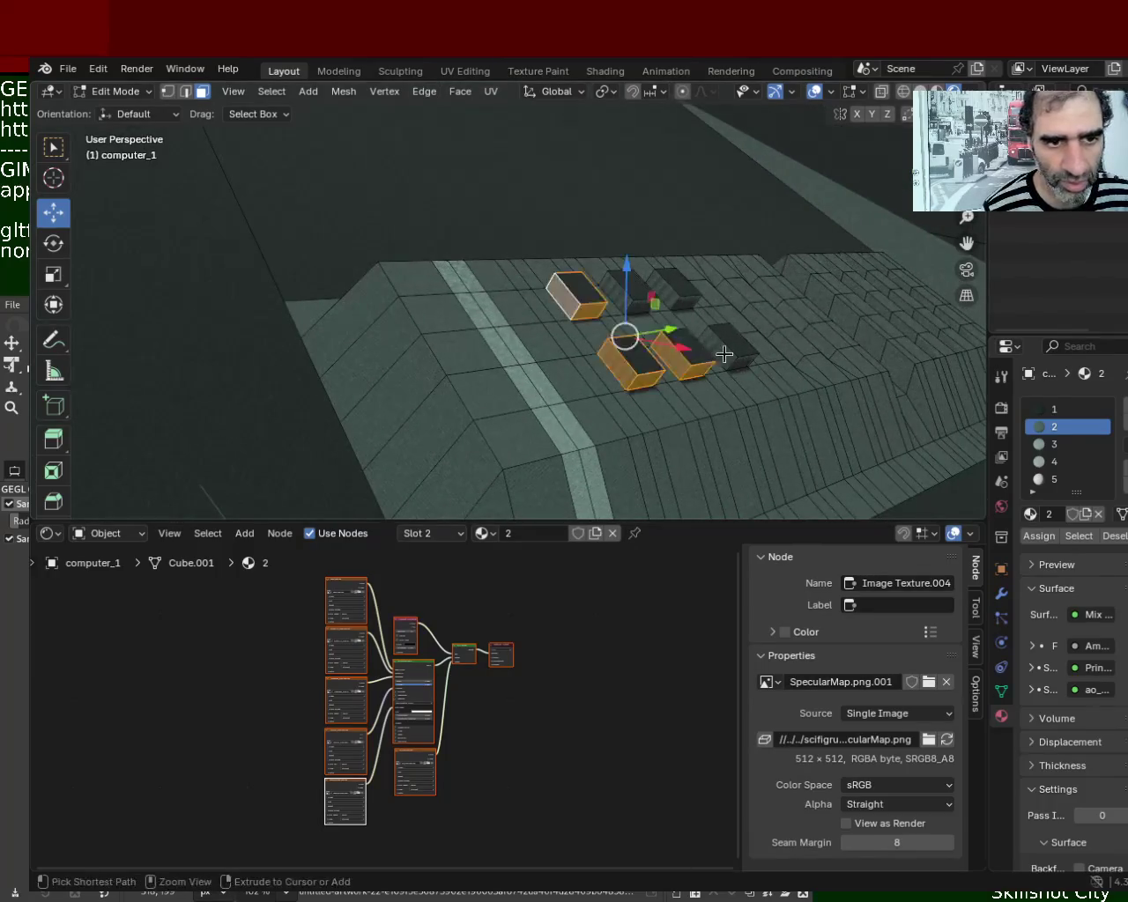
# Assign the slot 3 material to the three selected key blocks
pyautogui.click(1055, 447)
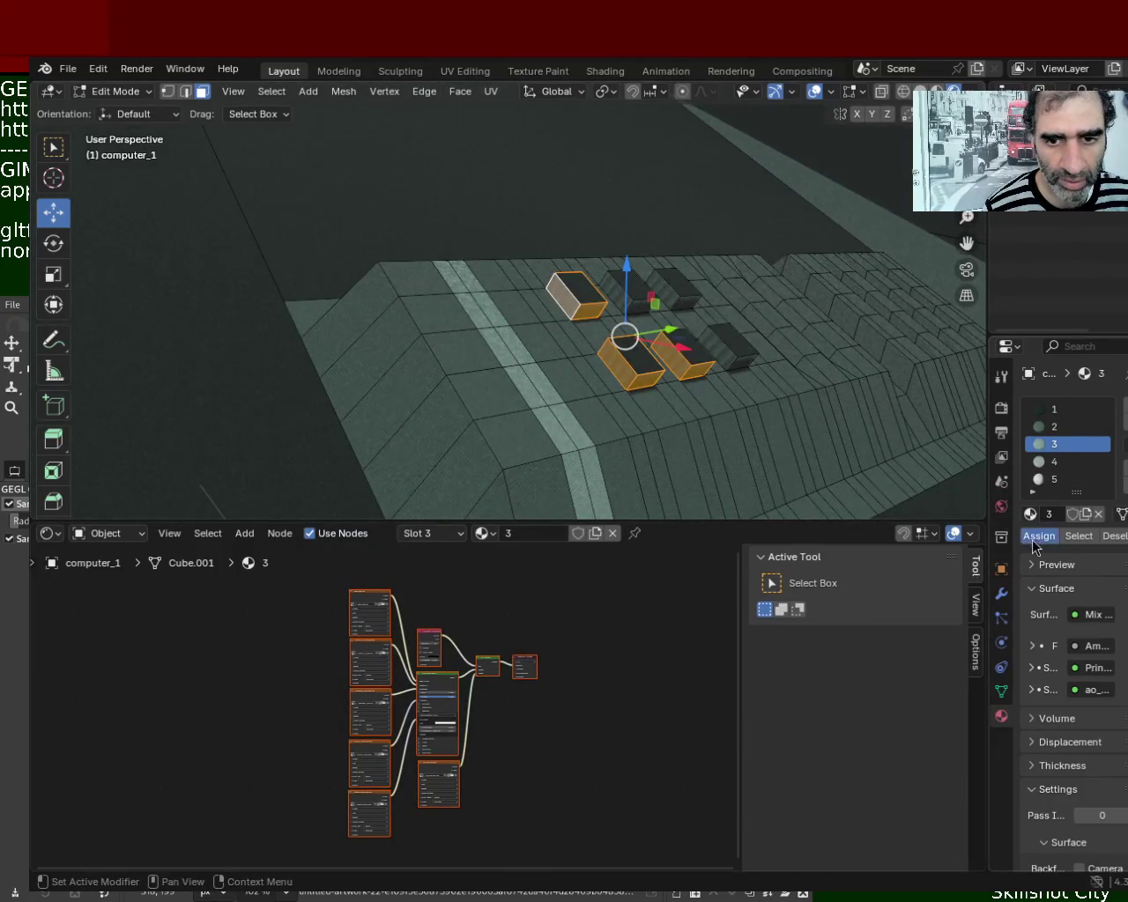
pyautogui.click(1036, 535)
pyautogui.click(734, 345)
pyautogui.moveTo(693, 395)
pyautogui.mouseDown(button='middle')
pyautogui.moveTo(720, 272)
pyautogui.moveTo(730, 347)
pyautogui.moveTo(649, 349)
pyautogui.moveTo(732, 429)
pyautogui.moveTo(717, 383)
pyautogui.mouseUp(button='middle')
pyautogui.scroll(3, 661, 371)
pyautogui.scroll(-4, 661, 371)
# Preview the recoloured keyboard panel without overlays, then turn overlays back on
pyautogui.click(814, 91)
pyautogui.moveTo(682, 232)
pyautogui.mouseDown(button='middle')
pyautogui.moveTo(730, 232)
pyautogui.moveTo(634, 305)
pyautogui.mouseUp(button='middle')
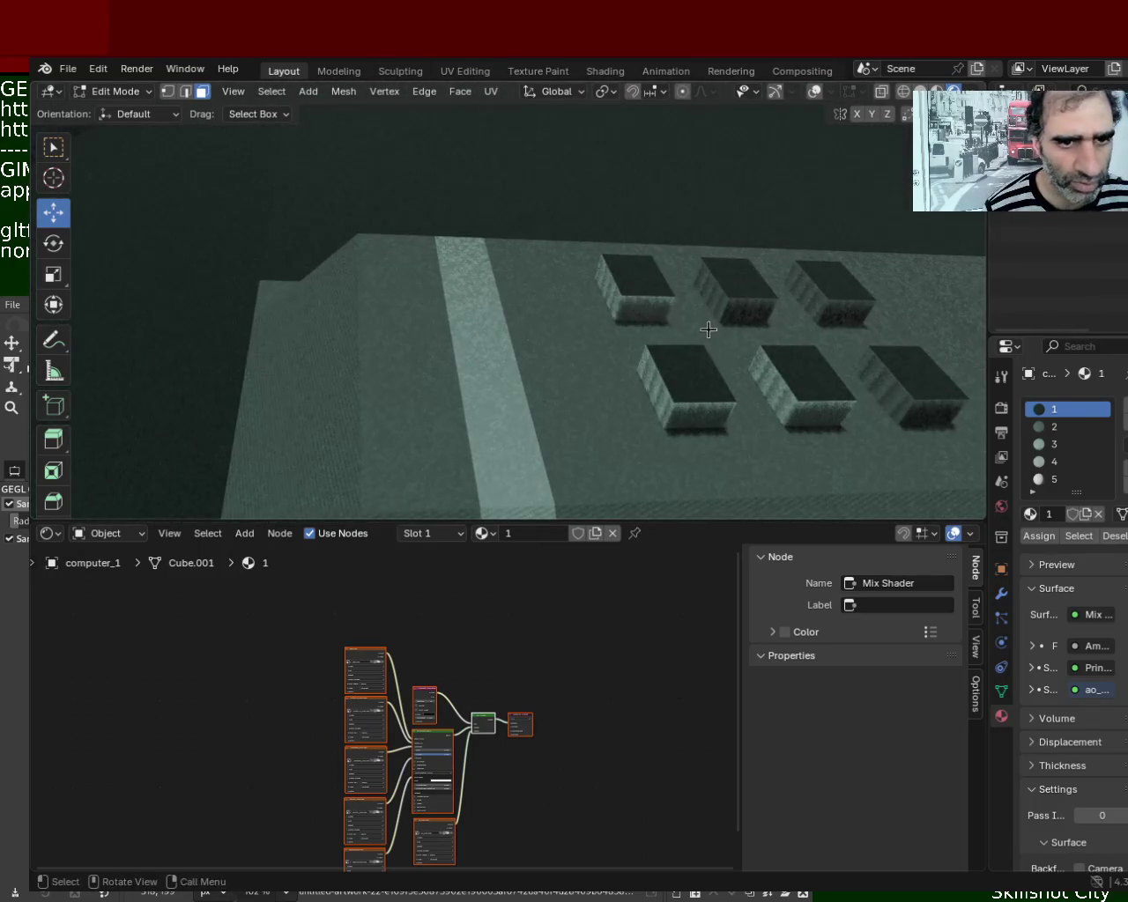
pyautogui.keyDown('ctrl'); pyautogui.moveTo(617, 247); pyautogui.dragTo(665, 319, button='middle'); pyautogui.keyUp('ctrl')
pyautogui.press('Tab')
pyautogui.press('Tab')
pyautogui.click(810, 93)
pyautogui.click(811, 93)
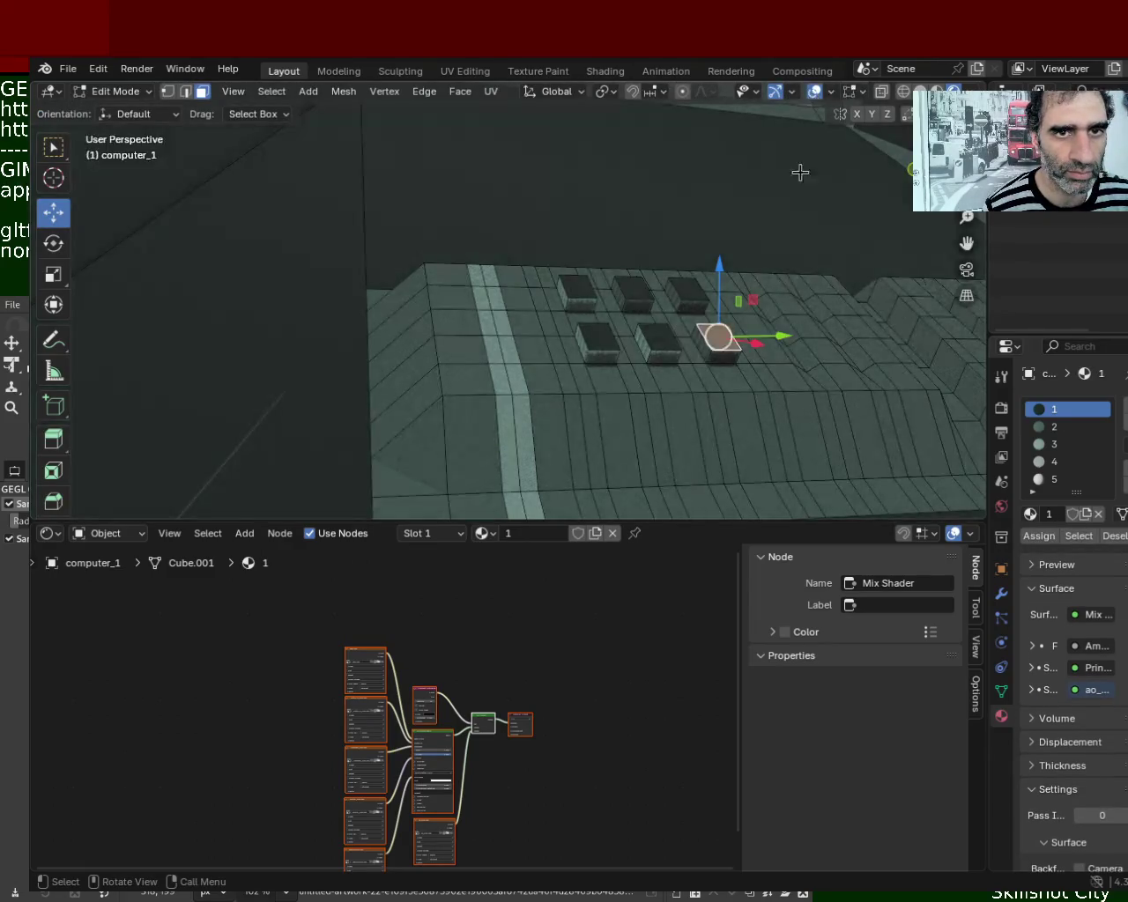
# Select the whole mesh and unwrap it with Smart UV Project, then Angle Based
pyautogui.press('a')
pyautogui.click(491, 92)
pyautogui.moveTo(525, 112)
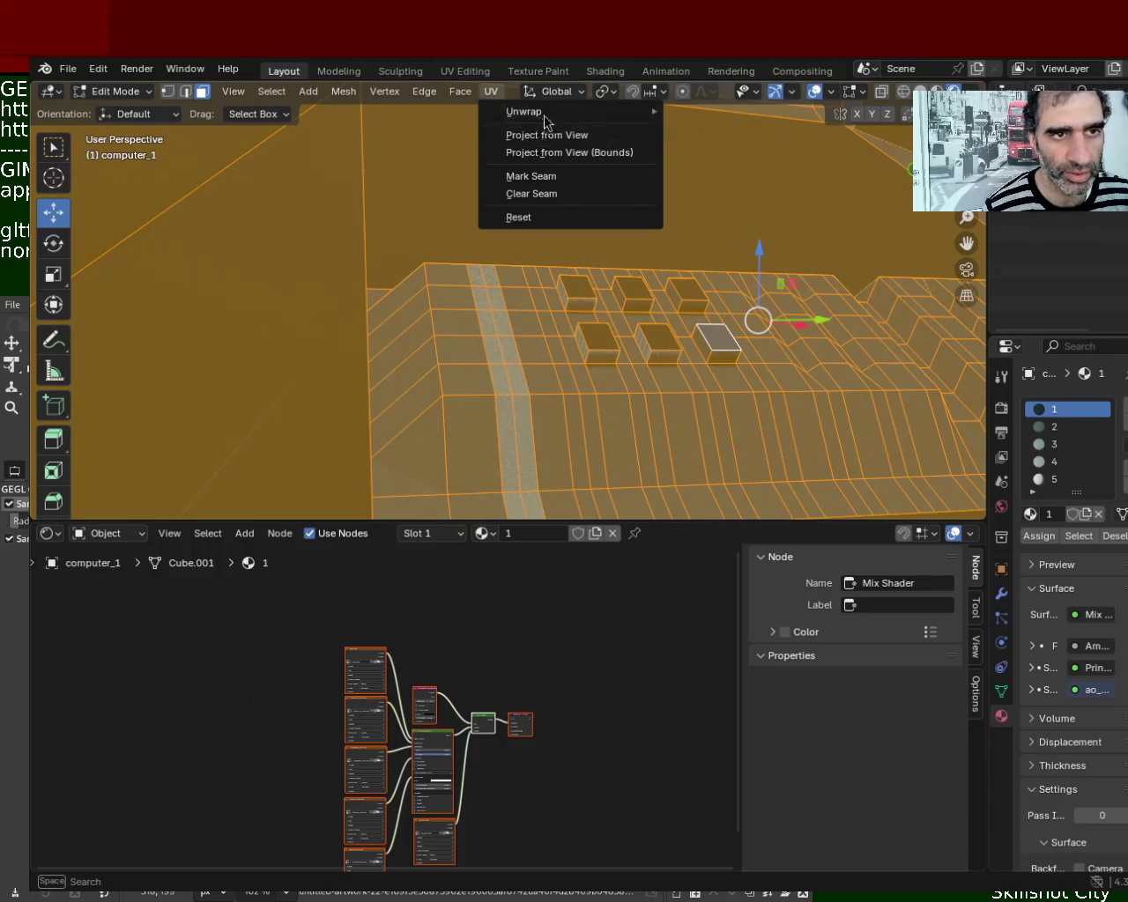
pyautogui.click(731, 173)
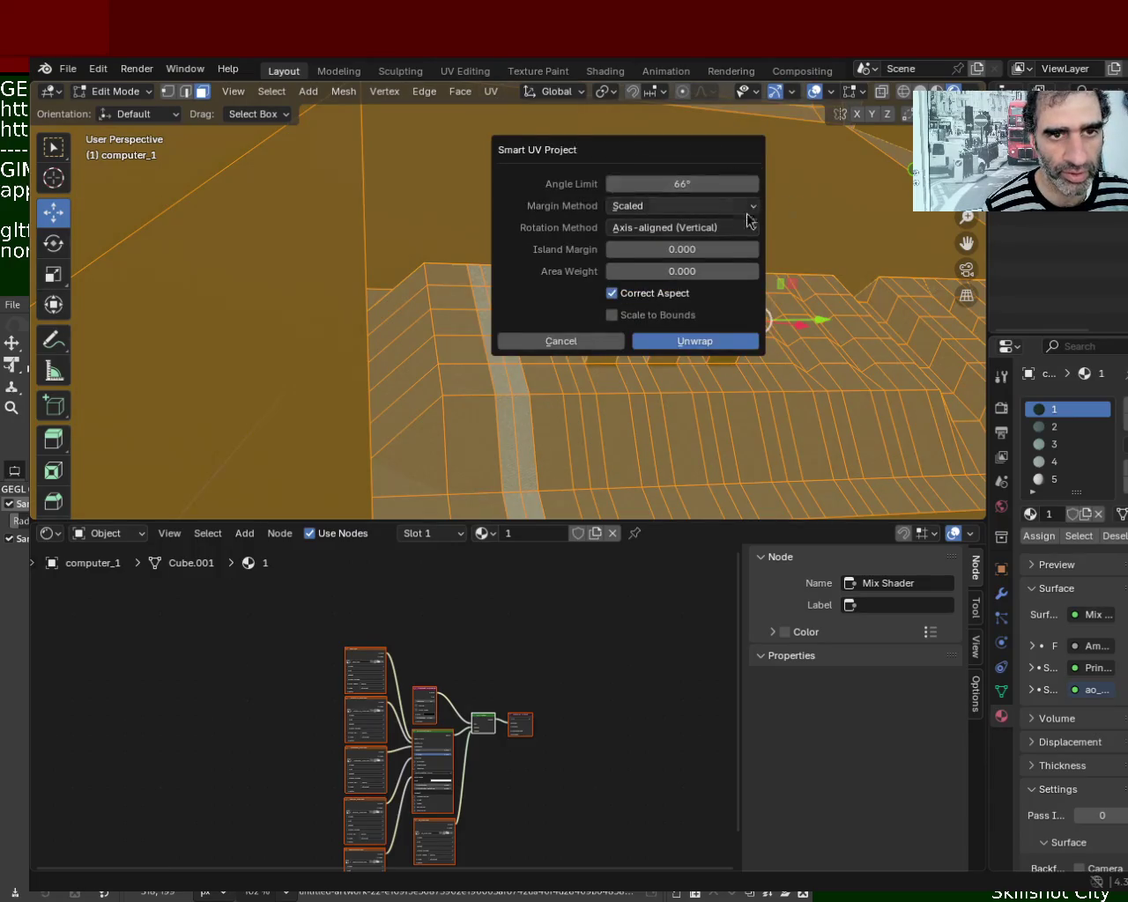
pyautogui.click(721, 346)
pyautogui.click(740, 353)
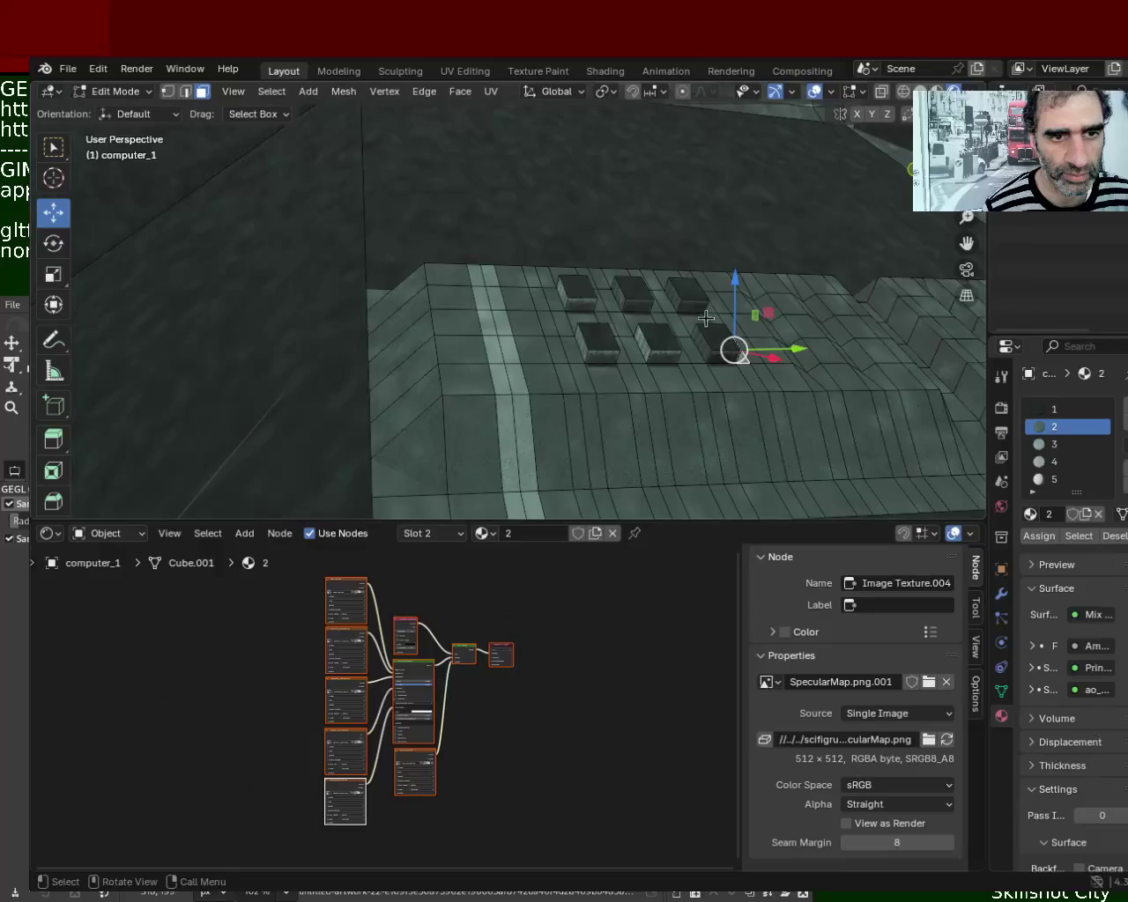
pyautogui.press('a')
pyautogui.click(500, 92)
pyautogui.moveTo(523, 111)
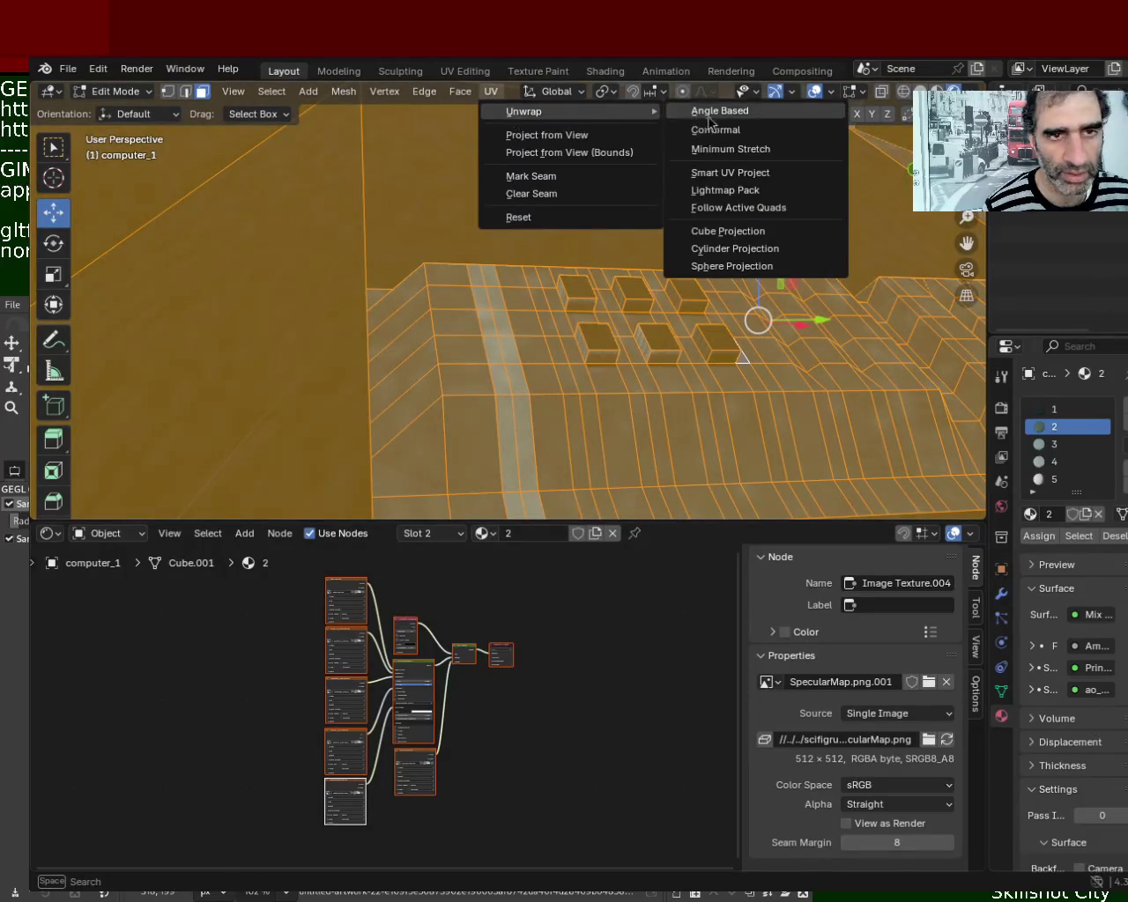
pyautogui.click(761, 115)
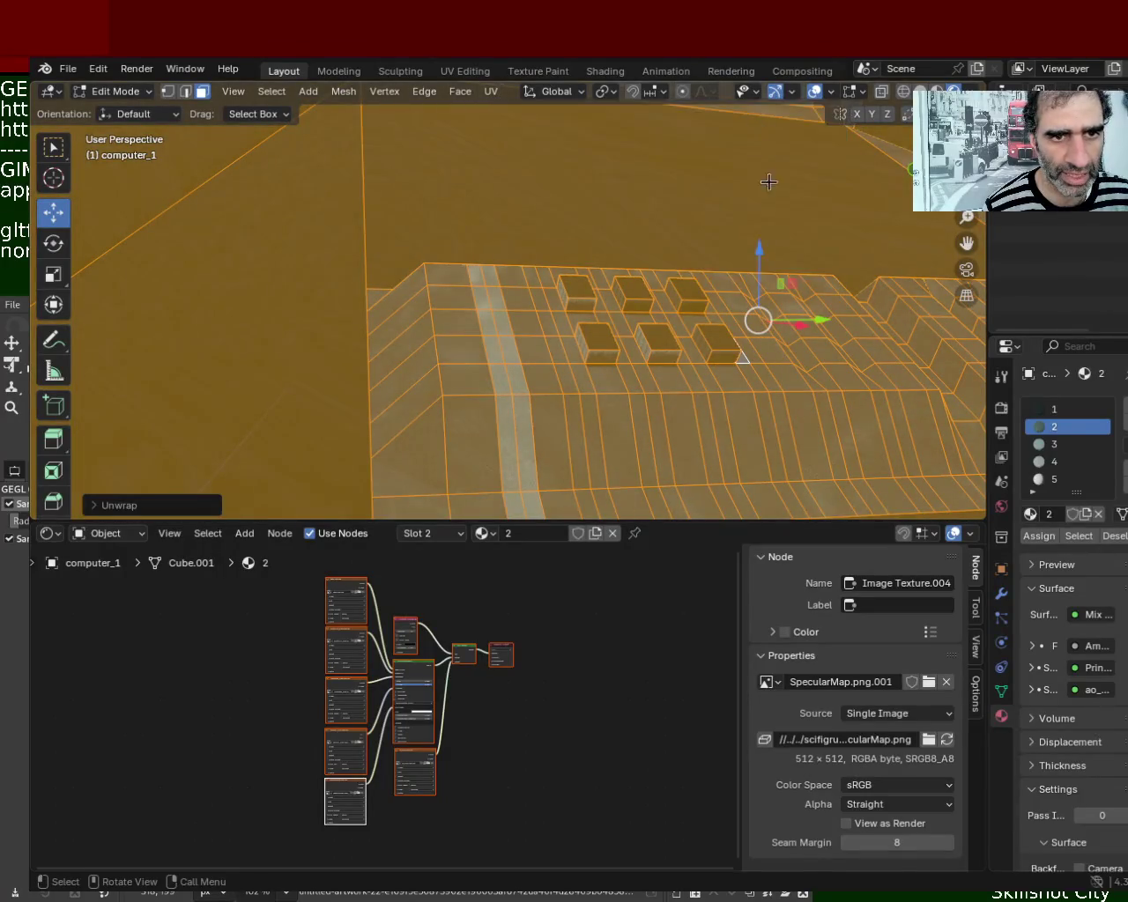
# Show the UV Editor, enable snapping, and re-unwrap the mesh with Smart UV Project
pyautogui.click(49, 533)
pyautogui.click(119, 622)
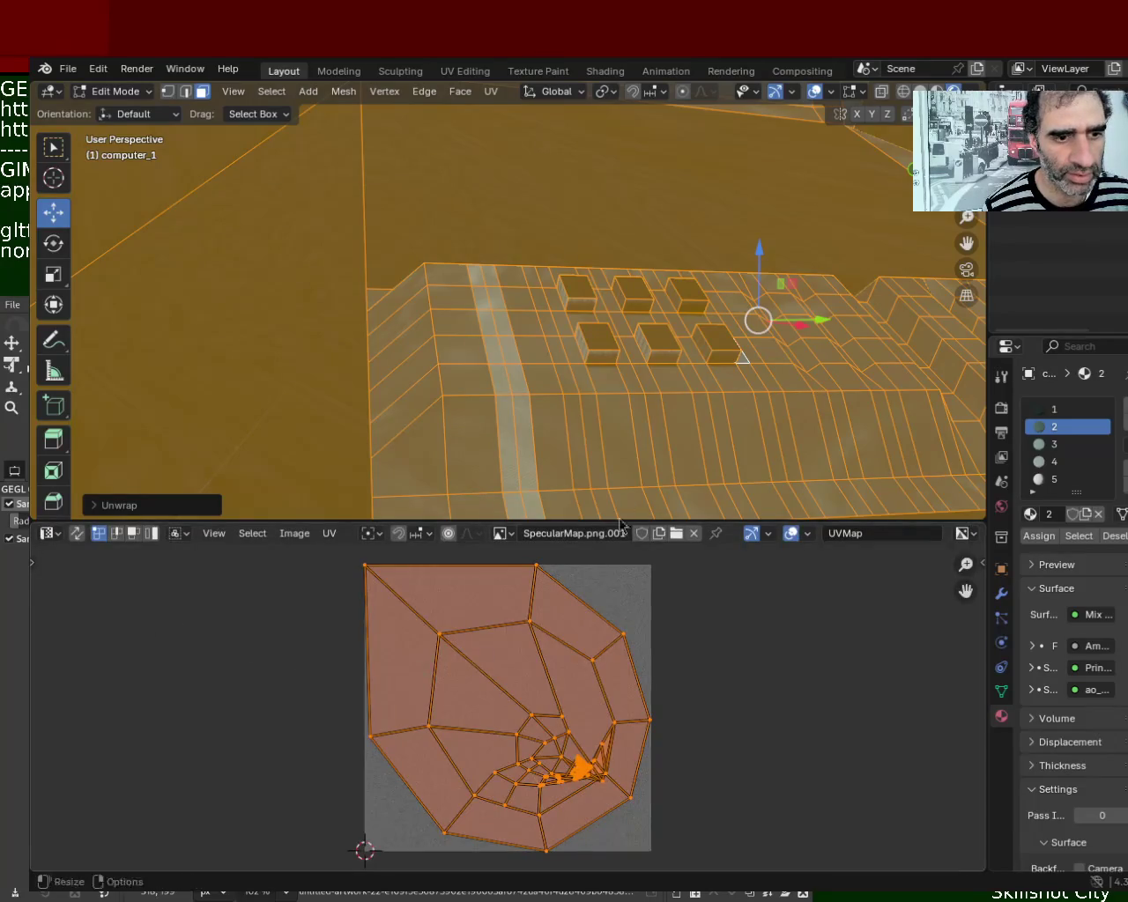
pyautogui.click(632, 92)
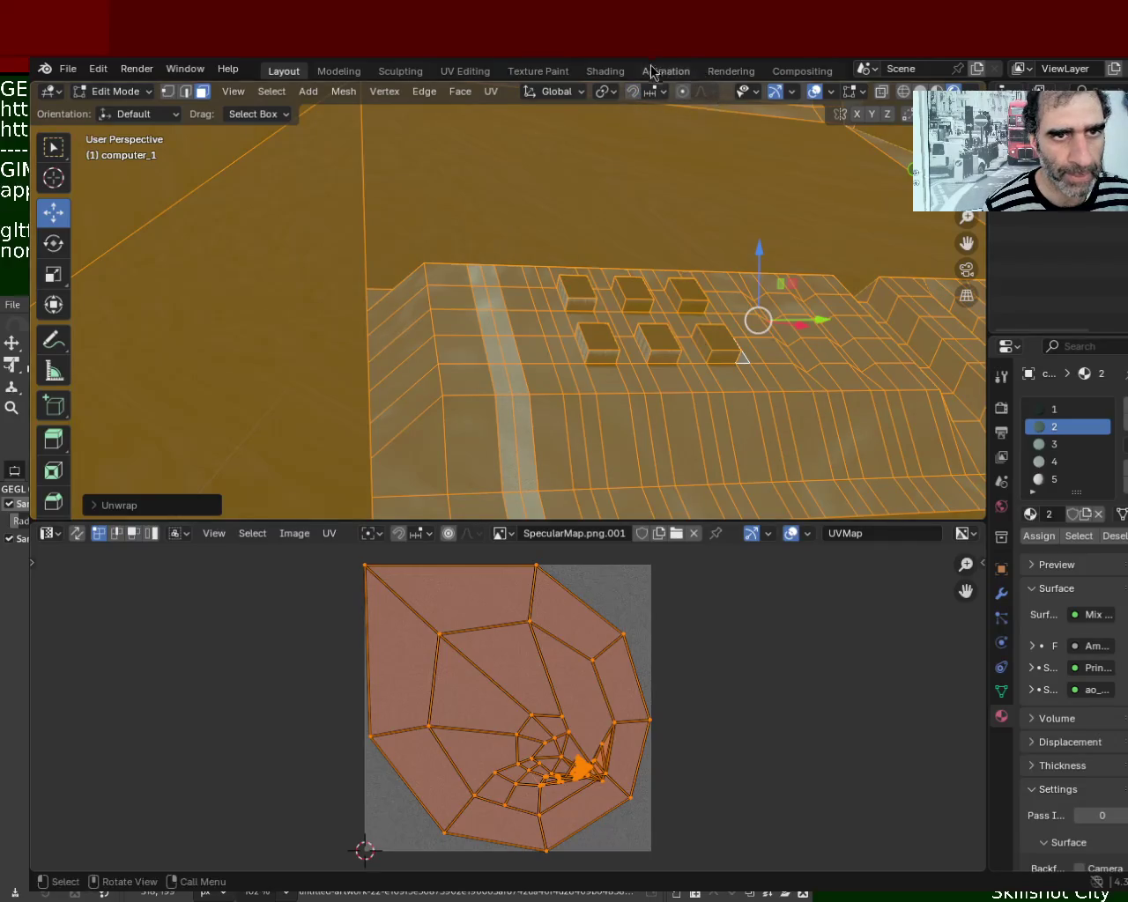
pyautogui.click(490, 92)
pyautogui.moveTo(572, 111)
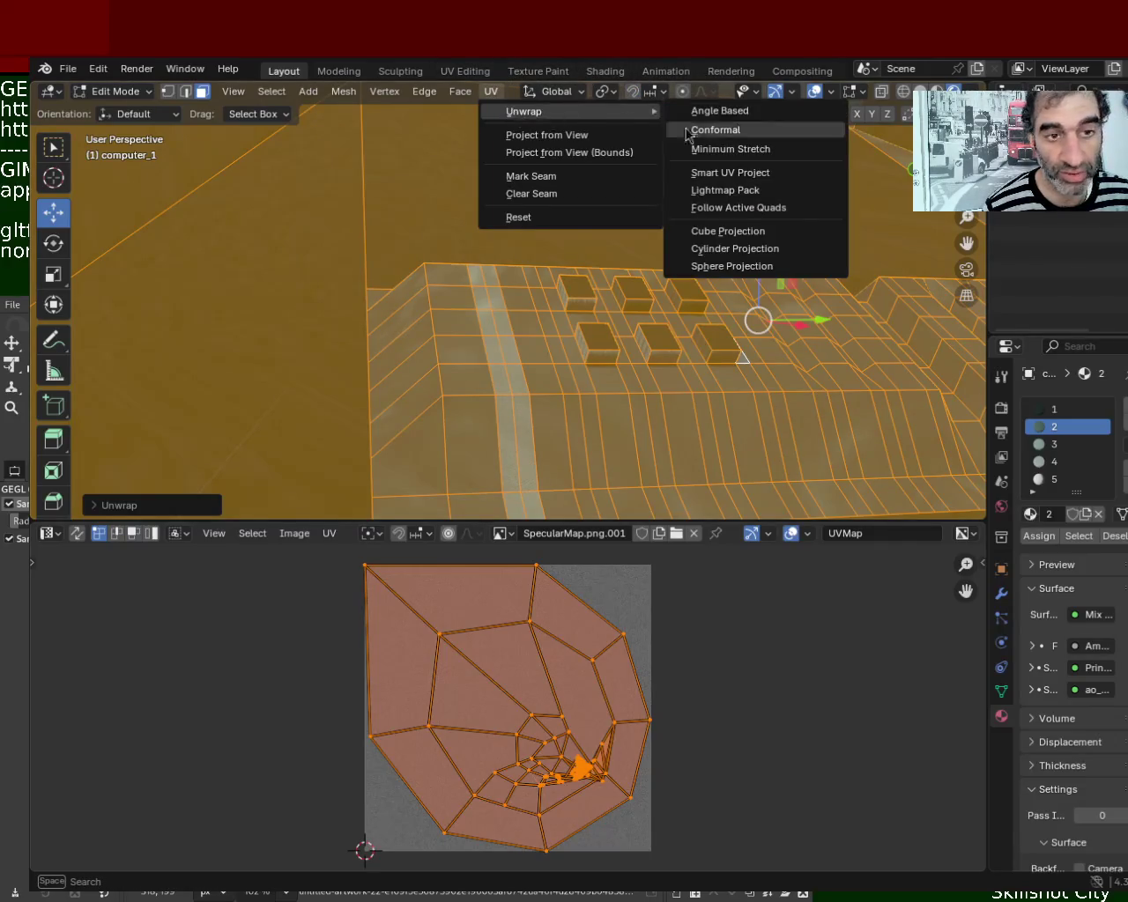
pyautogui.click(741, 131)
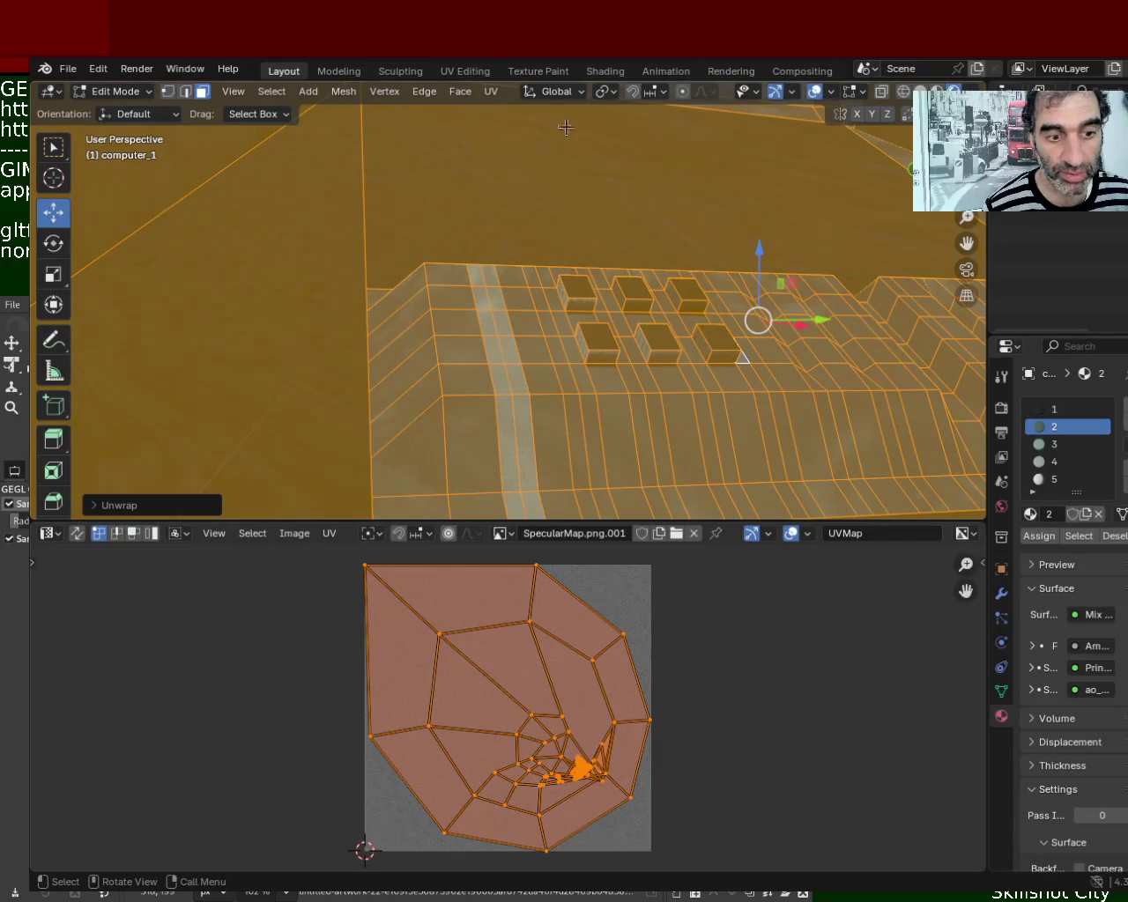
pyautogui.click(491, 93)
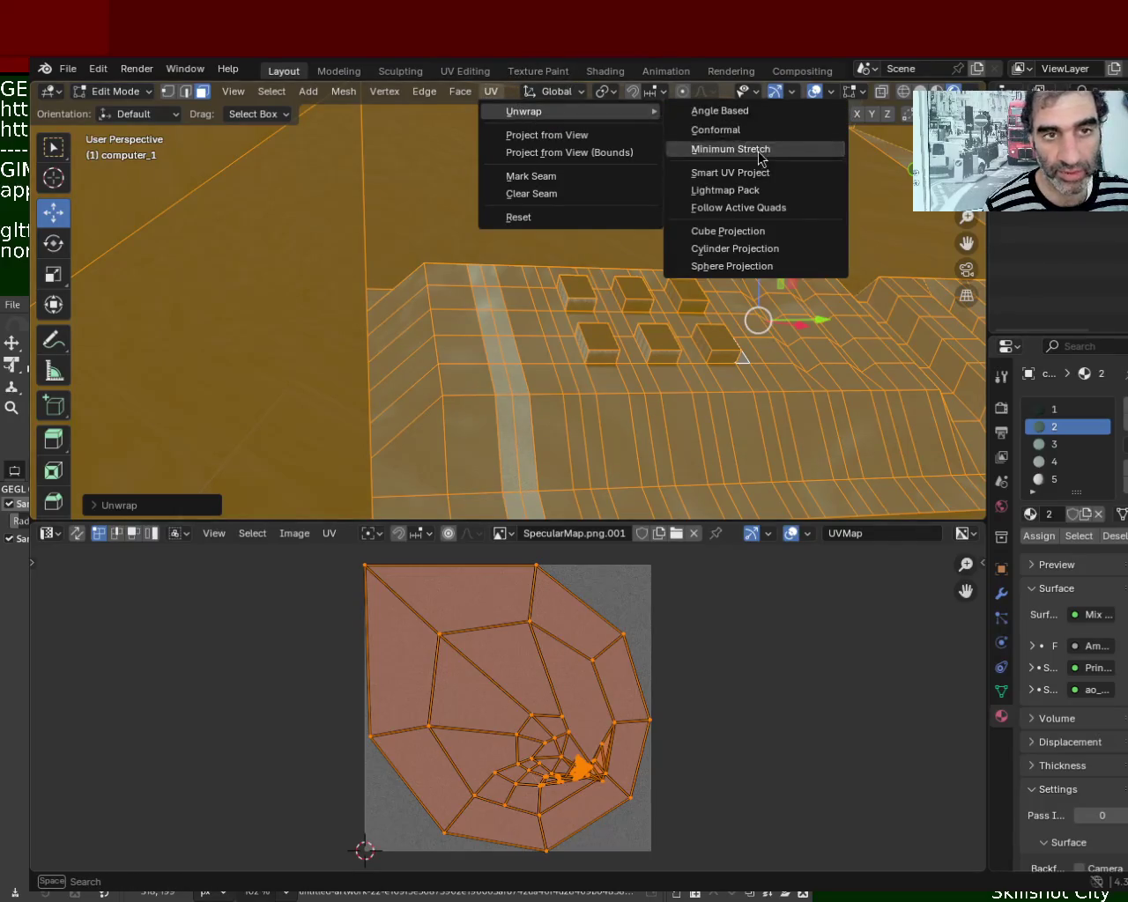
pyautogui.moveTo(568, 111)
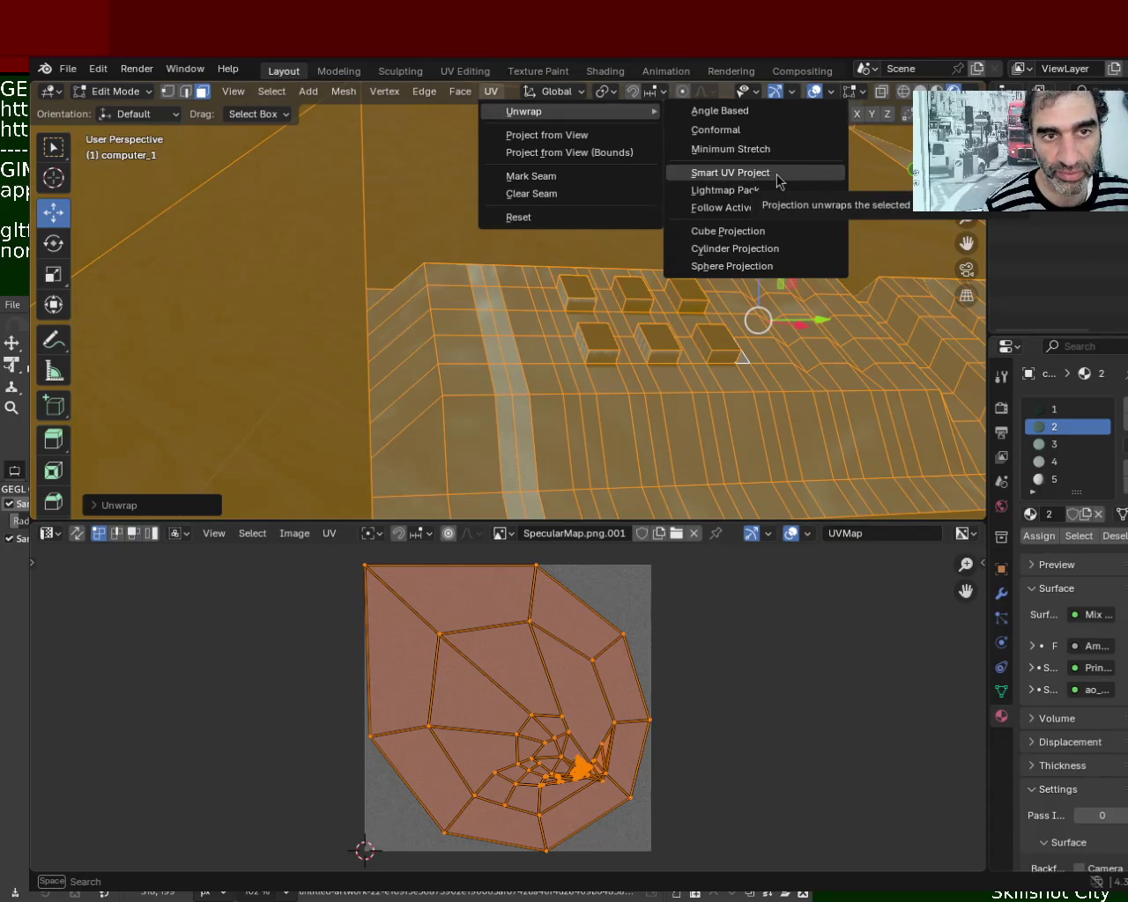
pyautogui.click(779, 173)
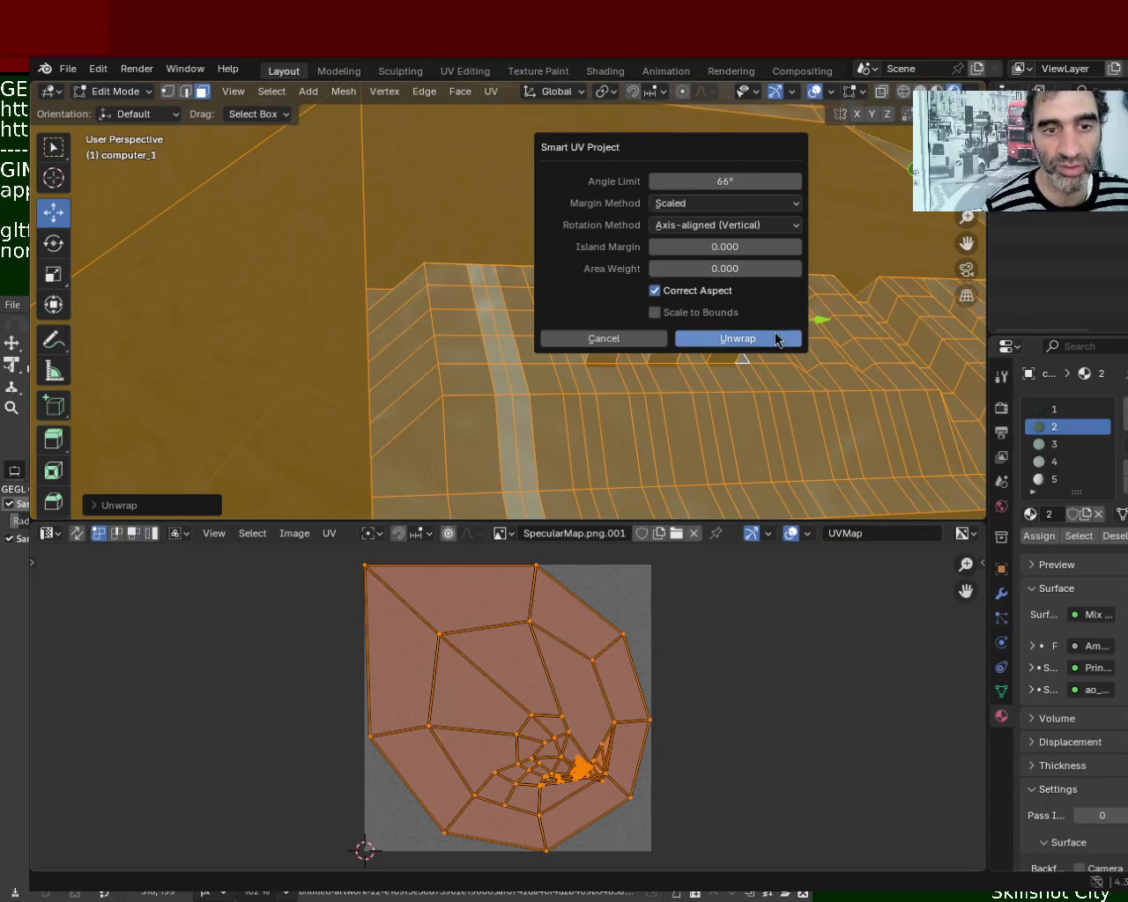
pyautogui.click(781, 338)
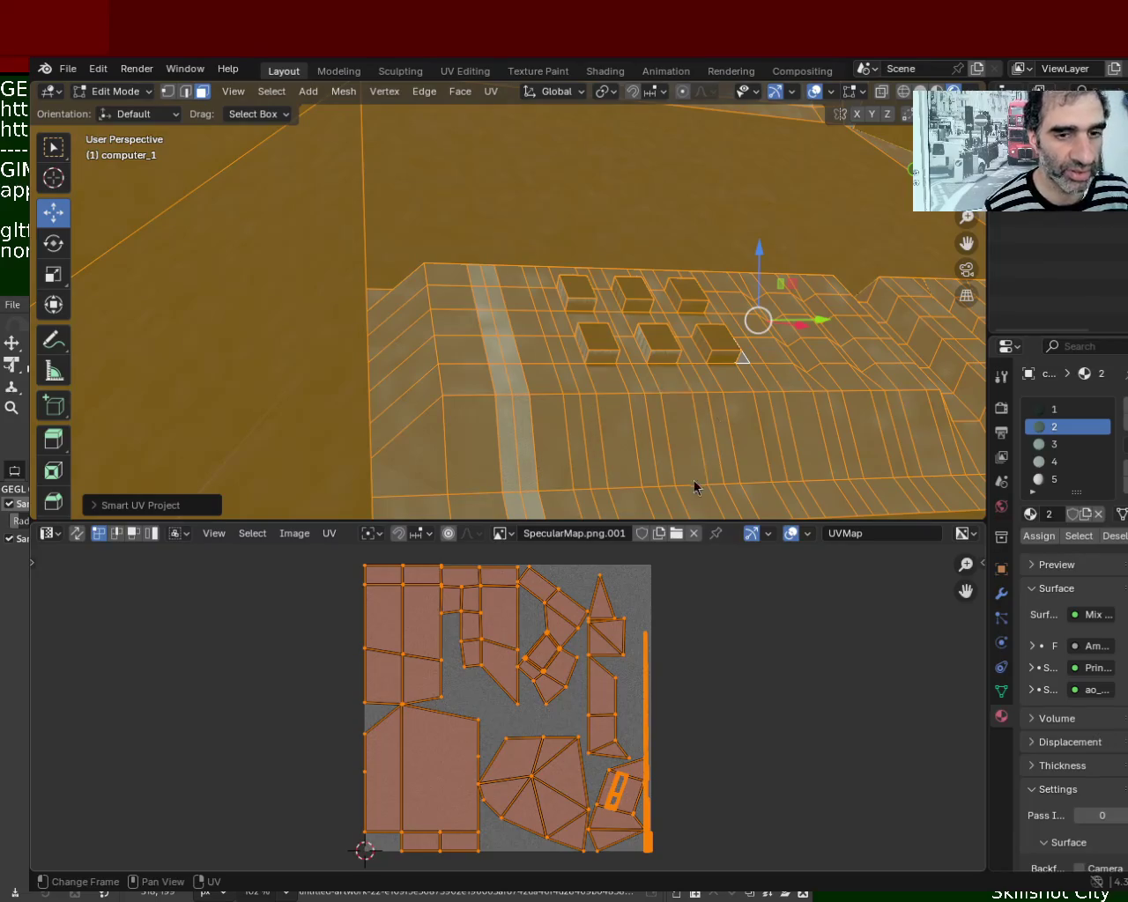
pyautogui.click(762, 341)
# Hide the viewport gizmos and overlays to view the textured console
pyautogui.moveTo(690, 315)
pyautogui.mouseDown(button='middle')
pyautogui.moveTo(656, 328)
pyautogui.moveTo(501, 252)
pyautogui.moveTo(624, 289)
pyautogui.moveTo(574, 291)
pyautogui.moveTo(604, 262)
pyautogui.moveTo(570, 232)
pyautogui.moveTo(607, 241)
pyautogui.moveTo(626, 194)
pyautogui.moveTo(594, 205)
pyautogui.moveTo(631, 267)
pyautogui.moveTo(617, 255)
pyautogui.moveTo(649, 244)
pyautogui.moveTo(659, 287)
pyautogui.moveTo(798, 276)
pyautogui.moveTo(602, 273)
pyautogui.moveTo(682, 385)
pyautogui.moveTo(623, 311)
pyautogui.mouseUp(button='middle')
pyautogui.scroll(-4, 670, 294)
pyautogui.moveTo(483, 312); pyautogui.dragTo(689, 200, button='middle')
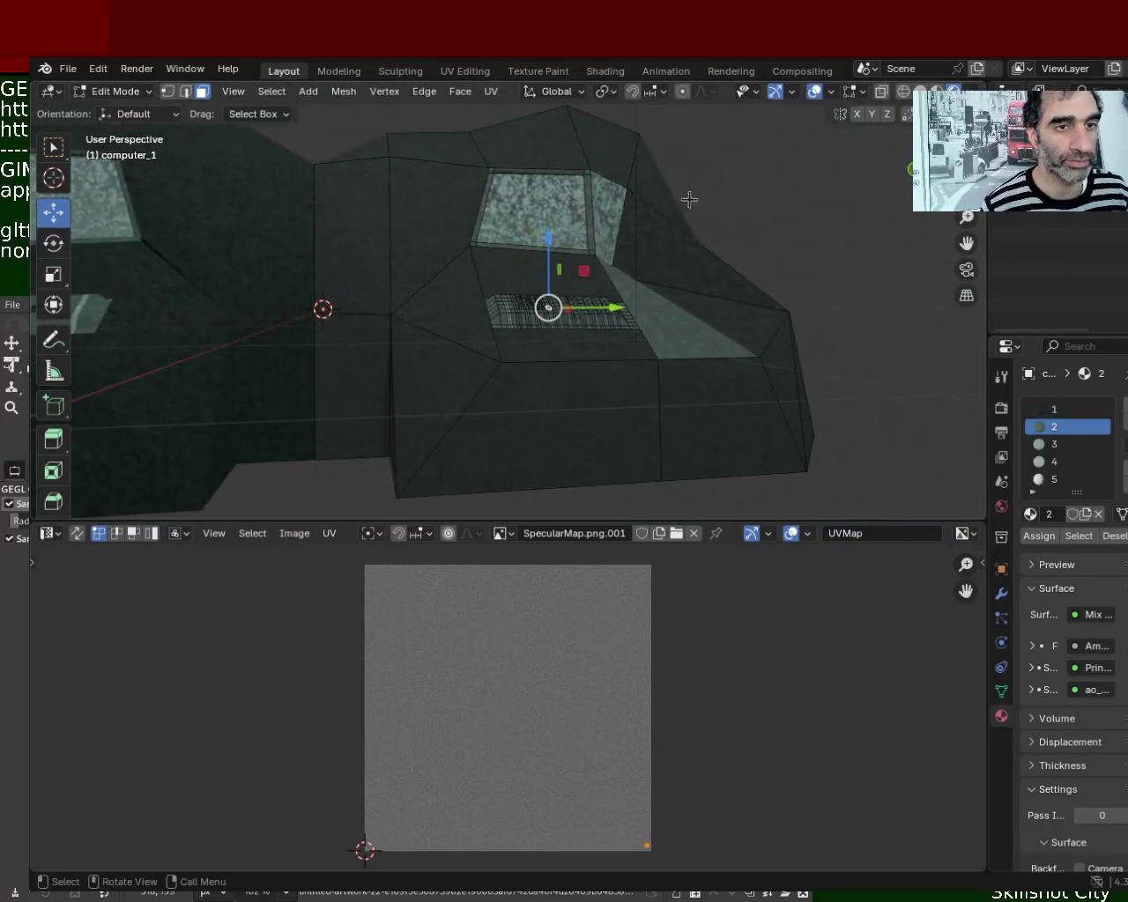
pyautogui.click(774, 91)
pyautogui.click(814, 91)
pyautogui.moveTo(597, 272)
pyautogui.mouseDown(button='middle')
pyautogui.moveTo(619, 292)
pyautogui.moveTo(595, 290)
pyautogui.mouseUp(button='middle')
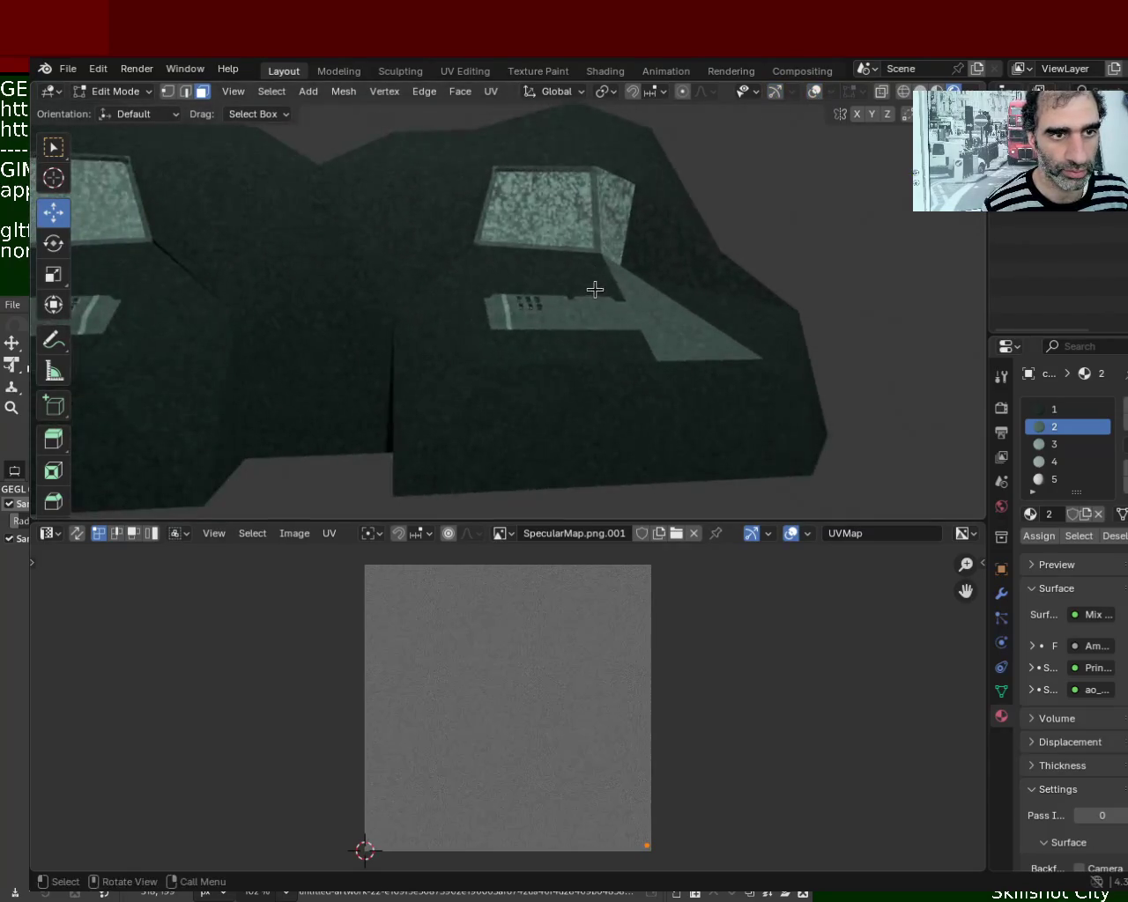
# Select all UVs and scale them up about 68 times
pyautogui.press('a')
pyautogui.press('Tab')
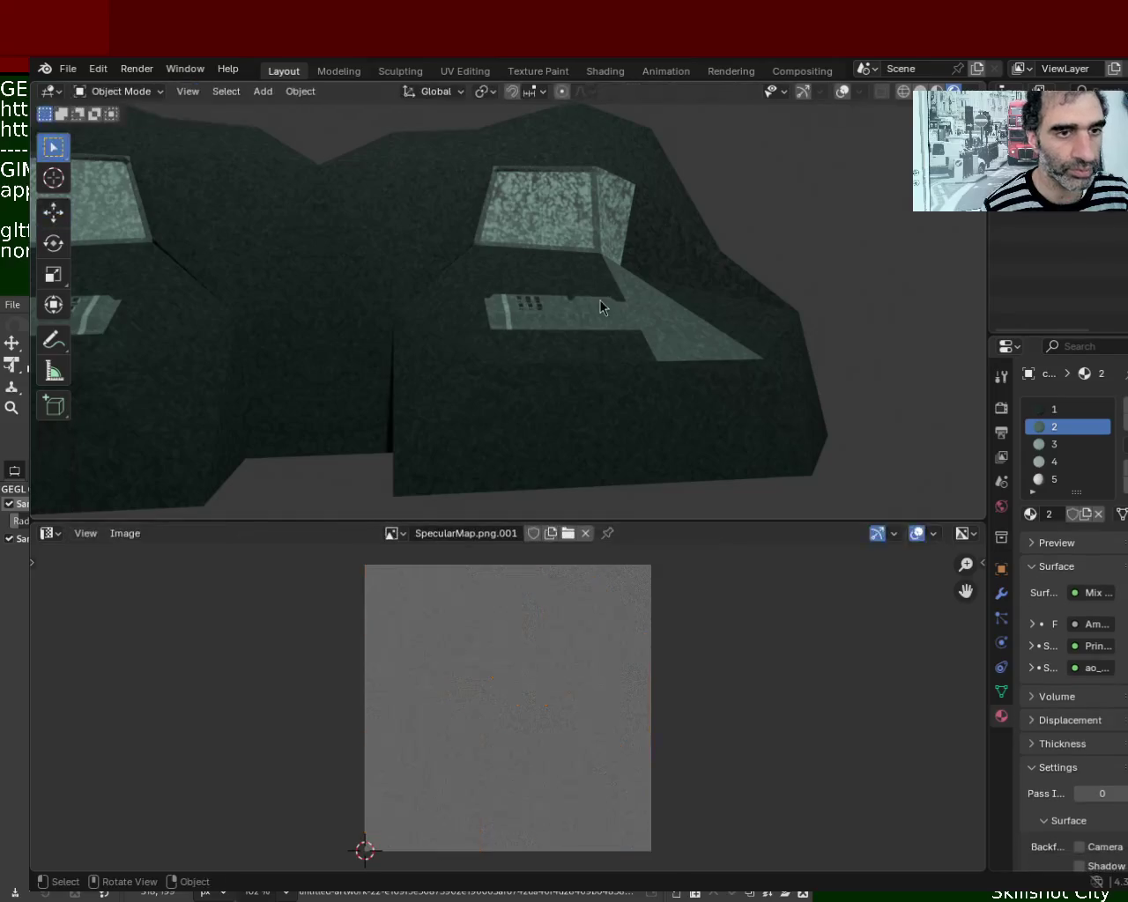
pyautogui.press('Tab')
pyautogui.press('s')
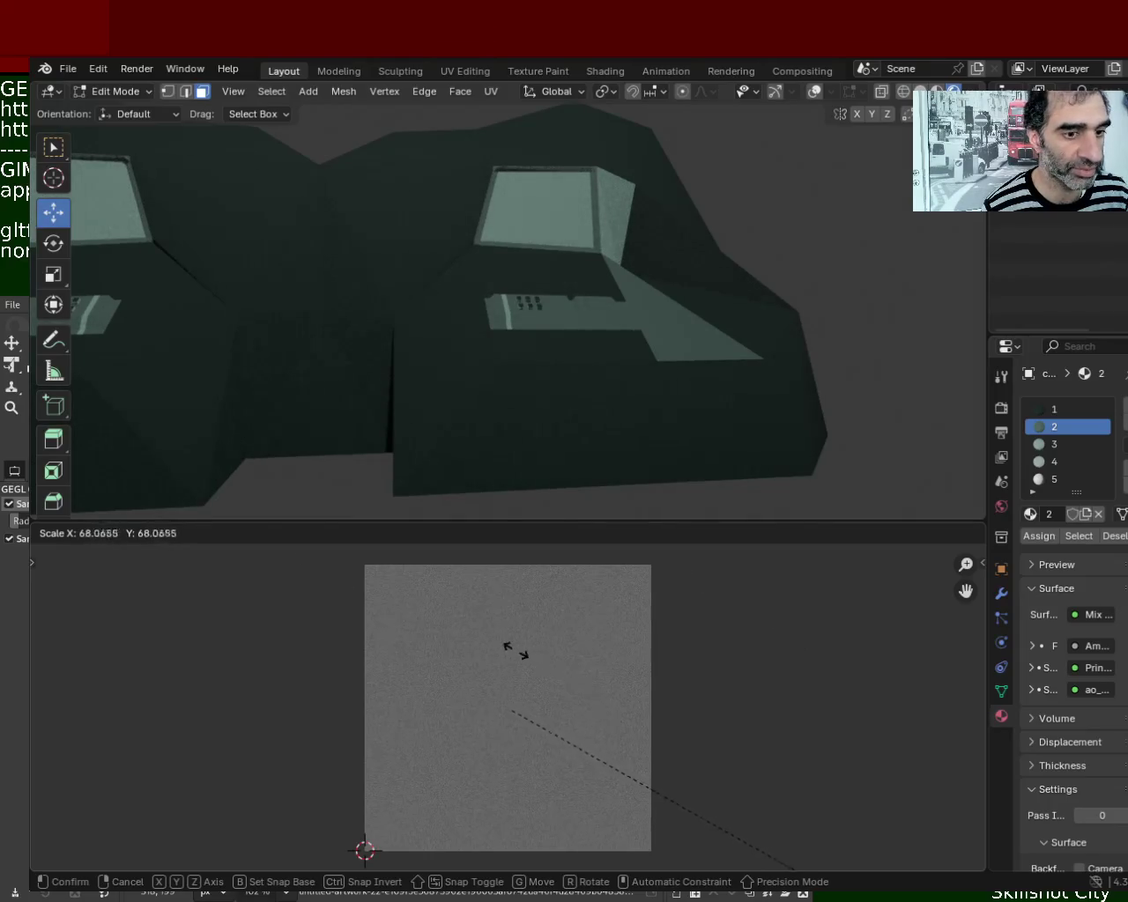
pyautogui.click(132, 802)
# Orbit and zoom around the consoles to check the fine grey-green speckled texture
pyautogui.moveTo(518, 404)
pyautogui.mouseDown(button='middle')
pyautogui.moveTo(556, 416)
pyautogui.moveTo(600, 198)
pyautogui.moveTo(605, 247)
pyautogui.moveTo(614, 186)
pyautogui.moveTo(667, 220)
pyautogui.moveTo(710, 278)
pyautogui.moveTo(599, 186)
pyautogui.moveTo(400, 247)
pyautogui.moveTo(520, 242)
pyautogui.mouseUp(button='middle')
pyautogui.scroll(-2, 544, 363)
pyautogui.moveTo(544, 363)
pyautogui.mouseDown(button='middle')
pyautogui.moveTo(514, 226)
pyautogui.moveTo(538, 316)
pyautogui.moveTo(374, 338)
pyautogui.moveTo(479, 326)
pyautogui.moveTo(463, 327)
pyautogui.moveTo(485, 352)
pyautogui.moveTo(324, 352)
pyautogui.moveTo(385, 332)
pyautogui.moveTo(345, 380)
pyautogui.moveTo(479, 320)
pyautogui.moveTo(507, 235)
pyautogui.moveTo(519, 353)
pyautogui.moveTo(433, 229)
pyautogui.moveTo(515, 294)
pyautogui.mouseUp(button='middle')
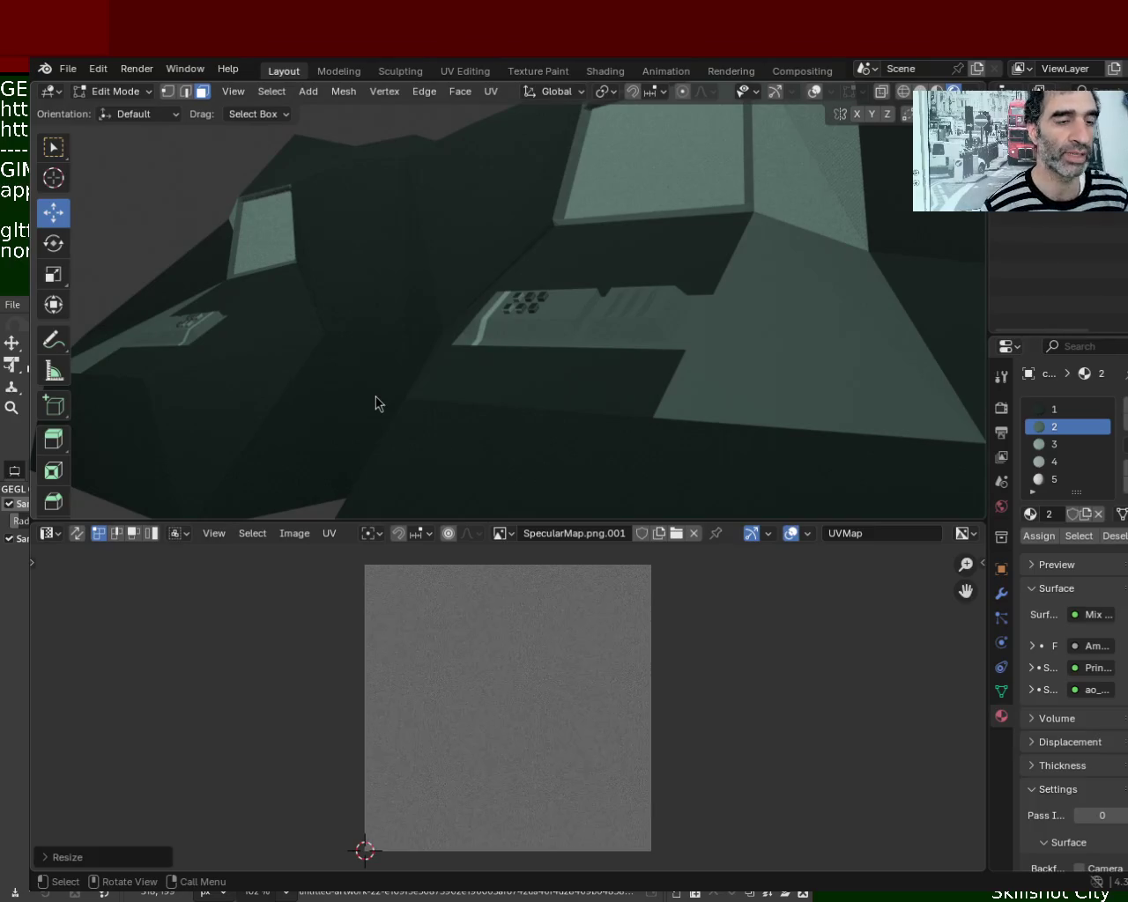
pyautogui.scroll(5, 611, 332)
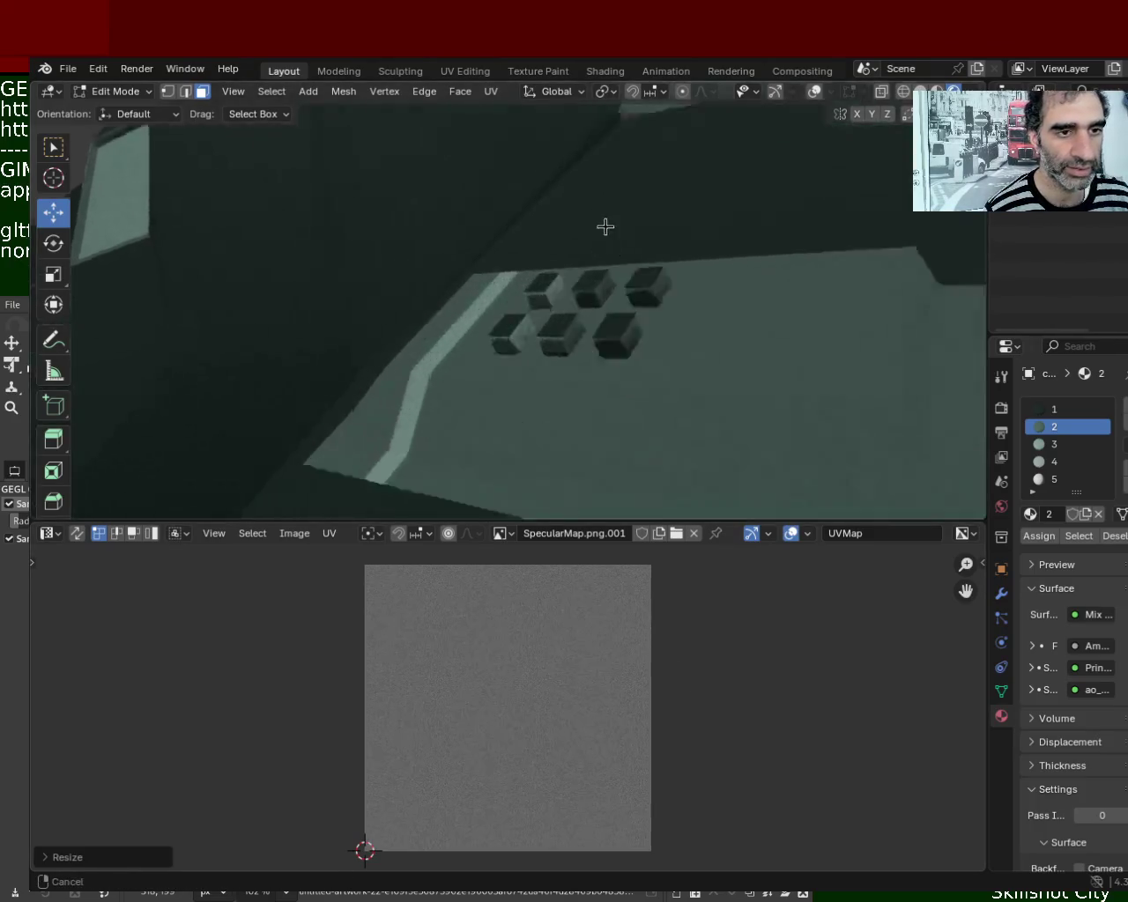
pyautogui.scroll(3, 604, 226)
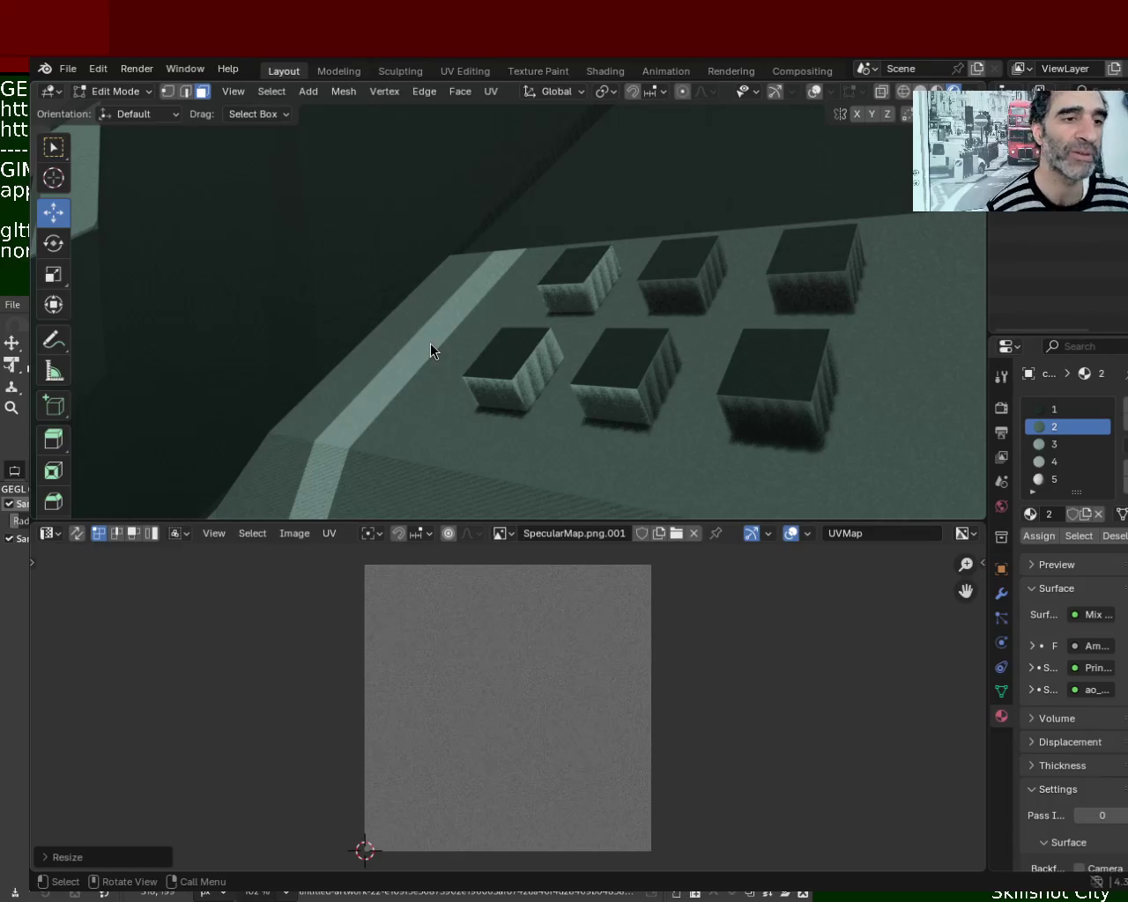
pyautogui.moveTo(364, 415)
pyautogui.mouseDown(button='middle')
pyautogui.moveTo(570, 414)
pyautogui.moveTo(680, 360)
pyautogui.moveTo(620, 196)
pyautogui.moveTo(473, 274)
pyautogui.moveTo(484, 262)
pyautogui.moveTo(549, 252)
pyautogui.moveTo(491, 323)
pyautogui.moveTo(373, 314)
pyautogui.moveTo(355, 290)
pyautogui.moveTo(657, 323)
pyautogui.moveTo(466, 291)
pyautogui.moveTo(530, 400)
pyautogui.mouseUp(button='middle')
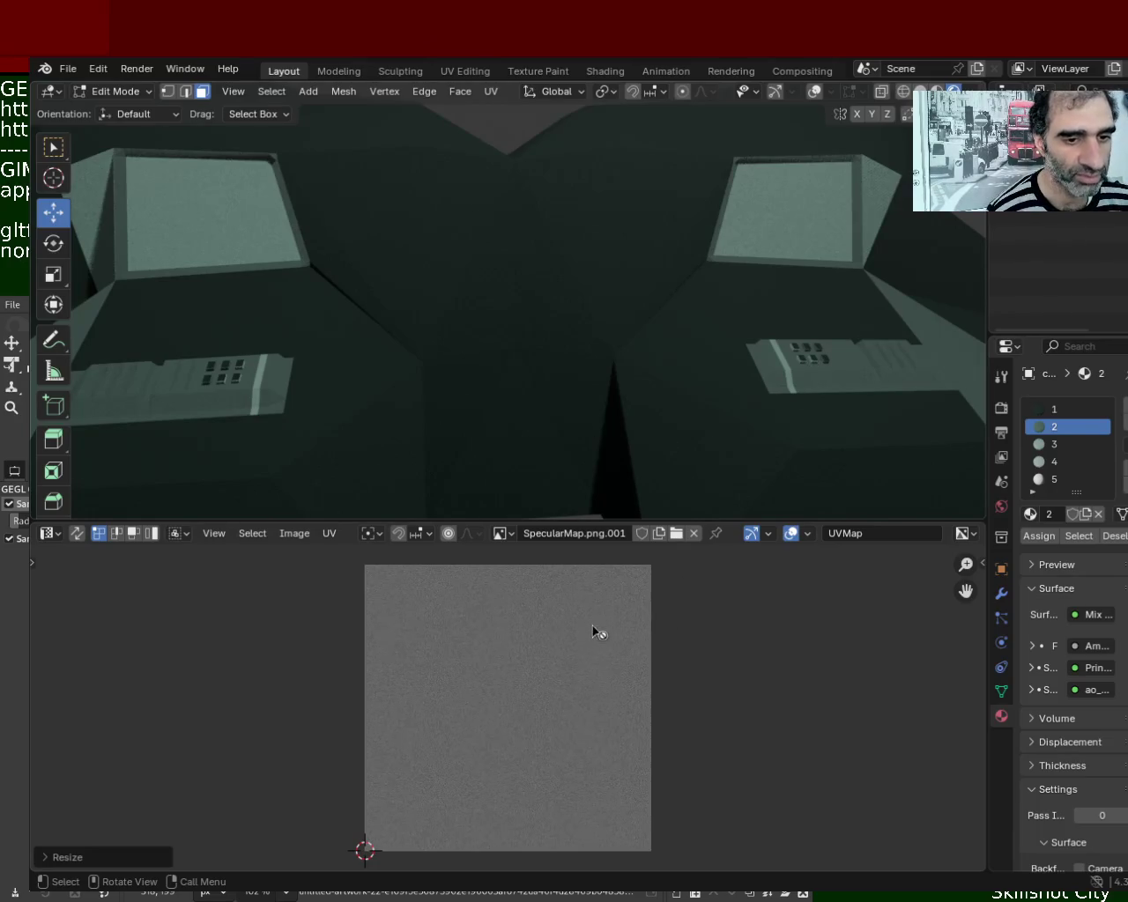
pyautogui.moveTo(788, 380)
pyautogui.mouseDown(button='middle')
pyautogui.moveTo(732, 355)
pyautogui.moveTo(327, 284)
pyautogui.moveTo(532, 308)
pyautogui.mouseUp(button='middle')
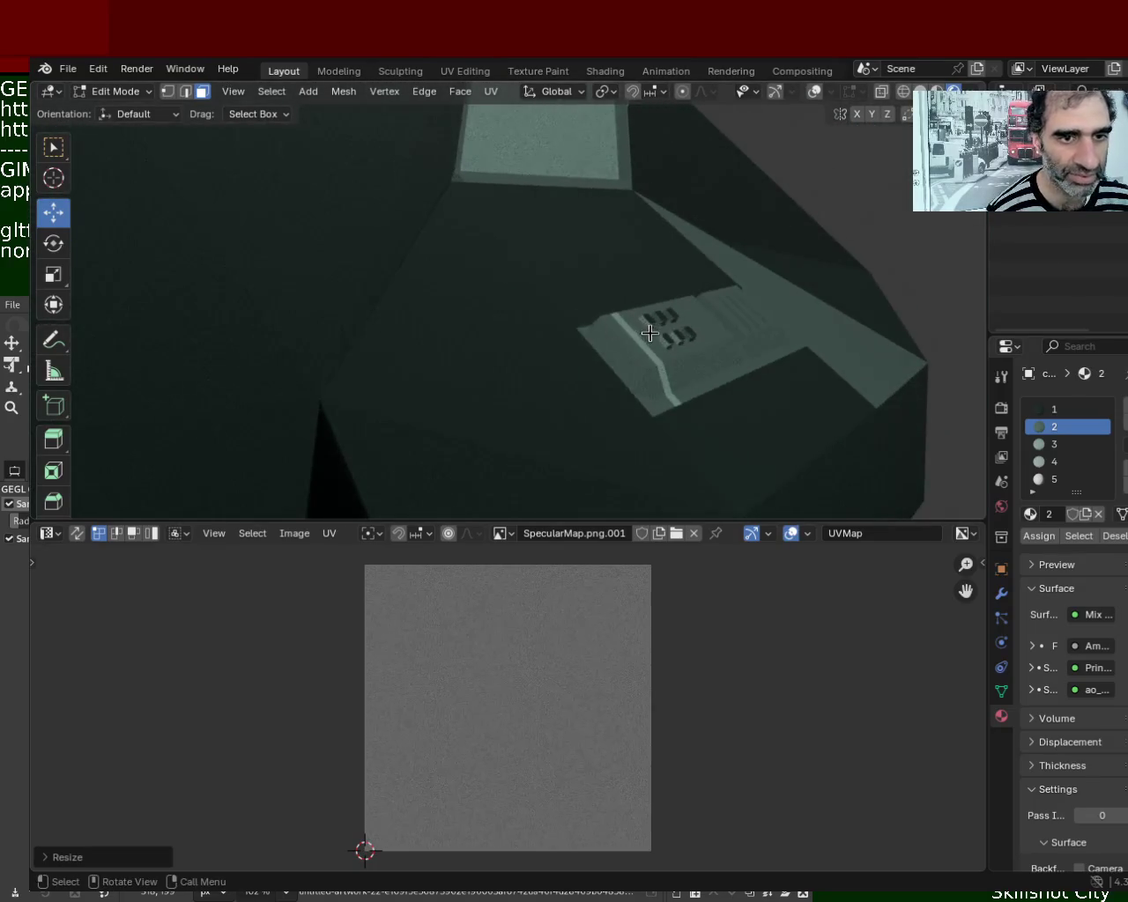
pyautogui.scroll(2, 569, 363)
pyautogui.scroll(-3, 568, 363)
pyautogui.moveTo(617, 244)
pyautogui.mouseDown(button='middle')
pyautogui.moveTo(637, 333)
pyautogui.moveTo(489, 326)
pyautogui.moveTo(513, 237)
pyautogui.moveTo(602, 273)
pyautogui.moveTo(433, 267)
pyautogui.moveTo(475, 287)
pyautogui.moveTo(488, 184)
pyautogui.moveTo(432, 237)
pyautogui.moveTo(559, 361)
pyautogui.moveTo(667, 442)
pyautogui.moveTo(661, 466)
pyautogui.moveTo(697, 488)
pyautogui.moveTo(773, 176)
pyautogui.mouseUp(button='middle')
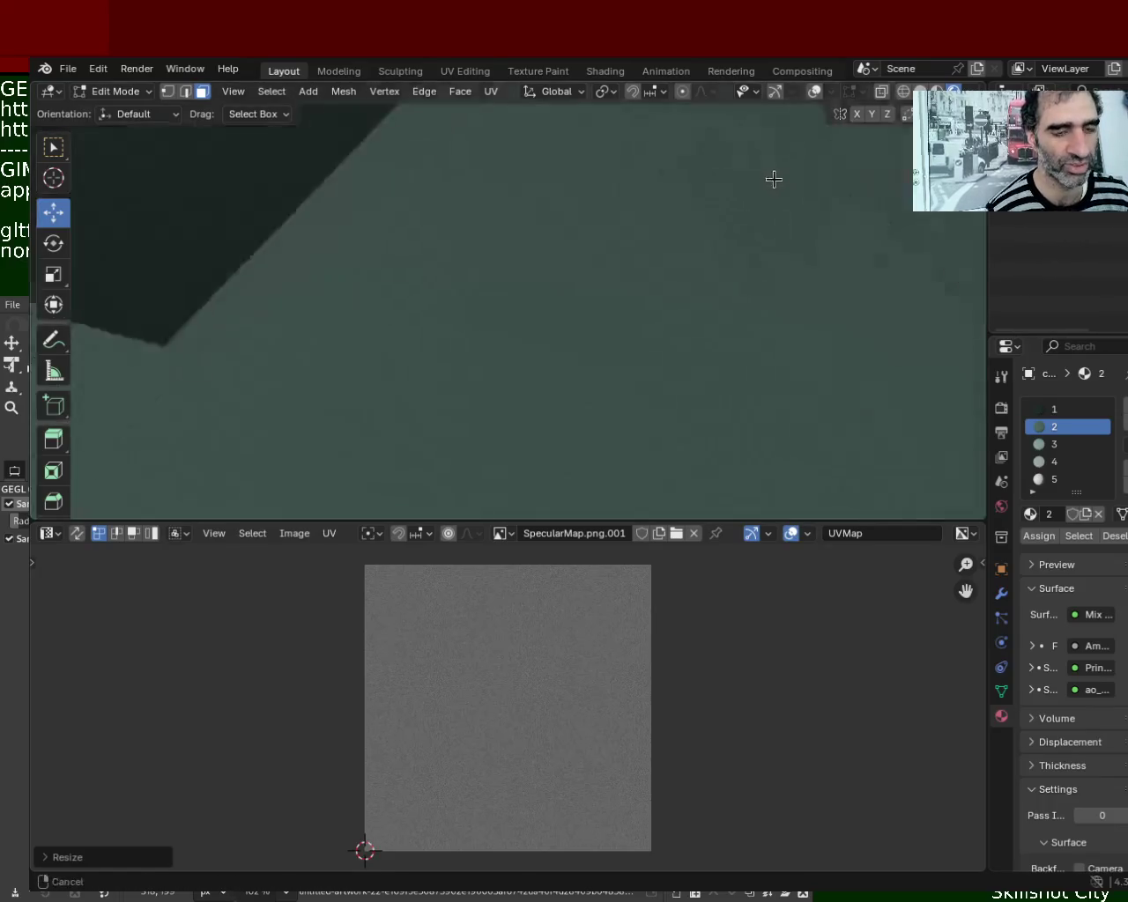
pyautogui.moveTo(542, 182)
pyautogui.mouseDown(button='middle')
pyautogui.moveTo(506, 244)
pyautogui.moveTo(501, 280)
pyautogui.mouseUp(button='middle')
pyautogui.scroll(-5, 506, 244)
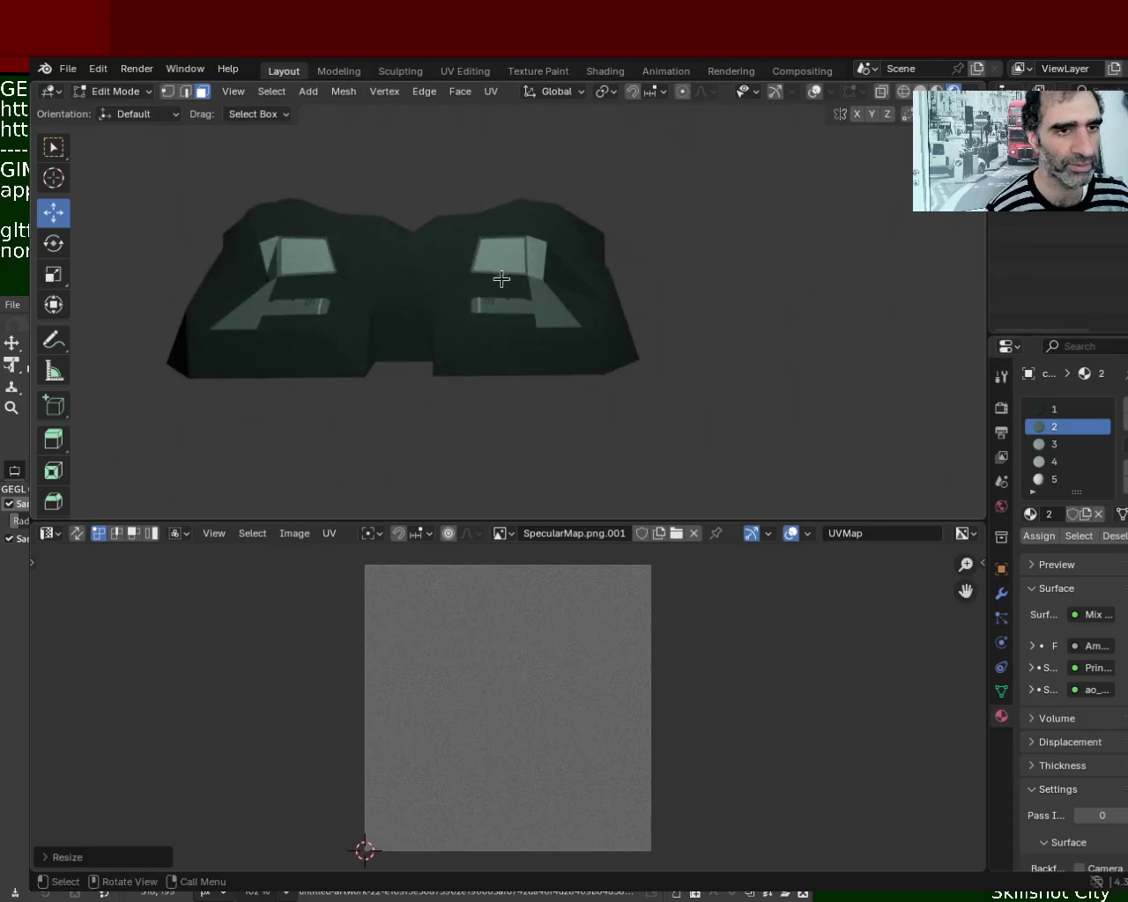
pyautogui.scroll(5, 502, 280)
pyautogui.scroll(-3, 503, 255)
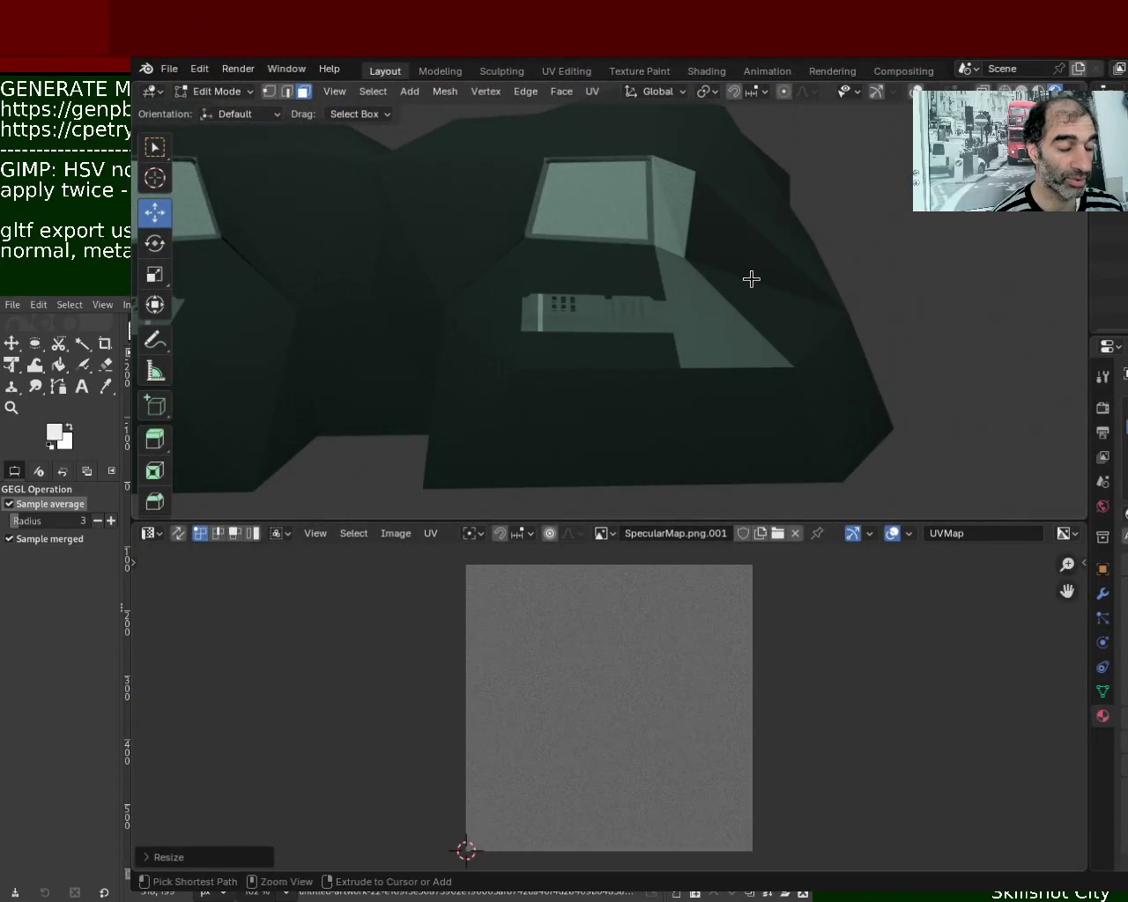
# Pull the view back to both terminals and undo once, dropping to Object Mode
pyautogui.moveTo(904, 294)
pyautogui.keyDown('ctrl'); pyautogui.mouseDown(button='middle')
pyautogui.moveTo(738, 257)
pyautogui.moveTo(700, 181)
pyautogui.moveTo(700, 224)
pyautogui.moveTo(685, 171)
pyautogui.moveTo(696, 259)
pyautogui.mouseUp(button='middle'); pyautogui.keyUp('ctrl')
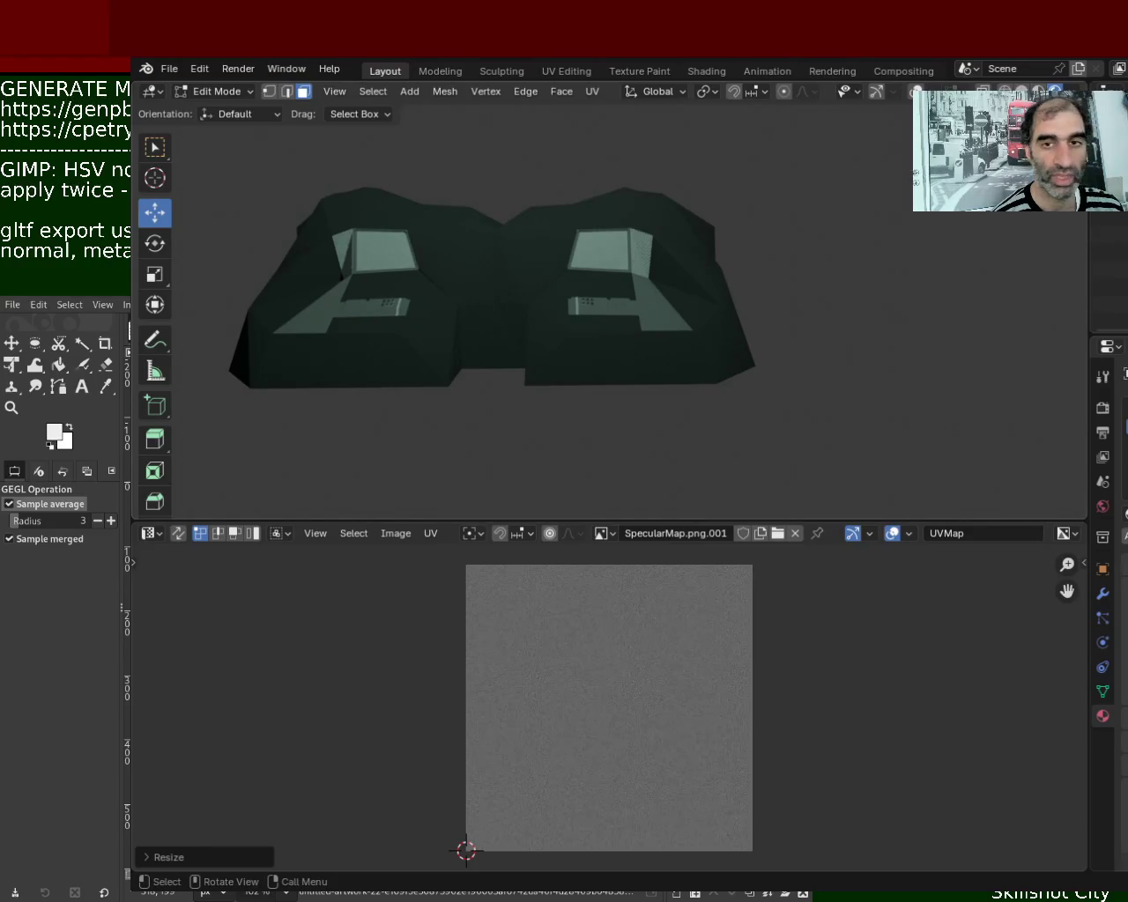
pyautogui.hotkey('ctrl', 'z')
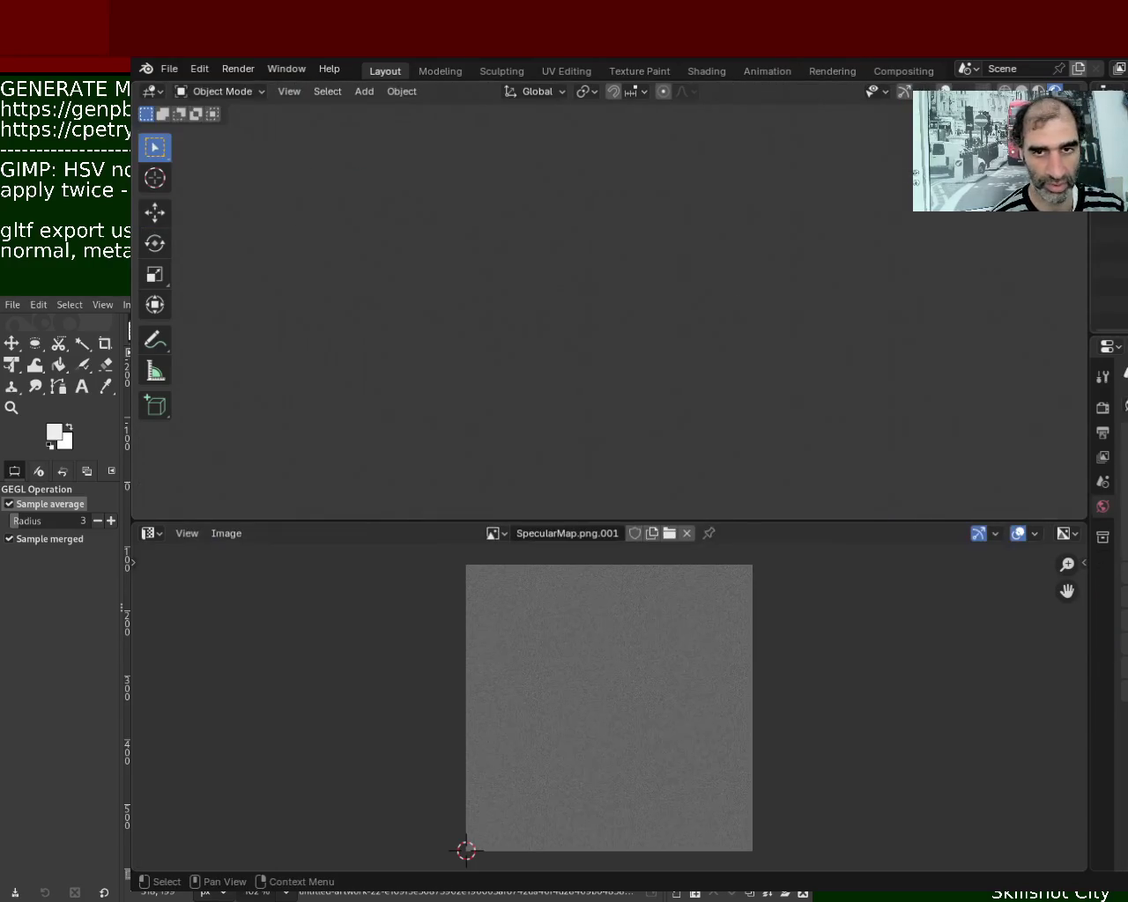
# Redo to restore the terminal mesh, orbit it, then slide Blender right to reveal GIMP's palette
pyautogui.hotkey('ctrl', 'shift', 'z')
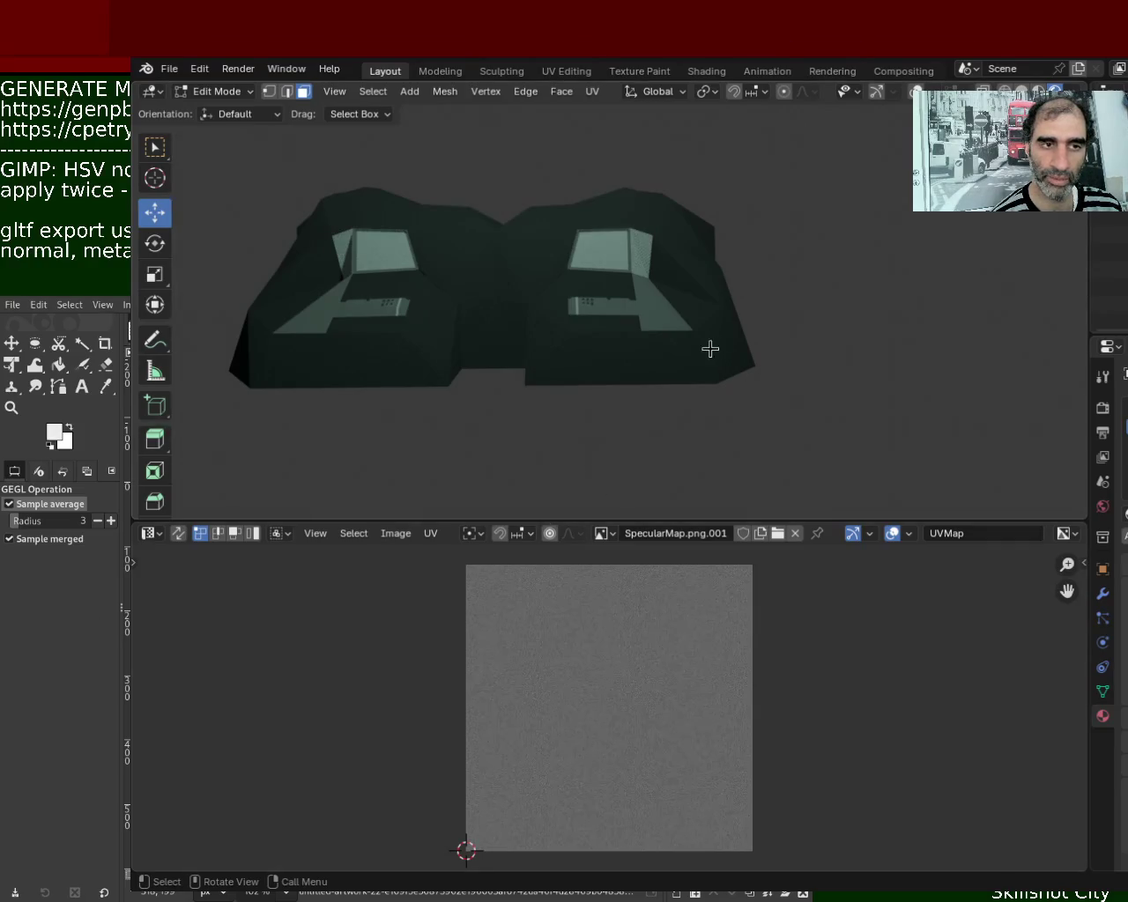
pyautogui.moveTo(653, 267)
pyautogui.mouseDown(button='middle')
pyautogui.moveTo(631, 271)
pyautogui.moveTo(805, 278)
pyautogui.moveTo(647, 267)
pyautogui.moveTo(663, 313)
pyautogui.mouseUp(button='middle')
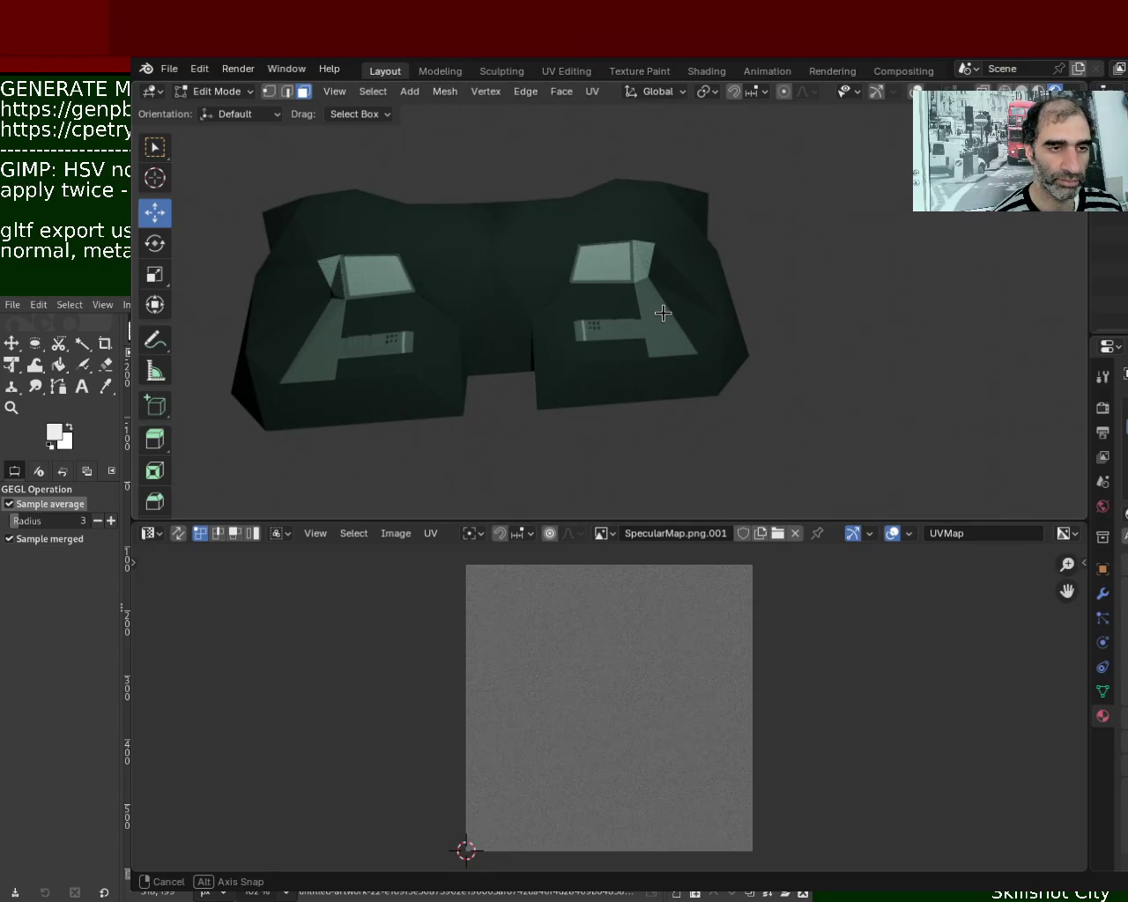
pyautogui.moveTo(662, 313); pyautogui.dragTo(663, 313, button='middle')
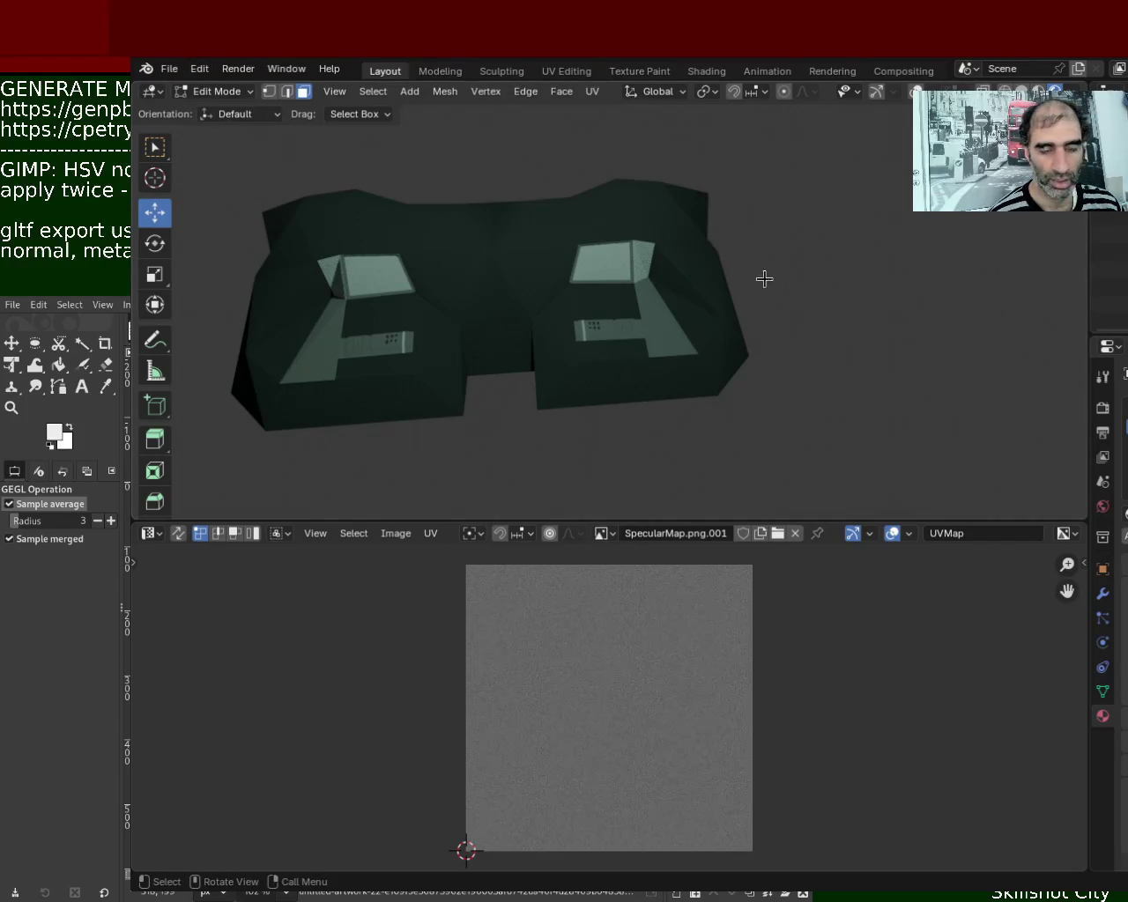
pyautogui.moveTo(564, 390)
pyautogui.mouseDown(button='middle')
pyautogui.moveTo(800, 311)
pyautogui.moveTo(667, 290)
pyautogui.moveTo(531, 344)
pyautogui.mouseUp(button='middle')
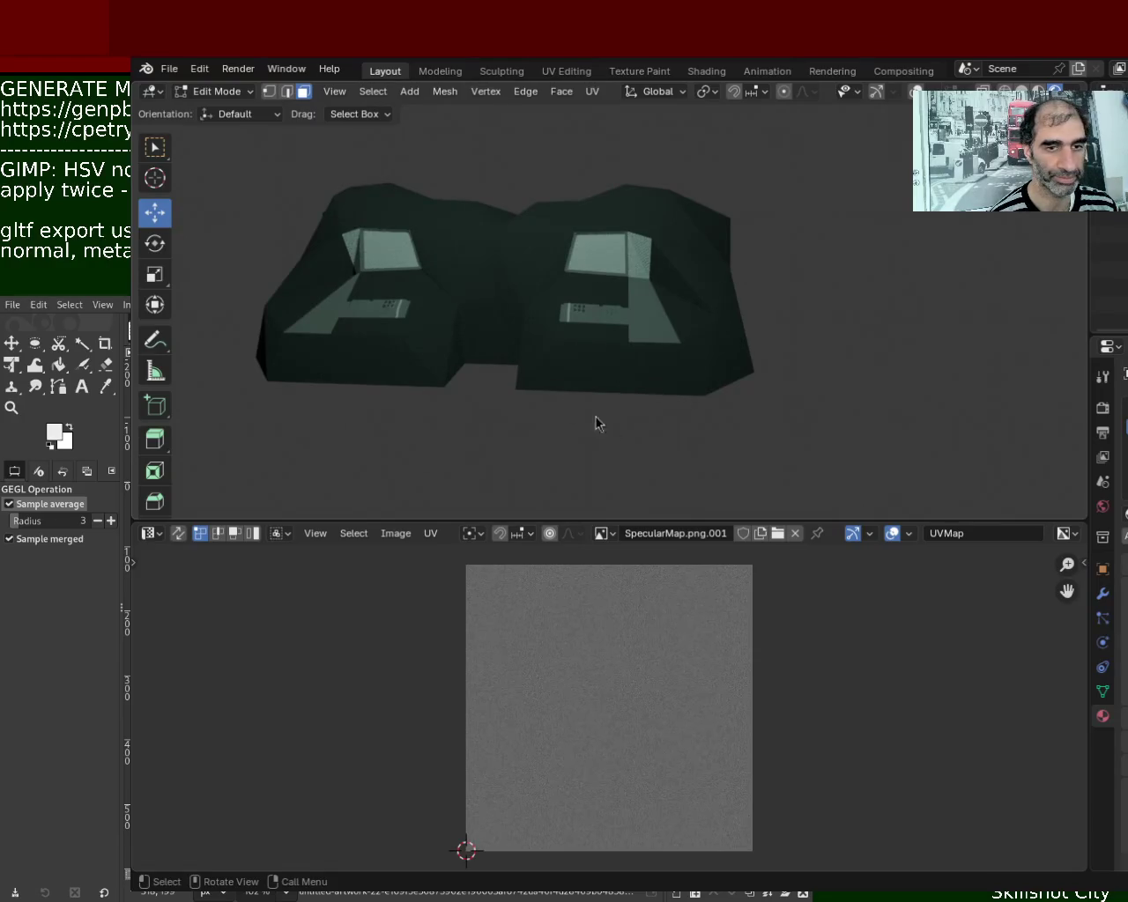
pyautogui.keyDown('alt'); pyautogui.moveTo(546, 388); pyautogui.dragTo(1119, 445); pyautogui.keyUp('alt')
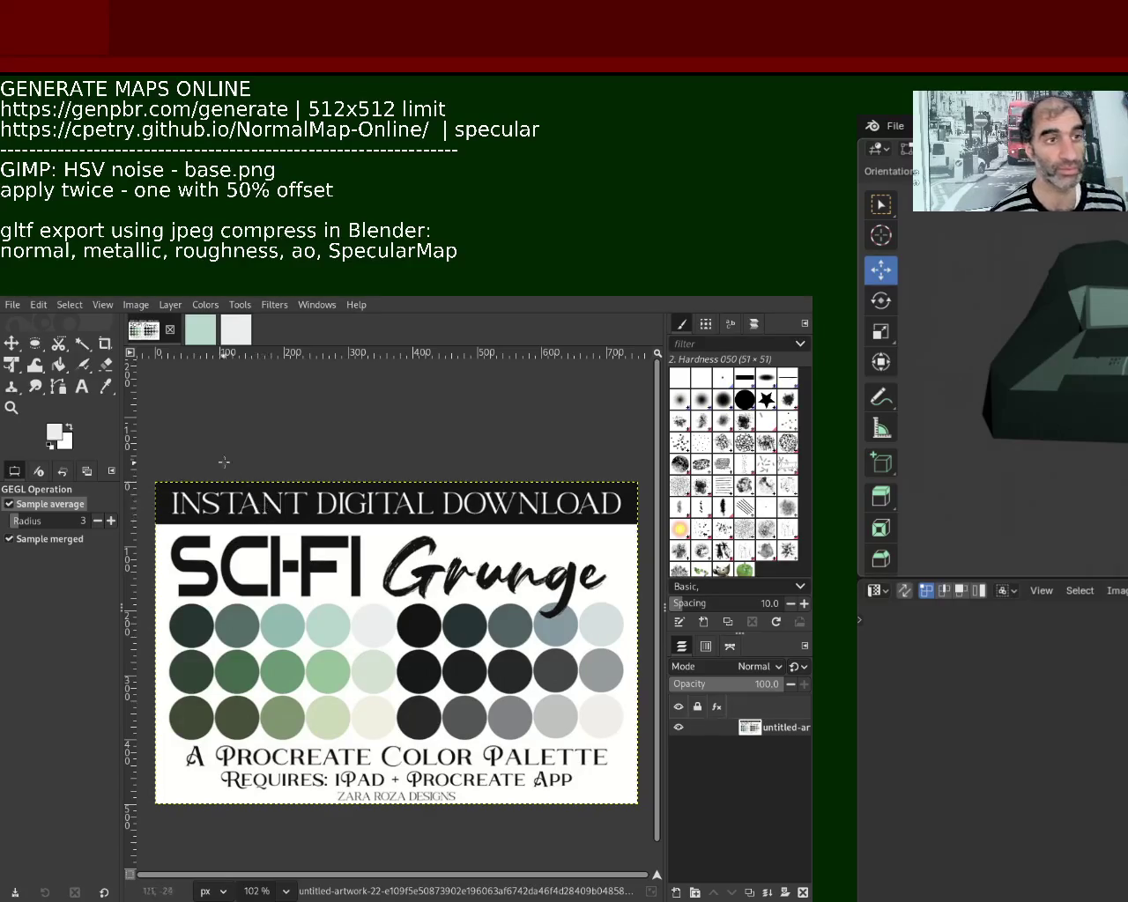
# Close GIMP's pale green noise and white images, keeping the Sci-Fi Grunge palette, then return to Blender
pyautogui.click(203, 332)
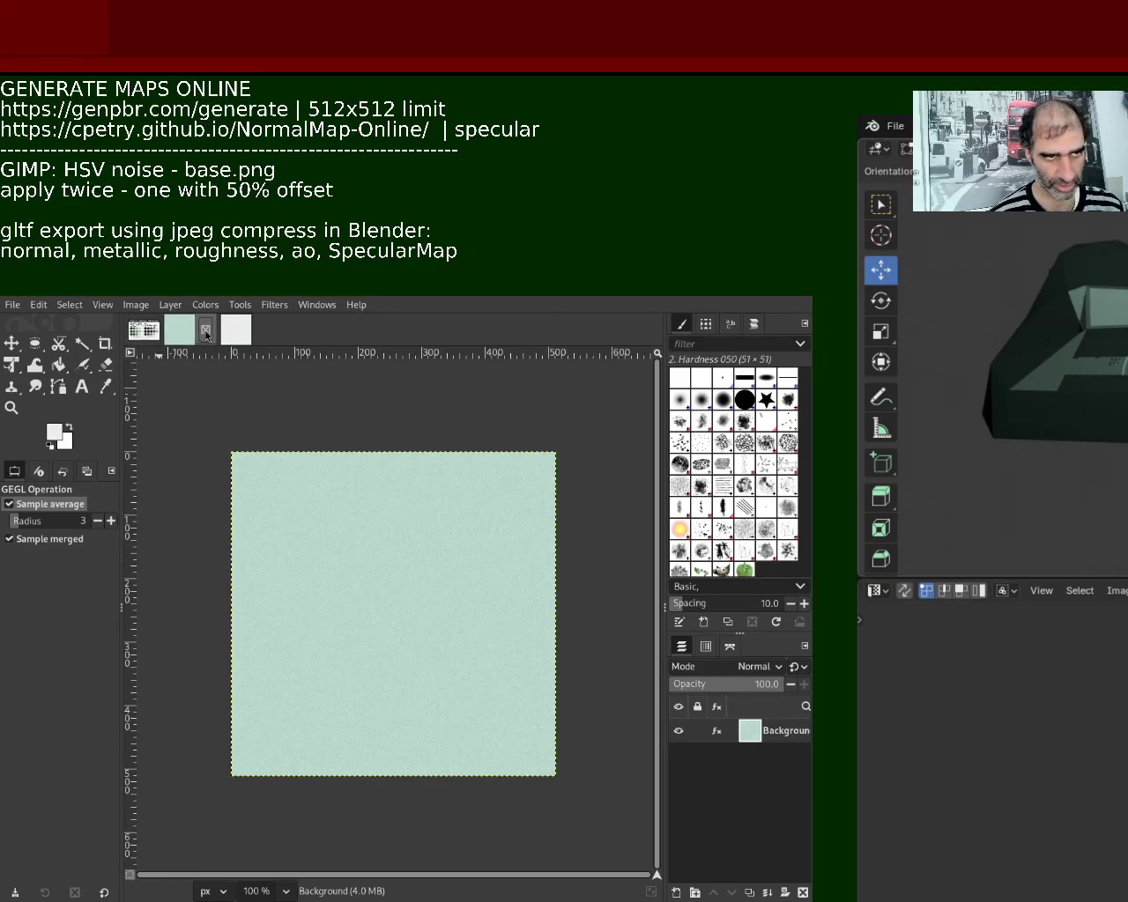
pyautogui.hotkey('ctrl', 'w')
pyautogui.click(198, 330)
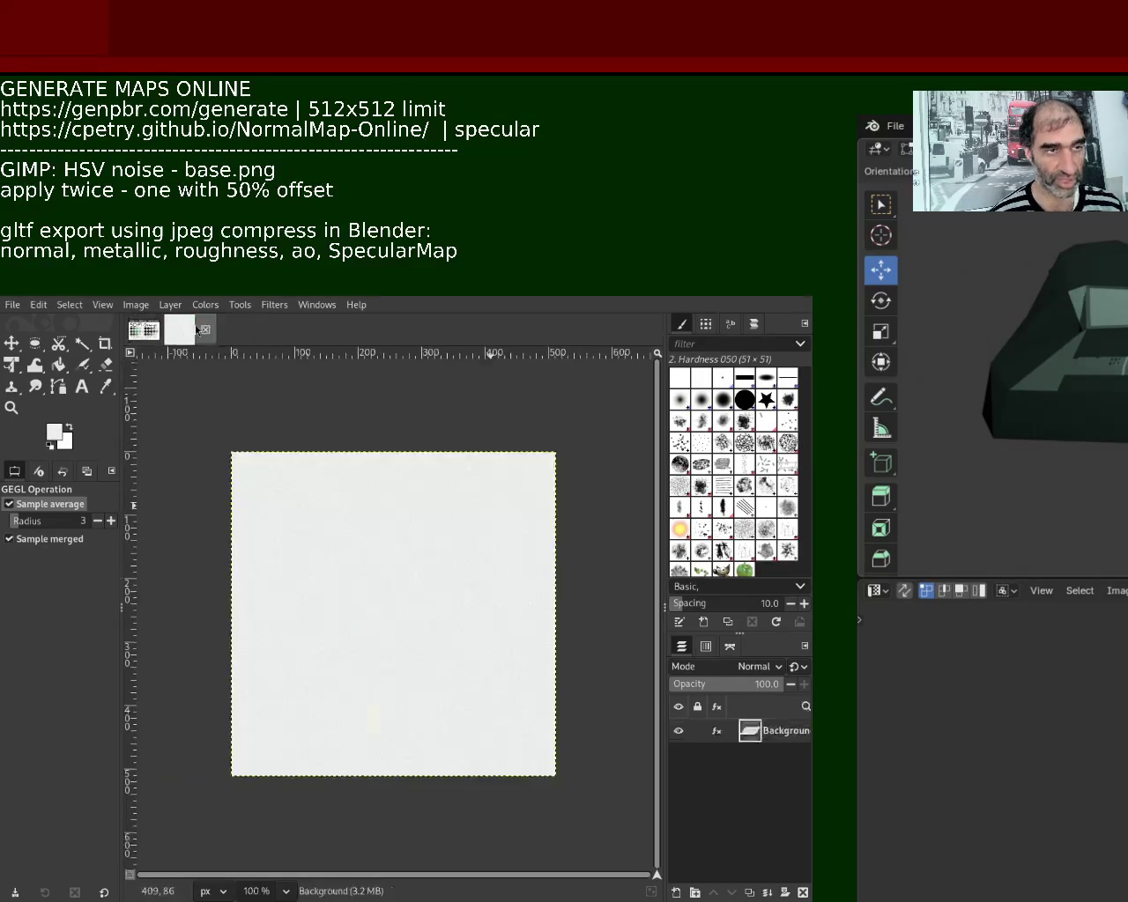
pyautogui.hotkey('ctrl', 'w')
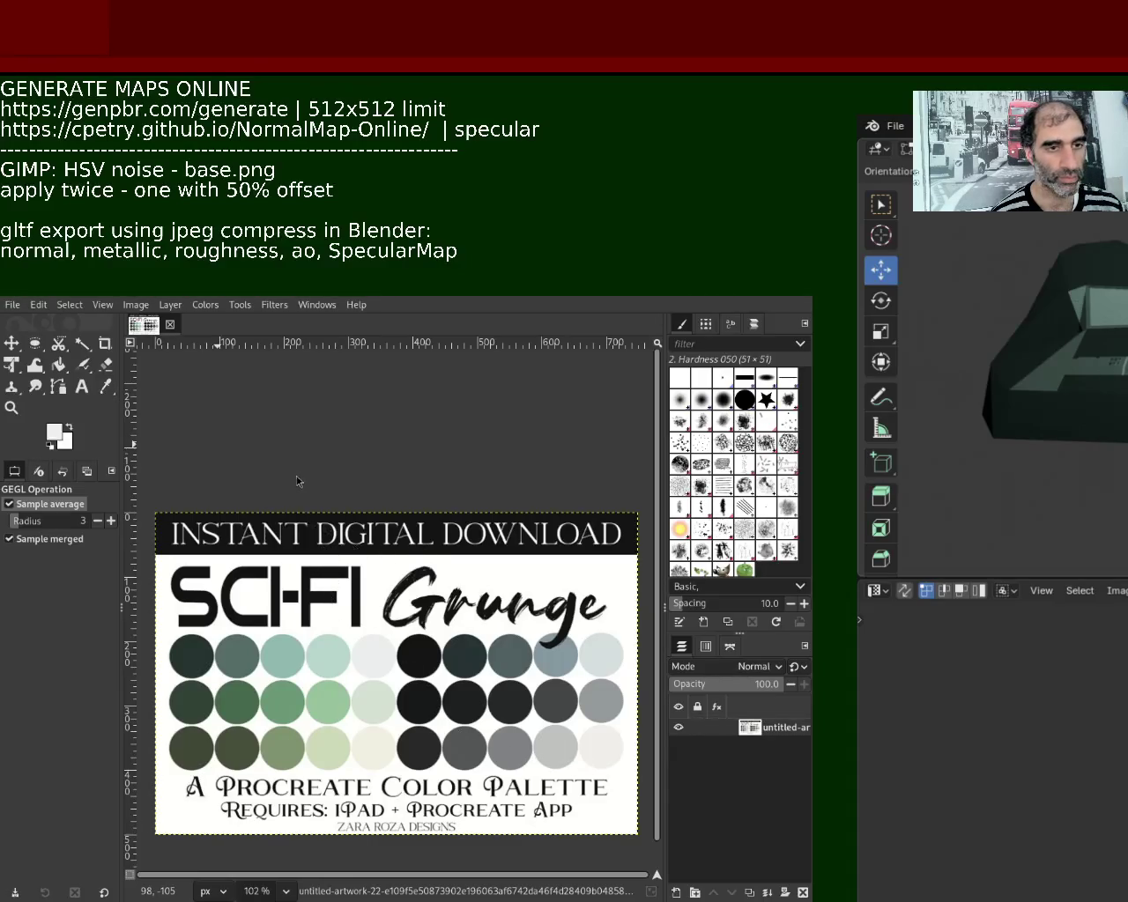
pyautogui.hotkey('alt', 'Tab')
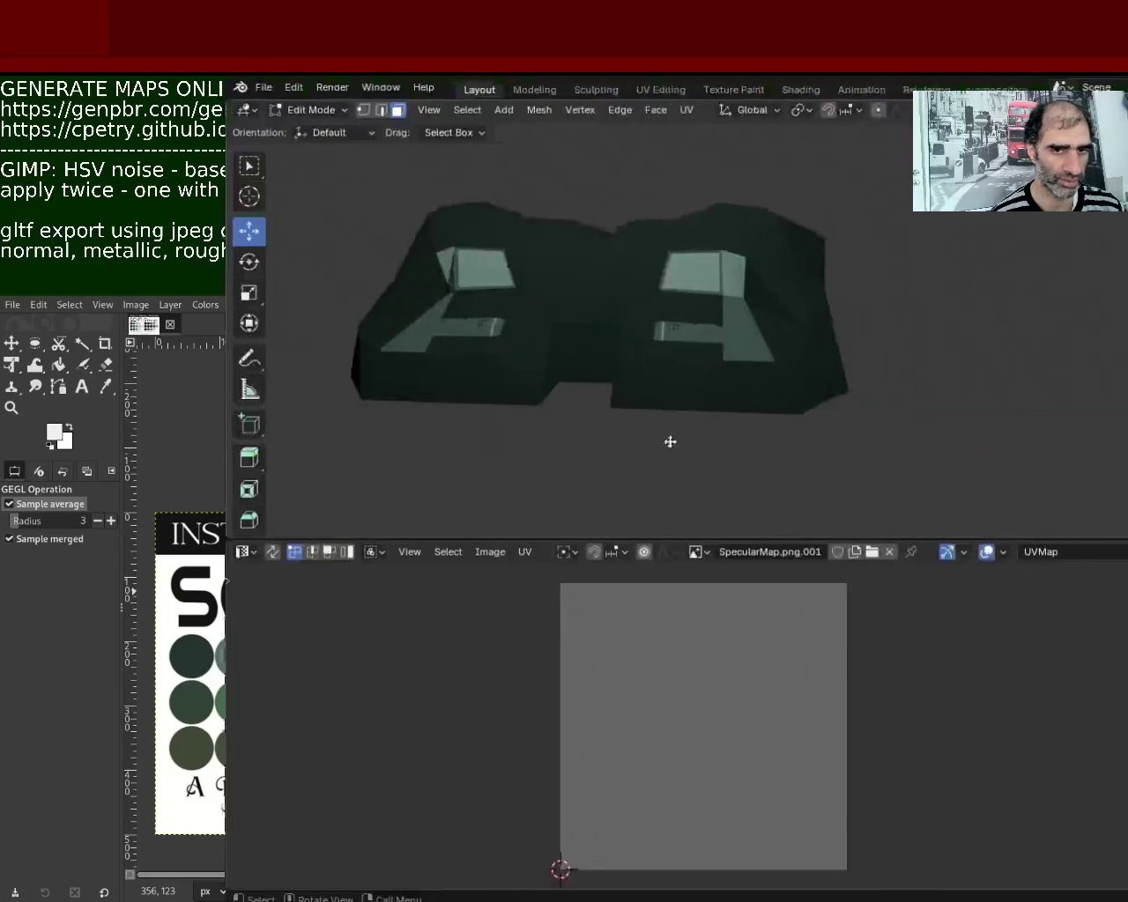
# Orbit and zoom over the keyboards, monitor and console, then move Blender aside to show GIMP
pyautogui.moveTo(566, 496); pyautogui.dragTo(576, 303, button='middle')
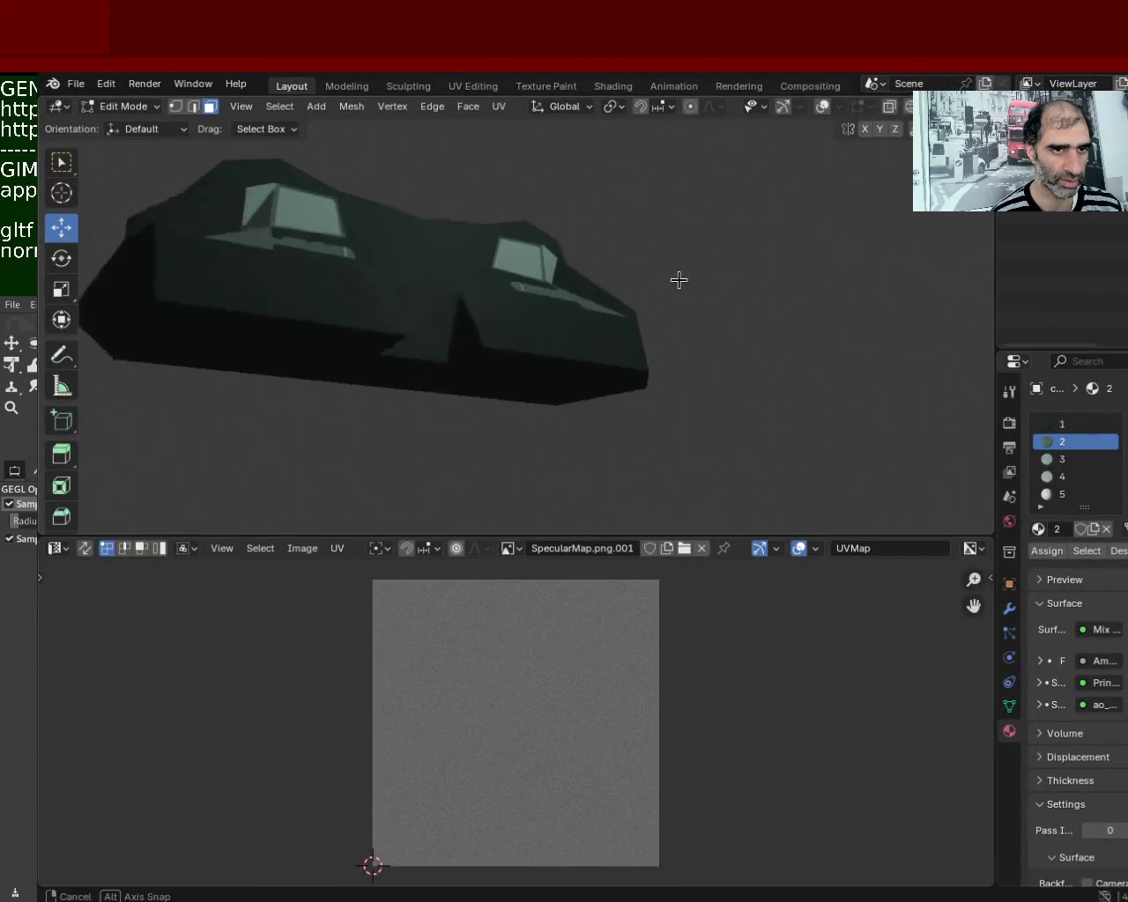
pyautogui.scroll(5, 577, 244)
pyautogui.moveTo(577, 243); pyautogui.dragTo(595, 300, button='middle')
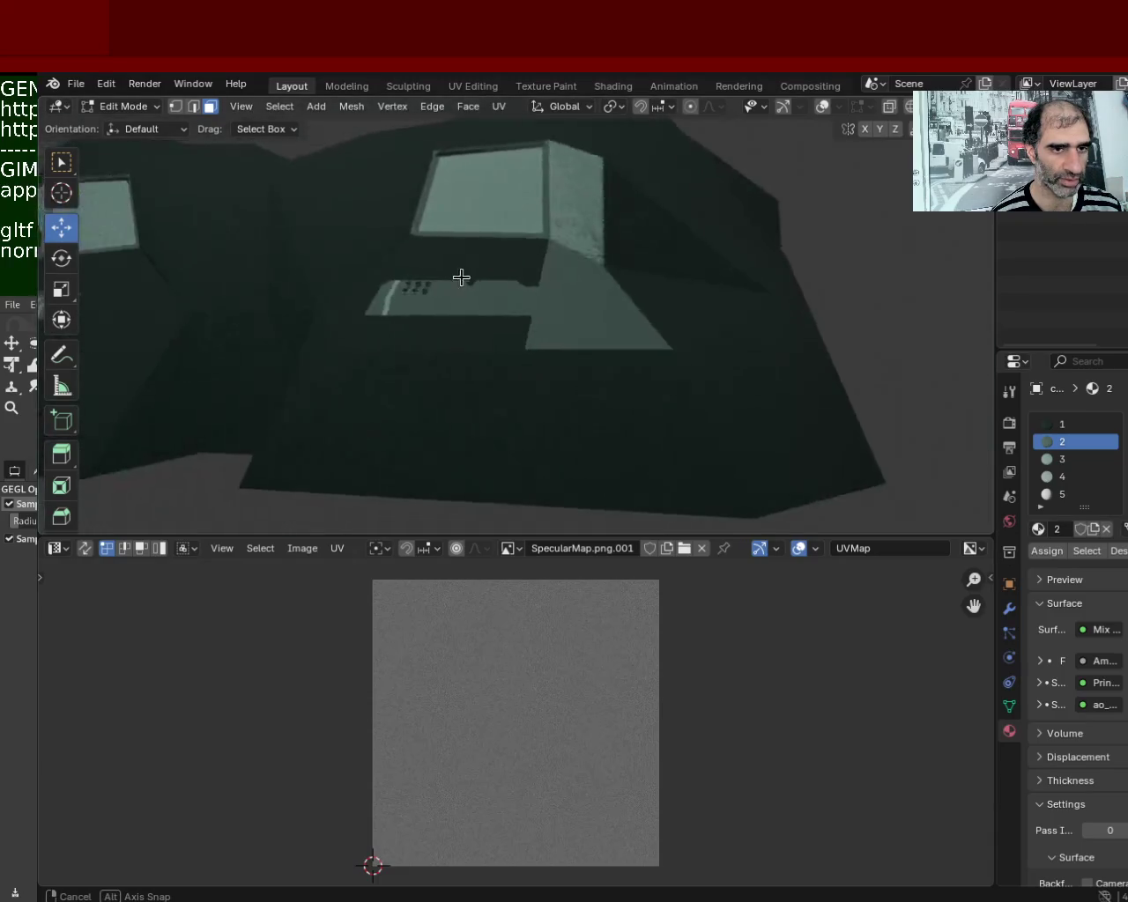
pyautogui.scroll(2, 581, 310)
pyautogui.scroll(3, 576, 262)
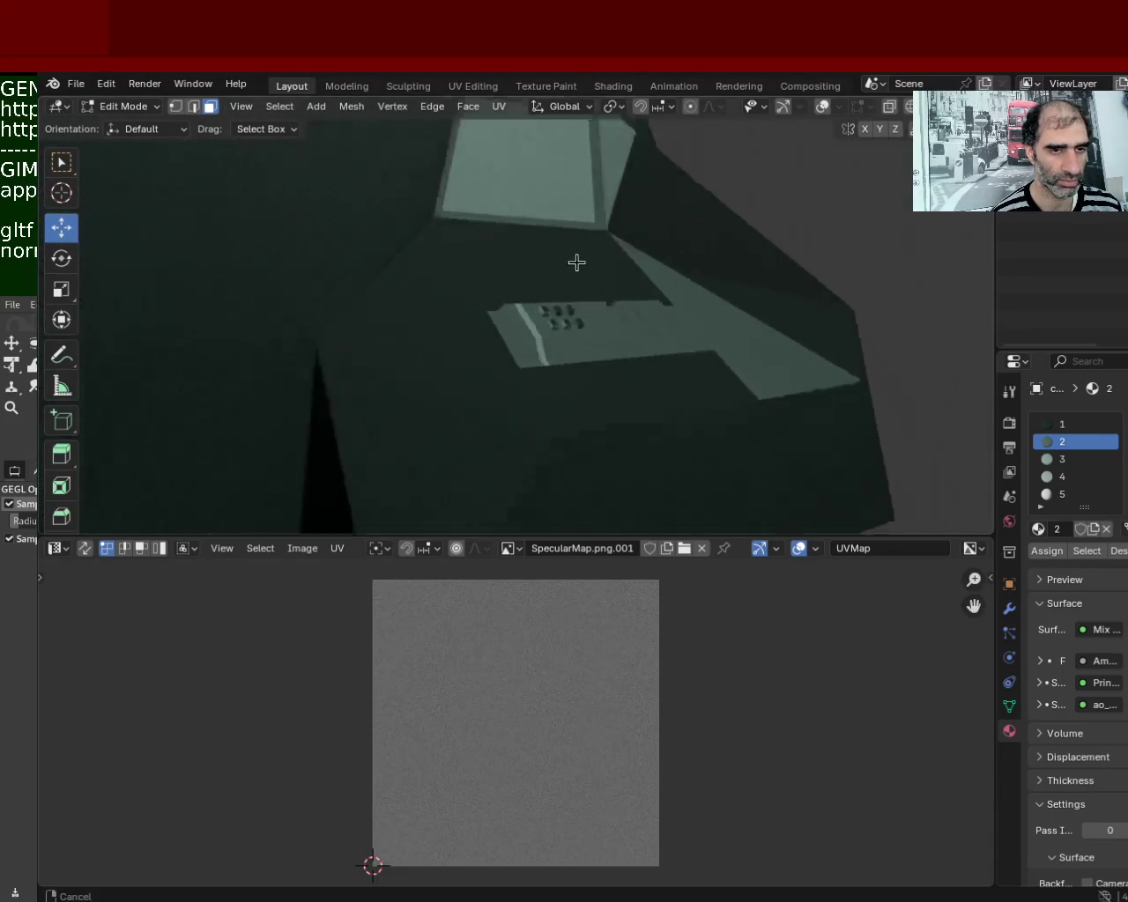
pyautogui.scroll(3, 576, 229)
pyautogui.scroll(2, 577, 234)
pyautogui.scroll(-4, 577, 238)
pyautogui.moveTo(576, 252)
pyautogui.keyDown('ctrl'); pyautogui.mouseDown(button='middle')
pyautogui.moveTo(579, 297)
pyautogui.moveTo(604, 344)
pyautogui.mouseUp(button='middle'); pyautogui.keyUp('ctrl')
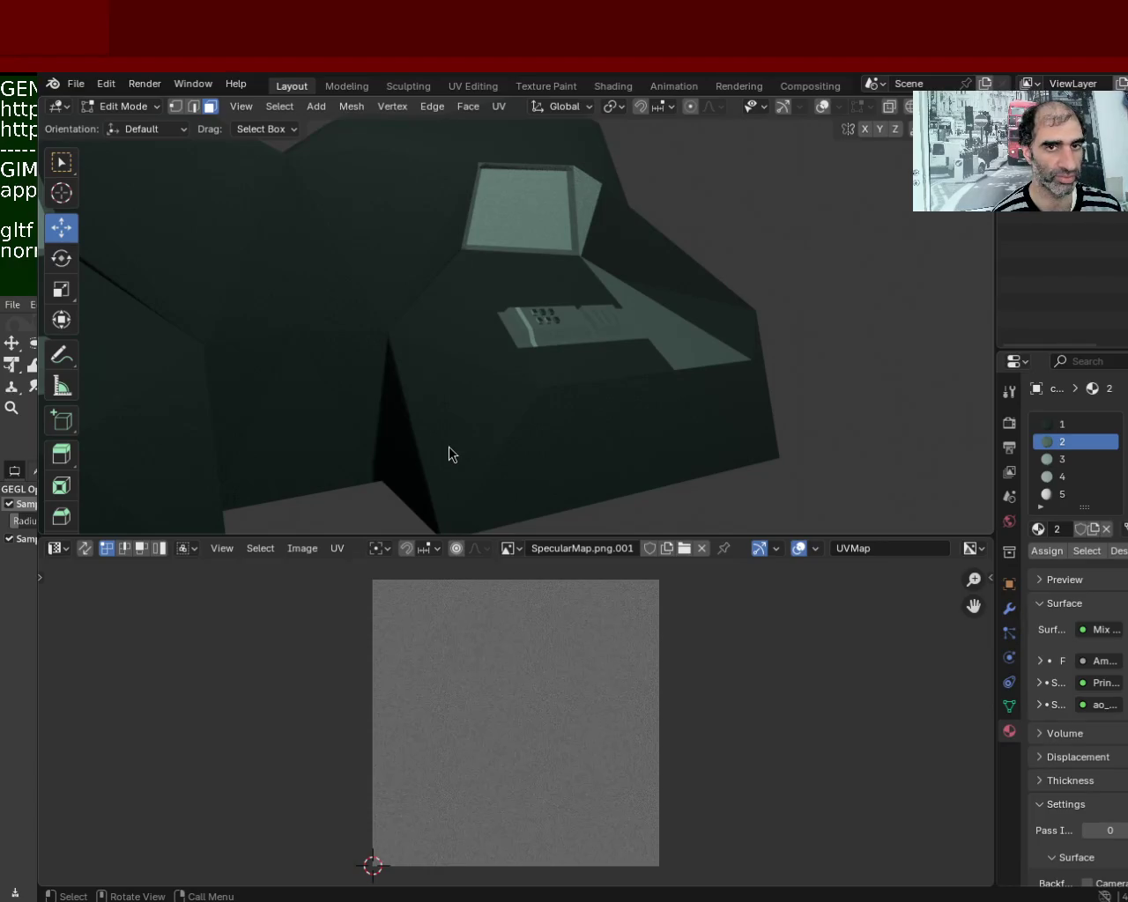
pyautogui.moveTo(475, 437); pyautogui.dragTo(461, 438, button='middle')
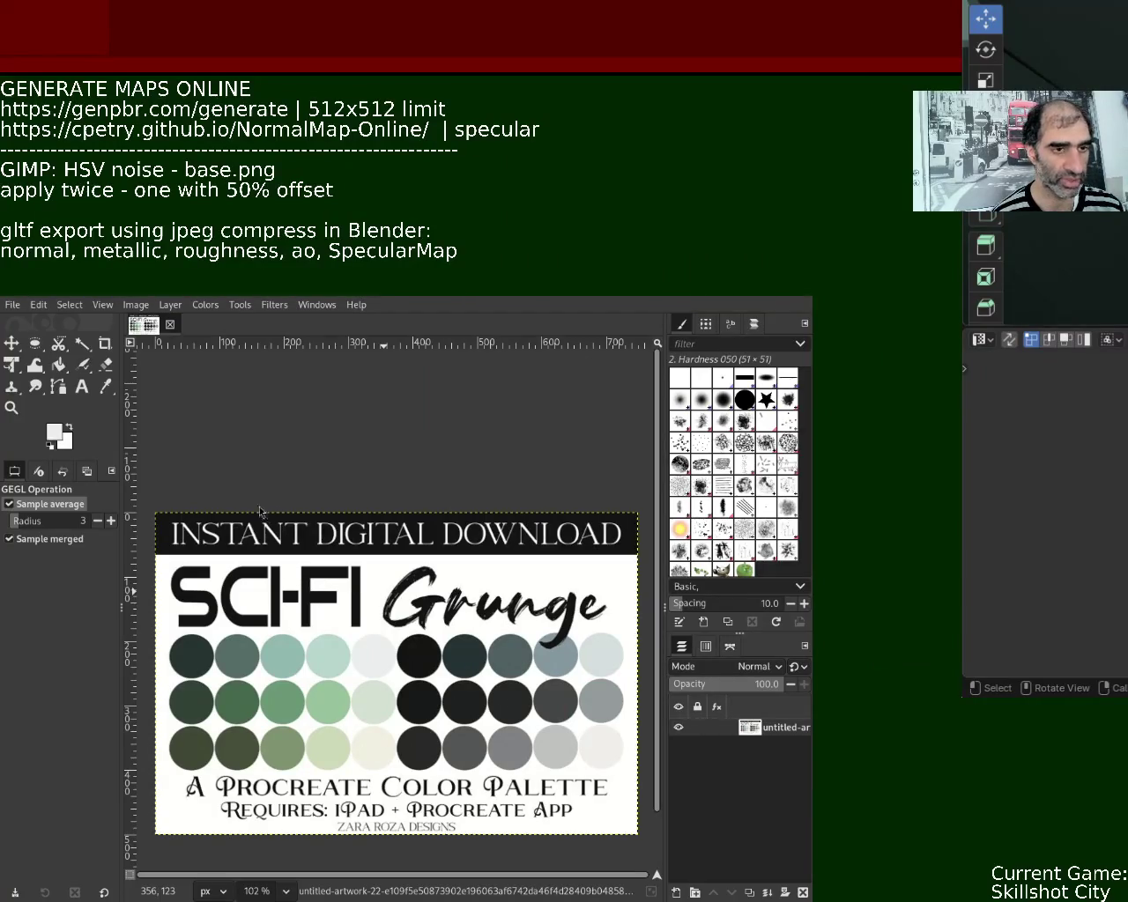
# Pick a near-black palette swatch, fill a new 512x512 image with it, and repeat HSV Noise
pyautogui.click(104, 386)
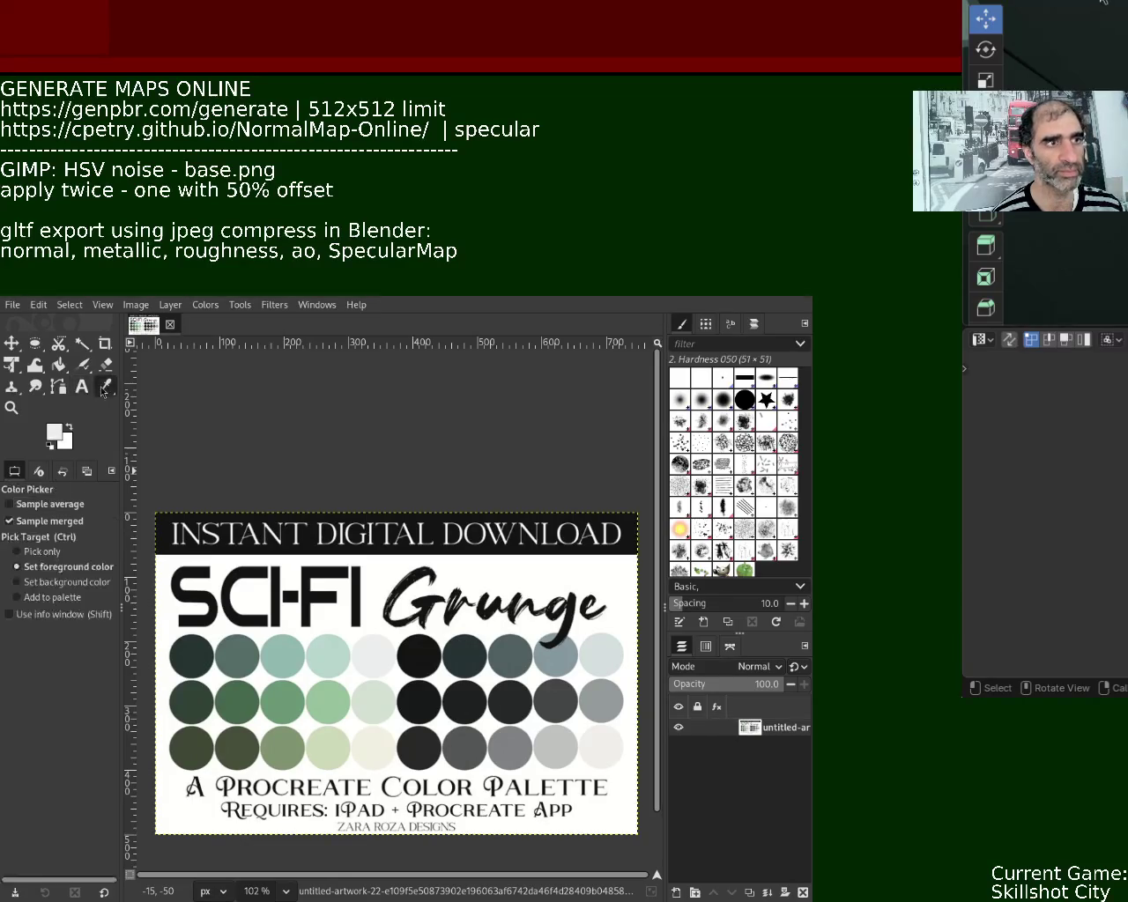
pyautogui.click(411, 654)
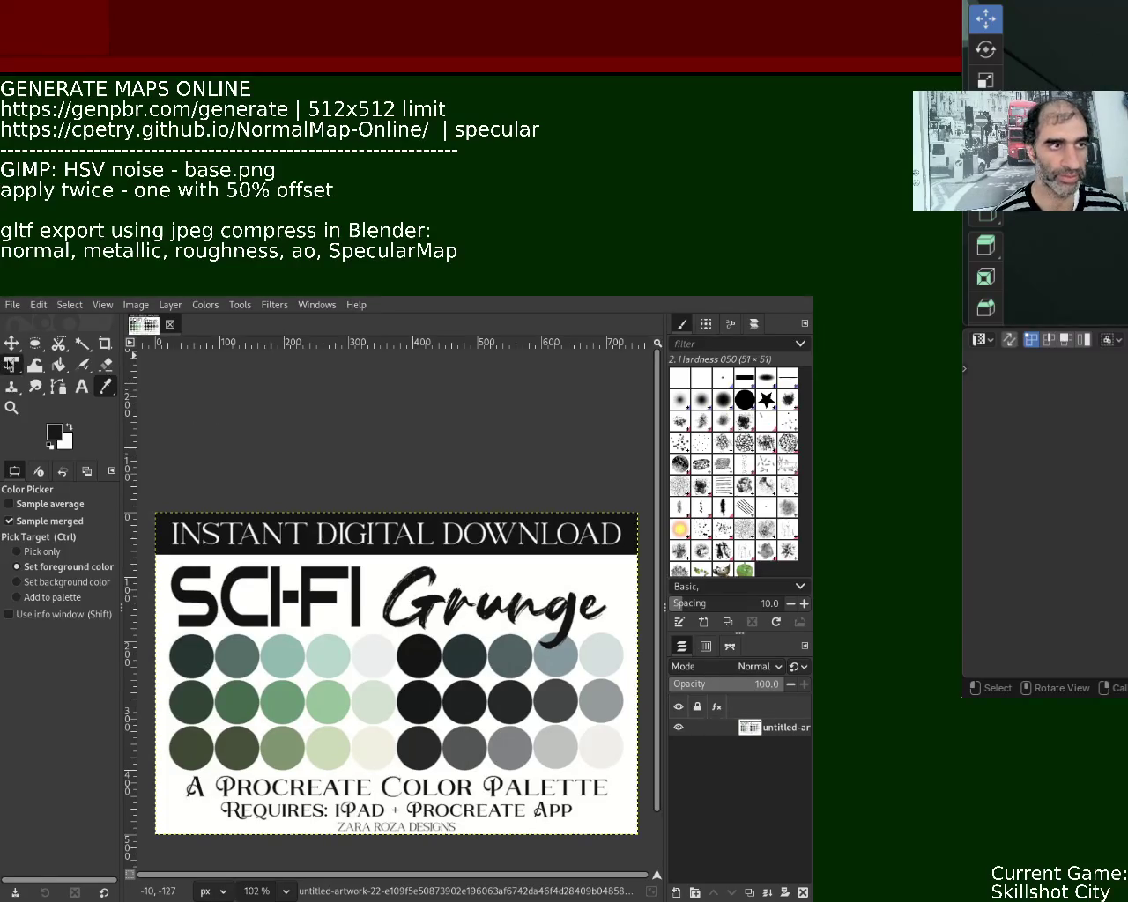
pyautogui.press('Return')
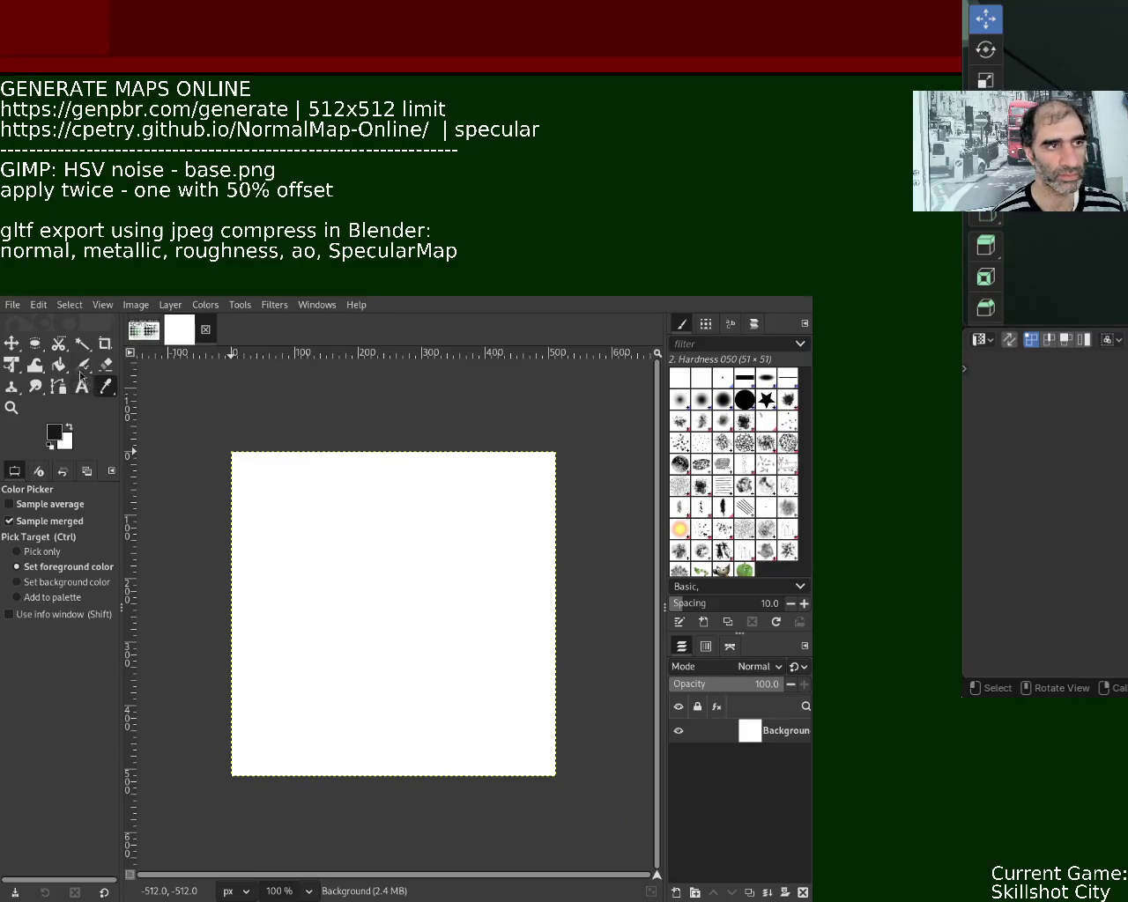
pyautogui.click(59, 364)
pyautogui.click(300, 560)
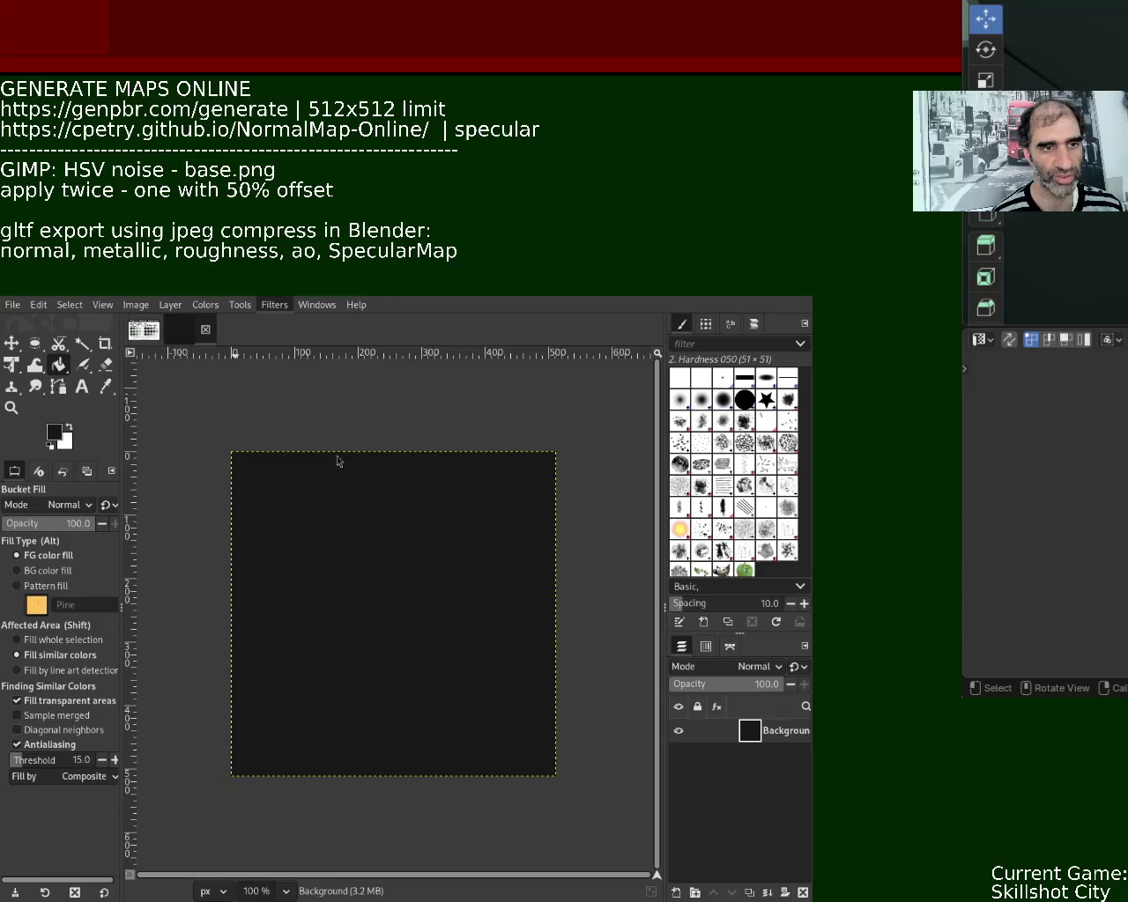
pyautogui.hotkey('ctrl', 'f')
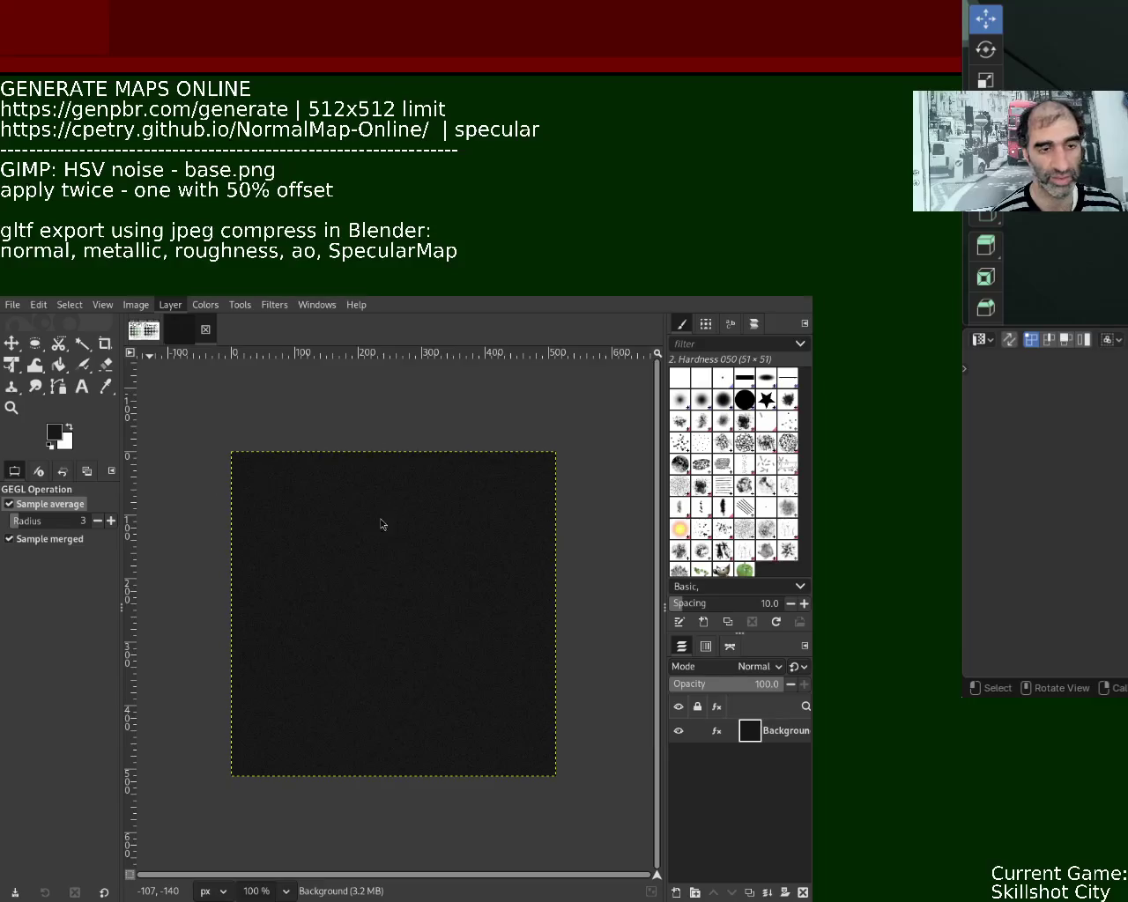
# Offset the noise layer by half, add a second HSV Noise pass, and open PNG export settings
pyautogui.hotkey('ctrl', 'shift', 'o')
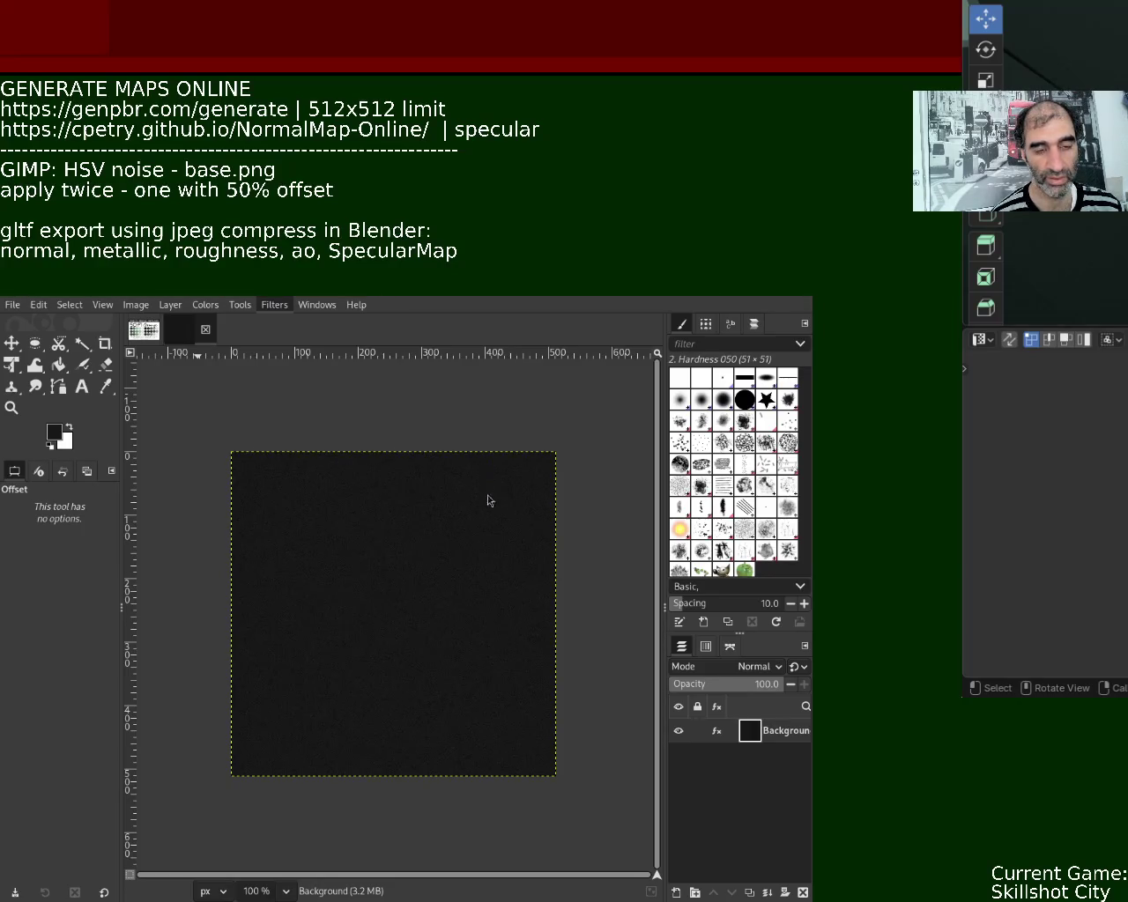
pyautogui.hotkey('ctrl', 'f')
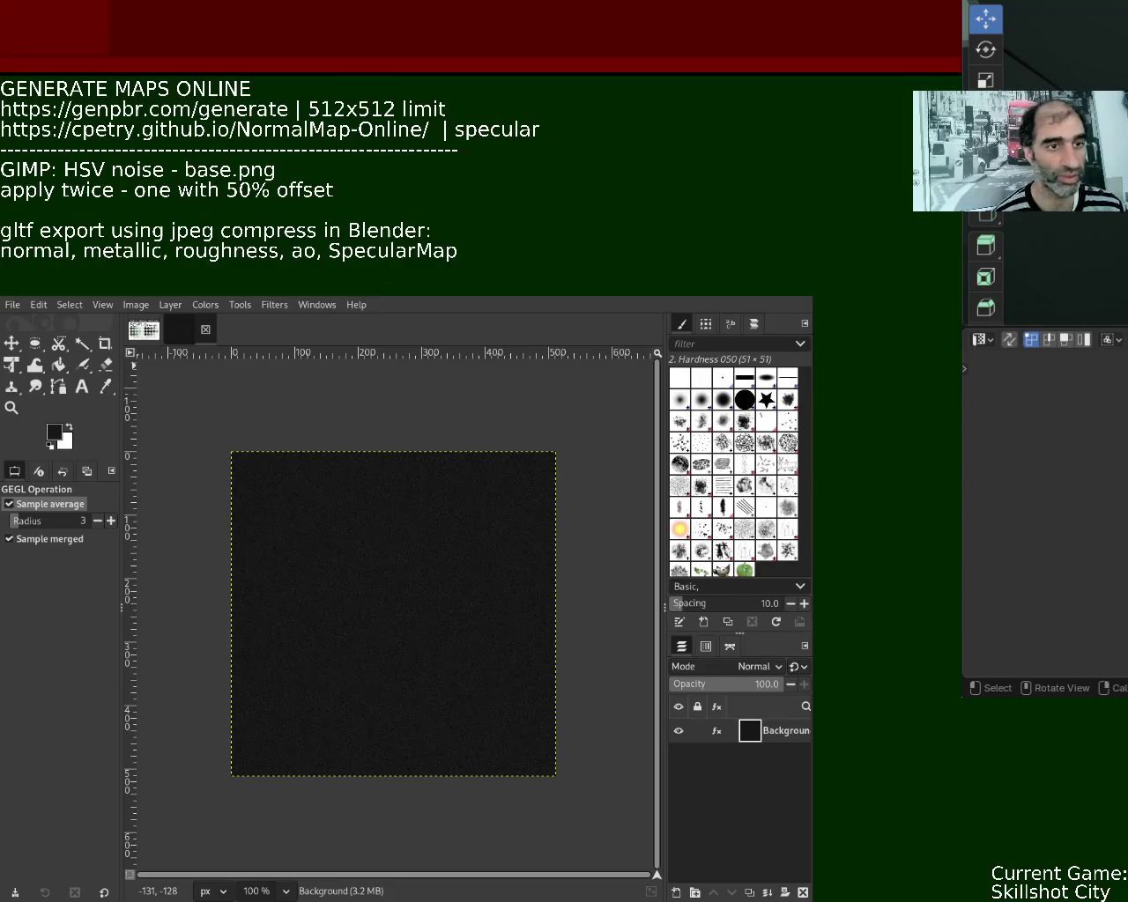
pyautogui.hotkey('ctrl', 'e')
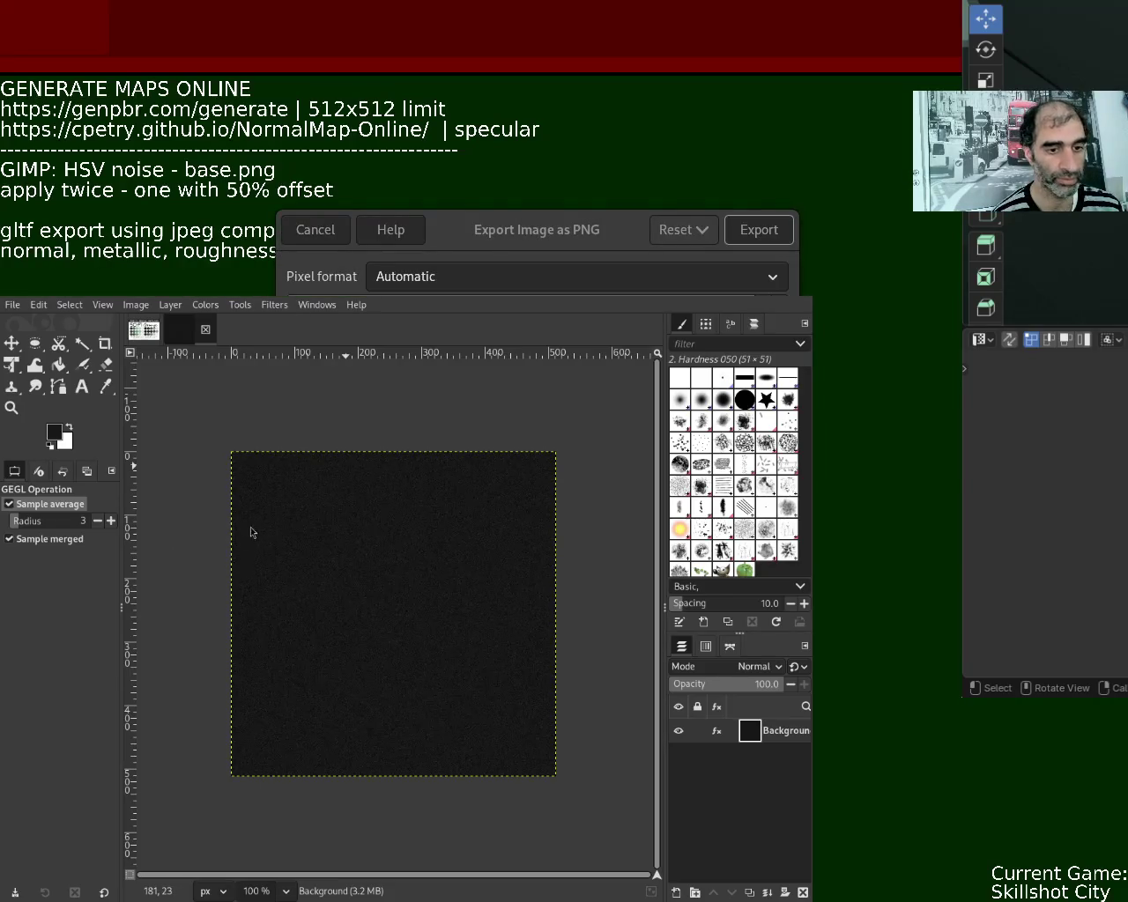
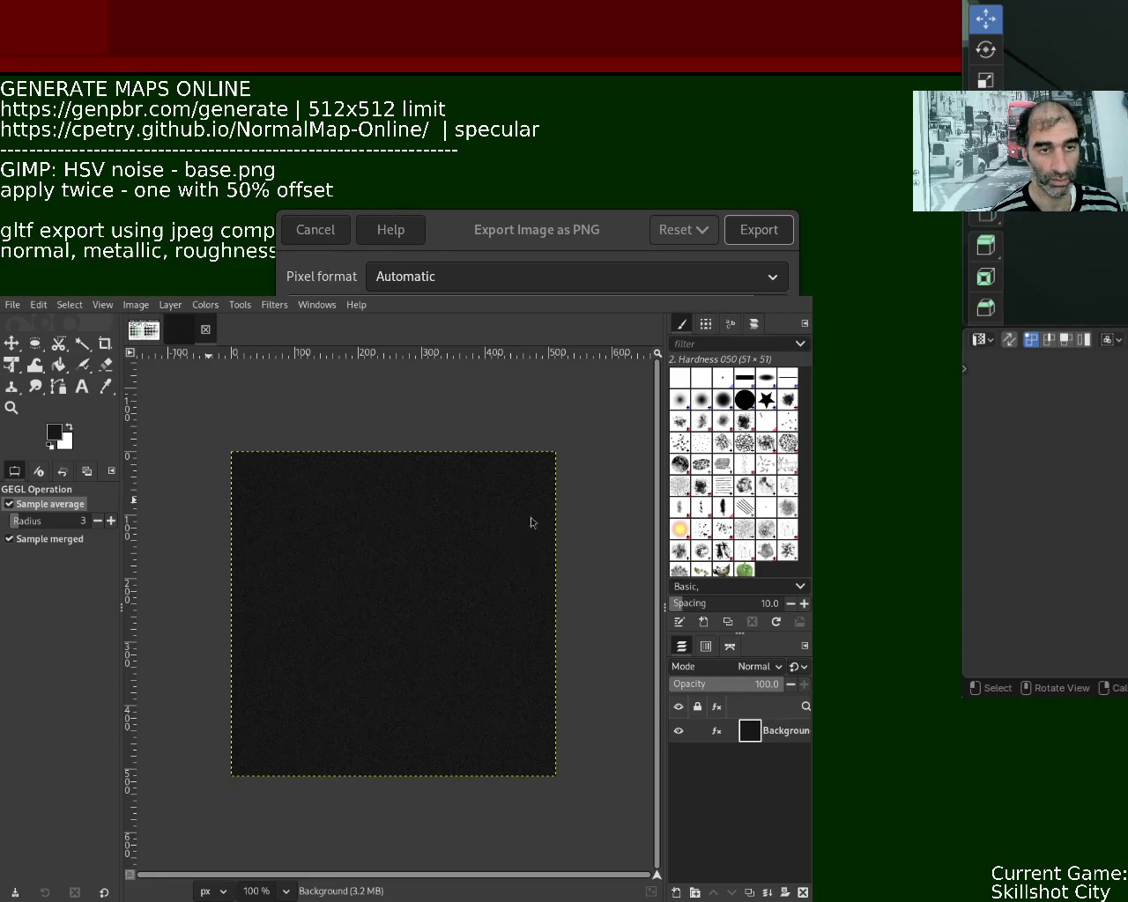
# Confirm the PNG export of the dark noise texture
pyautogui.click(770, 240)
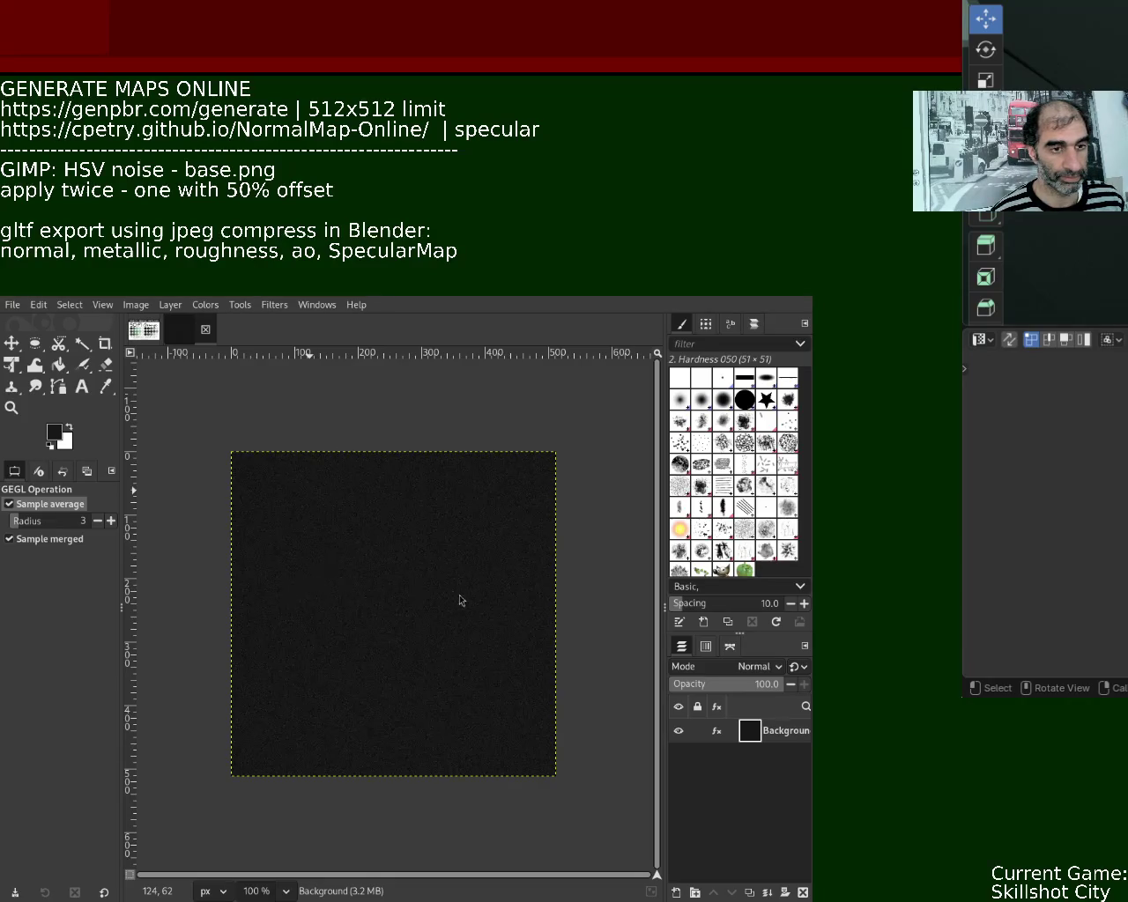
# Inspect the arcade cabinet in Blender, then move Blender aside to reveal GIMP's dark noise image
pyautogui.hotkey('alt', 'Tab')
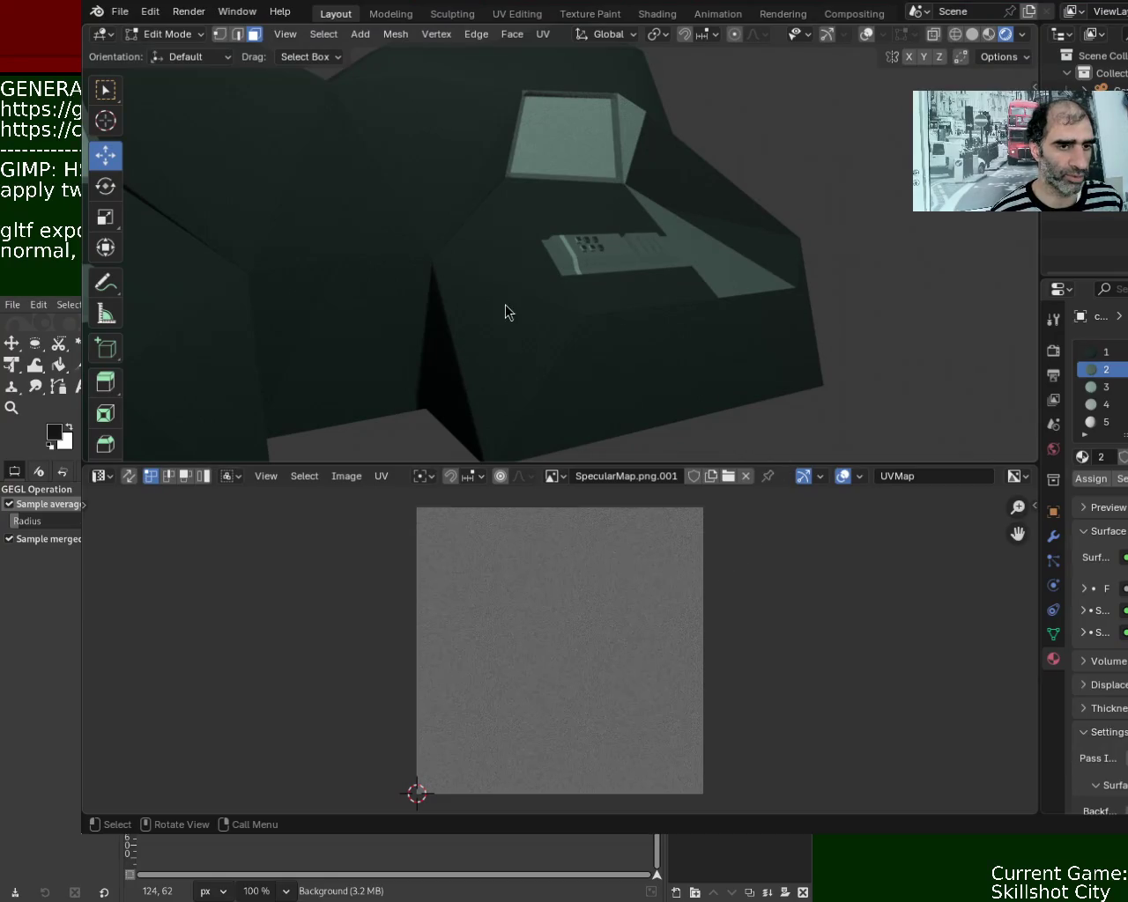
pyautogui.moveTo(644, 335)
pyautogui.mouseDown(button='middle')
pyautogui.moveTo(688, 319)
pyautogui.moveTo(587, 289)
pyautogui.mouseUp(button='middle')
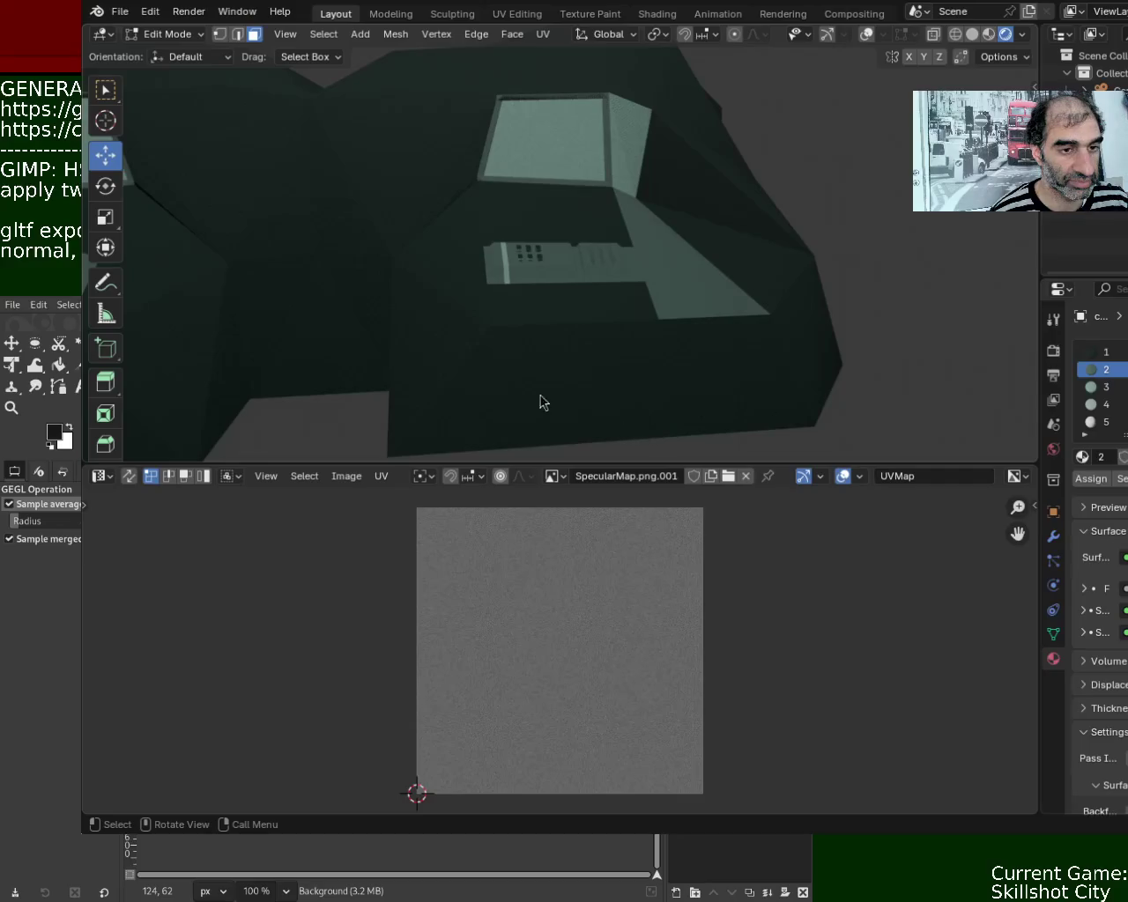
pyautogui.moveTo(531, 330)
pyautogui.keyDown('alt'); pyautogui.mouseDown()
pyautogui.moveTo(1085, 37)
pyautogui.moveTo(1127, 131)
pyautogui.mouseUp(); pyautogui.keyUp('alt')
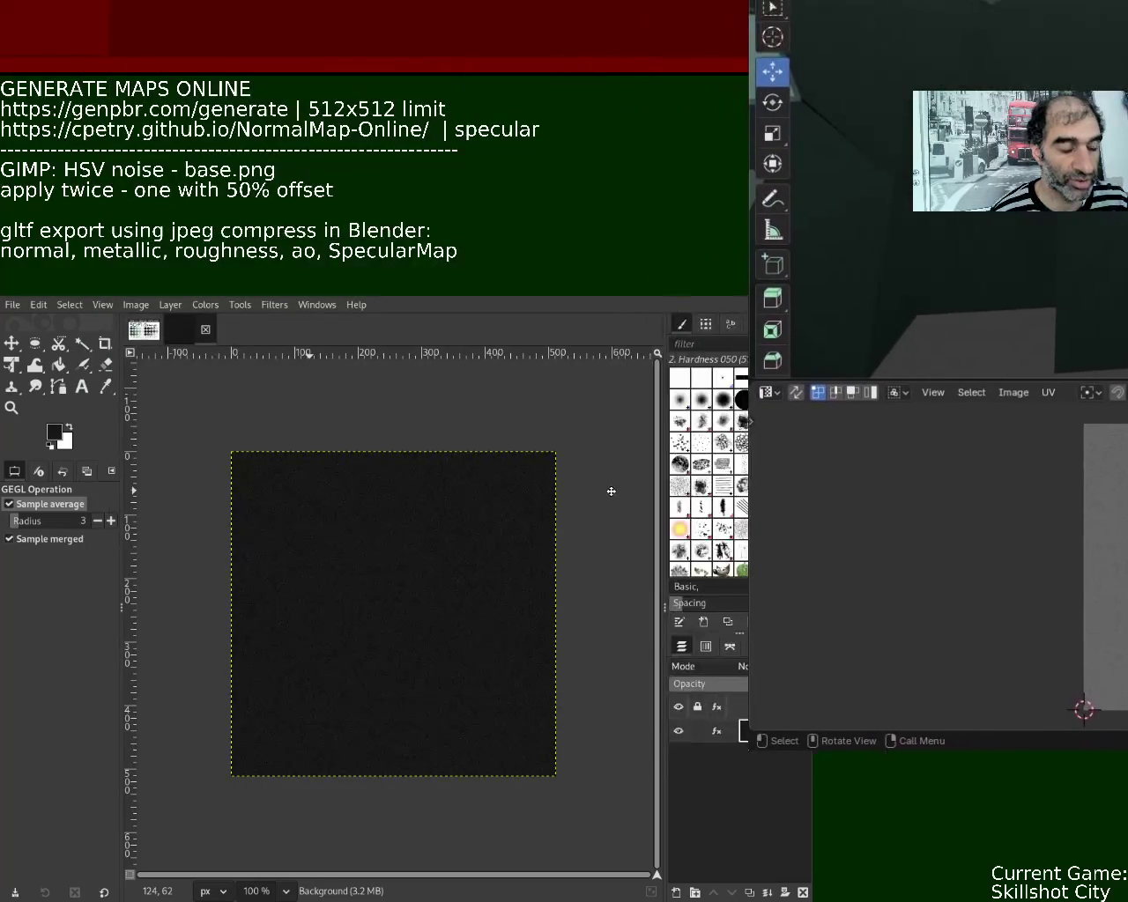